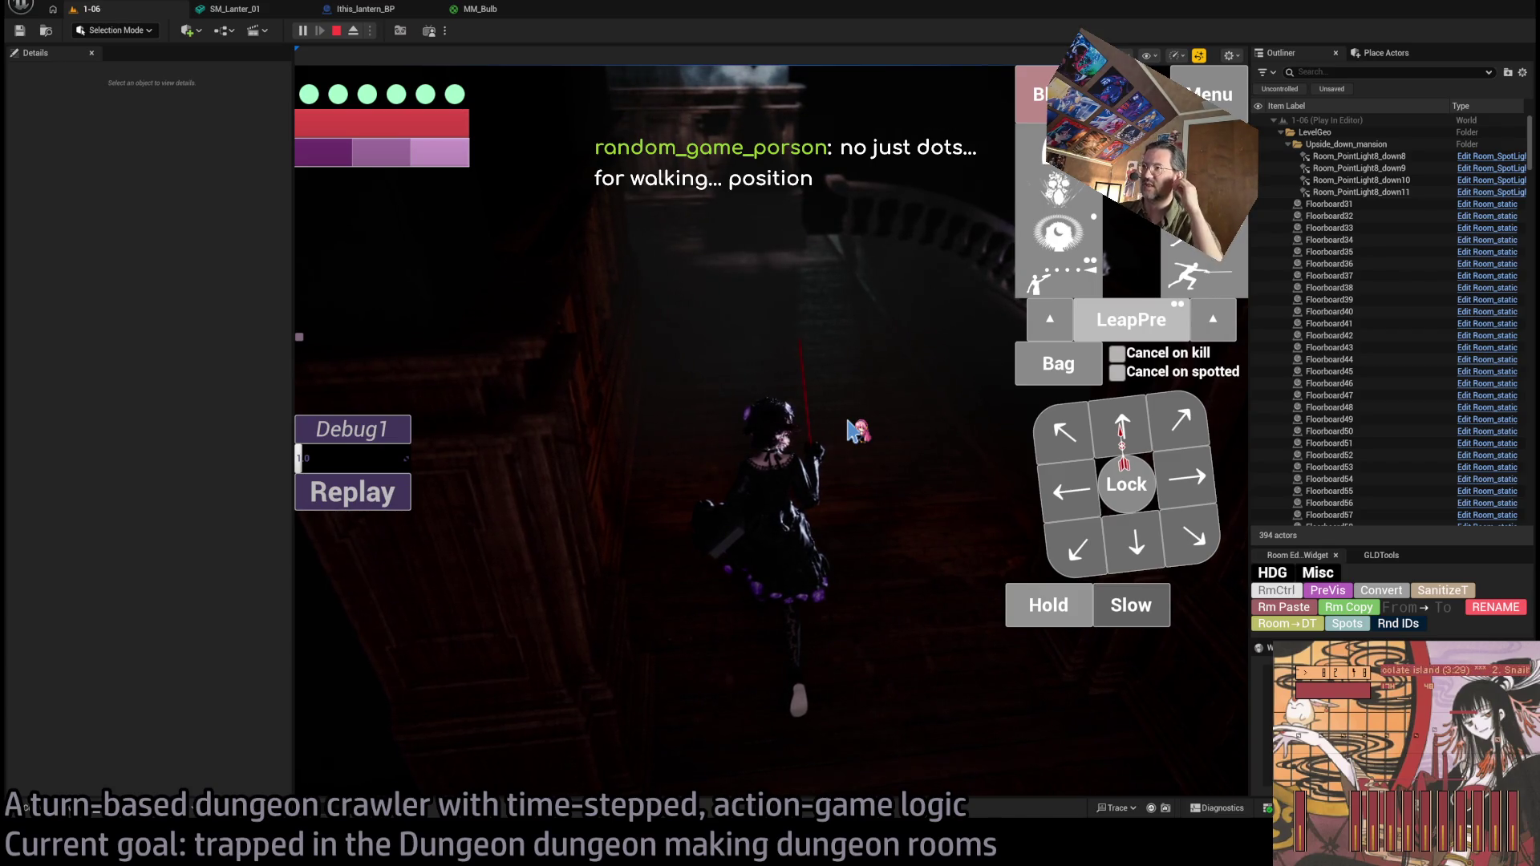
Walk the character through the dark mansion hallway over several queued d-pad turns to a doorway.
{"action": "left_click", "coordinate": [1179, 418]}
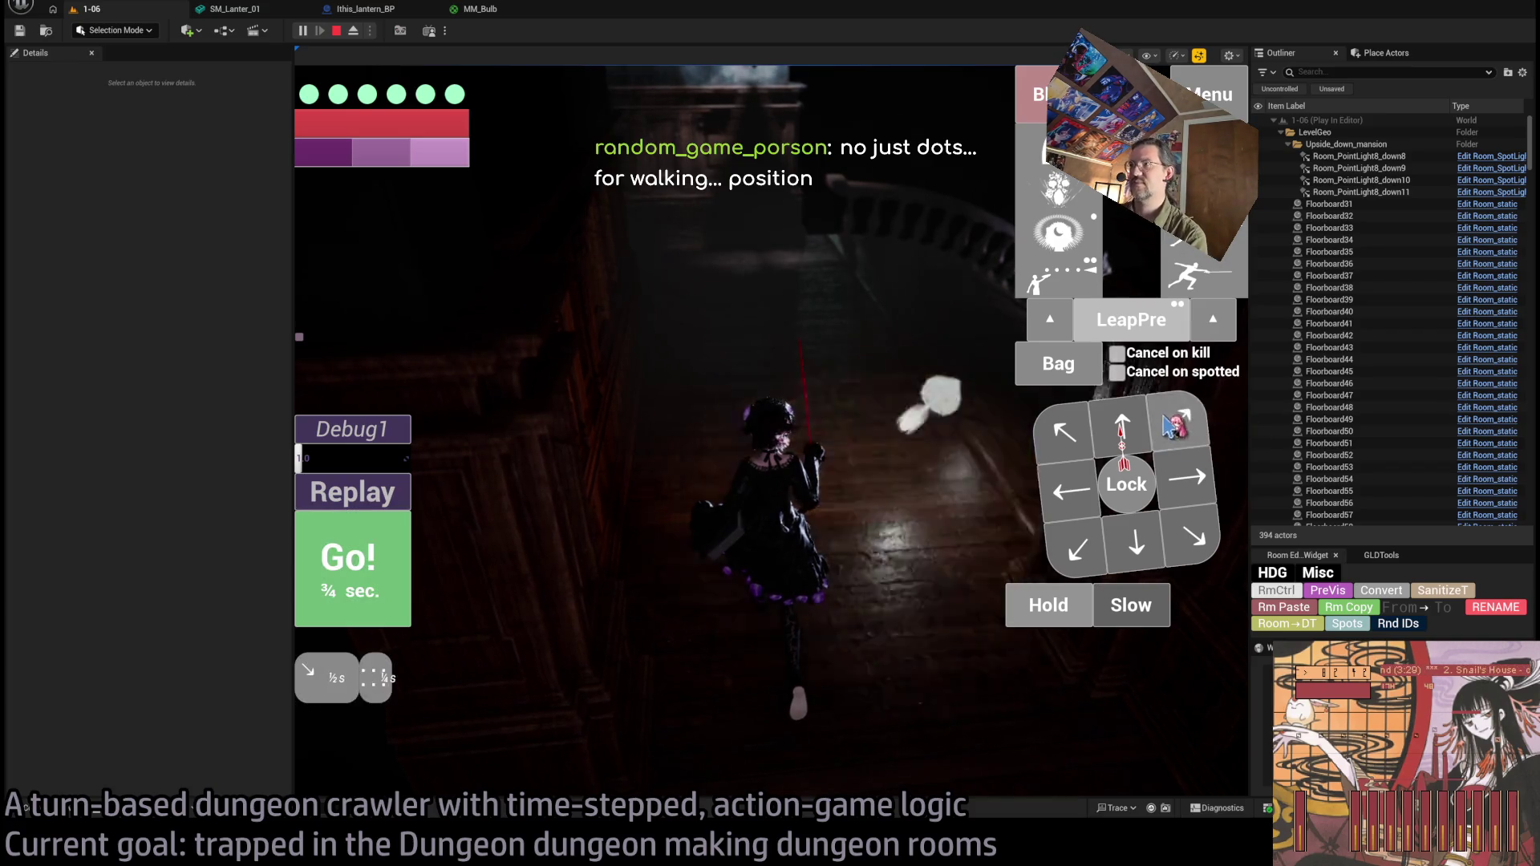
{"action": "left_click", "coordinate": [1187, 477]}
{"action": "left_click", "coordinate": [370, 572]}
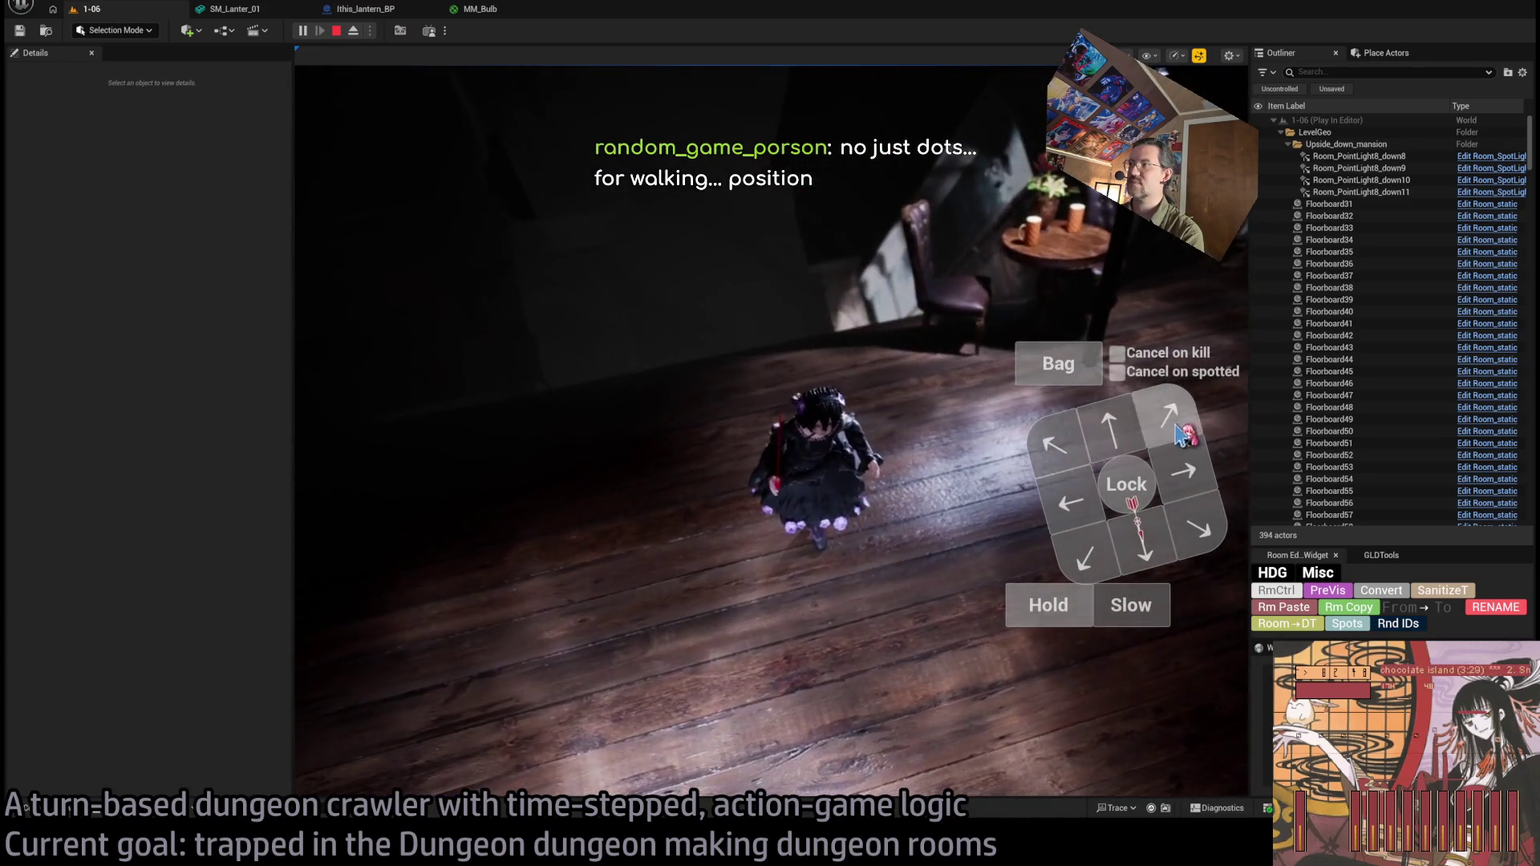
{"action": "left_click", "coordinate": [385, 554]}
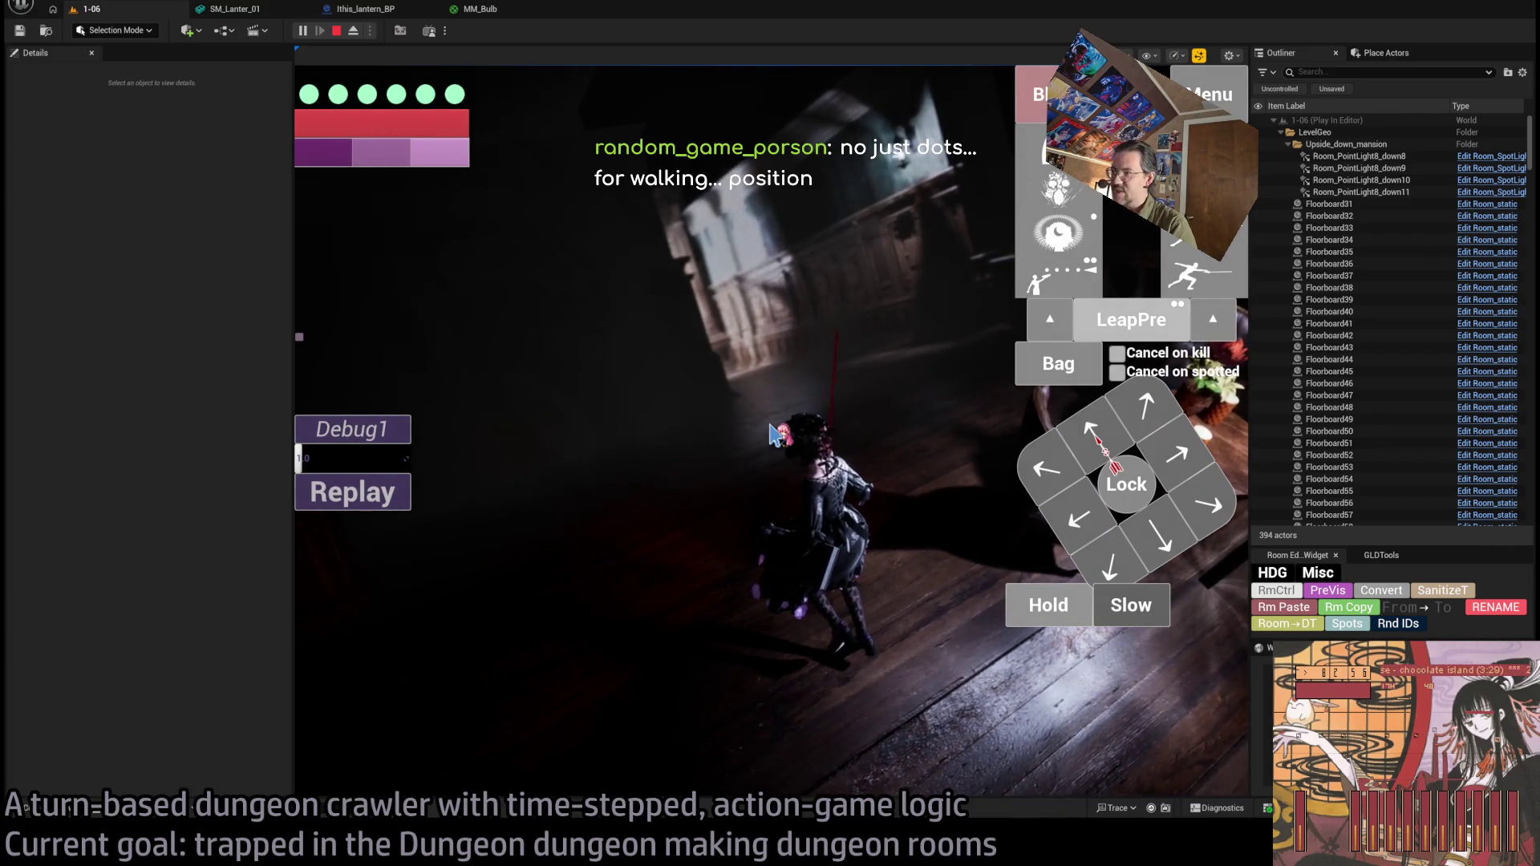
{"action": "left_click", "coordinate": [1131, 411]}
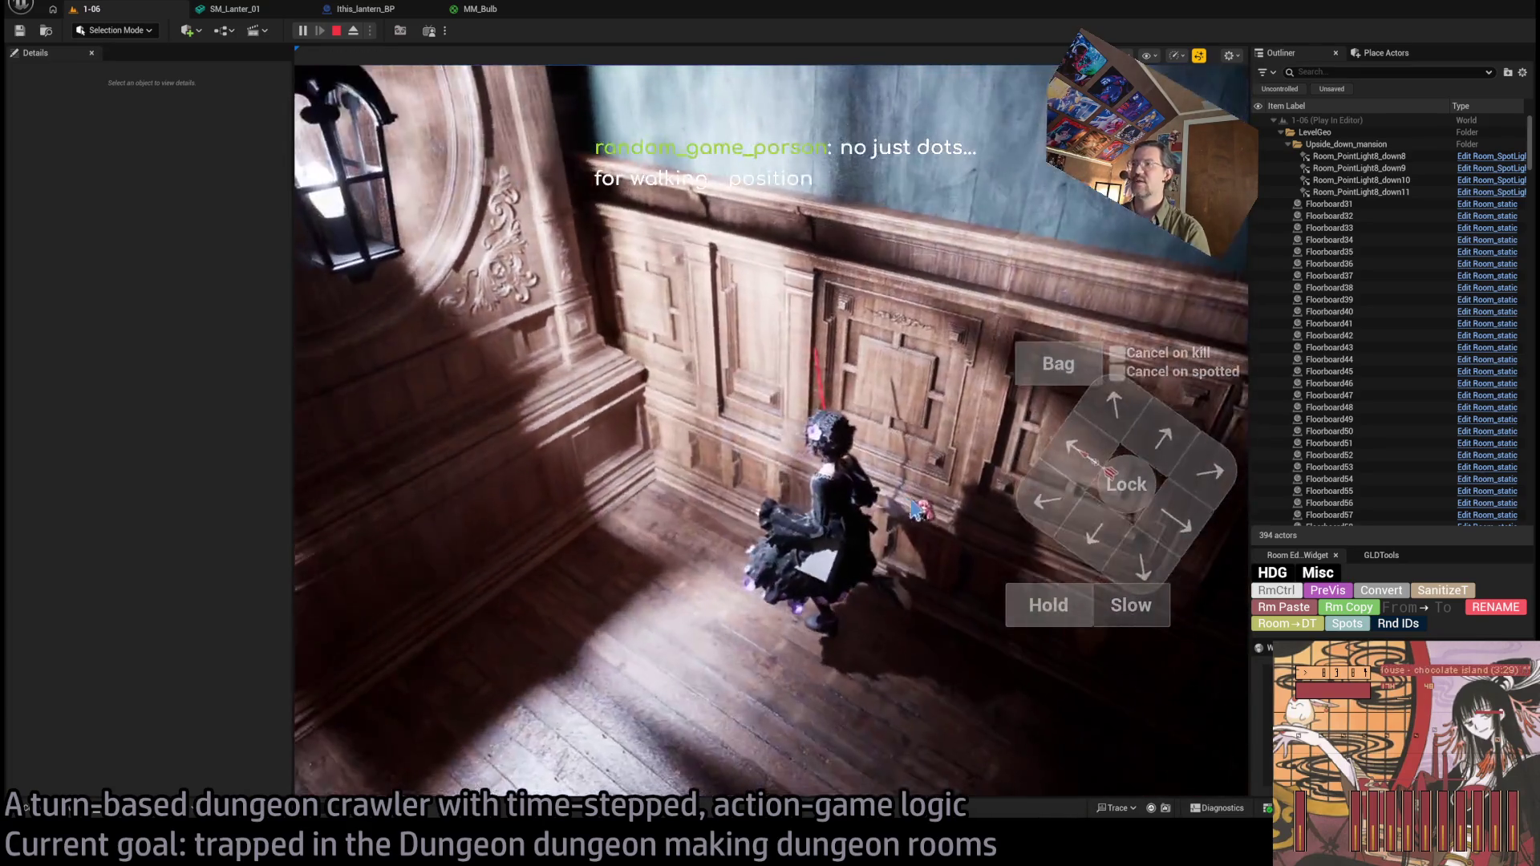
{"action": "key", "text": "Up"}
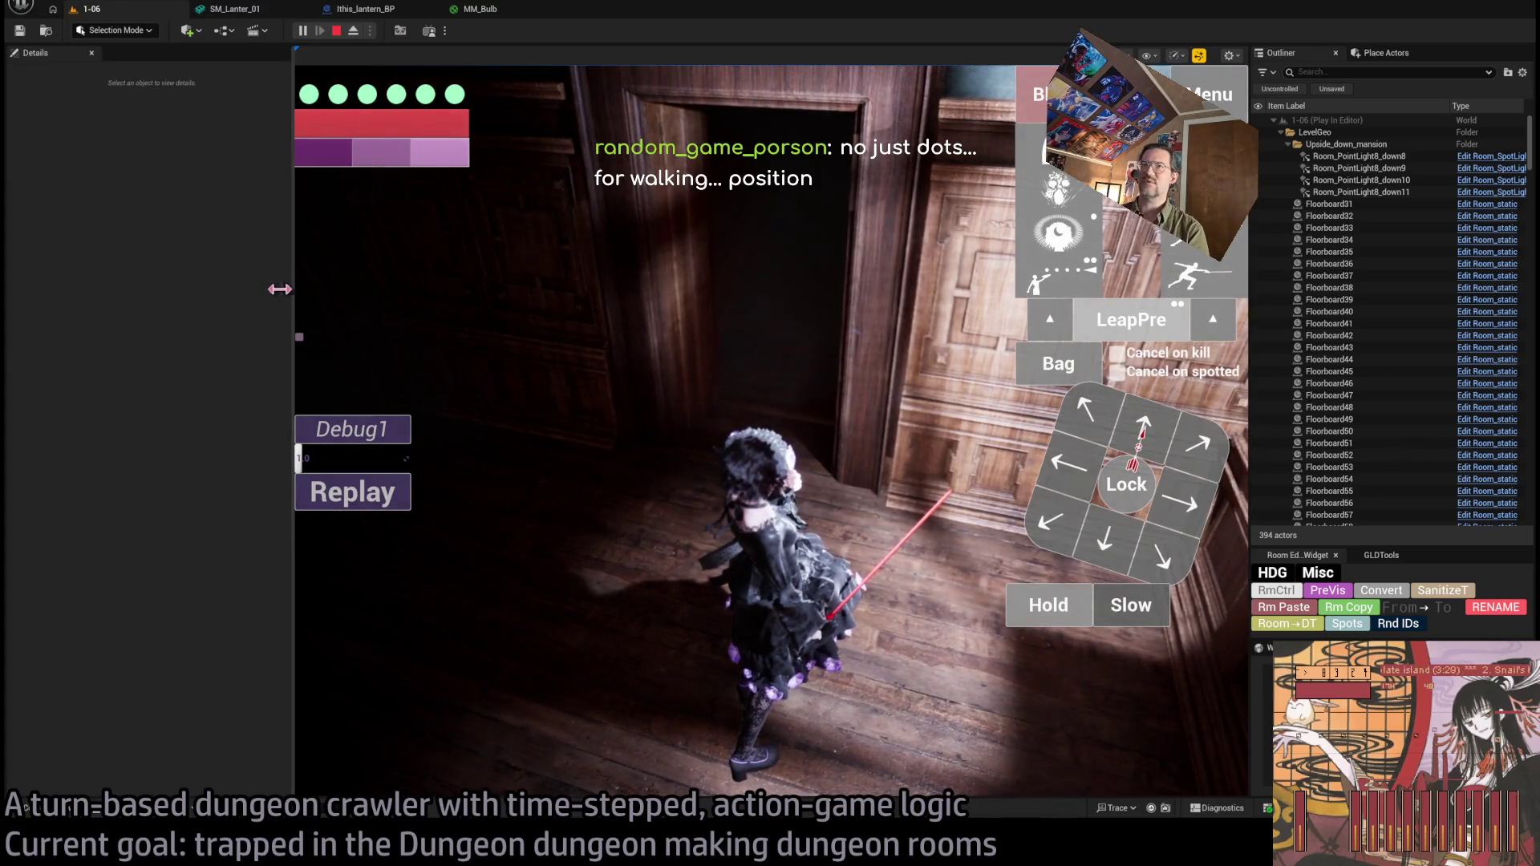
Widen the game view, move forward, then use the visibility ability with a half-second wait.
{"action": "left_click_drag", "start_coordinate": [279, 289], "coordinate": [247, 288]}
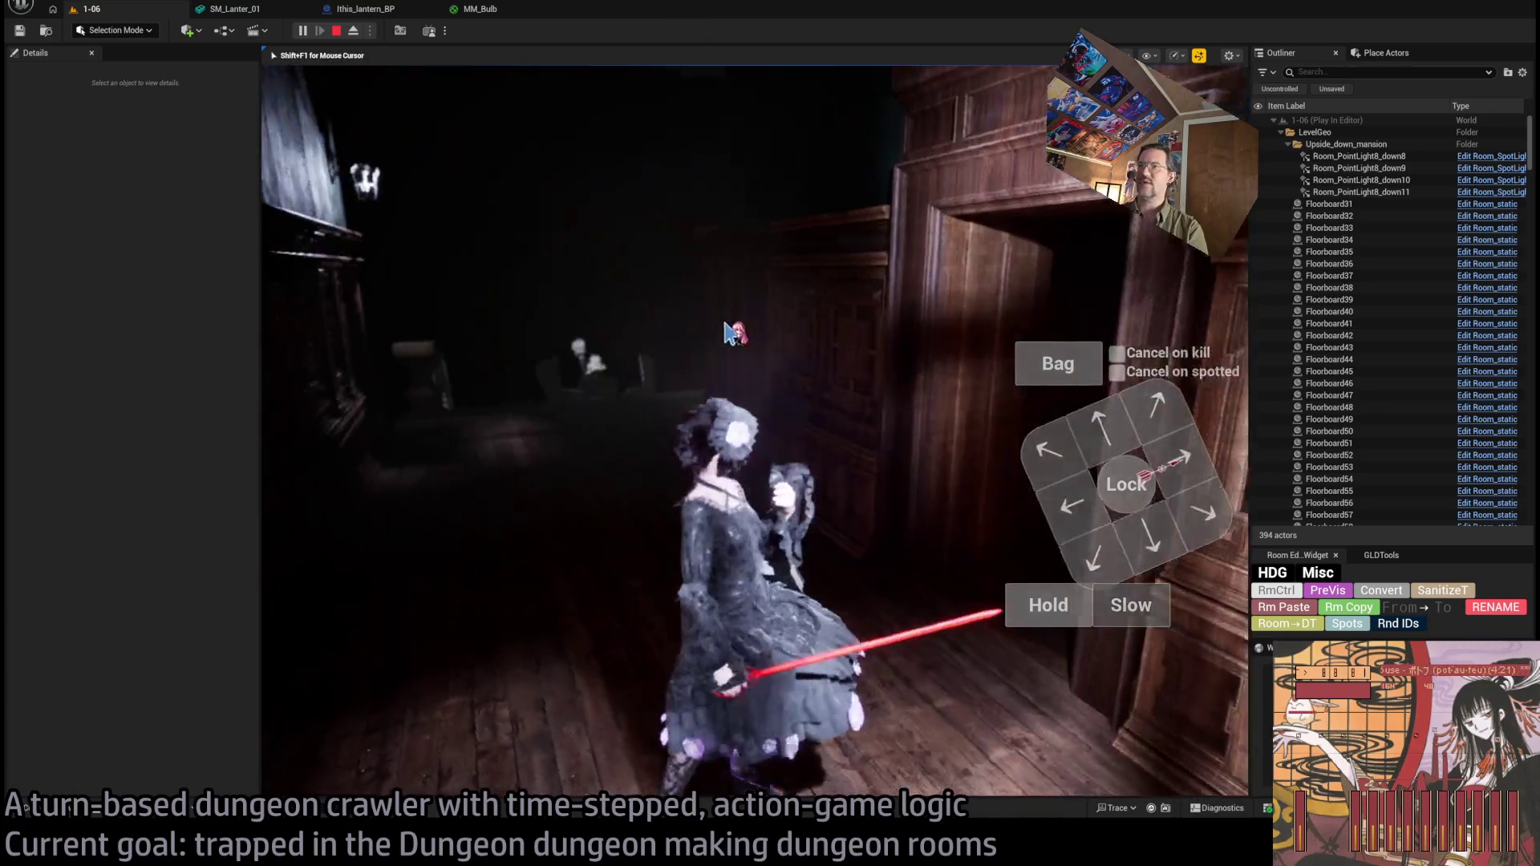
{"action": "left_click", "coordinate": [1127, 433]}
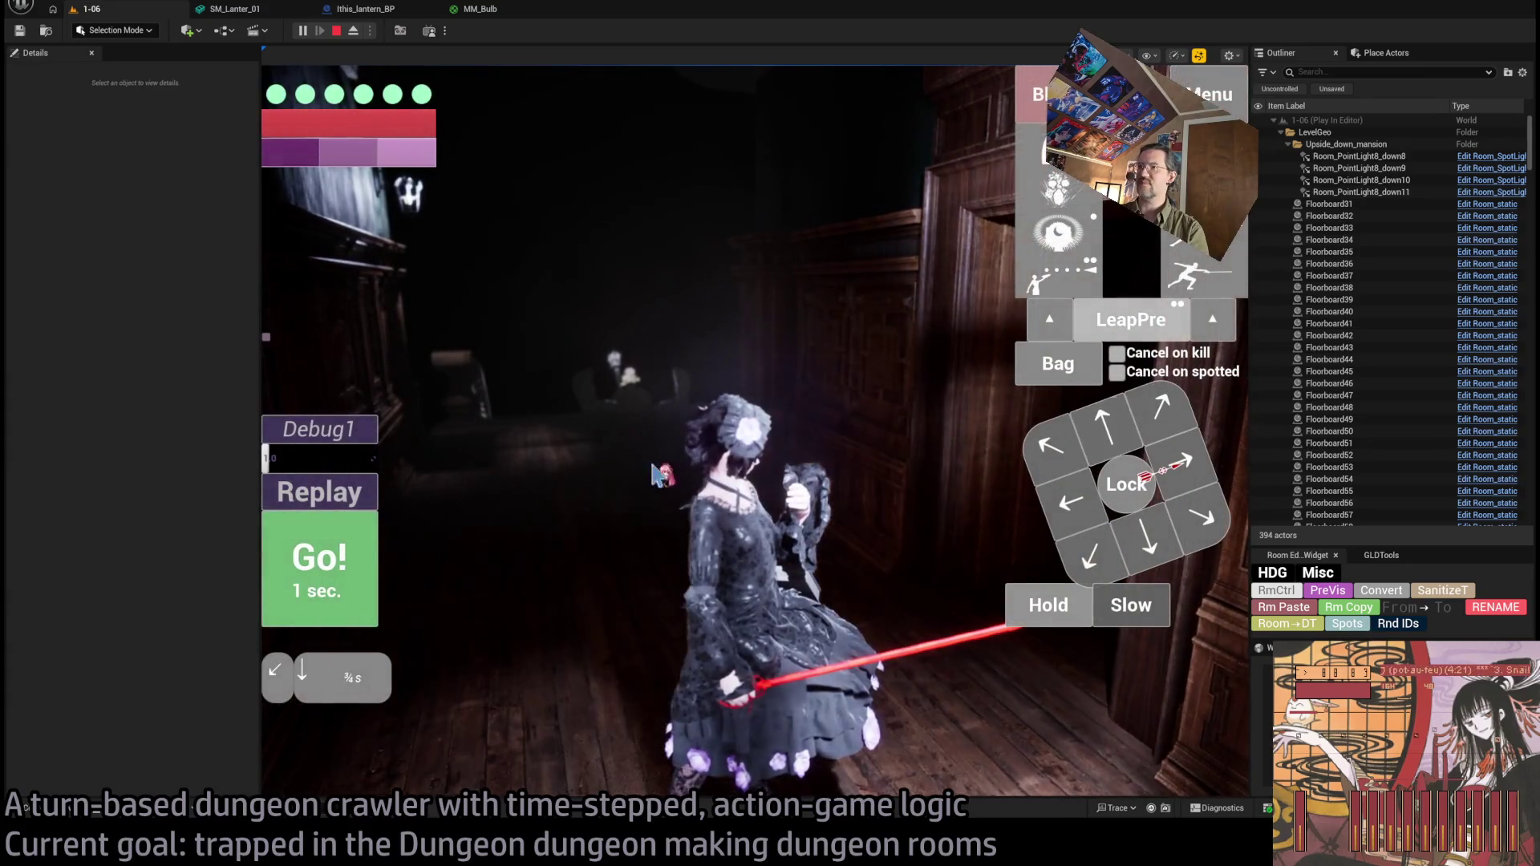
{"action": "left_click", "coordinate": [319, 566]}
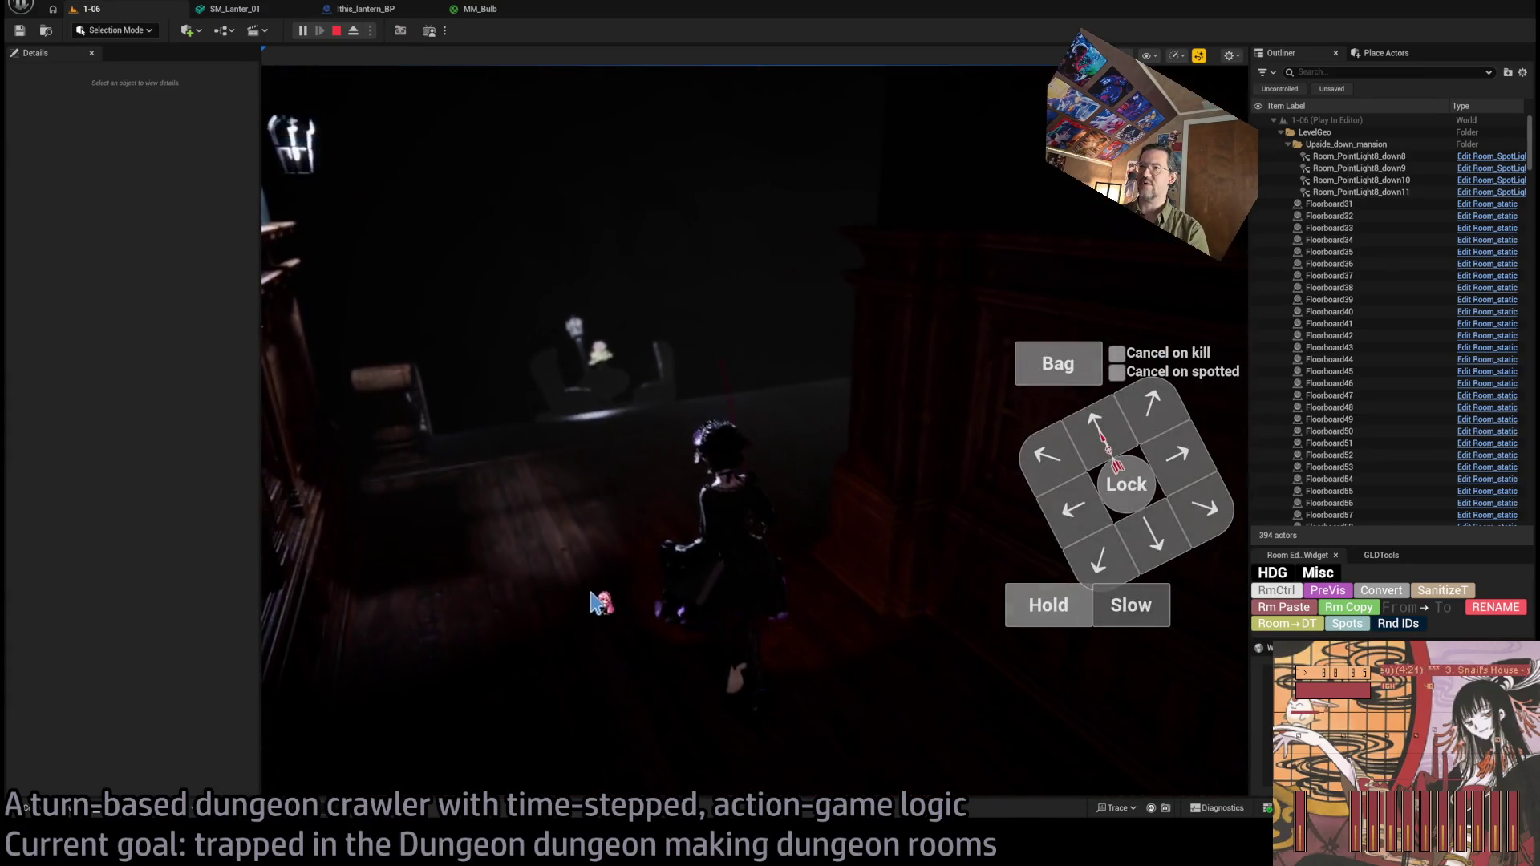
{"action": "left_click", "coordinate": [1091, 241]}
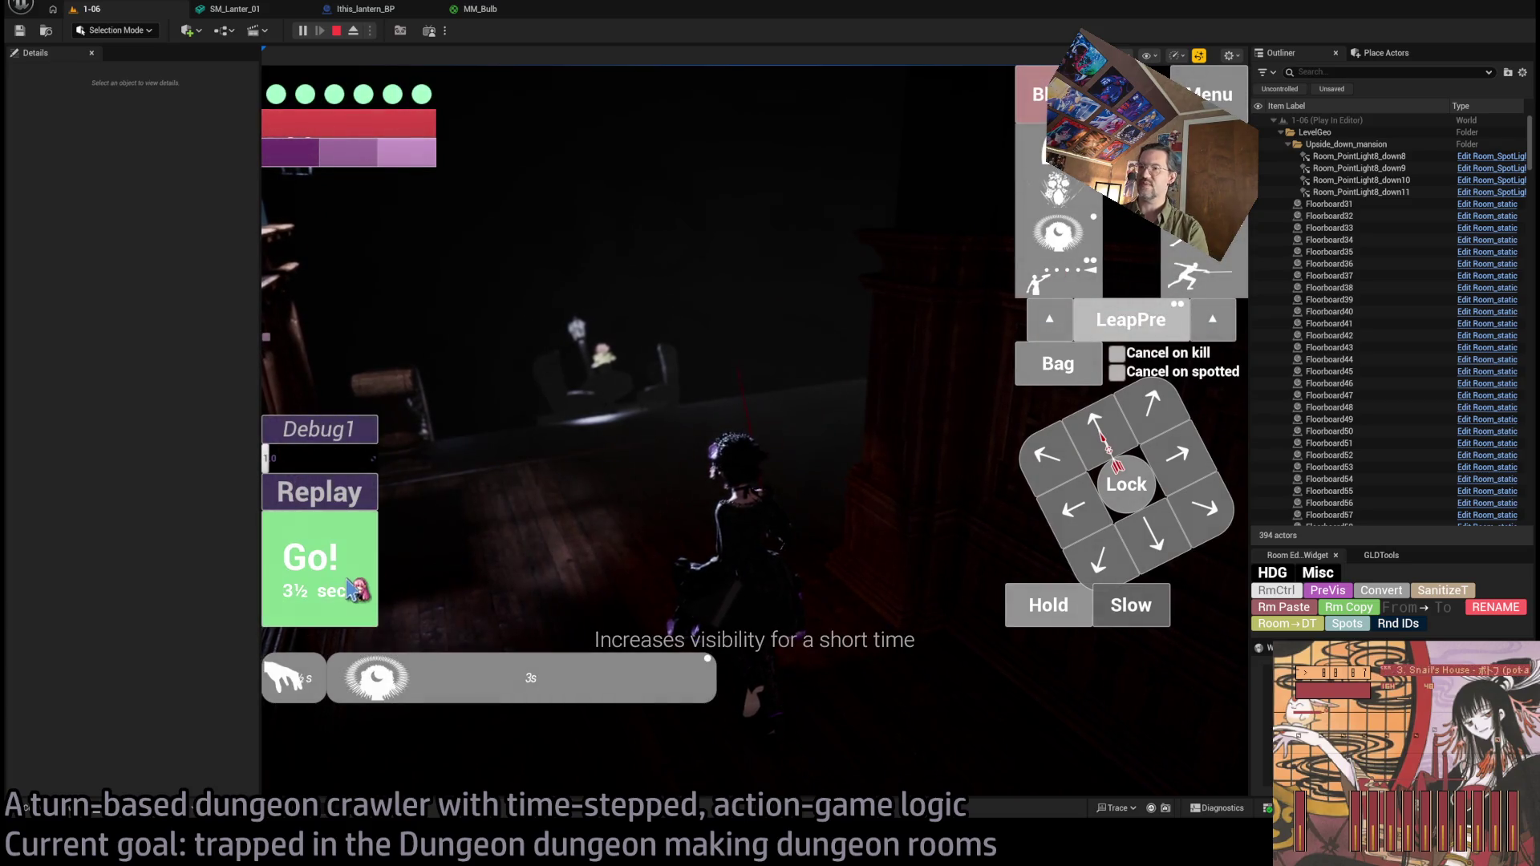
{"action": "left_click", "coordinate": [1049, 606]}
{"action": "left_click", "coordinate": [321, 606]}
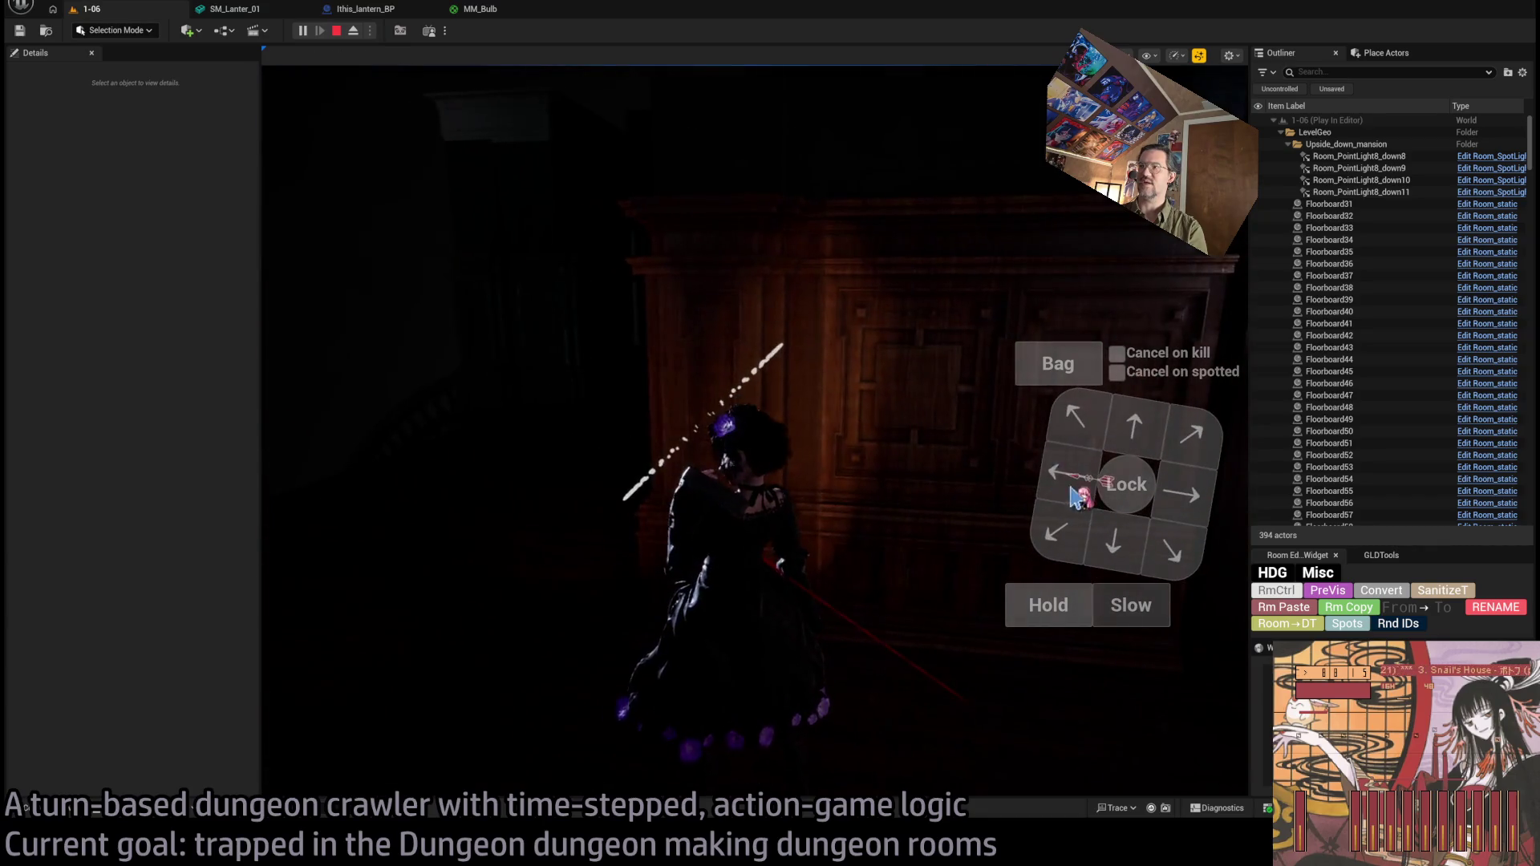
Walk through the hallway with a four-move turn across the bridge into the graveyard.
{"action": "left_click", "coordinate": [1103, 478]}
{"action": "left_click", "coordinate": [365, 595]}
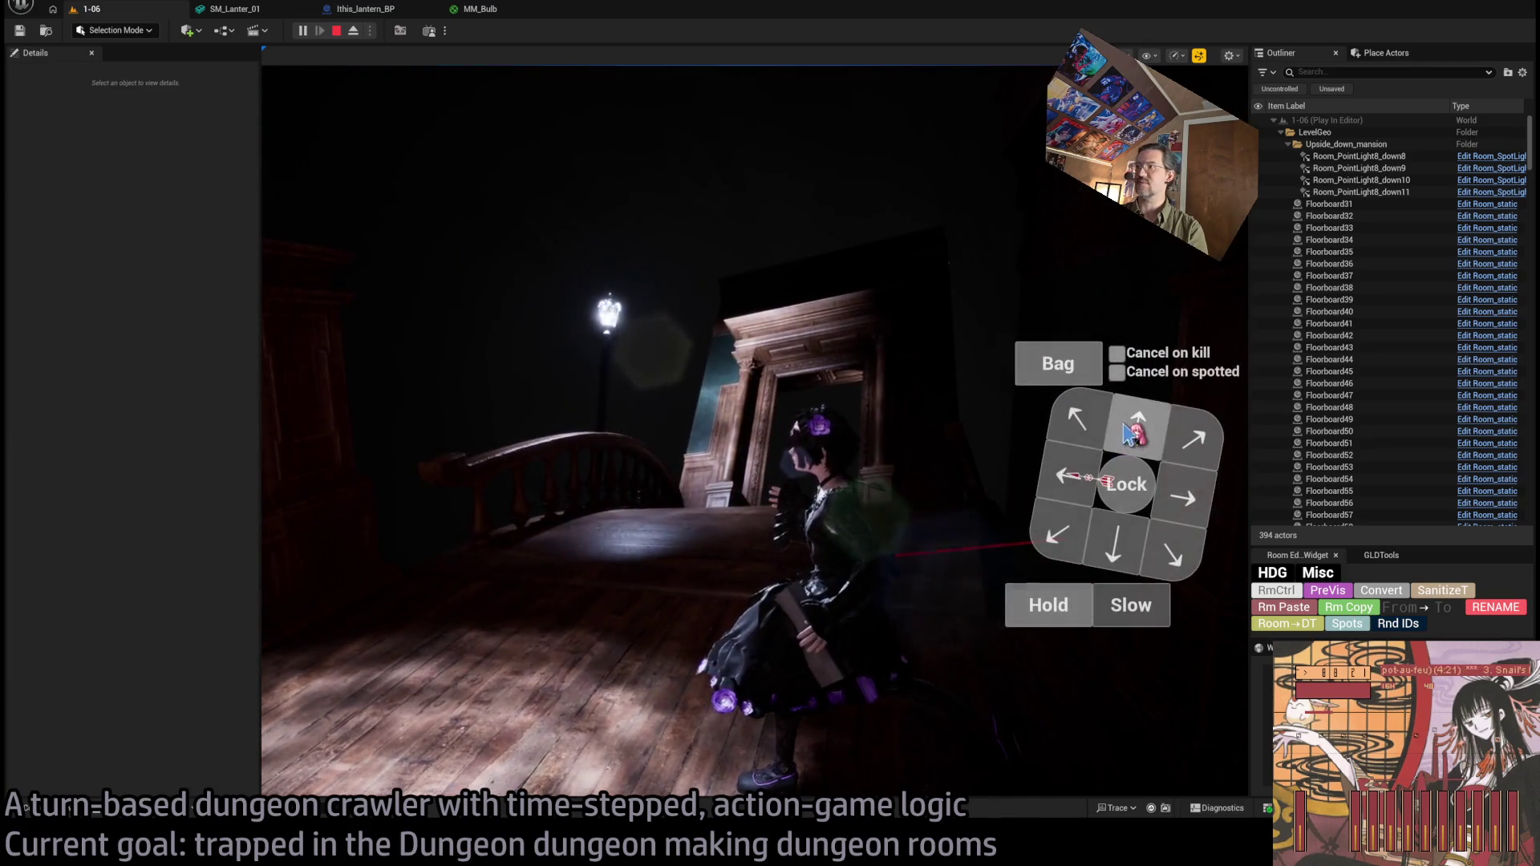
{"action": "left_click", "coordinate": [1131, 433]}
{"action": "left_click", "coordinate": [1132, 433]}
{"action": "left_click", "coordinate": [1131, 434]}
{"action": "left_click", "coordinate": [1077, 419]}
{"action": "left_click", "coordinate": [1131, 434]}
{"action": "left_click", "coordinate": [372, 574]}
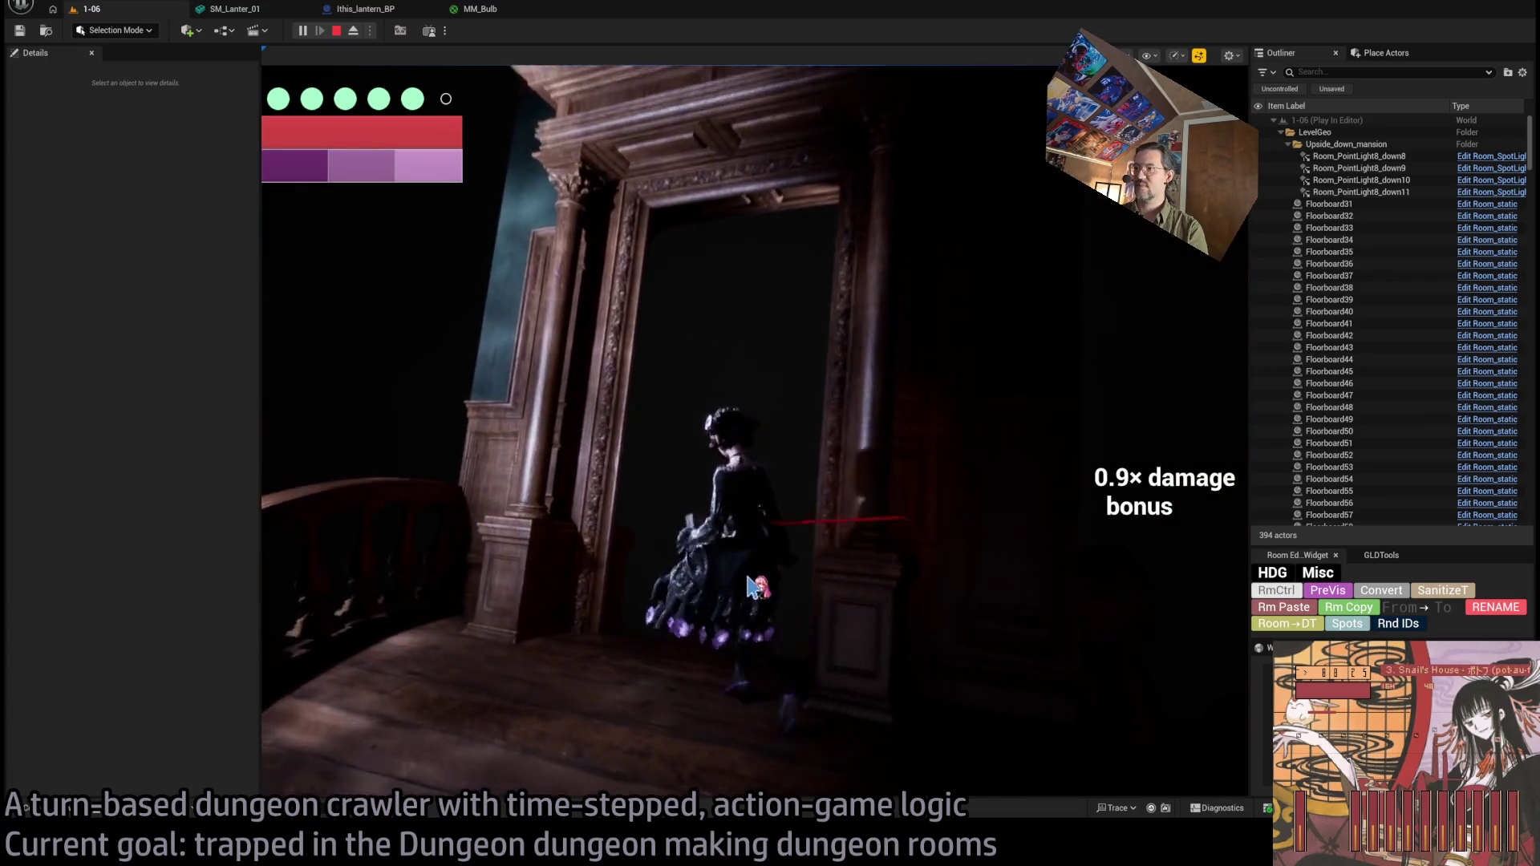
{"action": "left_click", "coordinate": [1139, 432]}
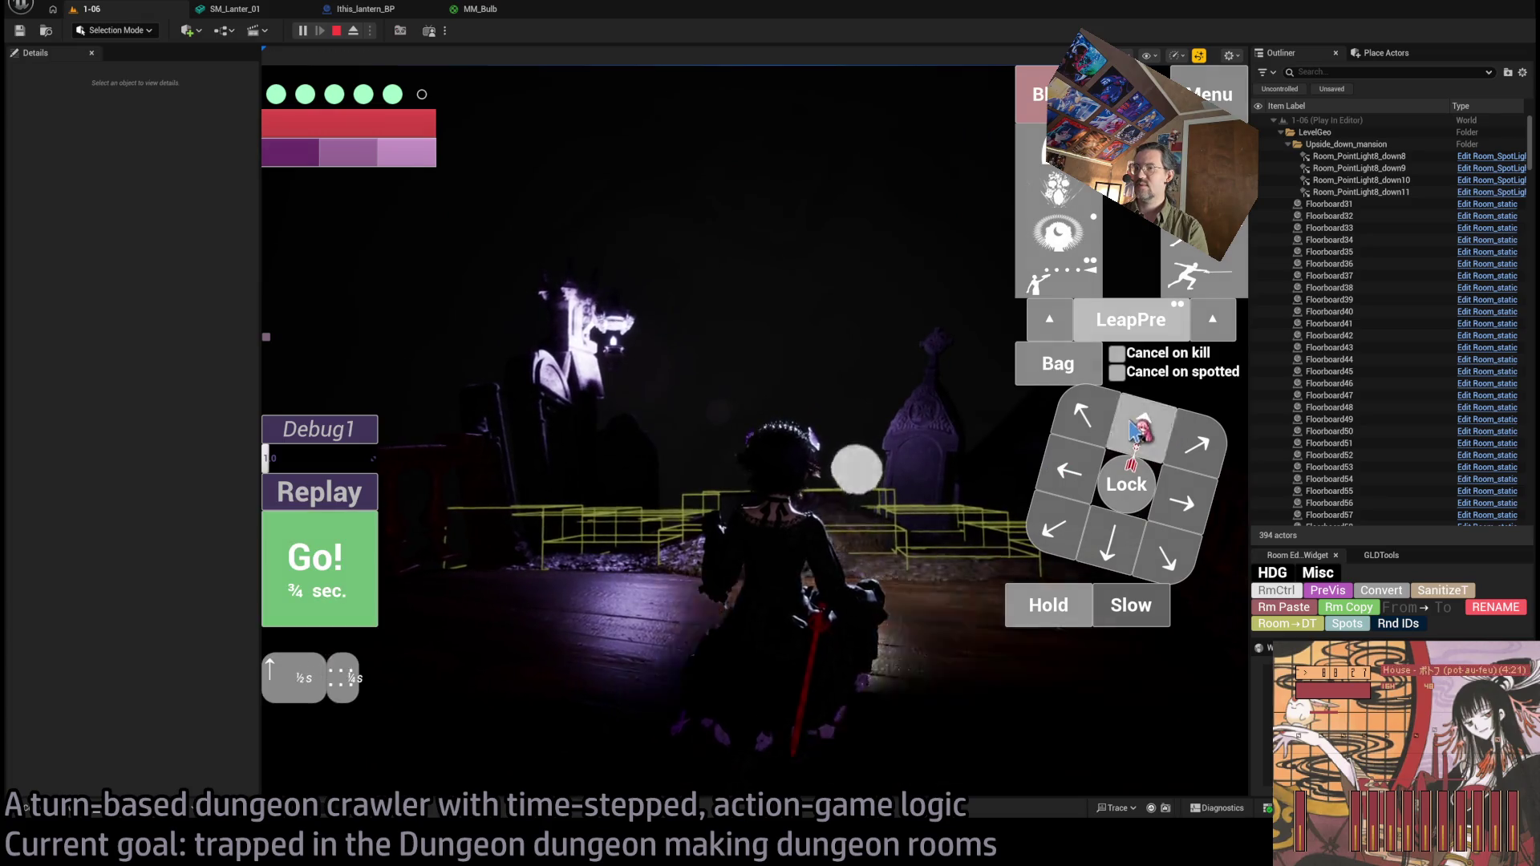
Take a few more up-right and right moves, then stop play-testing with Esc.
{"action": "left_click", "coordinate": [330, 575]}
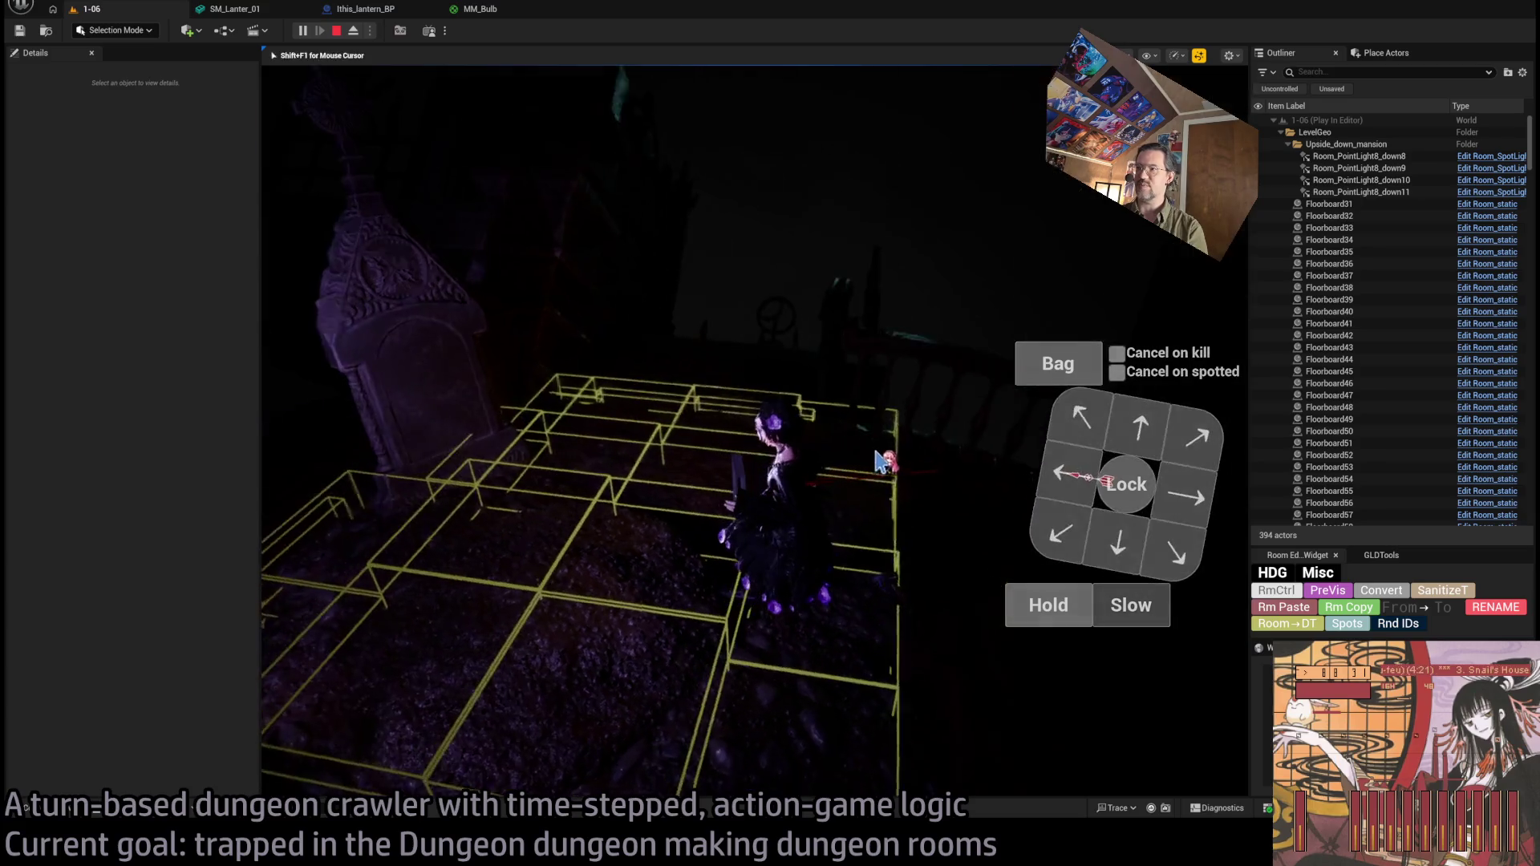
{"action": "left_click", "coordinate": [1057, 417]}
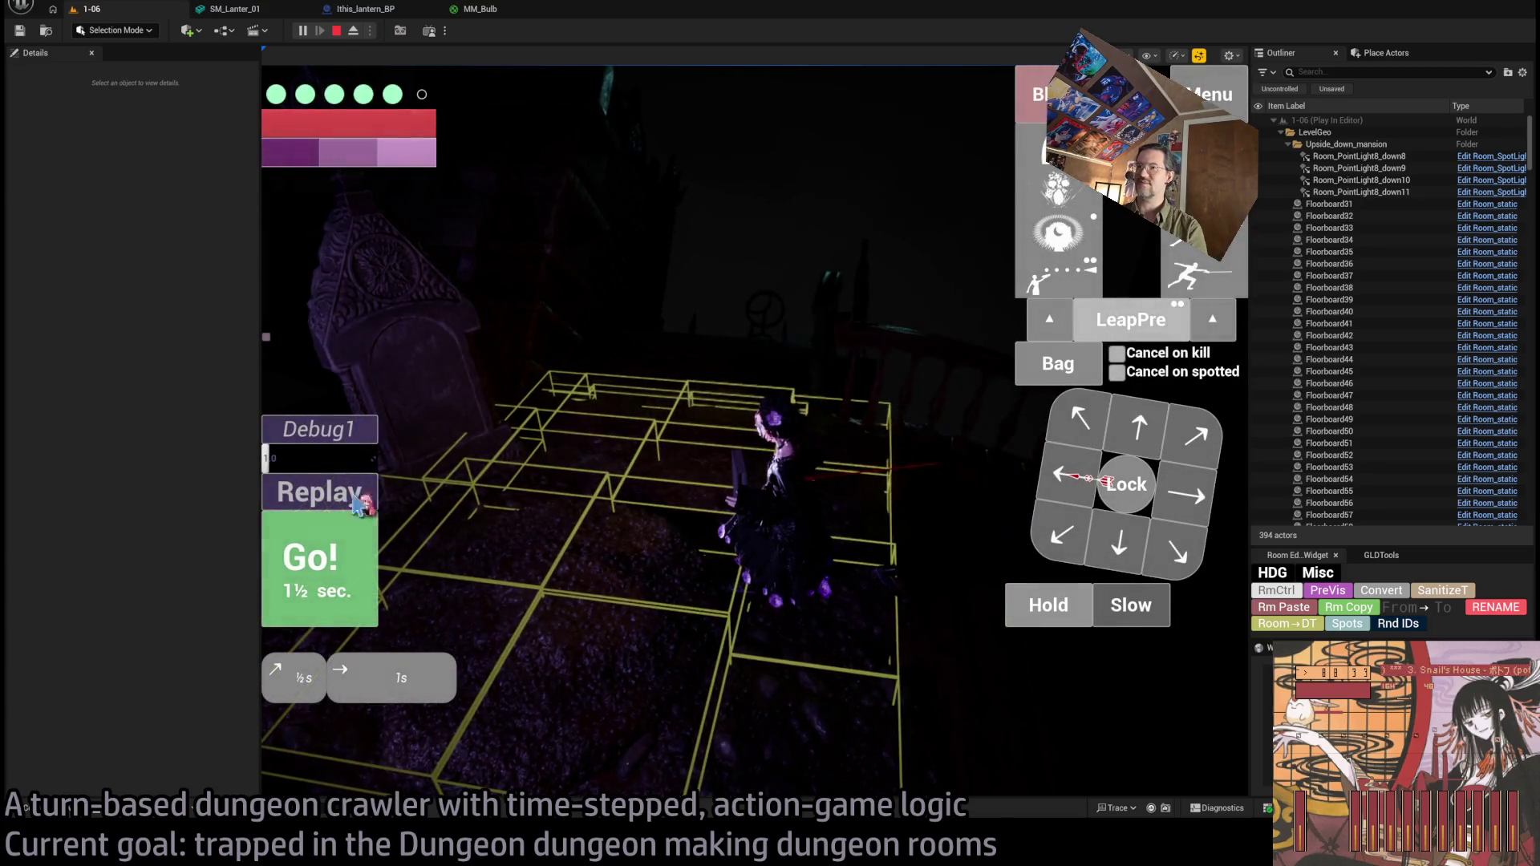
{"action": "left_click", "coordinate": [310, 567]}
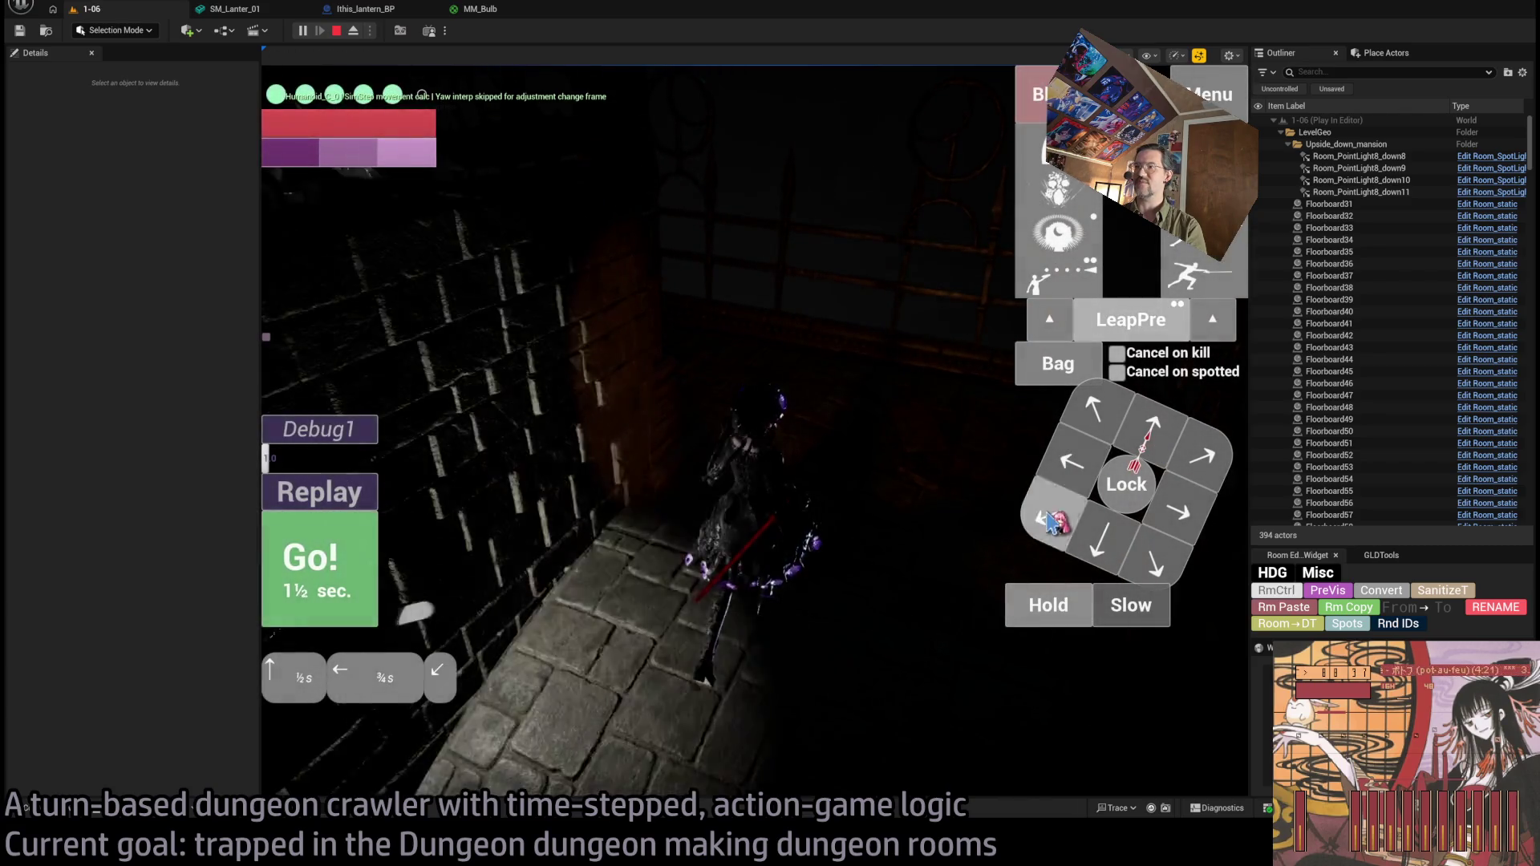
{"action": "left_click", "coordinate": [328, 588]}
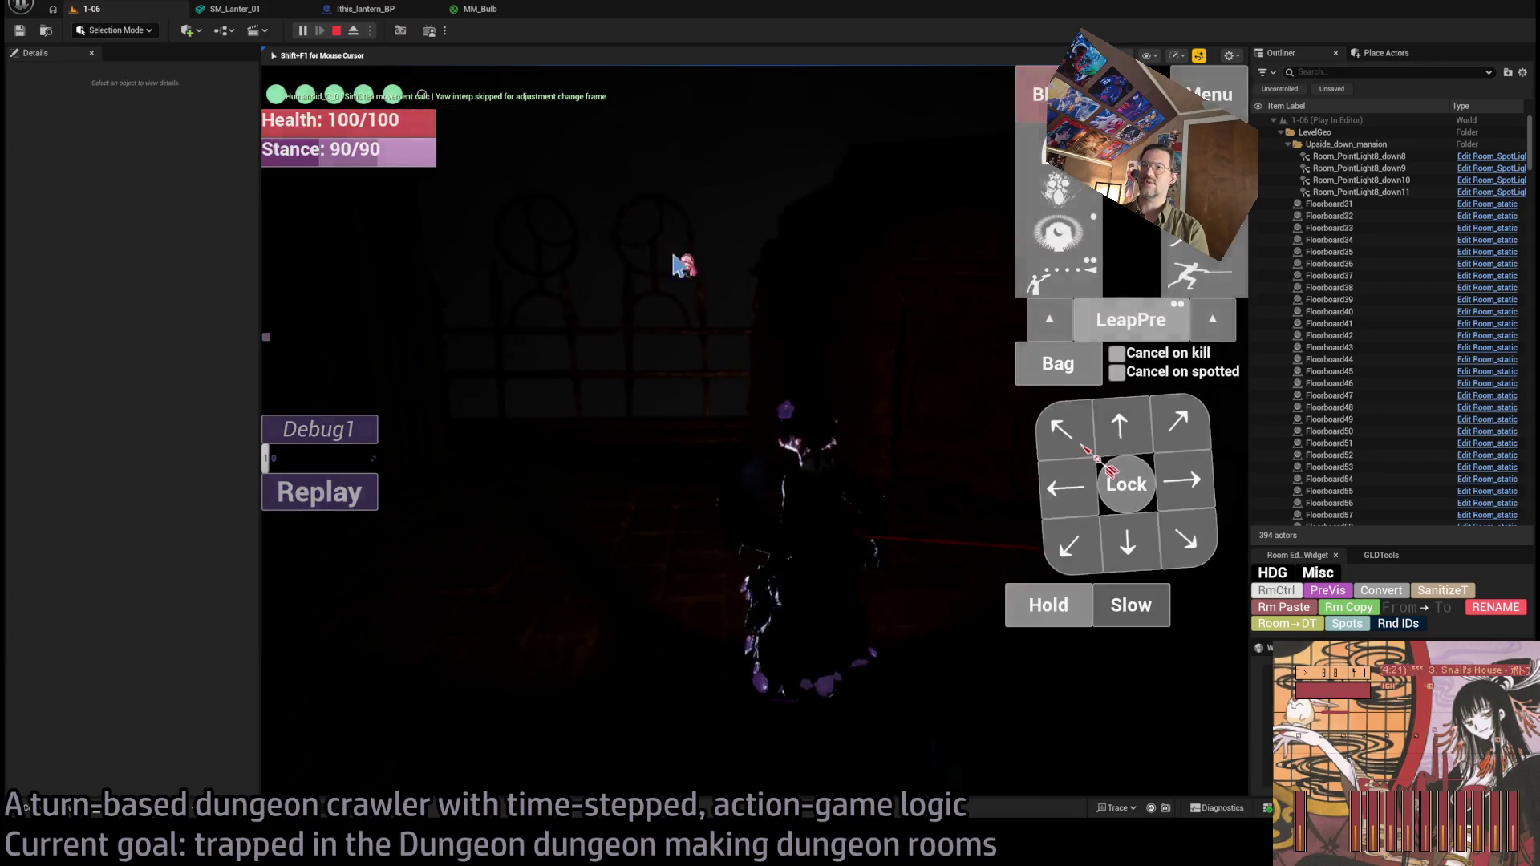
{"action": "key", "text": "Escape"}
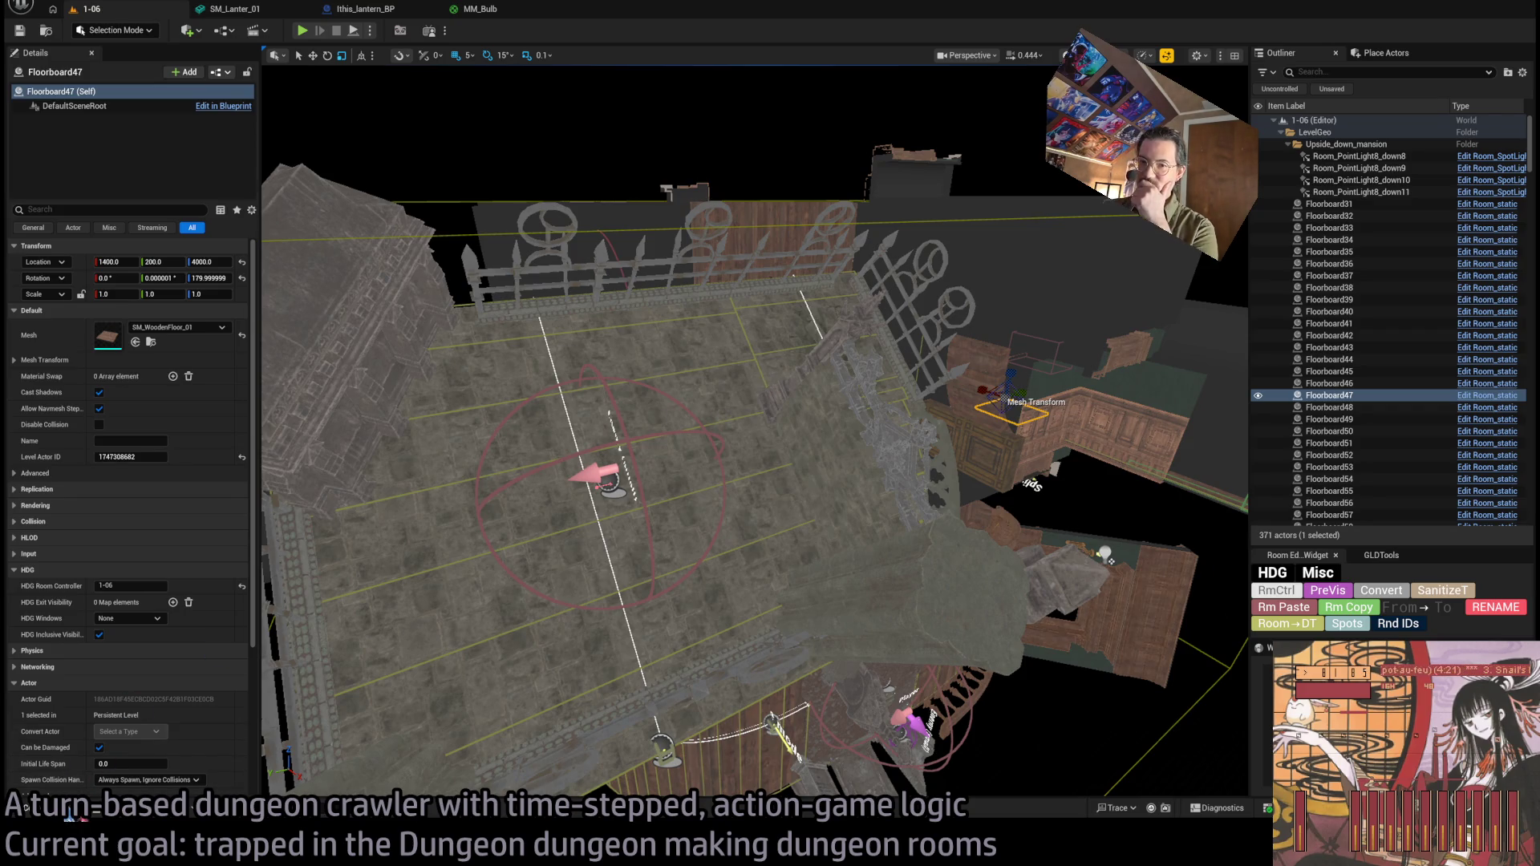
Select the SM_TombStone_02 tombstone in the viewport and bring the Content Drawer back up.
{"action": "left_click", "coordinate": [72, 812]}
{"action": "left_click", "coordinate": [404, 377]}
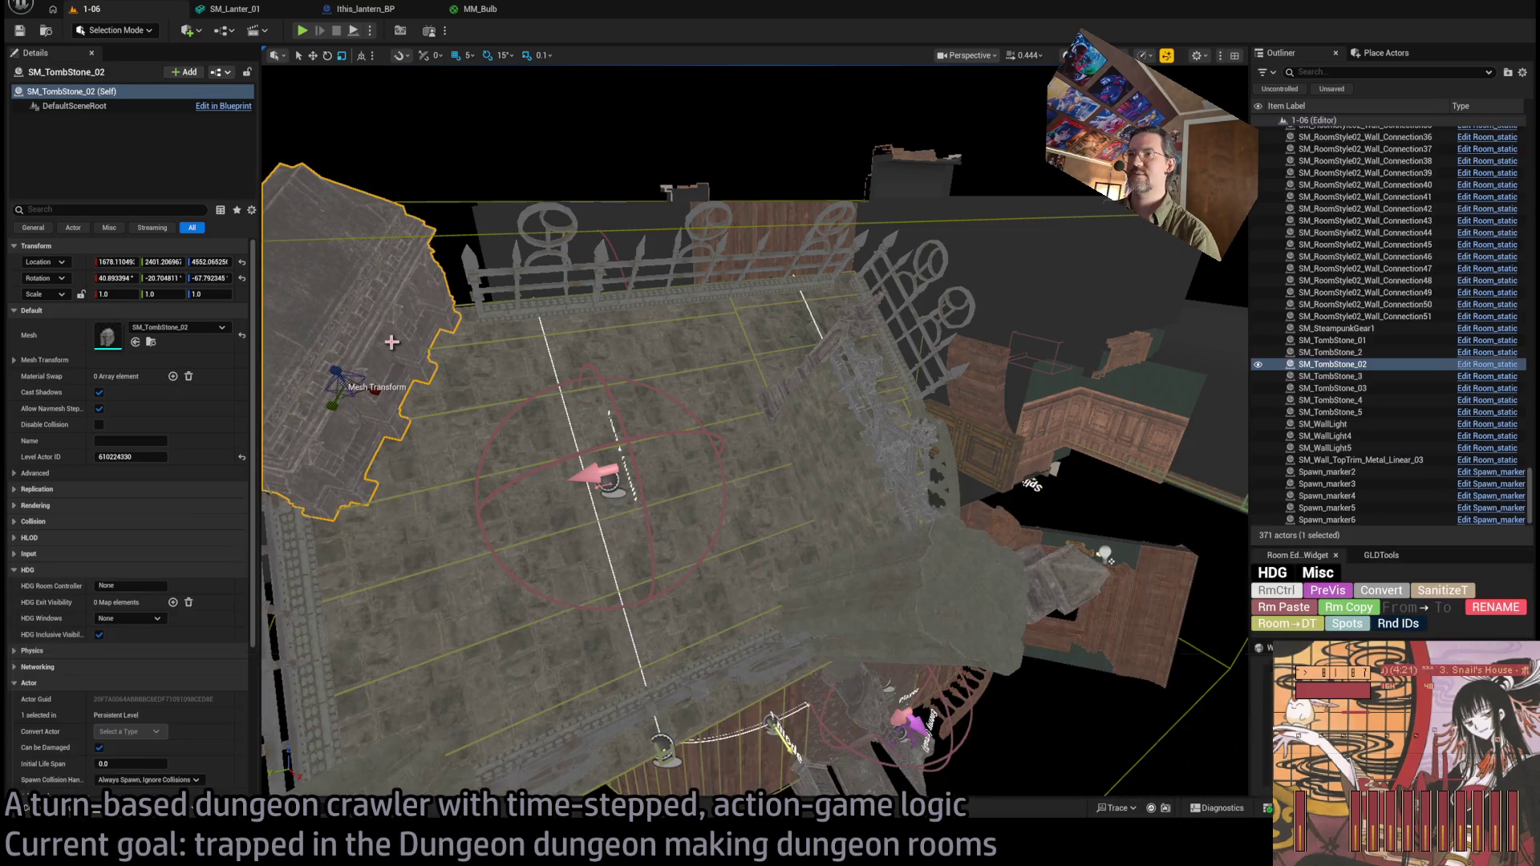
{"action": "left_click", "coordinate": [72, 812]}
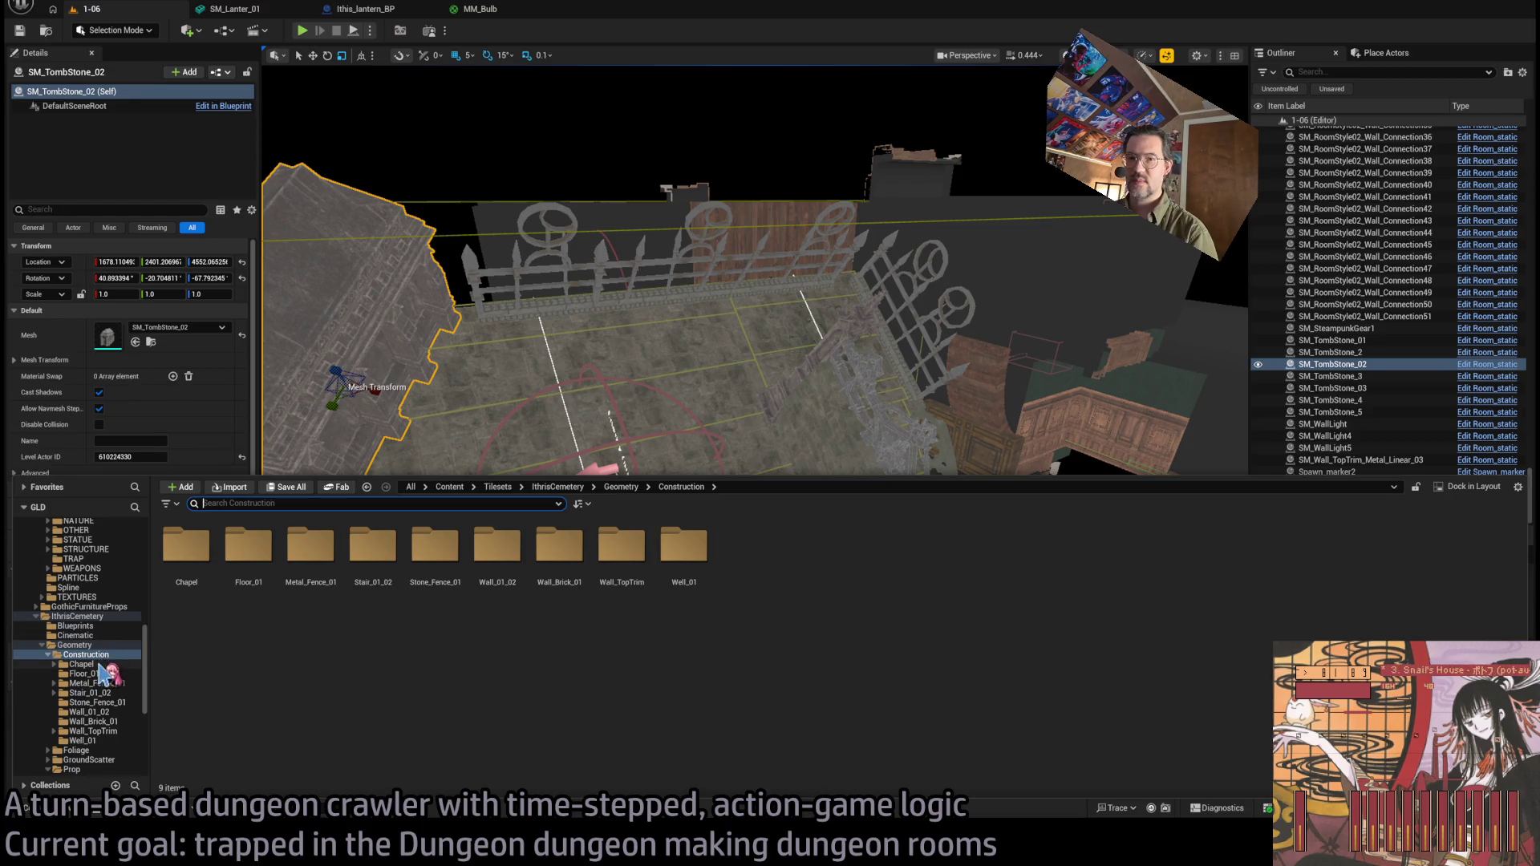
Browse the Chapel, Foliage and CoffinStone_01 folders, then open Construction > Floor_01.
{"action": "left_click", "coordinate": [107, 665]}
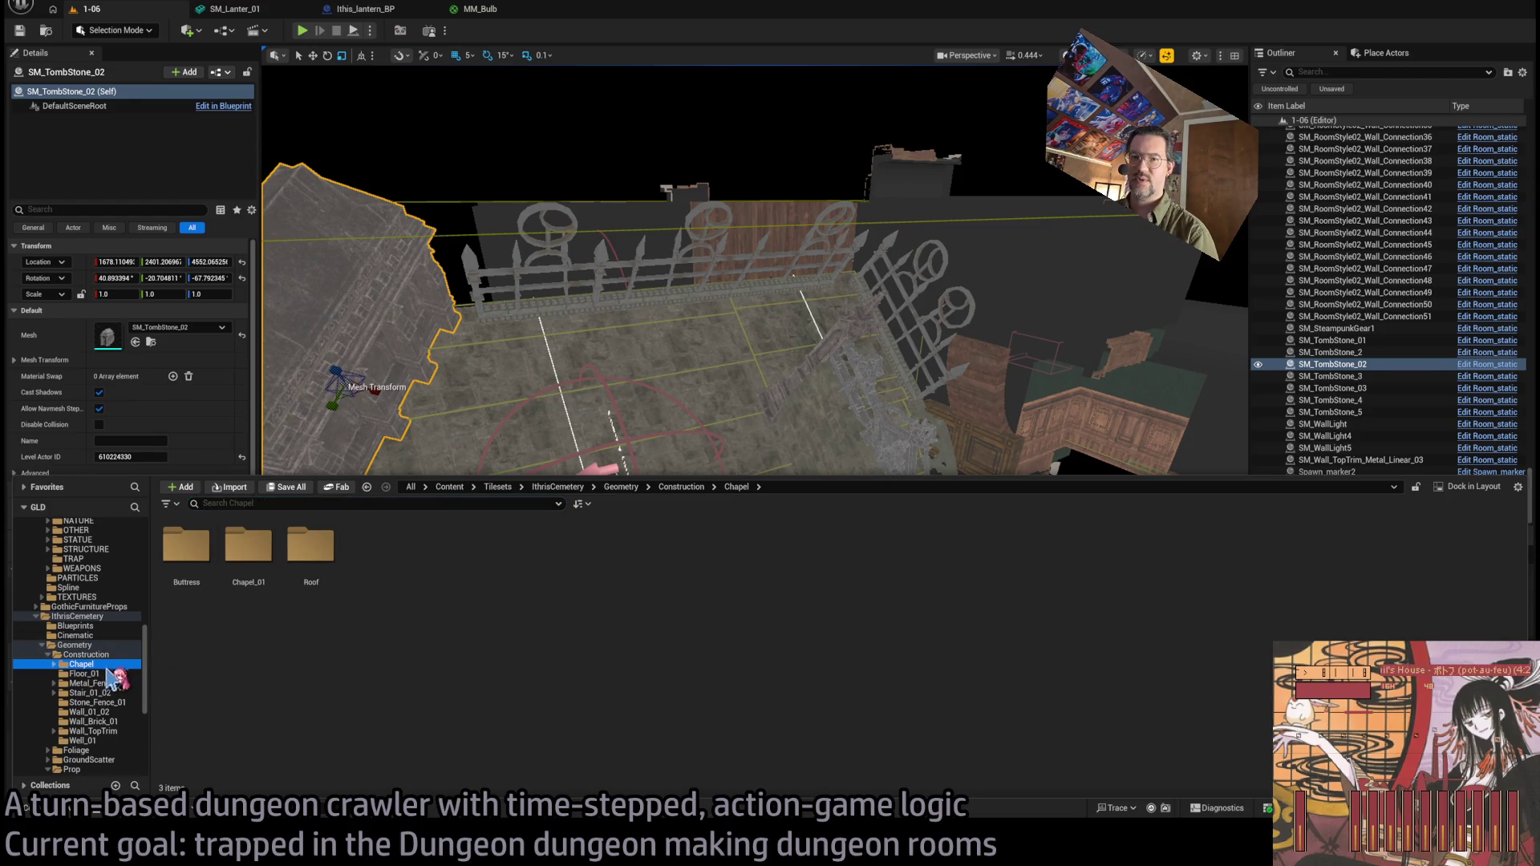
{"action": "scroll", "coordinate": [132, 674], "scroll_direction": "down", "scroll_amount": 1}
{"action": "left_click", "coordinate": [112, 731]}
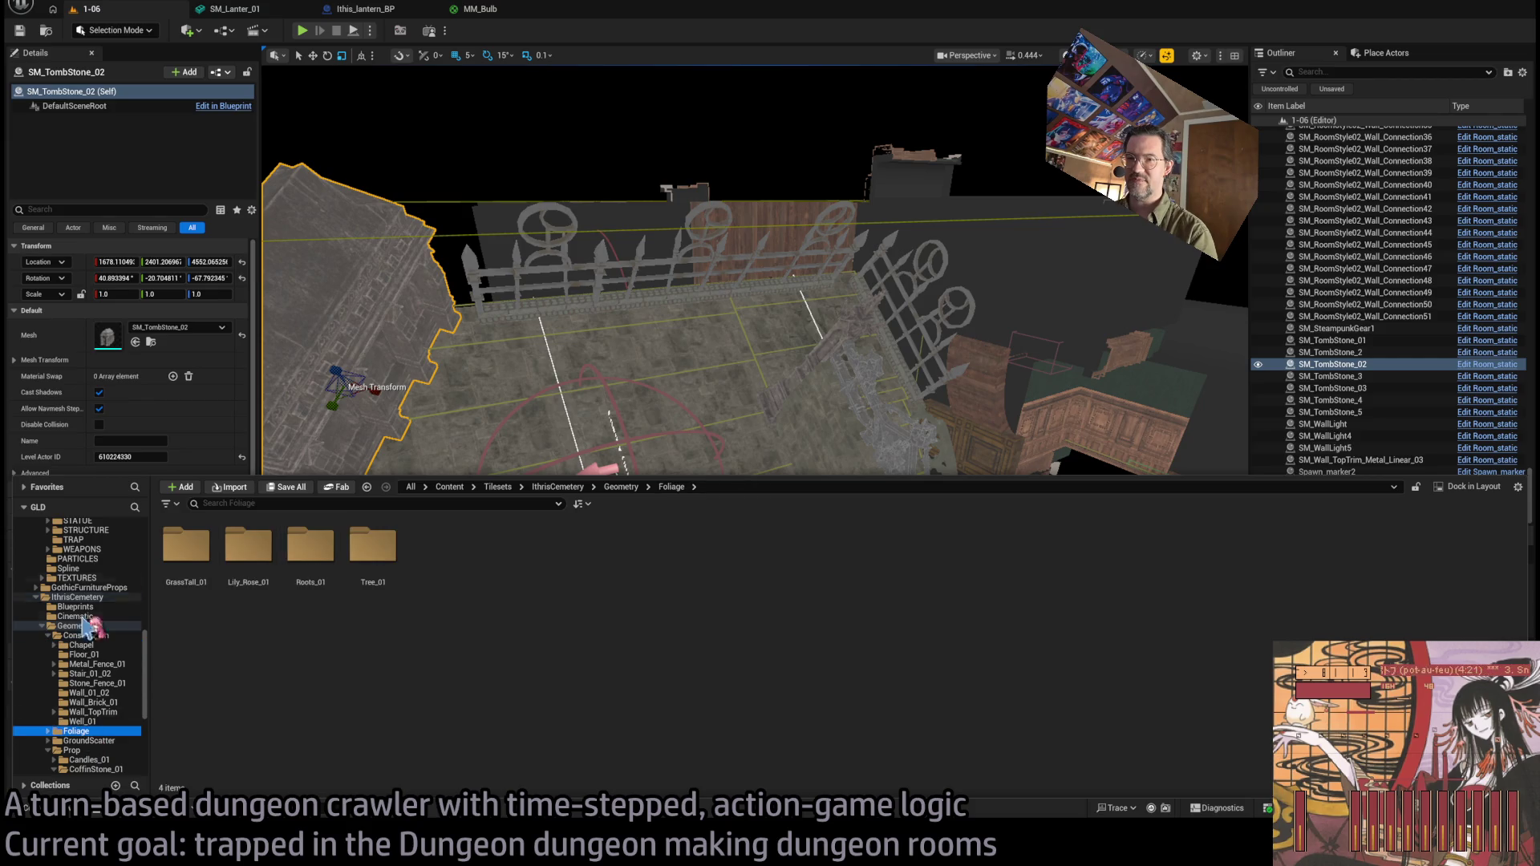
{"action": "scroll", "coordinate": [98, 633], "scroll_direction": "down", "scroll_amount": 5}
{"action": "left_click", "coordinate": [90, 674]}
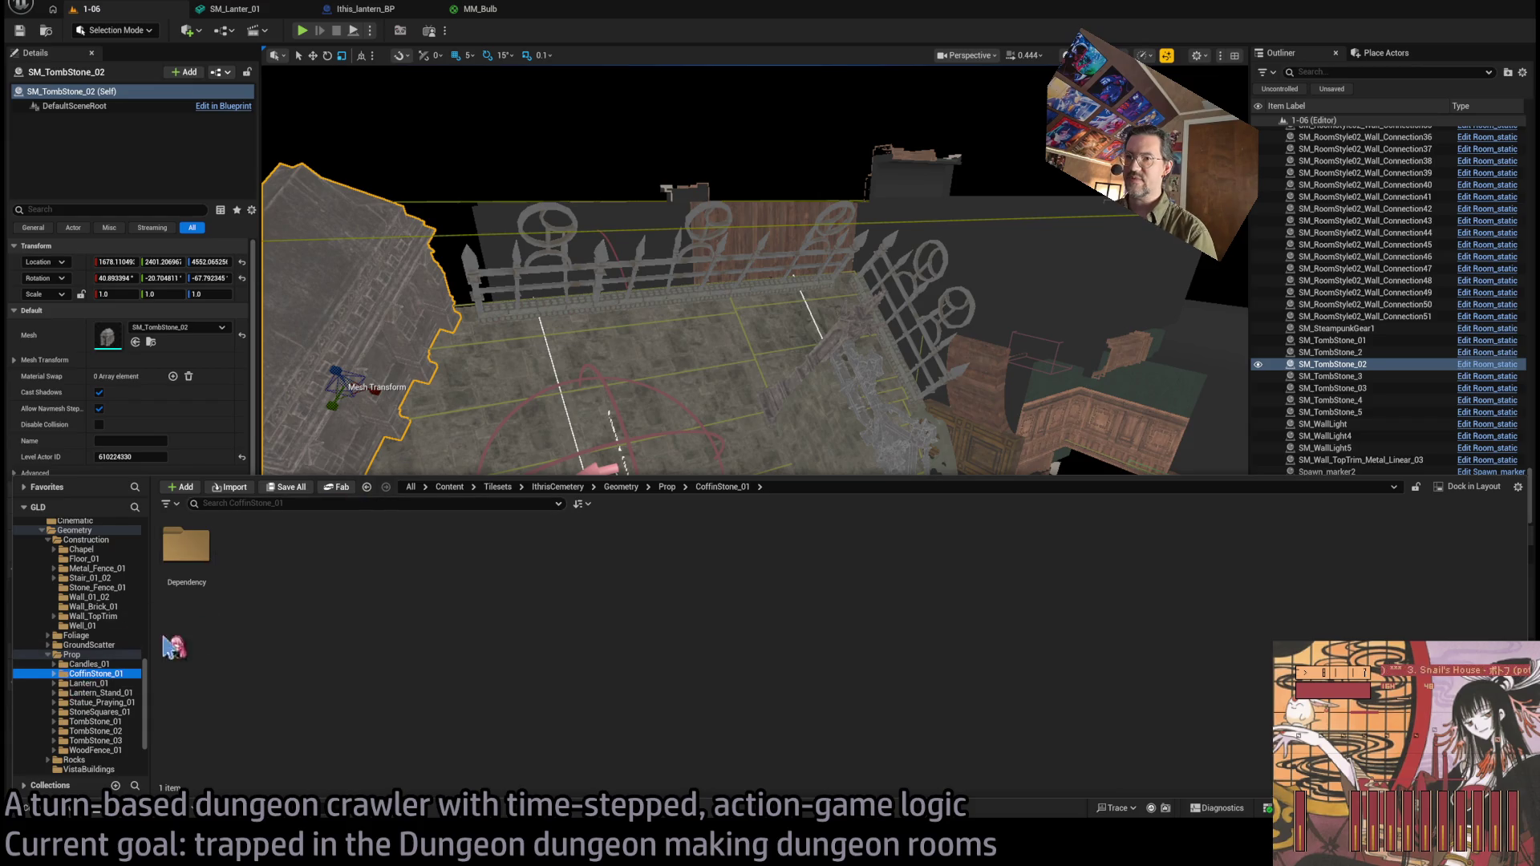
{"action": "scroll", "coordinate": [98, 617], "scroll_direction": "up", "scroll_amount": 13}
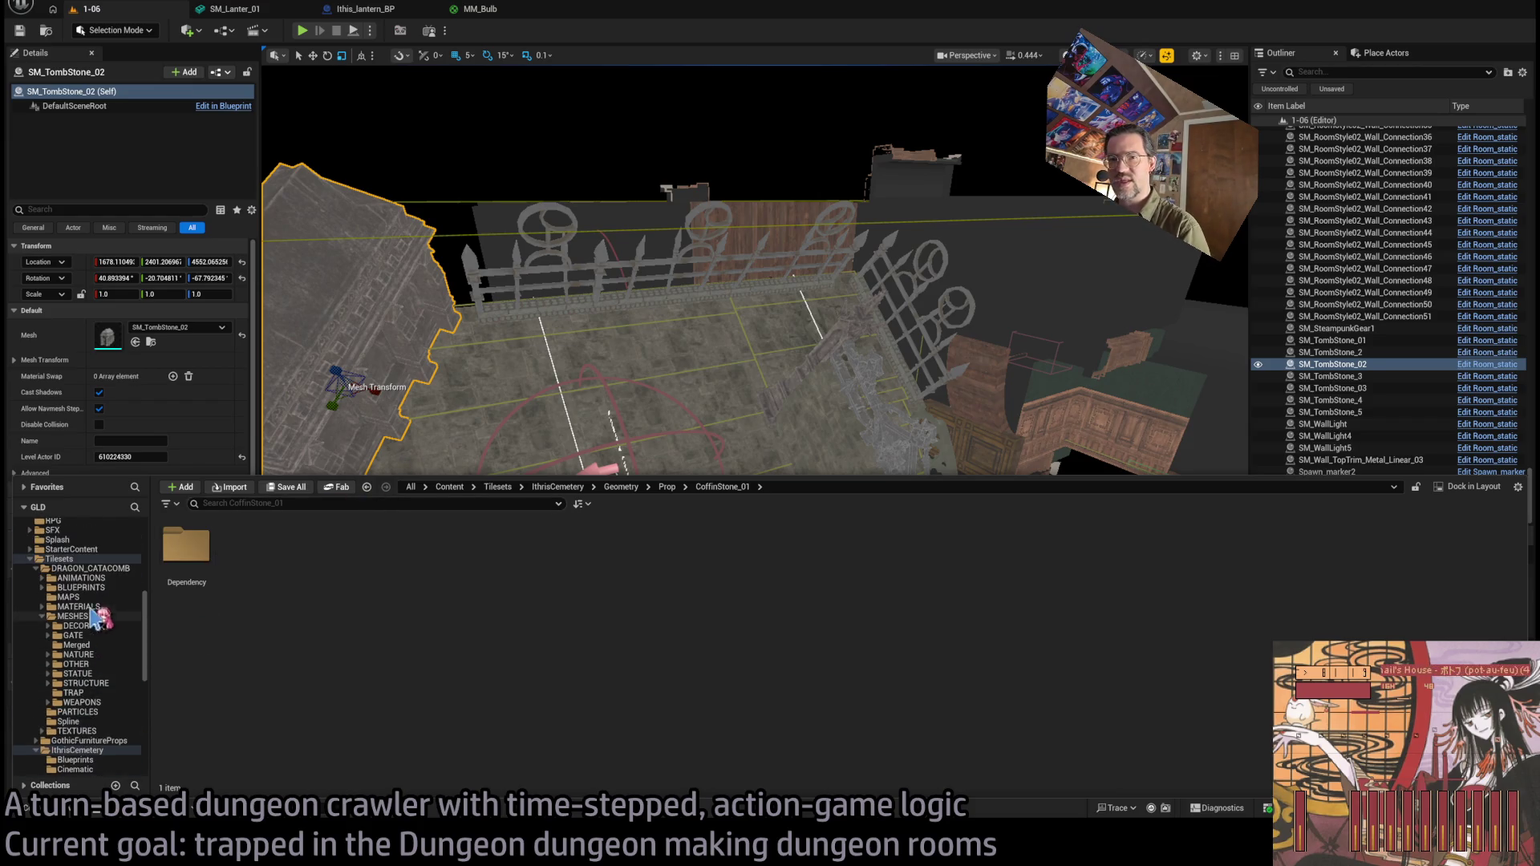
{"action": "left_click", "coordinate": [37, 569]}
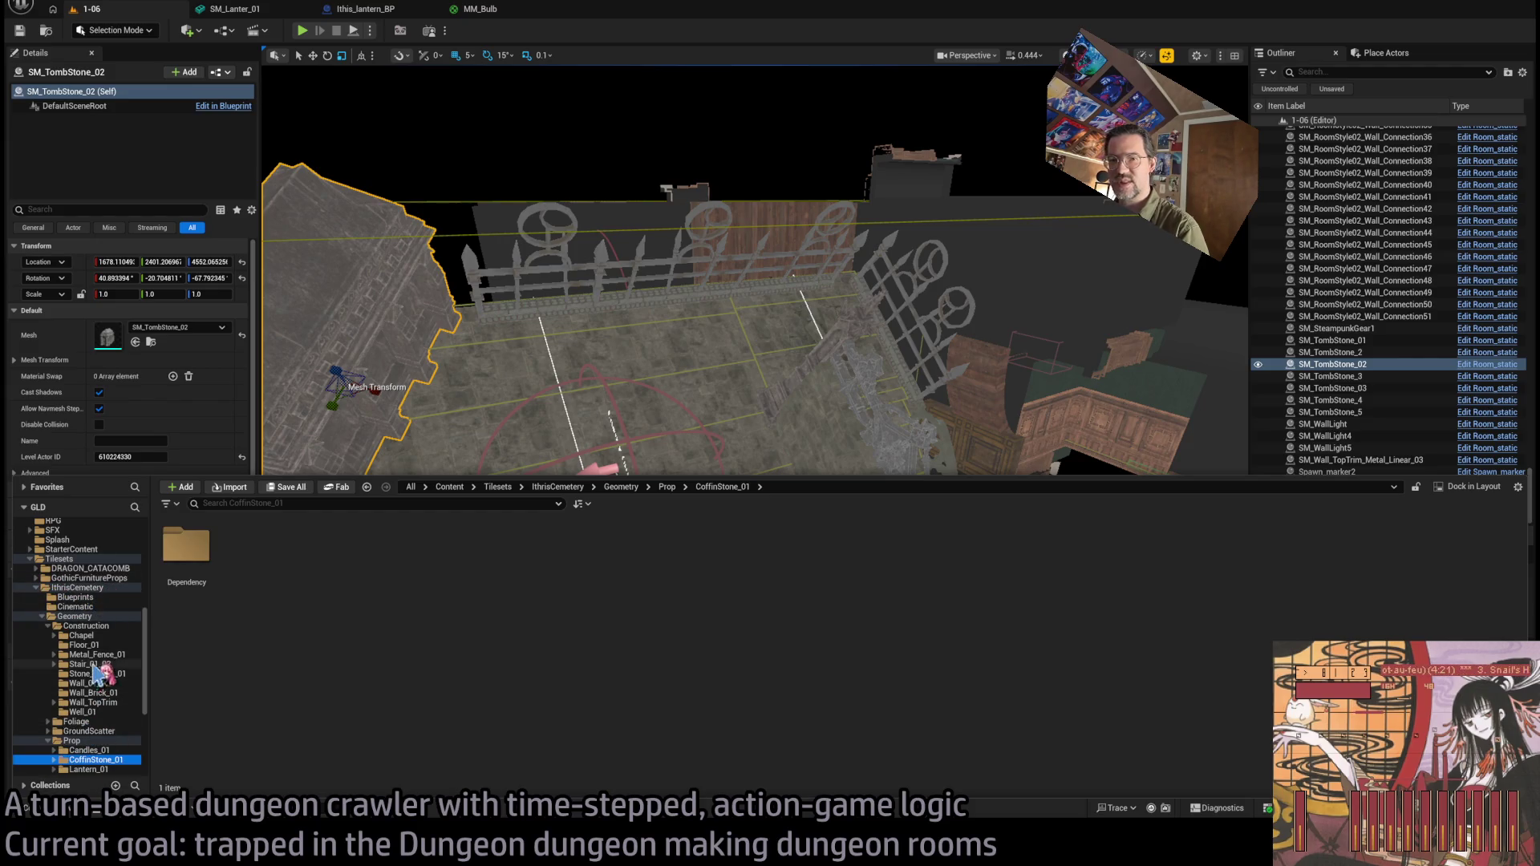
{"action": "left_click", "coordinate": [81, 635]}
{"action": "left_click", "coordinate": [102, 655]}
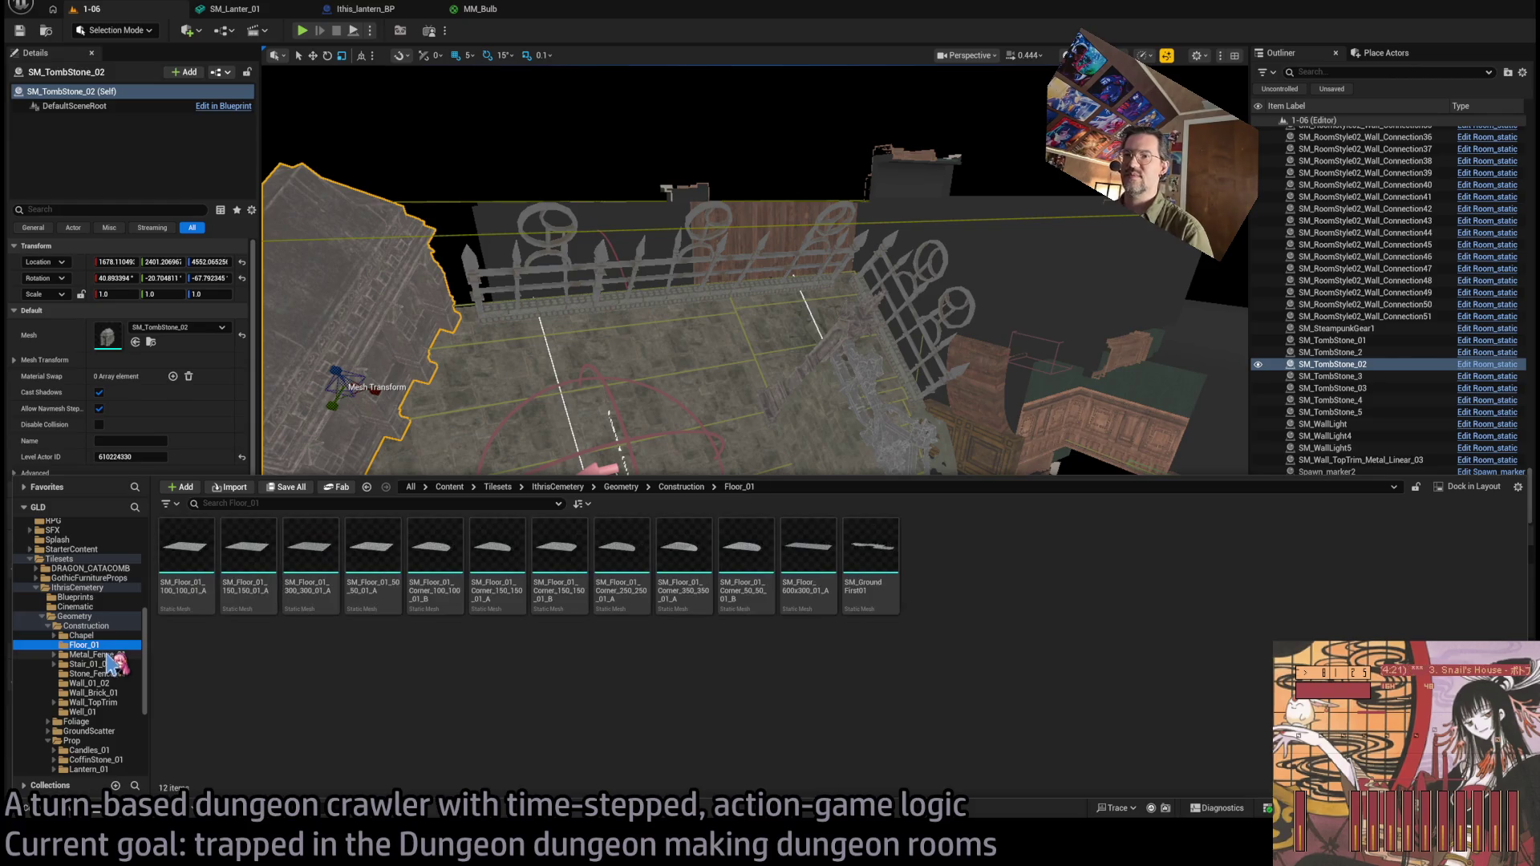
Place SM_Floor_01_100_100_01_A in the room, rotate it -45° and nudge it along its length.
{"action": "mouse_move", "coordinate": [188, 554]}
{"action": "left_mouse_down"}
{"action": "mouse_move", "coordinate": [625, 535]}
{"action": "mouse_move", "coordinate": [642, 553]}
{"action": "left_mouse_up"}
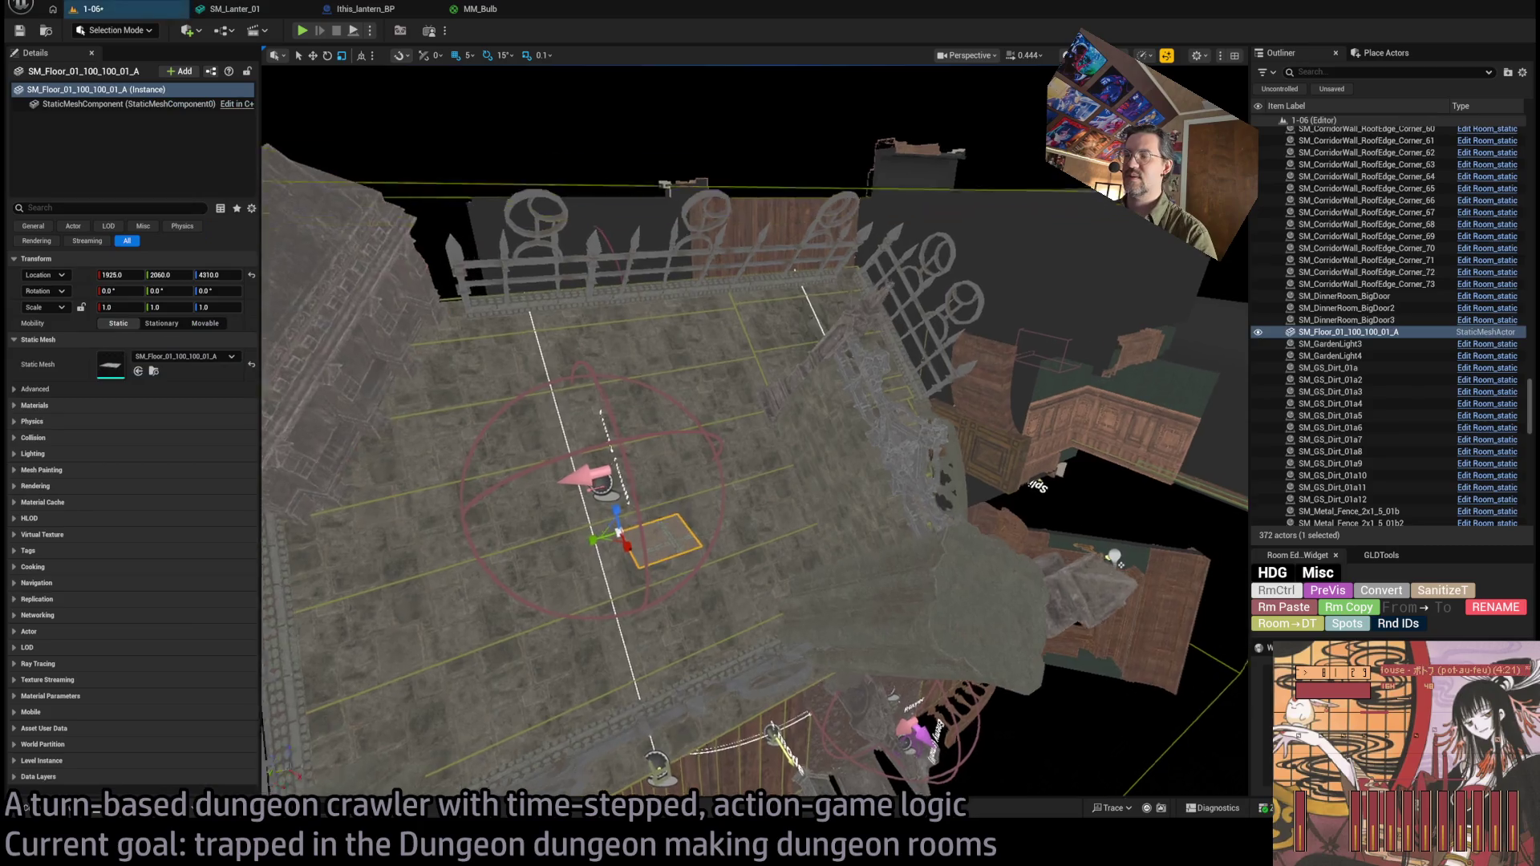
{"action": "scroll", "coordinate": [642, 561], "scroll_direction": "up", "scroll_amount": 5}
{"action": "left_click_drag", "start_coordinate": [634, 619], "coordinate": [640, 634]}
{"action": "scroll", "coordinate": [754, 433], "scroll_direction": "up", "scroll_amount": 3}
{"action": "mouse_move", "coordinate": [406, 559]}
{"action": "left_mouse_down"}
{"action": "mouse_move", "coordinate": [433, 522]}
{"action": "mouse_move", "coordinate": [406, 559]}
{"action": "mouse_move", "coordinate": [636, 505]}
{"action": "left_mouse_up"}
{"action": "key", "text": "w"}
{"action": "mouse_move", "coordinate": [813, 342]}
{"action": "left_mouse_down"}
{"action": "mouse_move", "coordinate": [851, 469]}
{"action": "mouse_move", "coordinate": [826, 513]}
{"action": "left_mouse_up"}
{"action": "mouse_move", "coordinate": [698, 488]}
{"action": "left_mouse_down"}
{"action": "mouse_move", "coordinate": [714, 498]}
{"action": "mouse_move", "coordinate": [674, 497]}
{"action": "mouse_move", "coordinate": [709, 485]}
{"action": "mouse_move", "coordinate": [584, 348]}
{"action": "mouse_move", "coordinate": [638, 336]}
{"action": "left_mouse_up"}
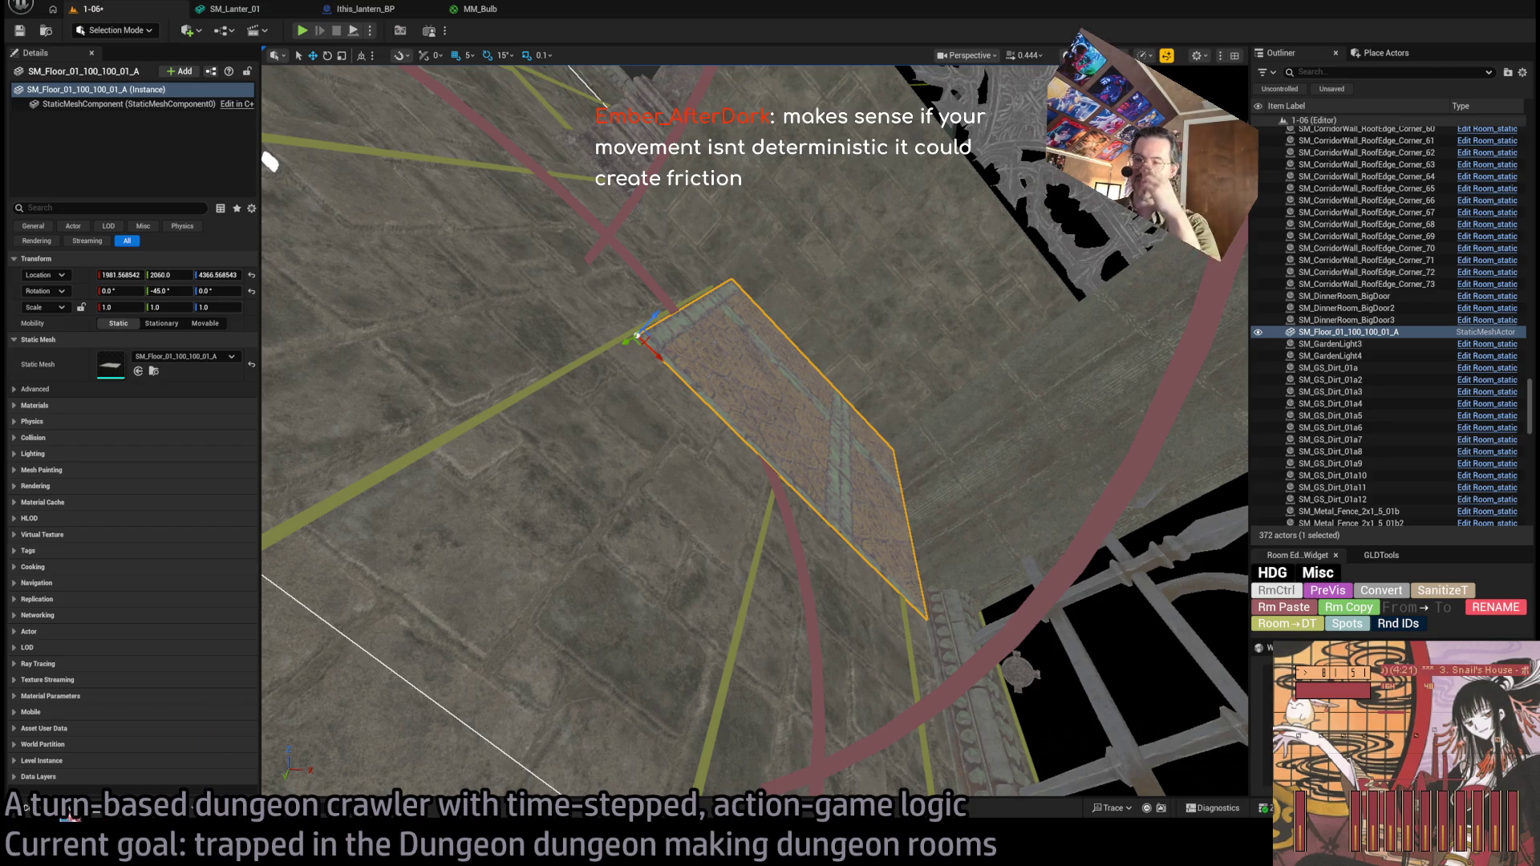
{"action": "left_click_drag", "start_coordinate": [767, 393], "coordinate": [722, 381]}
Delete the current selection and show the Metal_Fence_01 fence meshes in the Content Drawer.
{"action": "key", "text": "ctrl+b"}
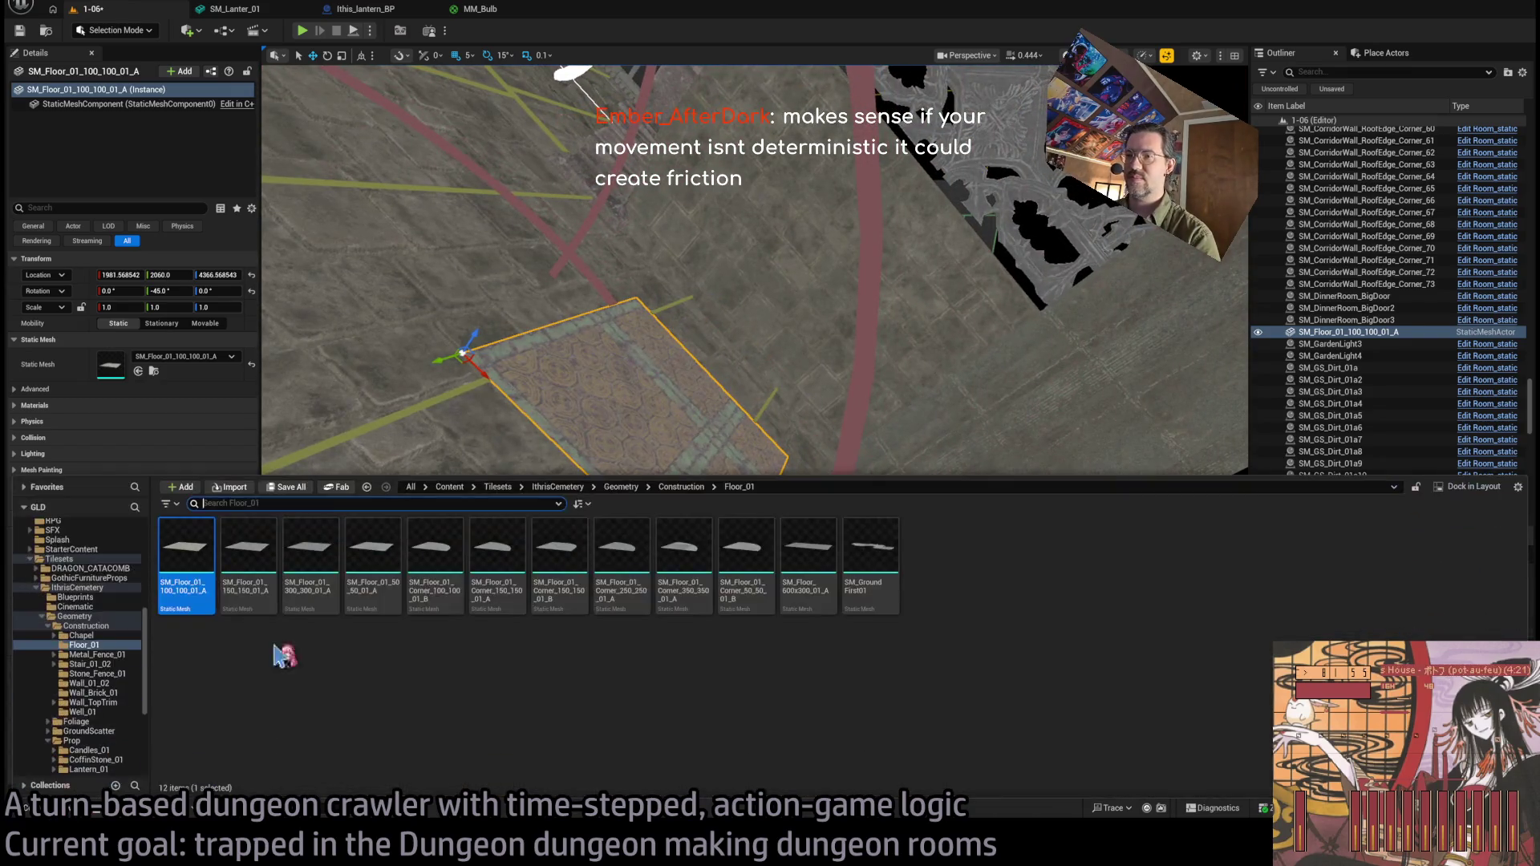
{"action": "key", "text": "ctrl+space"}
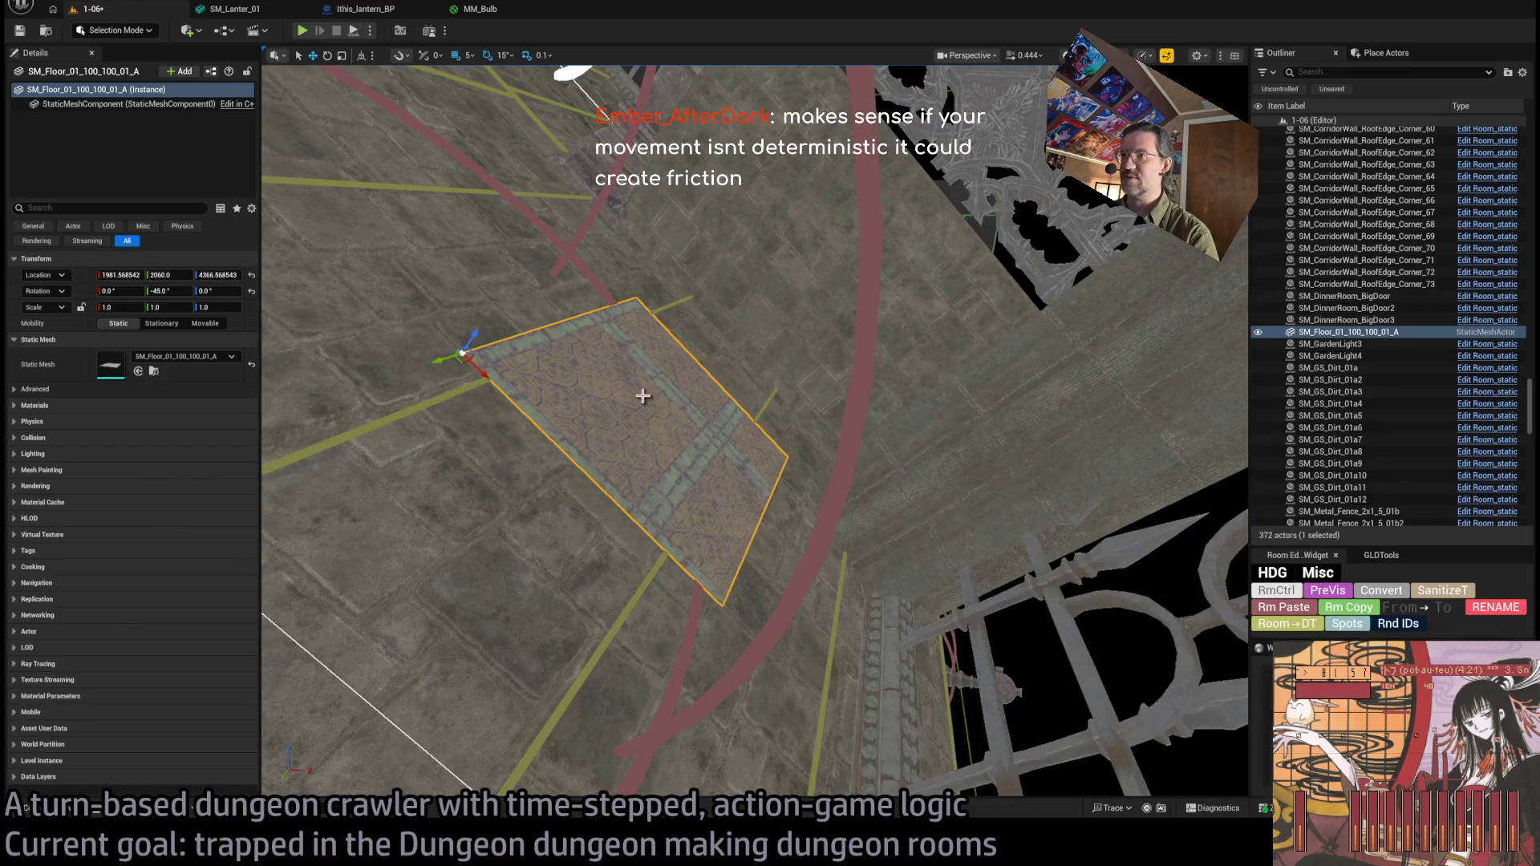
{"action": "key", "text": "Delete"}
{"action": "key", "text": "ctrl+space"}
{"action": "left_click", "coordinate": [98, 655]}
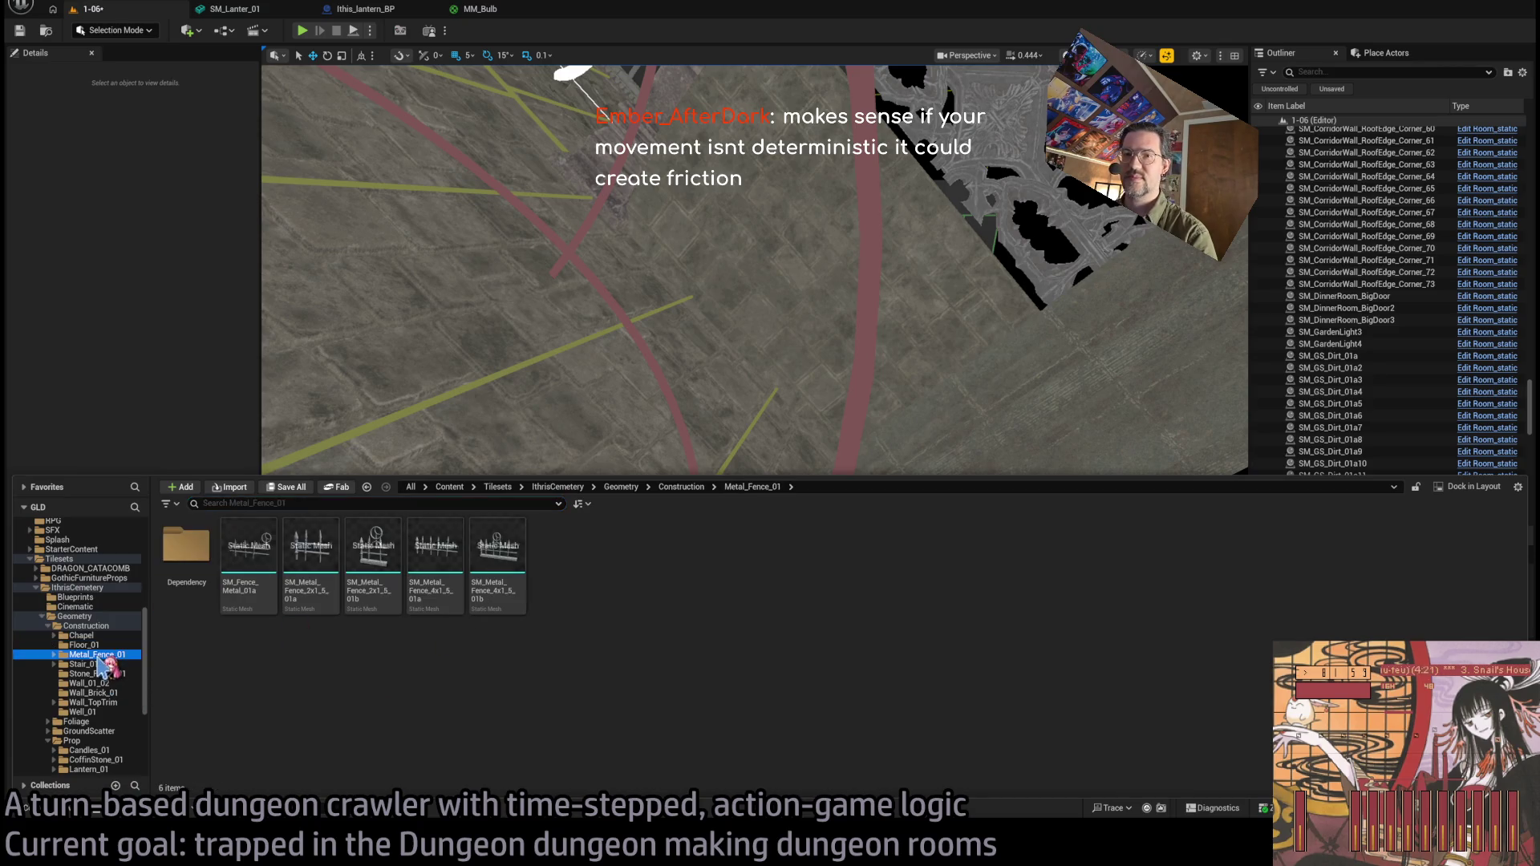
Place SM_Stairs_Railing_01a from Stair_01_02, turn it -45° and move it to the fence corner.
{"action": "left_click", "coordinate": [90, 665]}
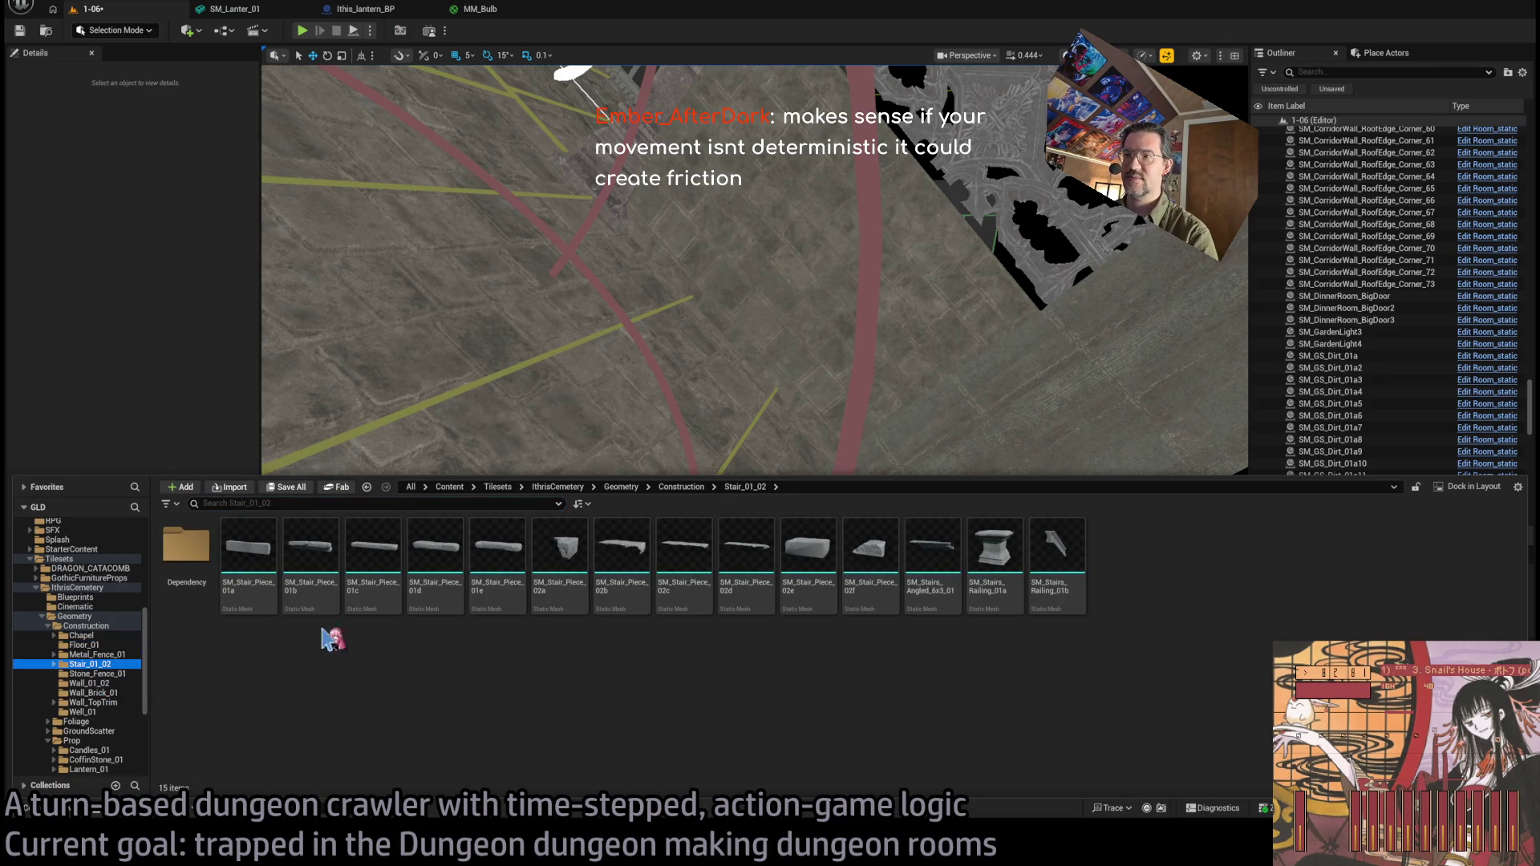
{"action": "mouse_move", "coordinate": [994, 552]}
{"action": "left_mouse_down"}
{"action": "mouse_move", "coordinate": [585, 344]}
{"action": "mouse_move", "coordinate": [718, 521]}
{"action": "mouse_move", "coordinate": [682, 537]}
{"action": "mouse_move", "coordinate": [692, 564]}
{"action": "left_mouse_up"}
{"action": "key", "text": "f"}
{"action": "scroll", "coordinate": [754, 433], "scroll_direction": "down", "scroll_amount": 5}
{"action": "key", "text": "e"}
{"action": "key", "text": "w"}
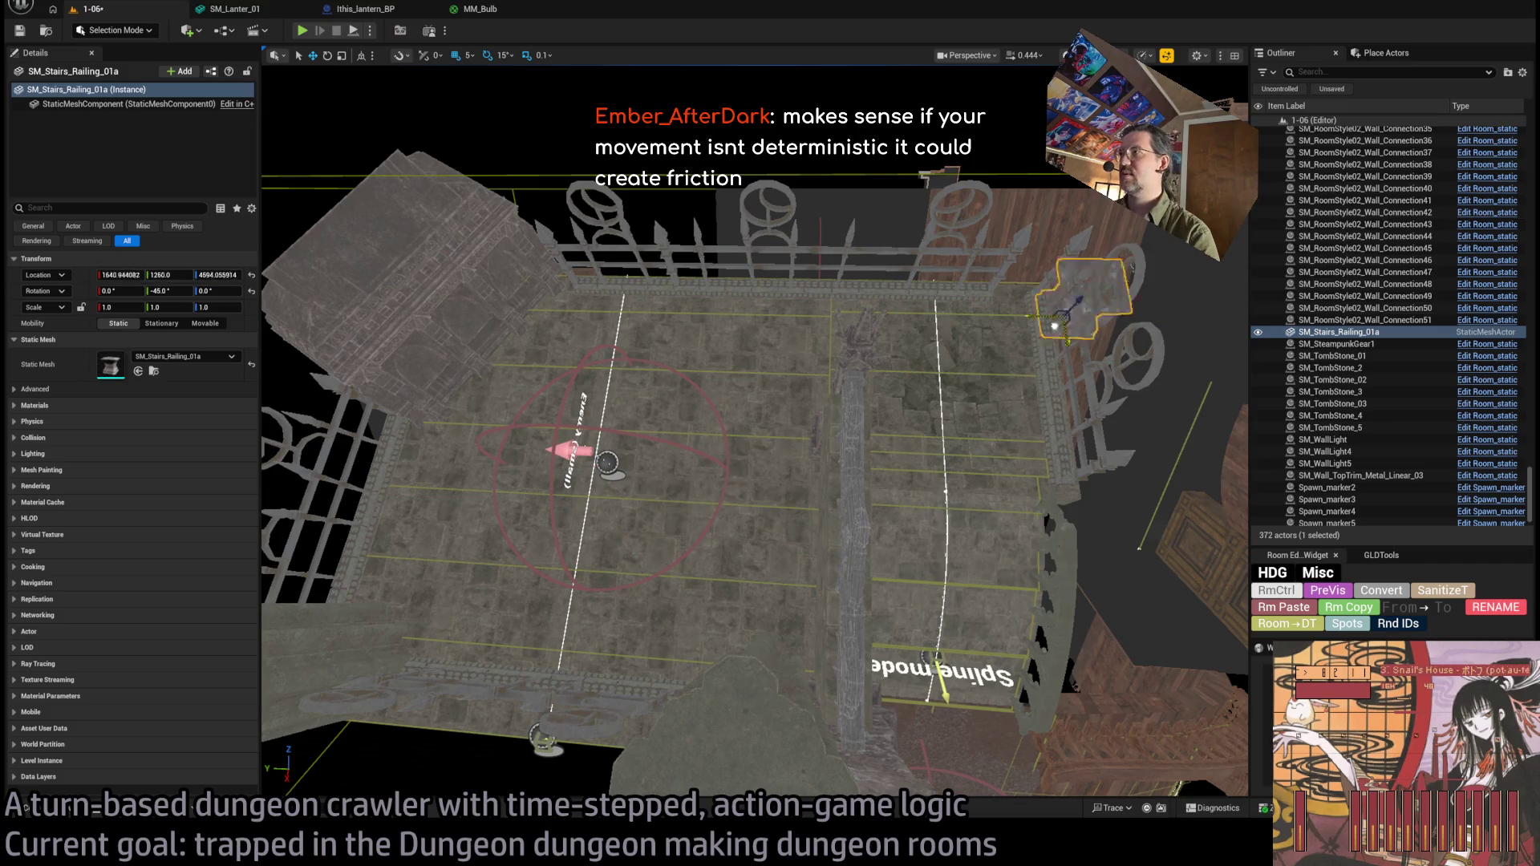
{"action": "key", "text": "f"}
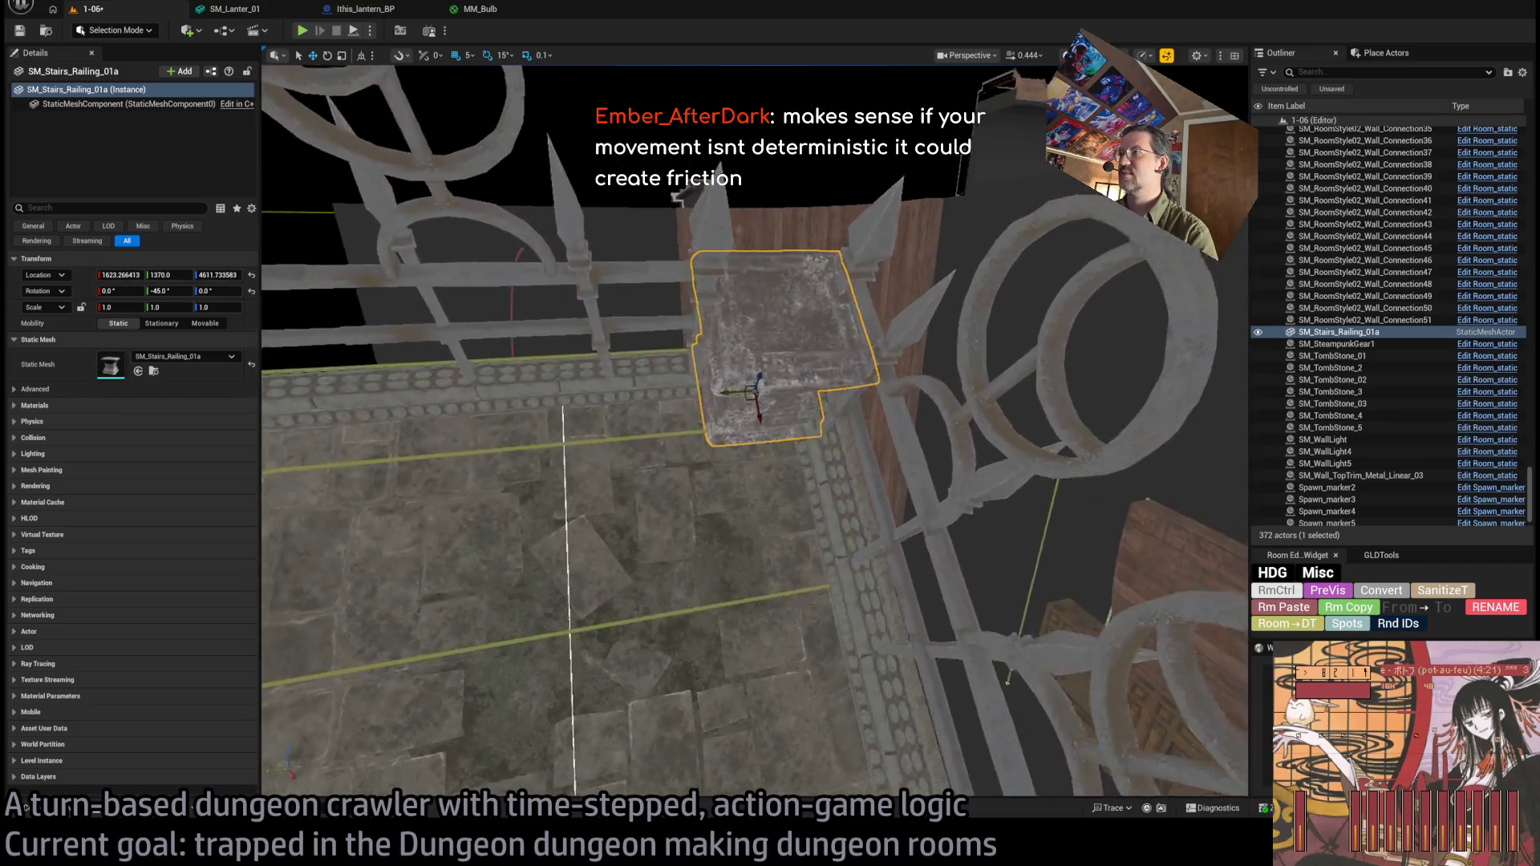
{"action": "mouse_move", "coordinate": [704, 383]}
{"action": "left_mouse_down"}
{"action": "mouse_move", "coordinate": [722, 380]}
{"action": "mouse_move", "coordinate": [707, 383]}
{"action": "left_mouse_up"}
{"action": "left_click_drag", "start_coordinate": [750, 533], "coordinate": [892, 630]}
{"action": "left_click", "coordinate": [741, 419]}
Rotate both selected metal fence sections about their pivot, then open the Wall_01_02 wall meshes.
{"action": "left_click", "coordinate": [690, 339], "text": "ctrl"}
{"action": "key", "text": "f"}
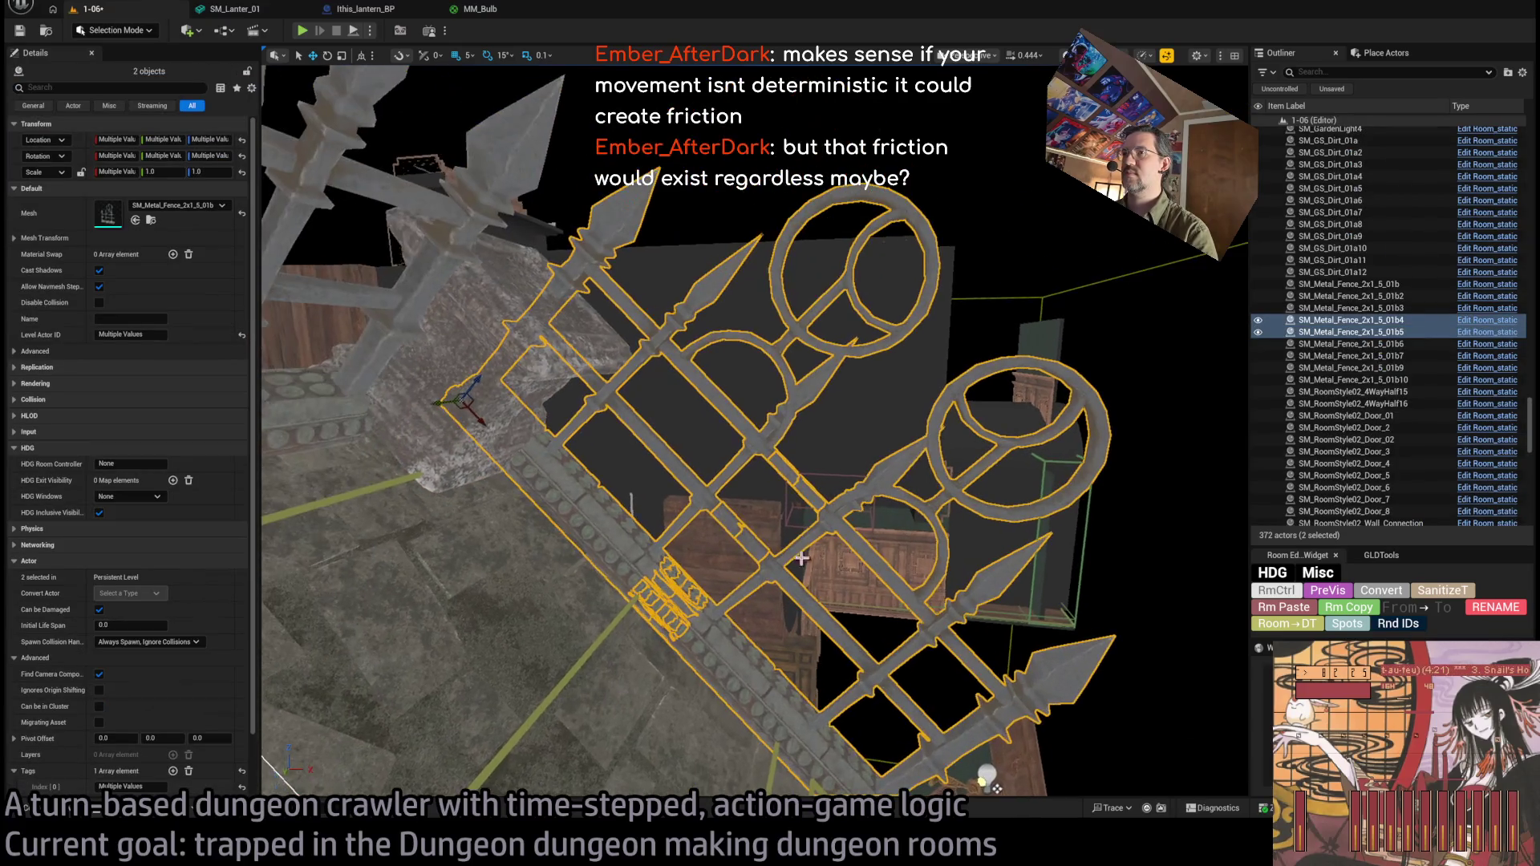
{"action": "scroll", "coordinate": [885, 599], "scroll_direction": "up", "scroll_amount": 2}
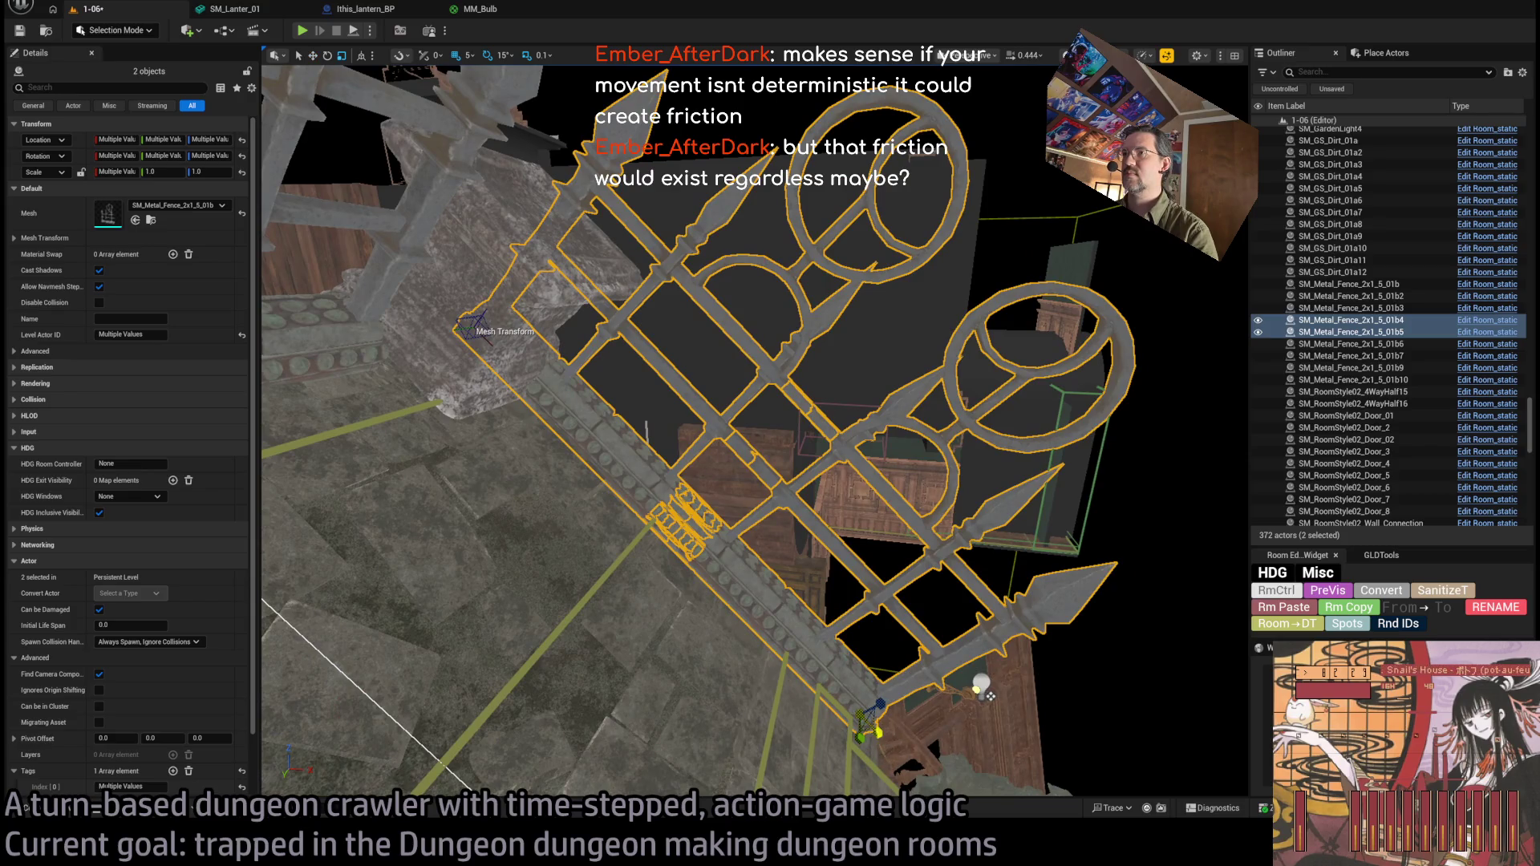
{"action": "key", "text": "ctrl+z"}
{"action": "left_click_drag", "start_coordinate": [853, 676], "coordinate": [334, 694]}
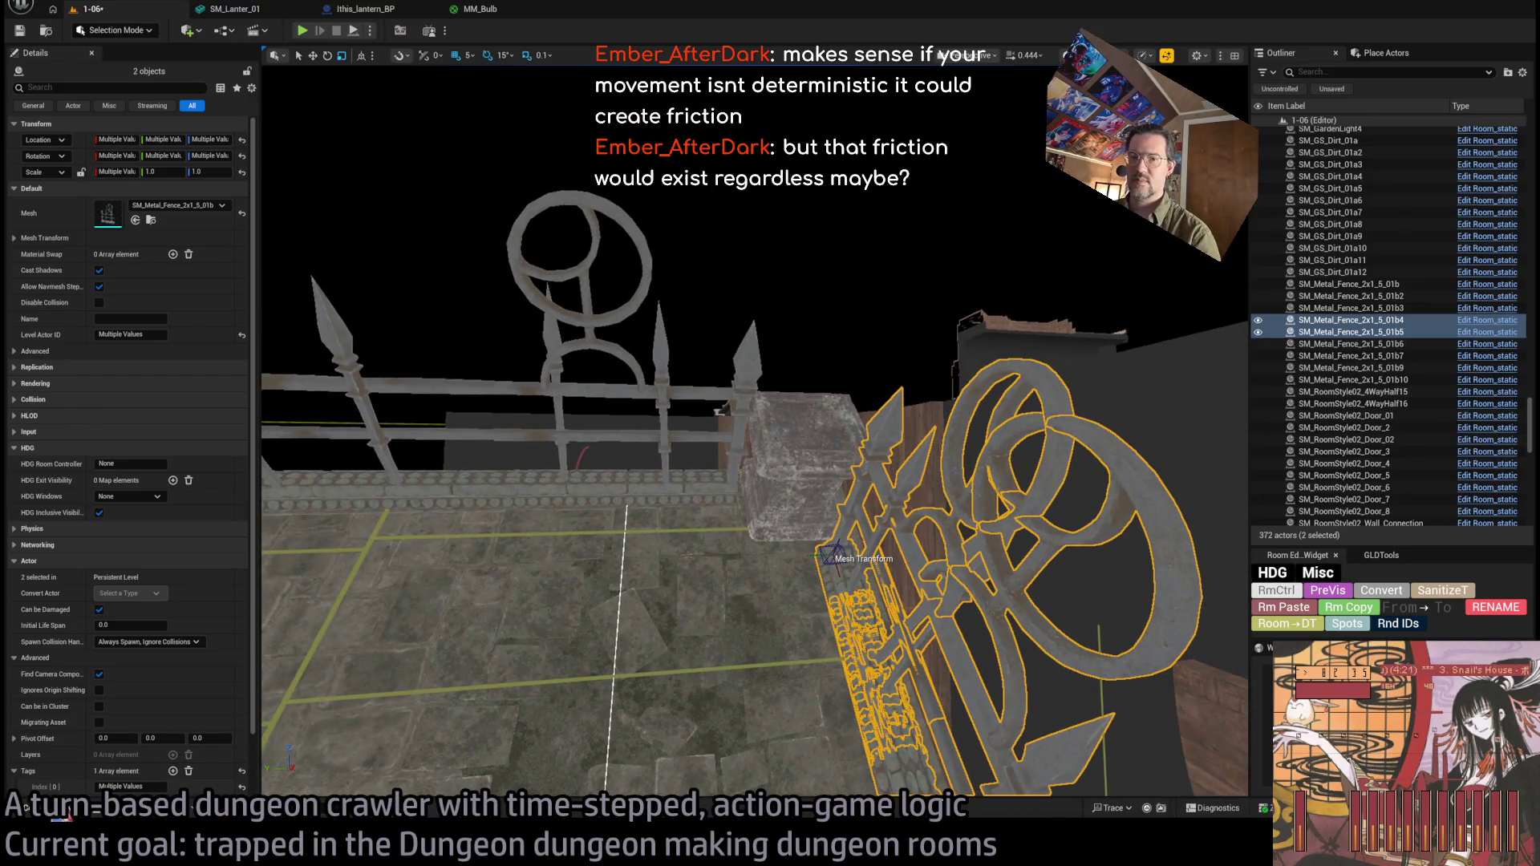
{"action": "left_click", "coordinate": [26, 808]}
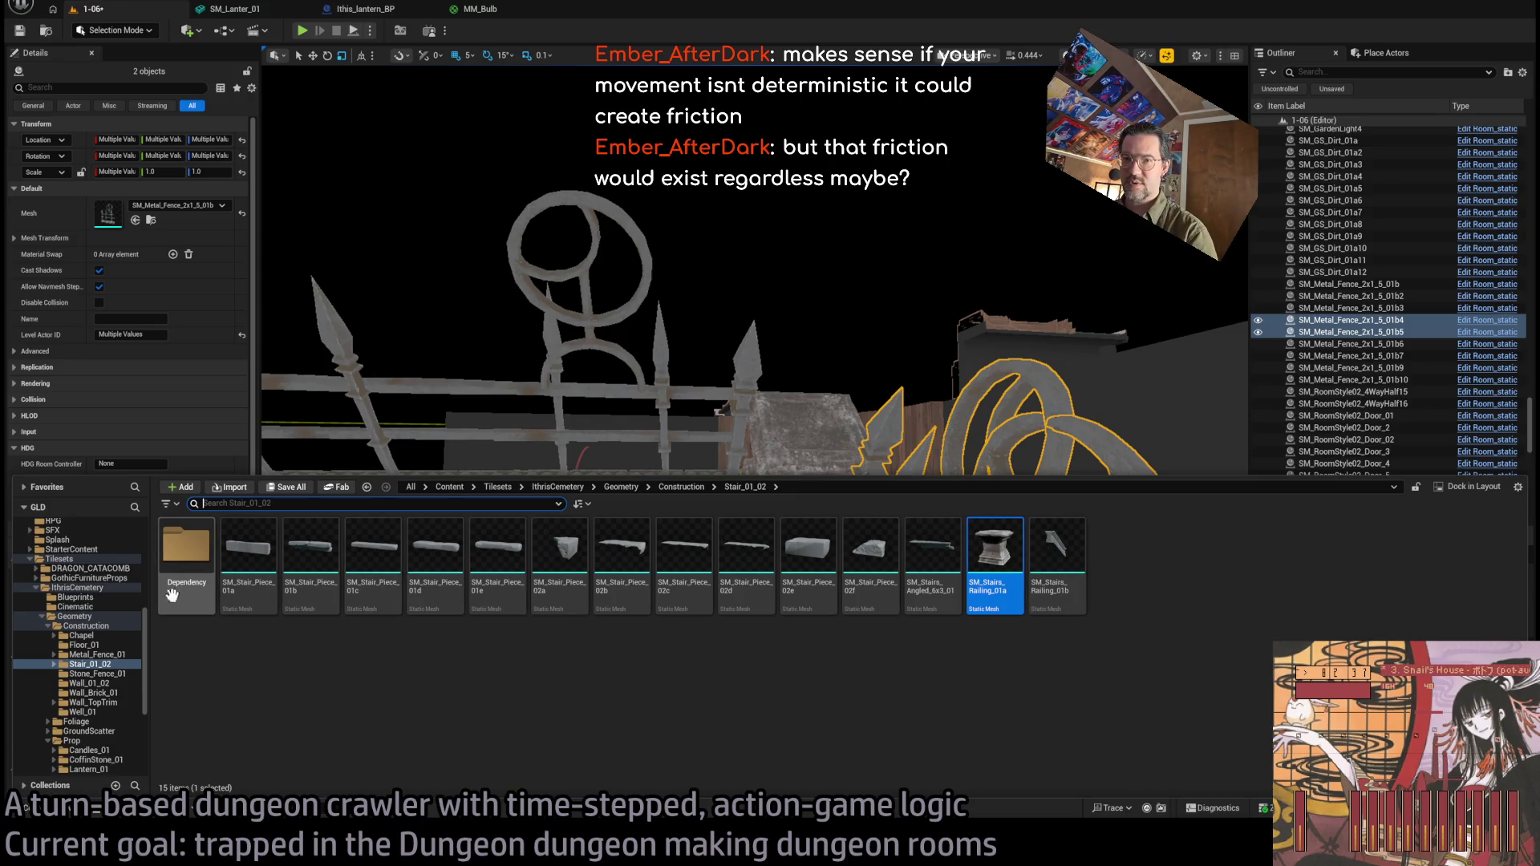
{"action": "left_click", "coordinate": [92, 683]}
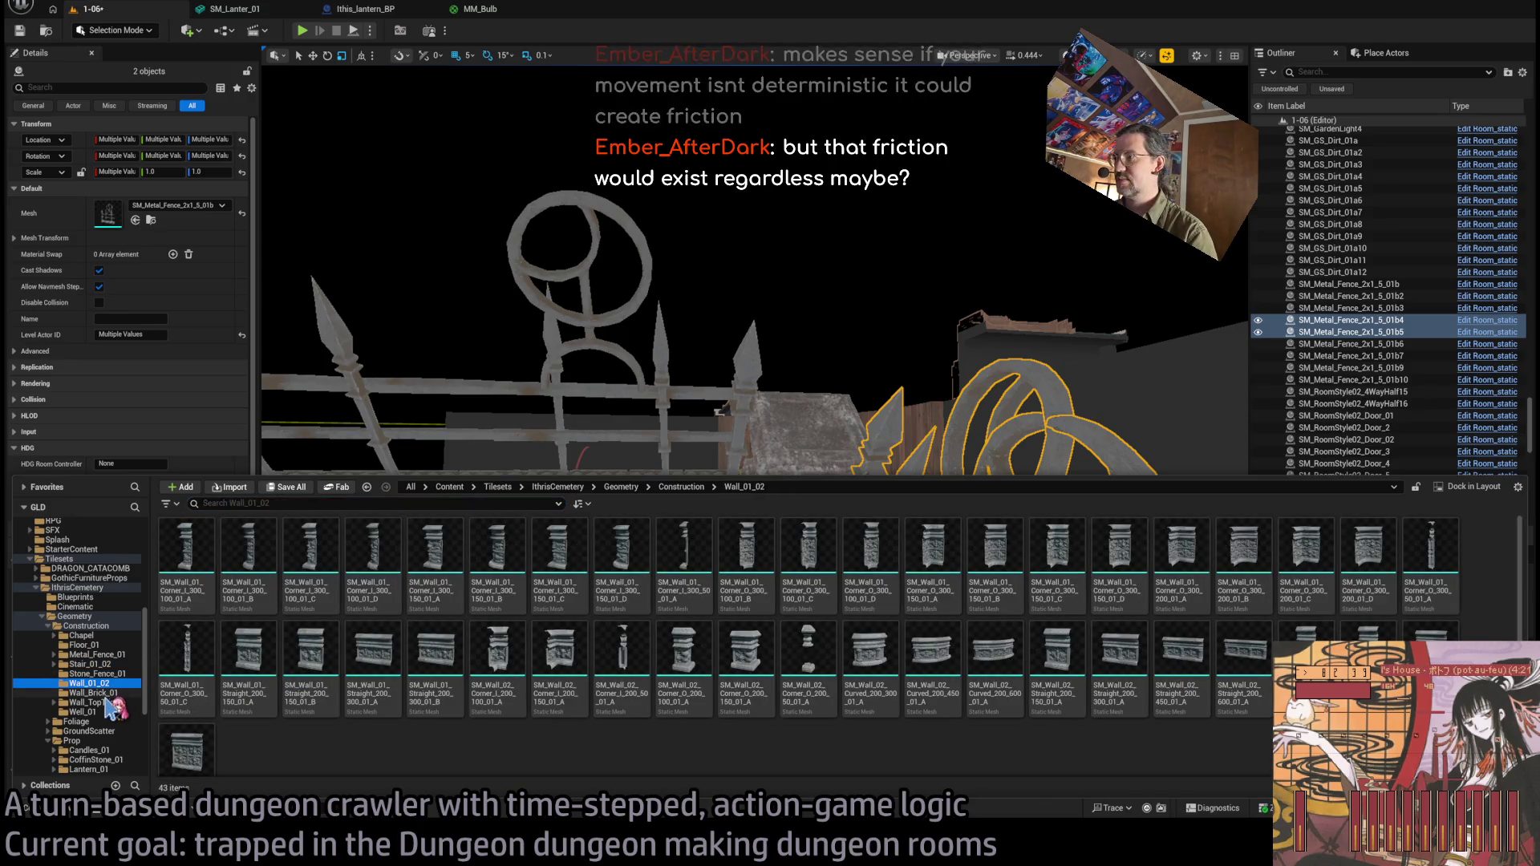
Place SM_Well_01_A from Well_01, tilt it -60°, then delete it and reopen the Content Drawer.
{"action": "key", "text": "Down"}
{"action": "key", "text": "Down"}
{"action": "key", "text": "Down"}
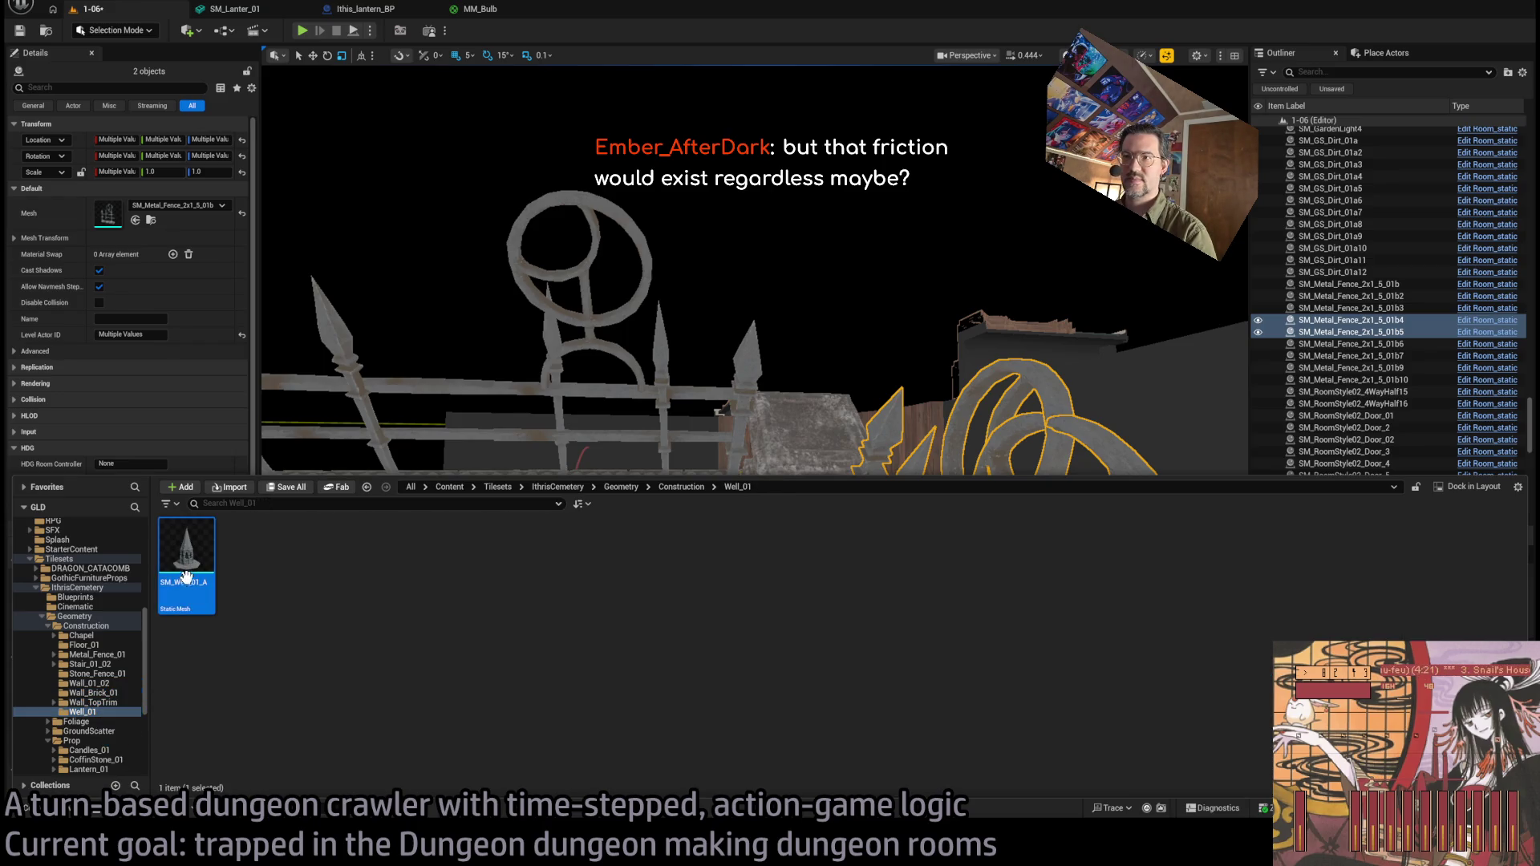
{"action": "left_click_drag", "start_coordinate": [186, 554], "coordinate": [787, 446]}
{"action": "key", "text": "f"}
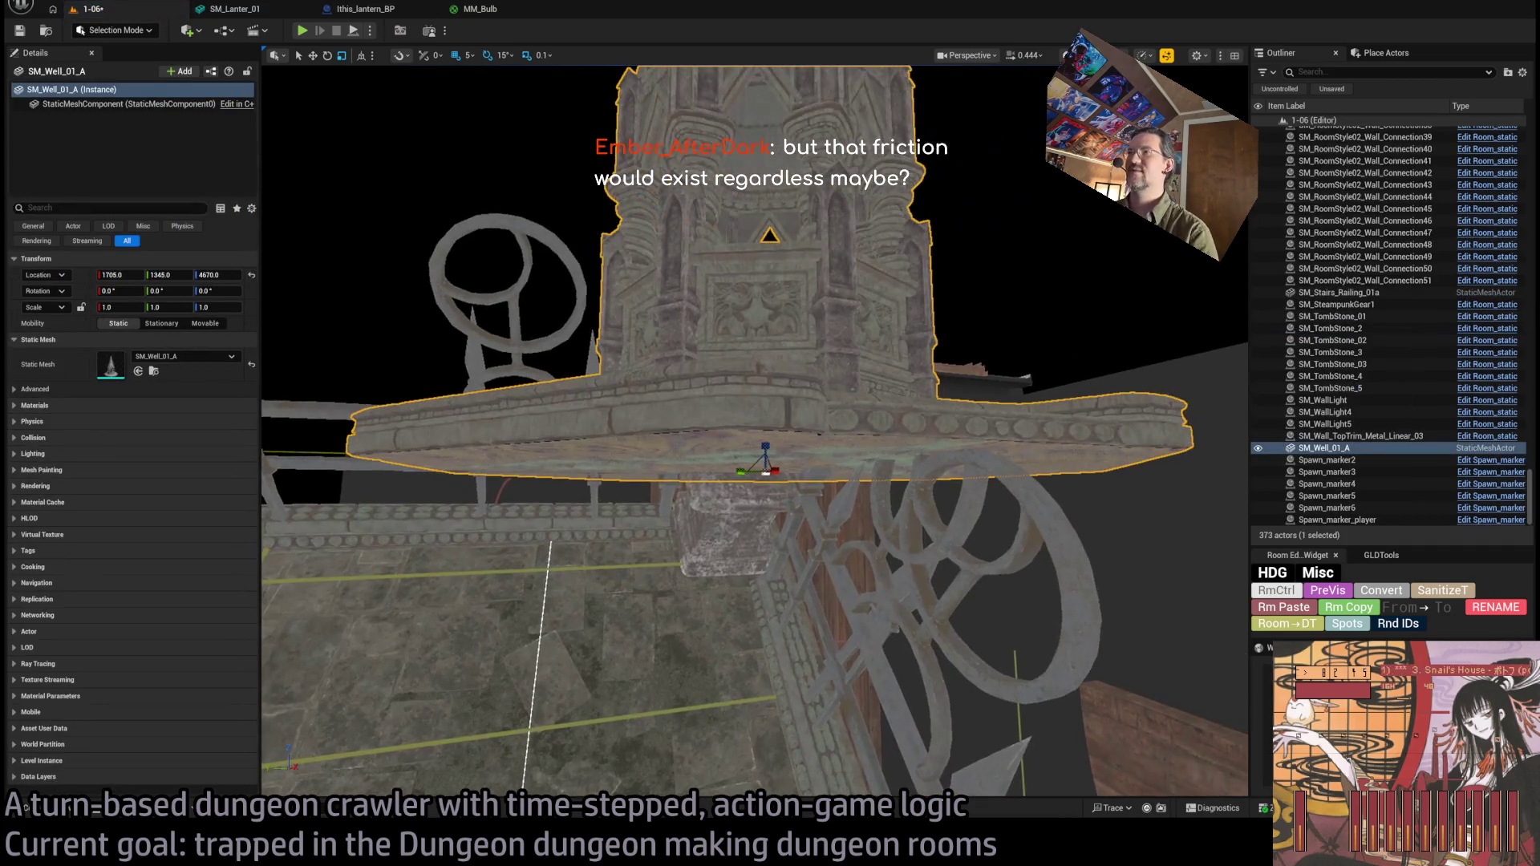
{"action": "key", "text": "e"}
{"action": "left_click_drag", "start_coordinate": [735, 555], "coordinate": [746, 557]}
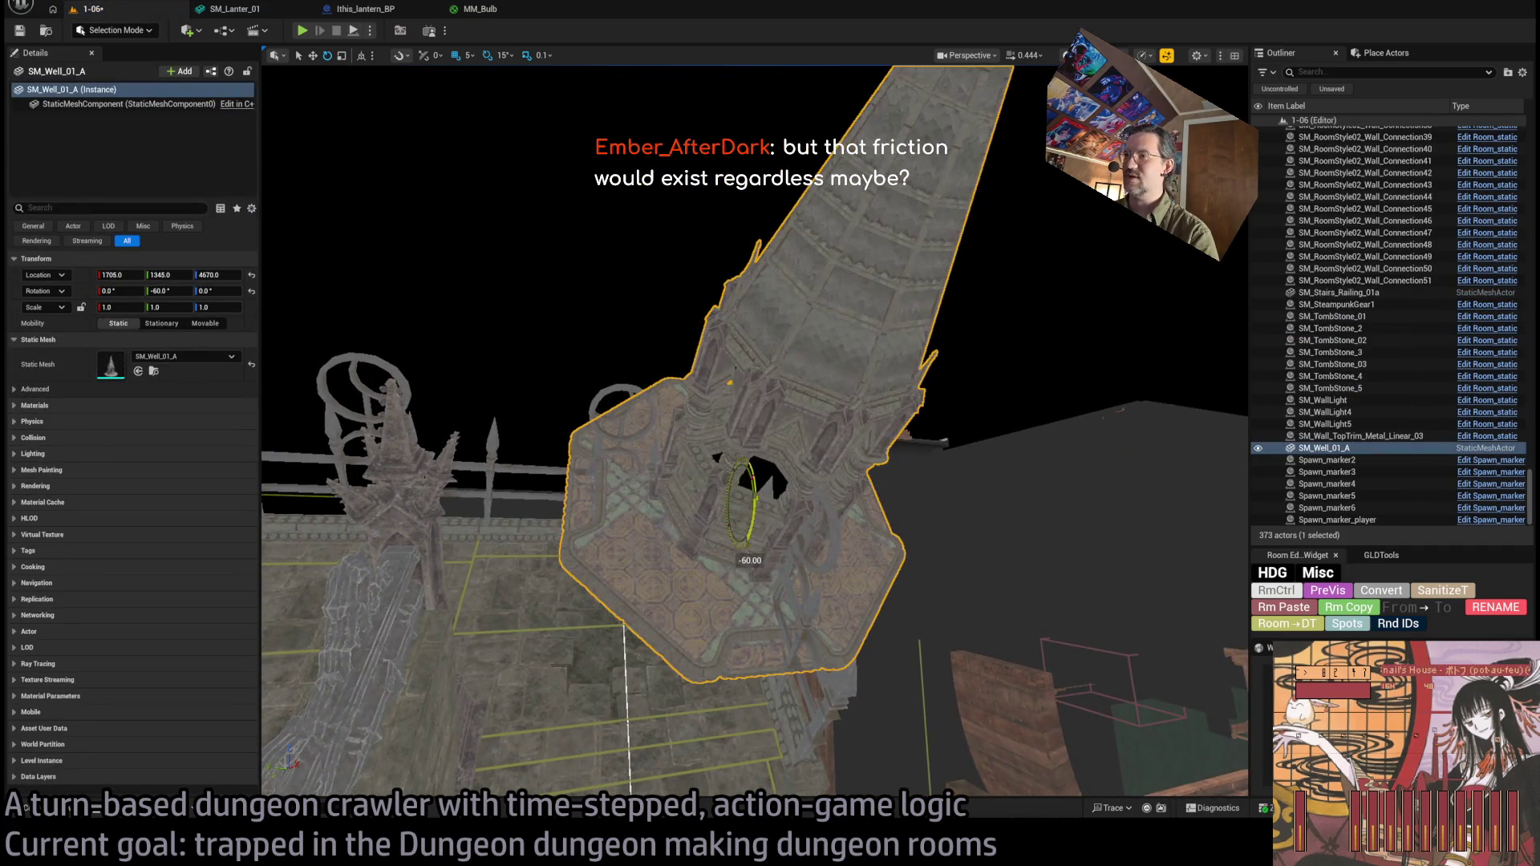
{"action": "scroll", "coordinate": [739, 533], "scroll_direction": "up", "scroll_amount": 3}
{"action": "mouse_move", "coordinate": [861, 454]}
{"action": "left_mouse_down"}
{"action": "mouse_move", "coordinate": [580, 591]}
{"action": "mouse_move", "coordinate": [808, 585]}
{"action": "mouse_move", "coordinate": [750, 581]}
{"action": "mouse_move", "coordinate": [772, 570]}
{"action": "left_mouse_up"}
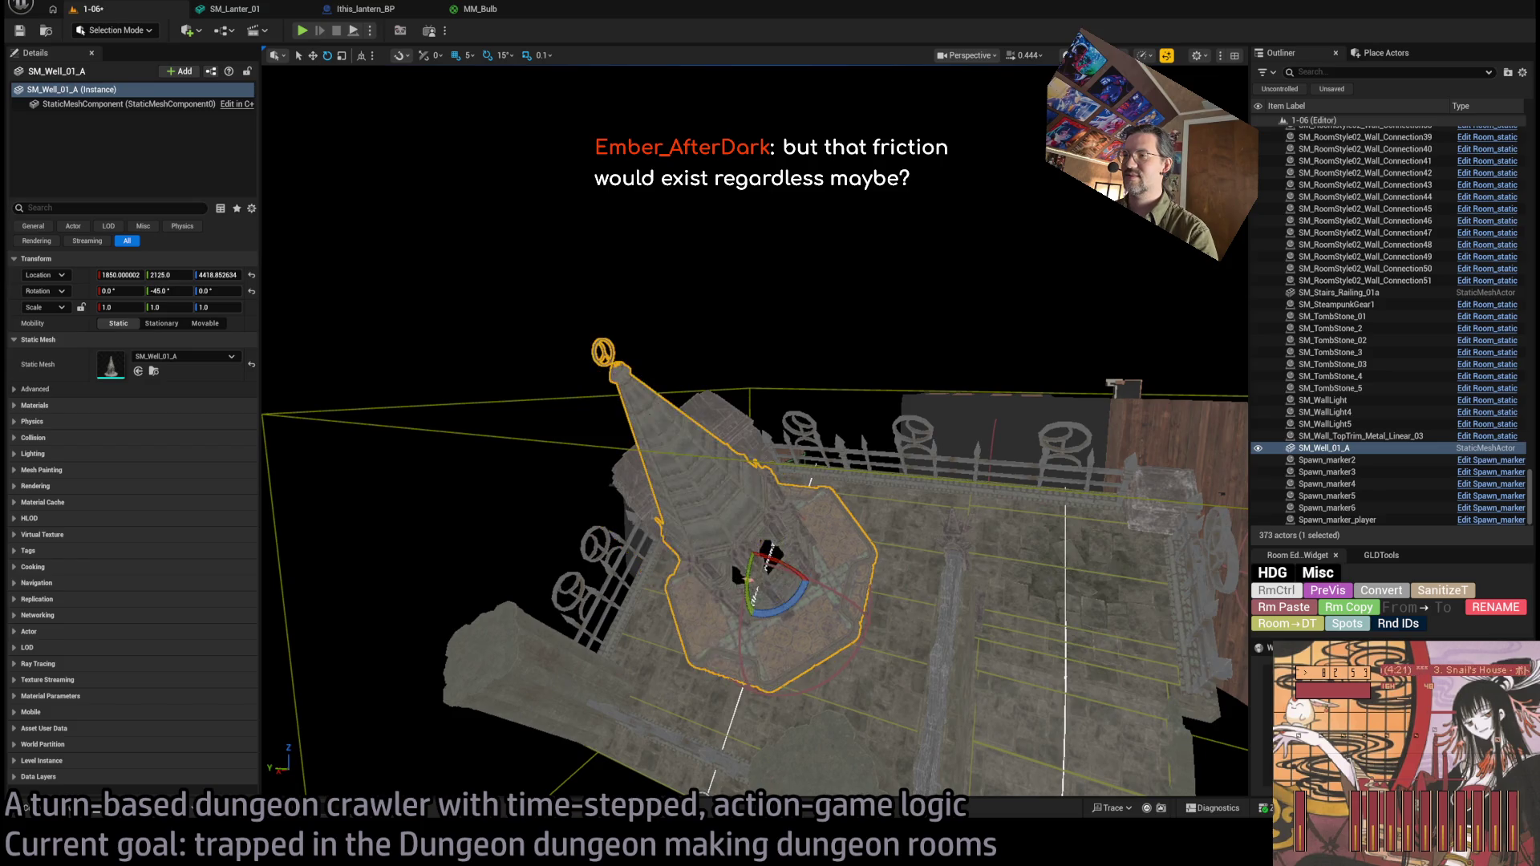
{"action": "scroll", "coordinate": [774, 567], "scroll_direction": "up", "scroll_amount": 3}
{"action": "key", "text": "Delete"}
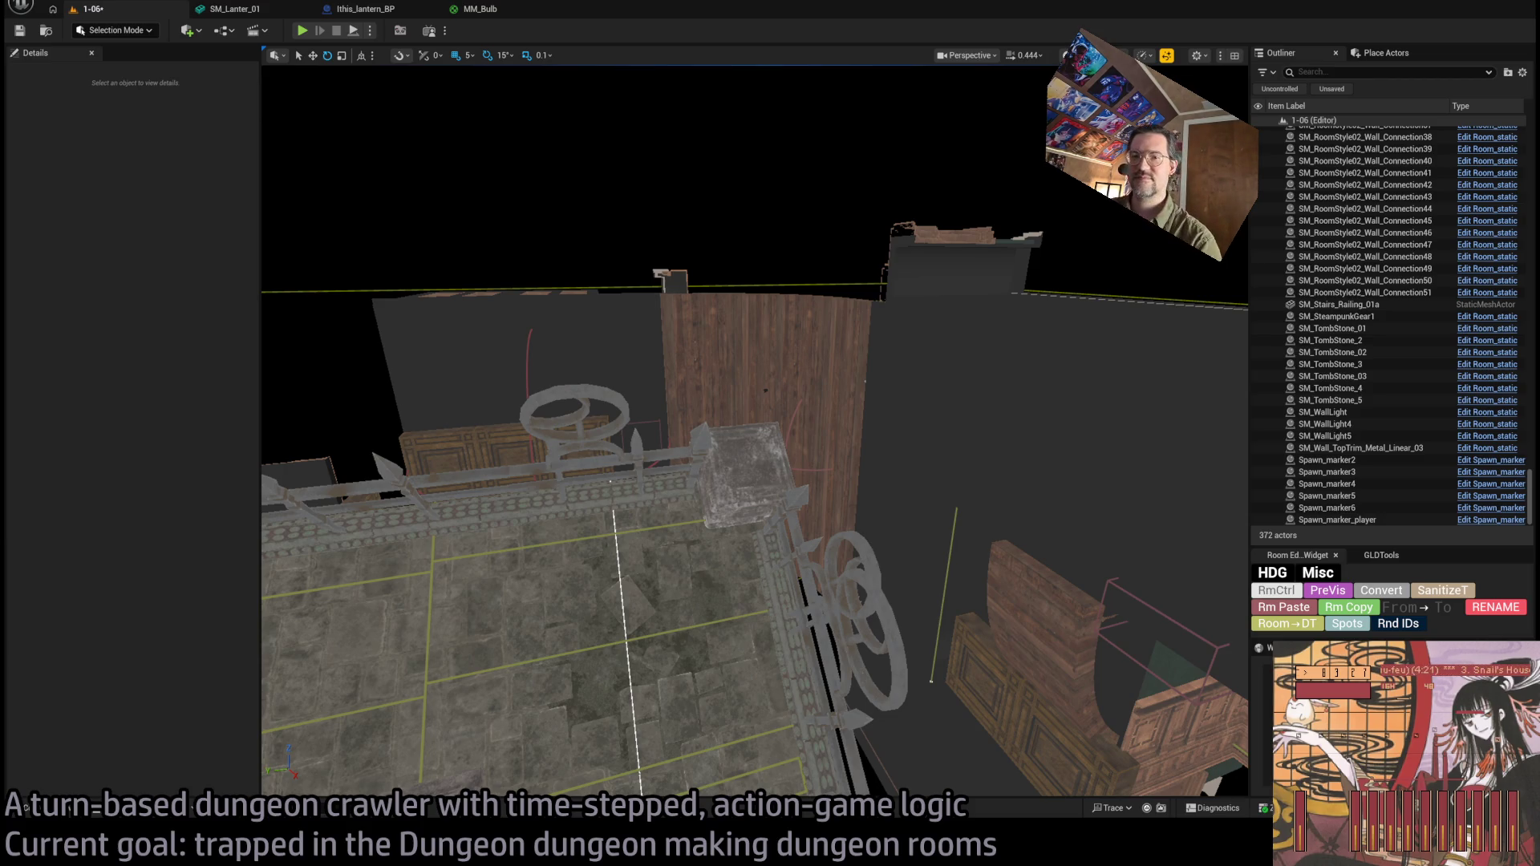
{"action": "key", "text": "ctrl+space"}
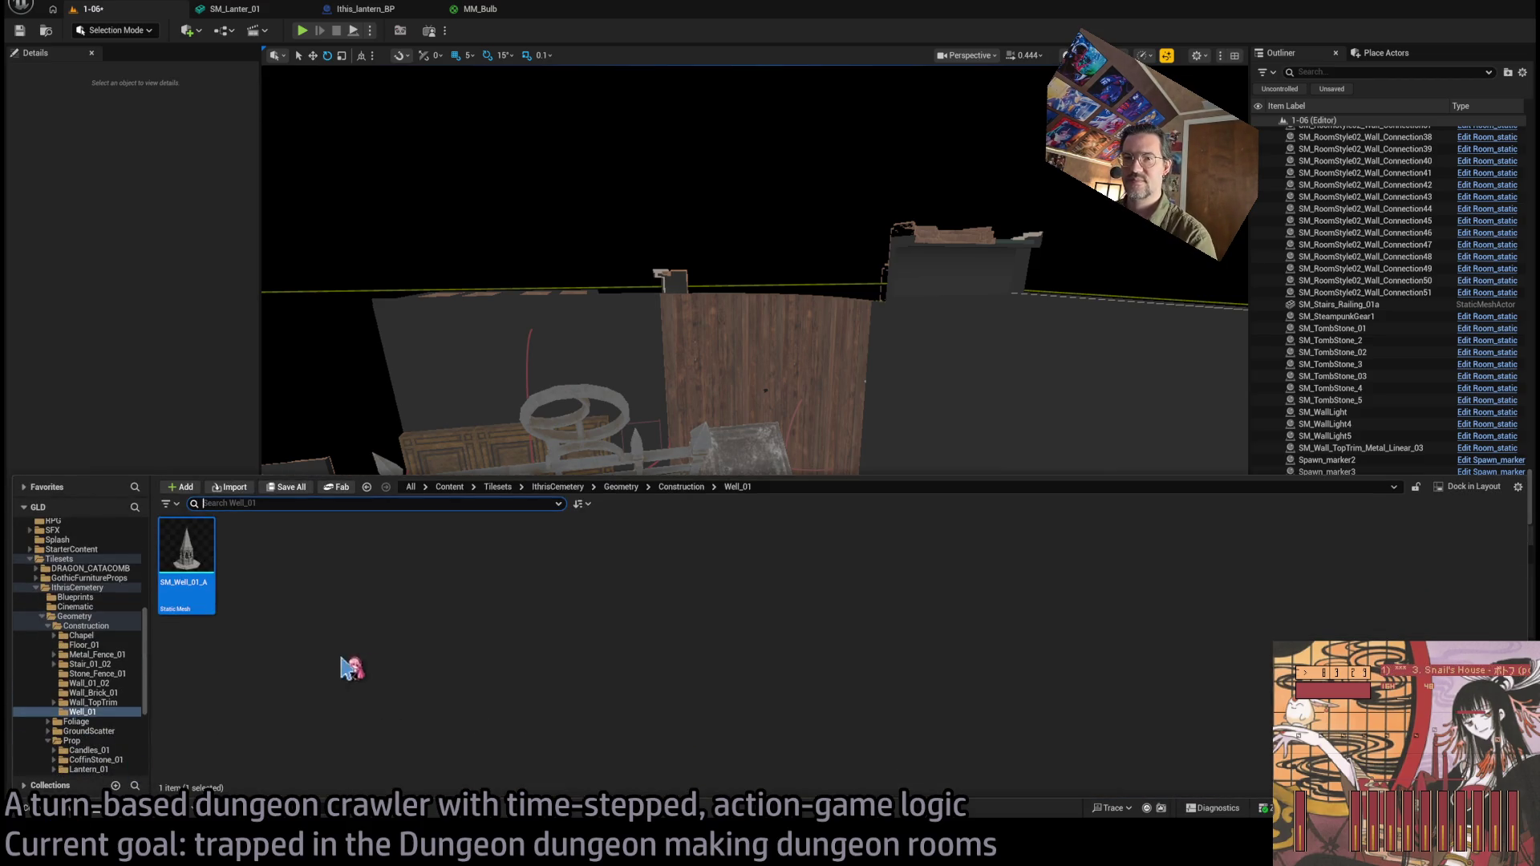
Browse from Wall_TopTrim up through Chapel to the Construction folder's subfolders.
{"action": "left_click", "coordinate": [120, 702]}
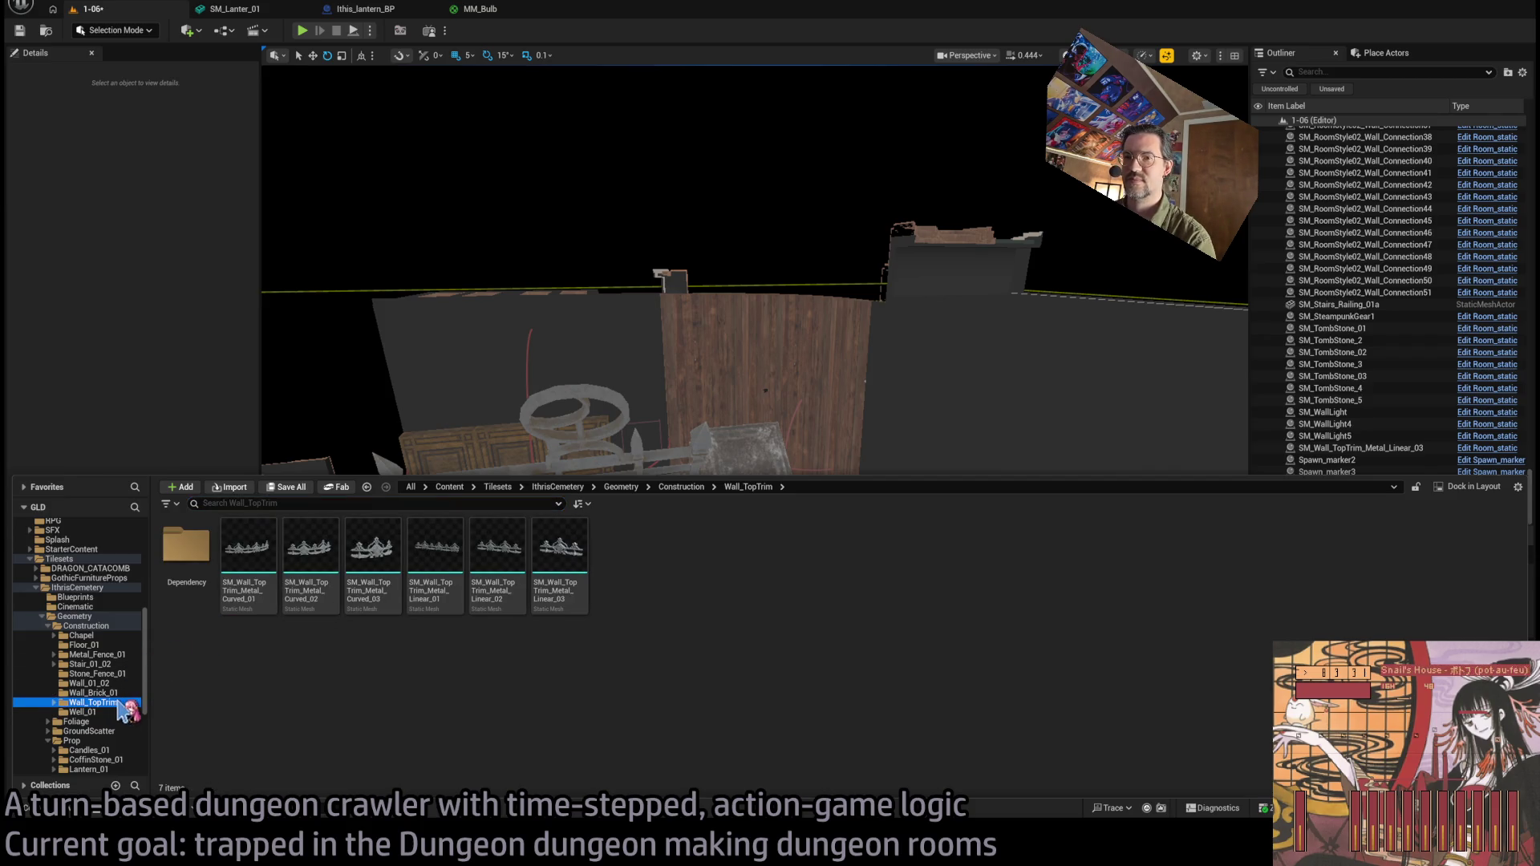
{"action": "left_click", "coordinate": [108, 692]}
{"action": "left_click", "coordinate": [103, 683]}
{"action": "left_click", "coordinate": [98, 655]}
{"action": "left_click", "coordinate": [94, 637]}
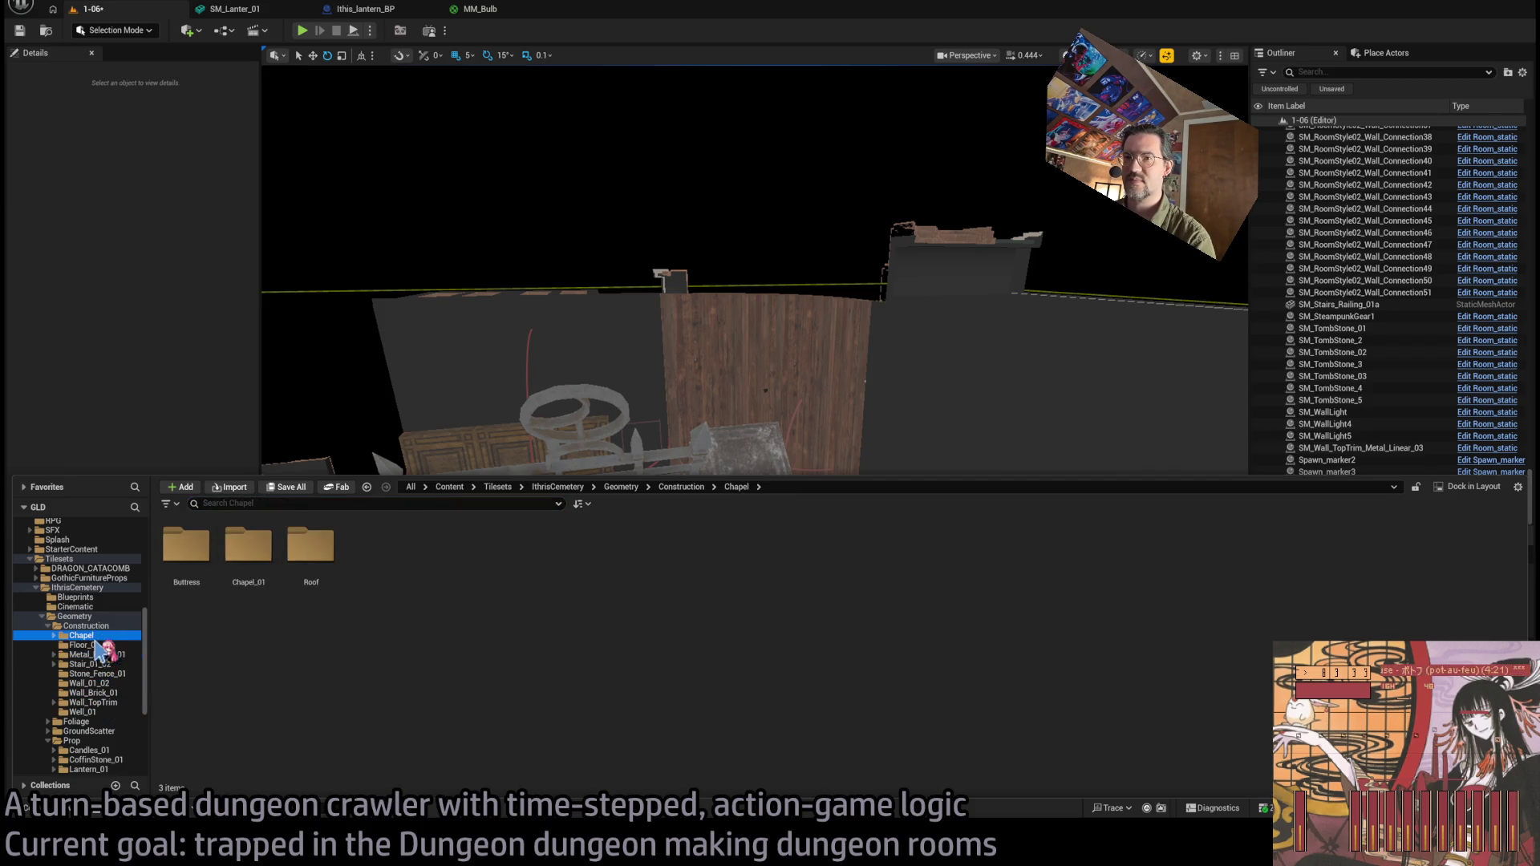
{"action": "left_click", "coordinate": [90, 645]}
{"action": "left_click", "coordinate": [86, 626]}
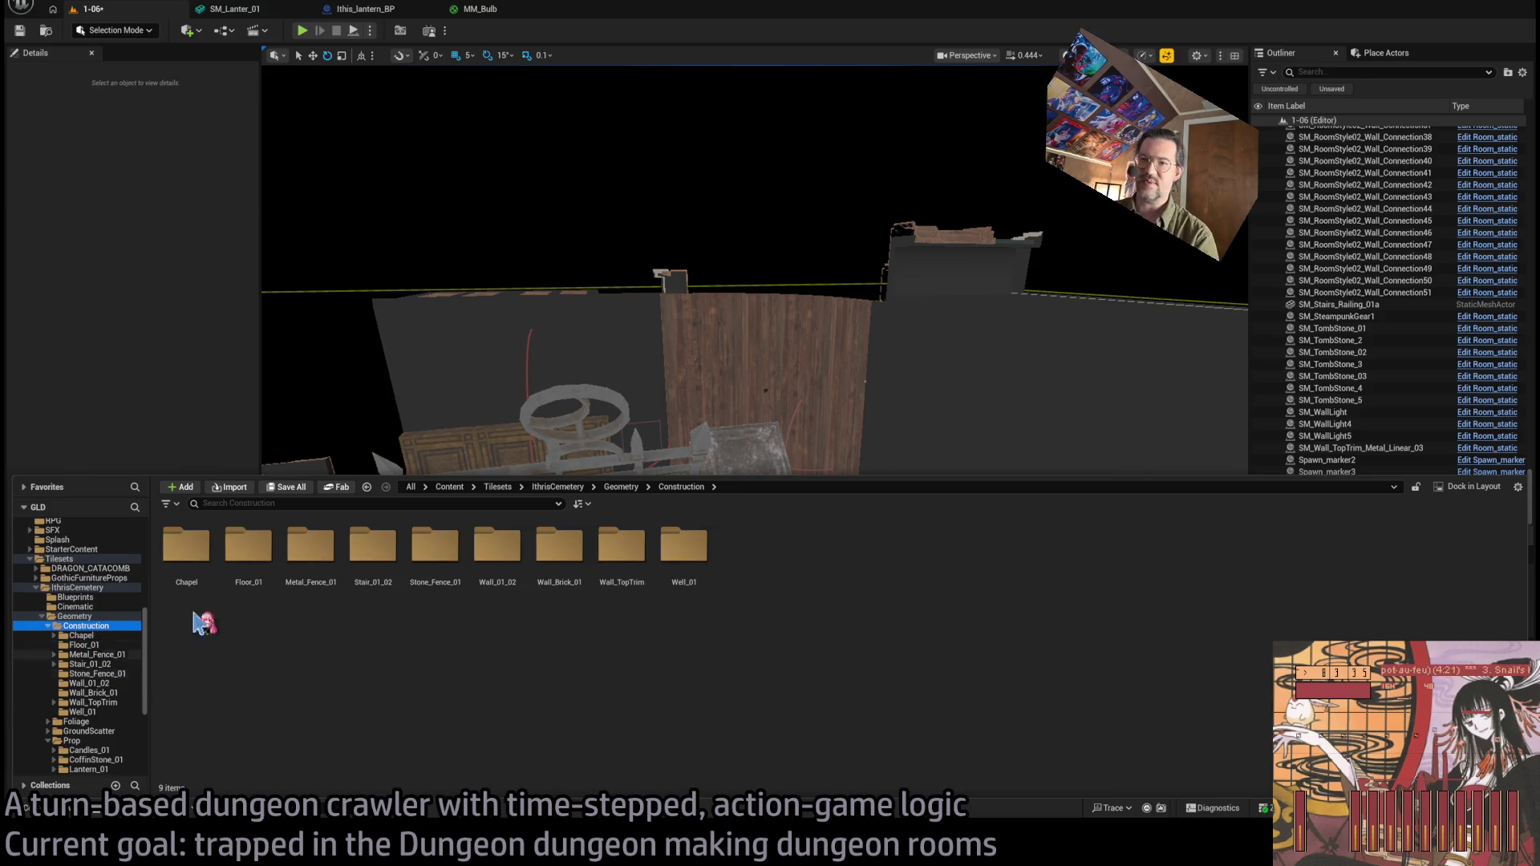
{"action": "scroll", "coordinate": [629, 403], "scroll_direction": "up", "scroll_amount": 2}
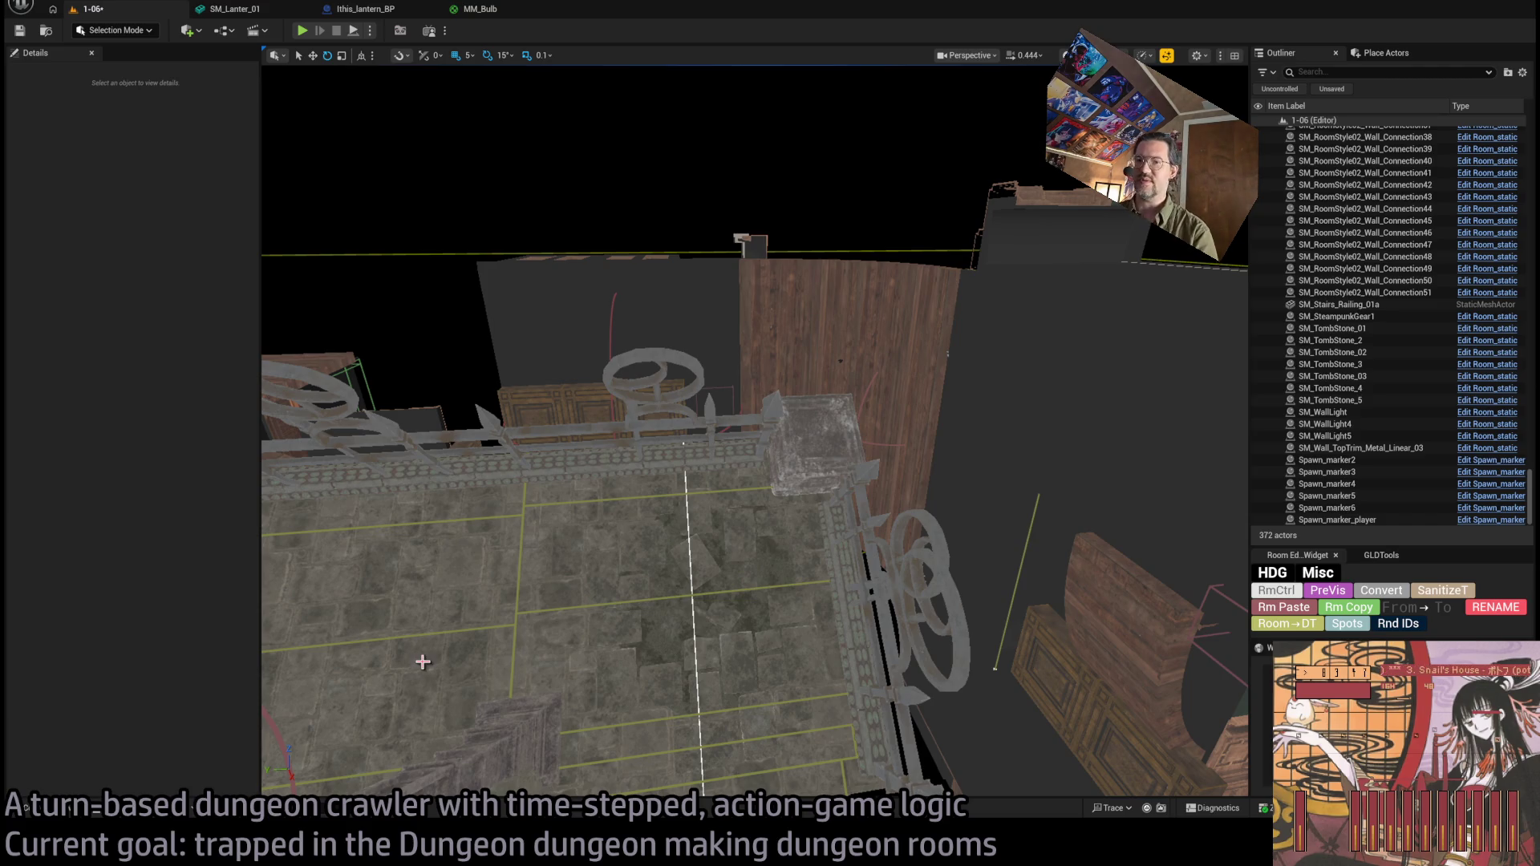
{"action": "left_click", "coordinate": [26, 809]}
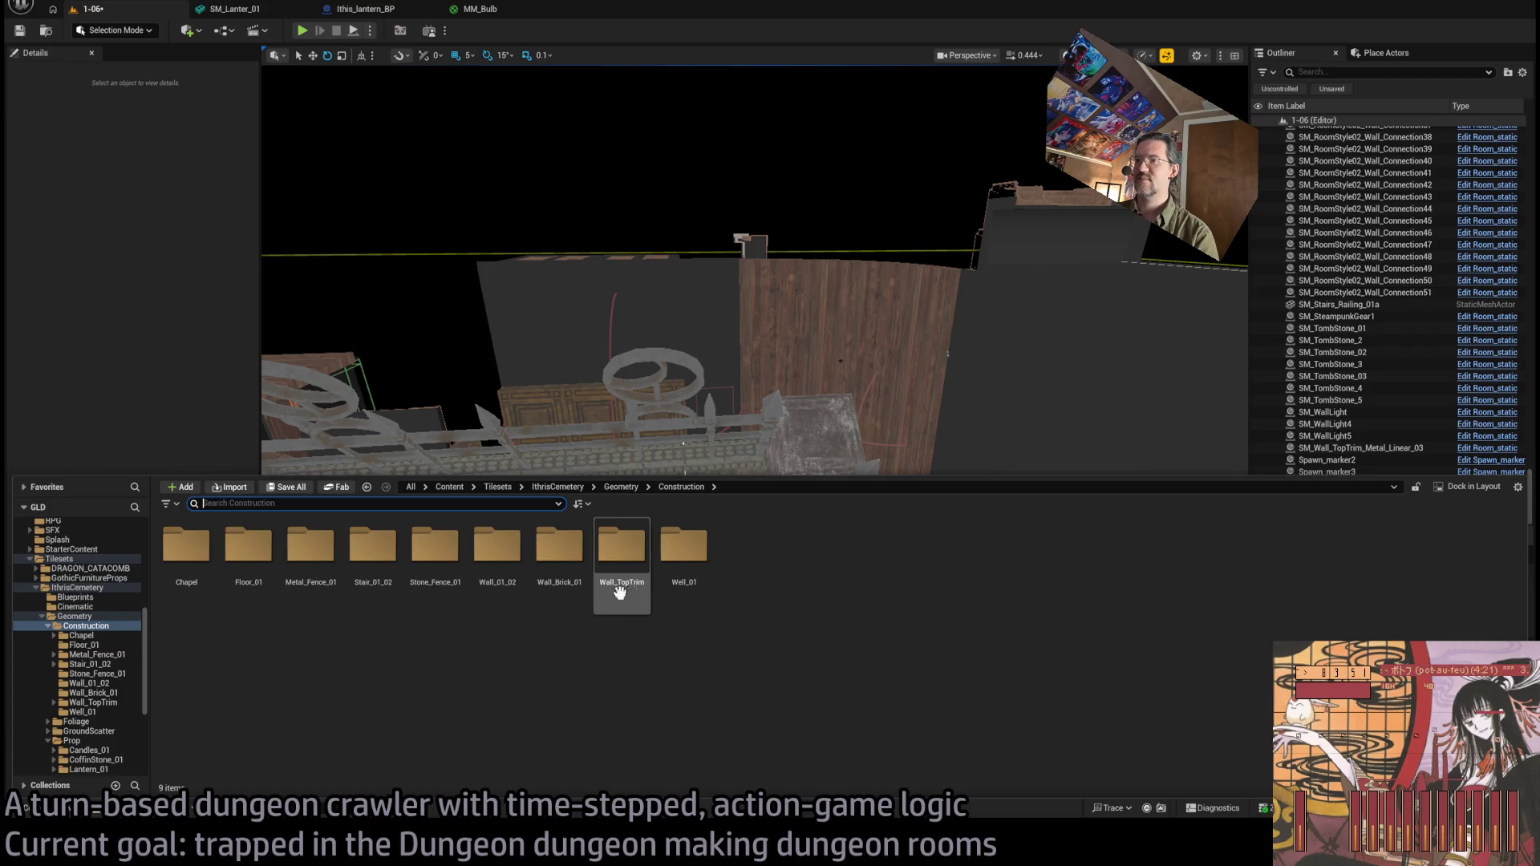
Look through Floor_01, Stair_01_02, Stone_Fence_01, Wall_01_02 and Well_01, then collapse Construction.
{"action": "double_click", "coordinate": [260, 566]}
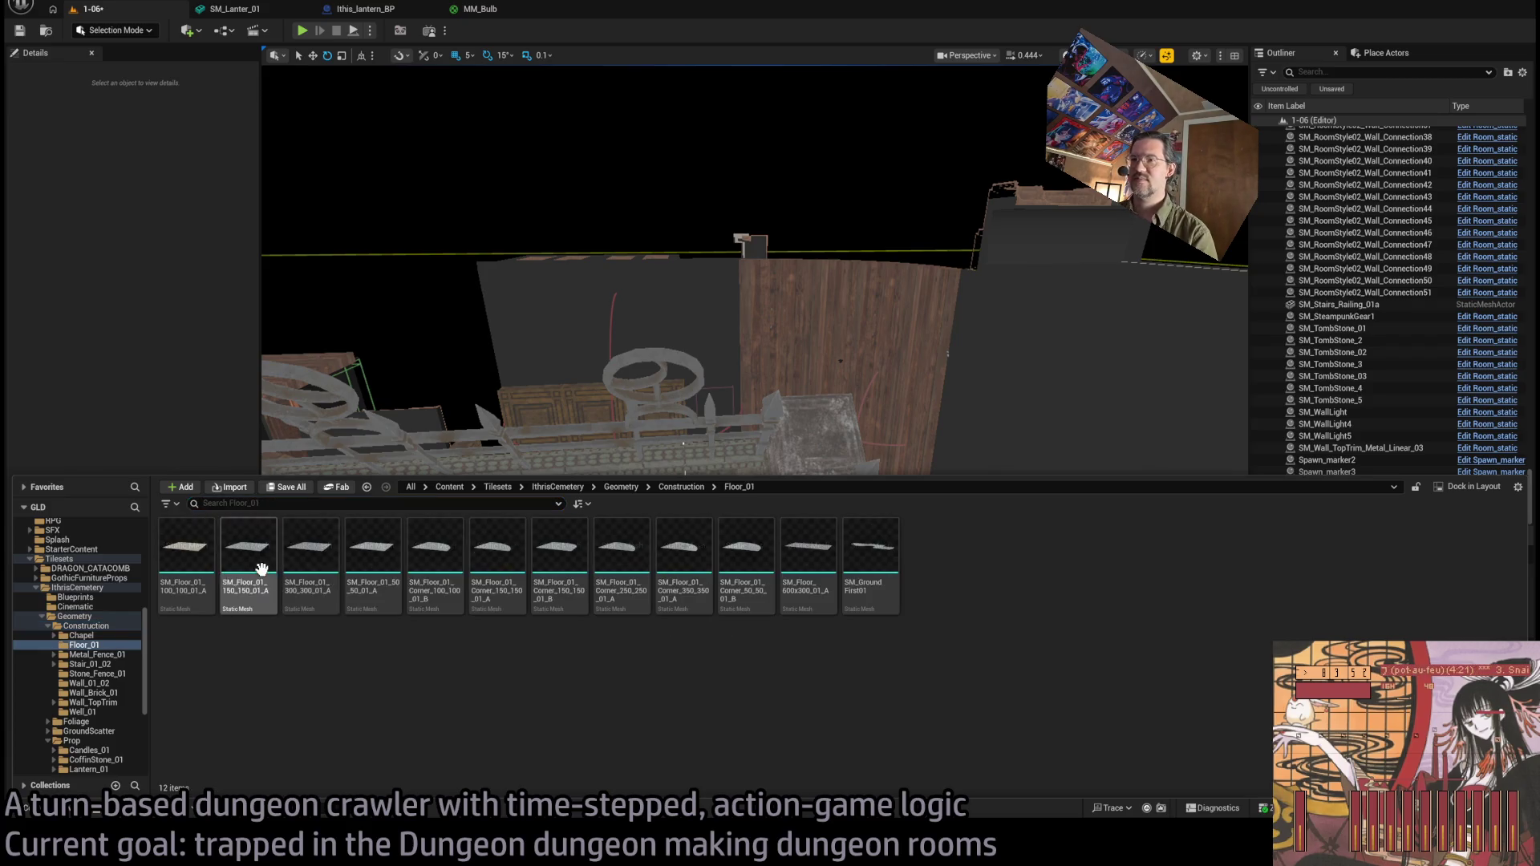
{"action": "left_click", "coordinate": [112, 664]}
{"action": "left_click", "coordinate": [96, 674]}
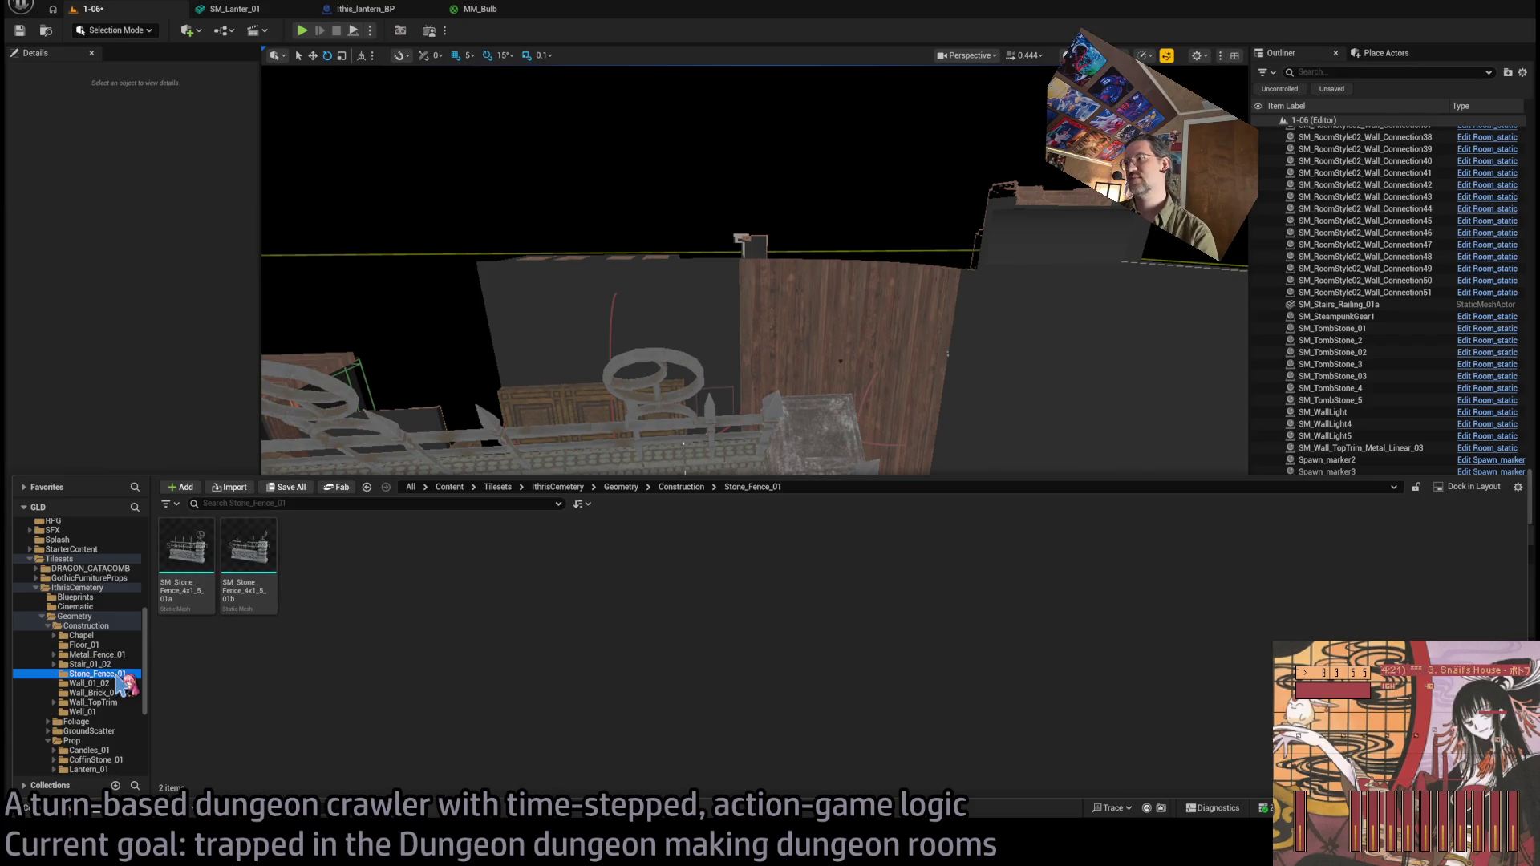
{"action": "left_click", "coordinate": [92, 683]}
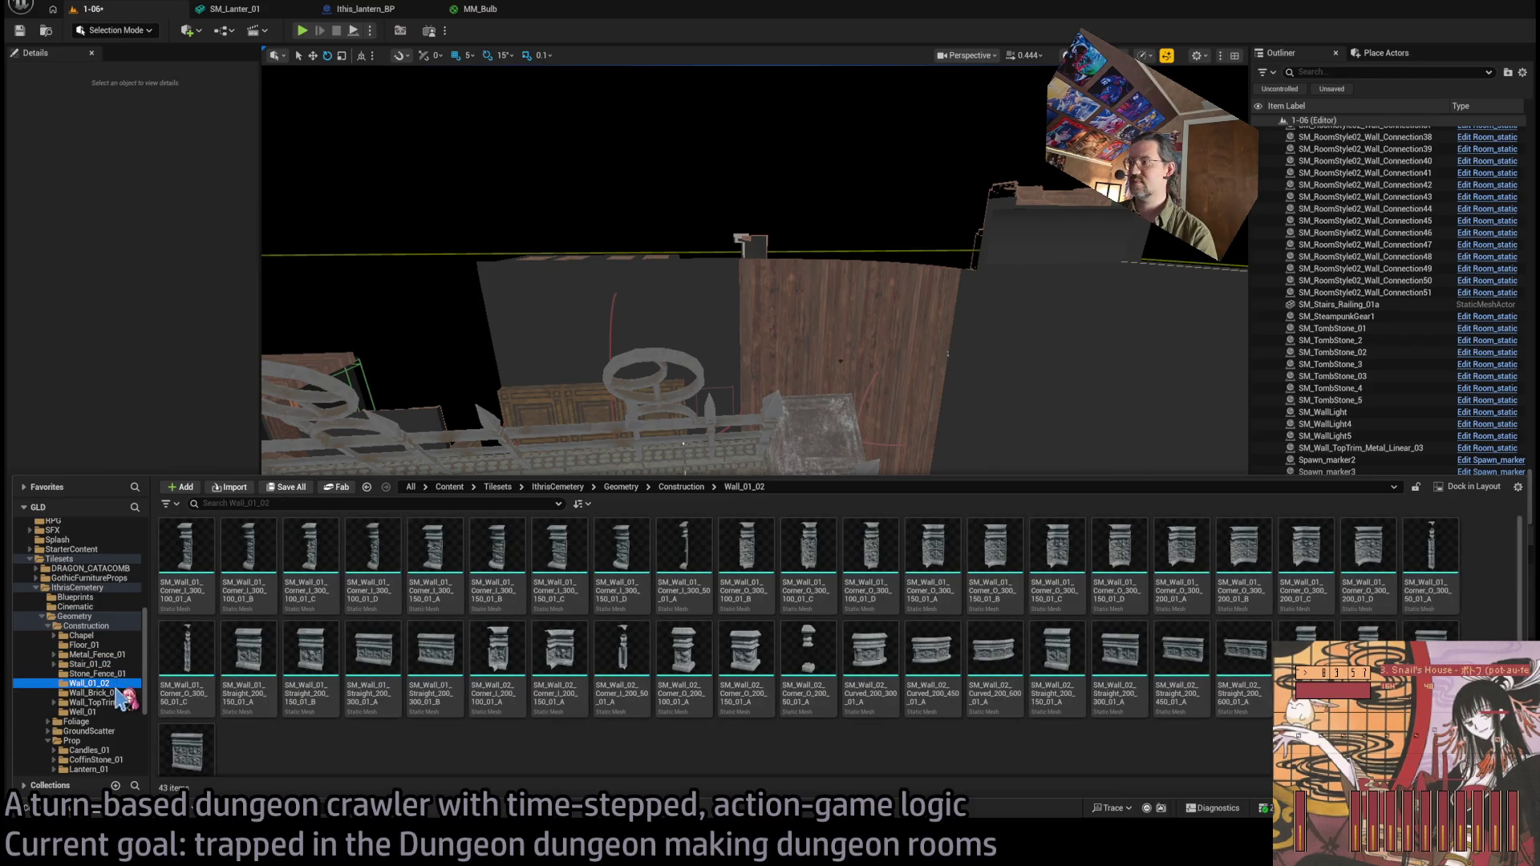
{"action": "left_click", "coordinate": [118, 693]}
{"action": "left_click", "coordinate": [118, 703]}
{"action": "left_click", "coordinate": [112, 713]}
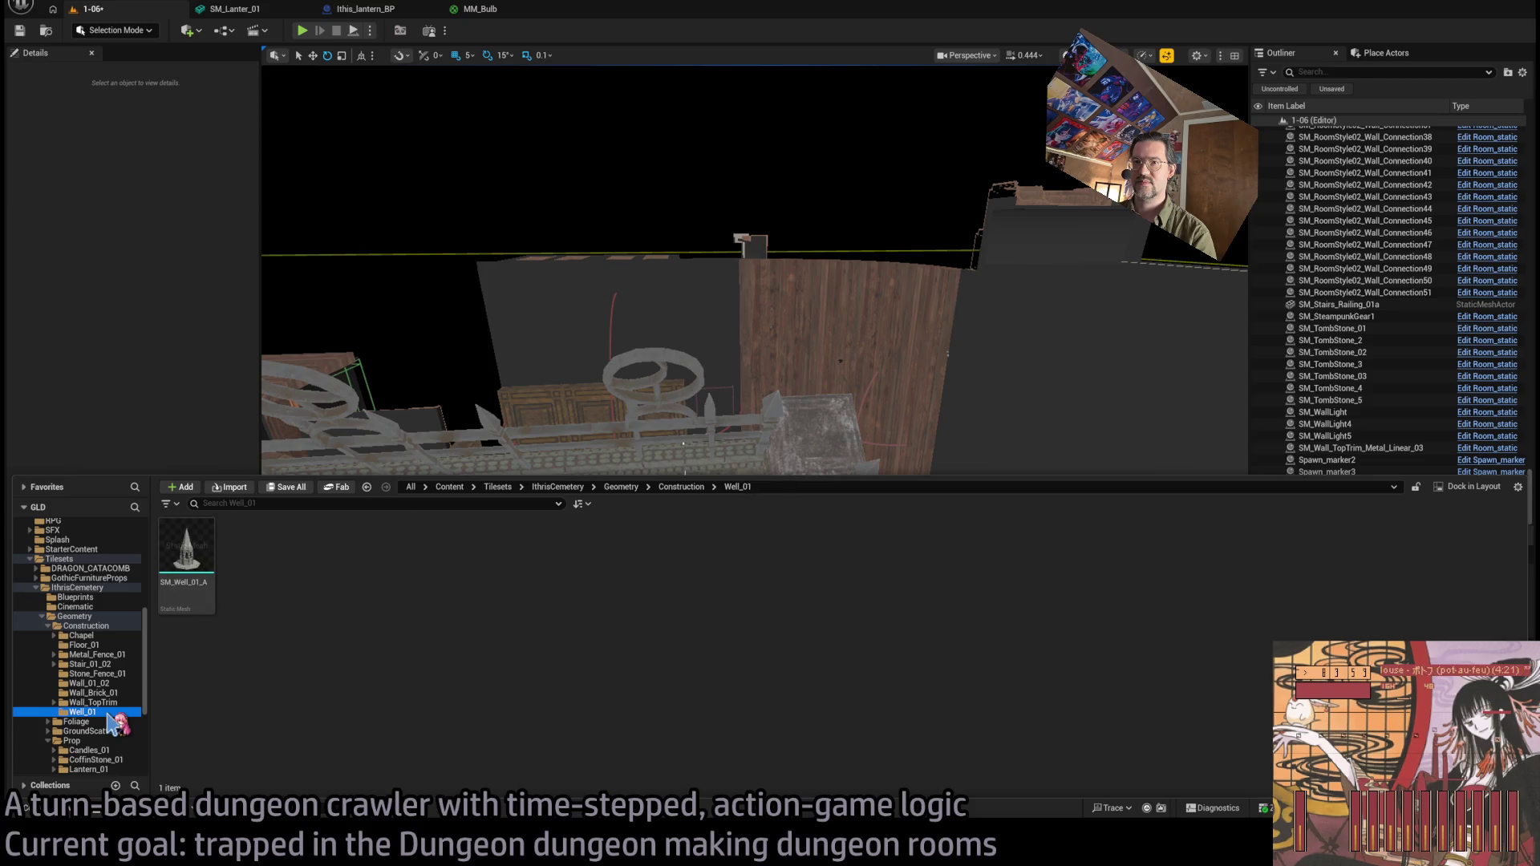
{"action": "double_click", "coordinate": [88, 626]}
Browse the Foliage folders Lily_Rose_01, Roots_01 and Tree_01, then collapse Foliage.
{"action": "left_click", "coordinate": [102, 635]}
{"action": "double_click", "coordinate": [103, 636]}
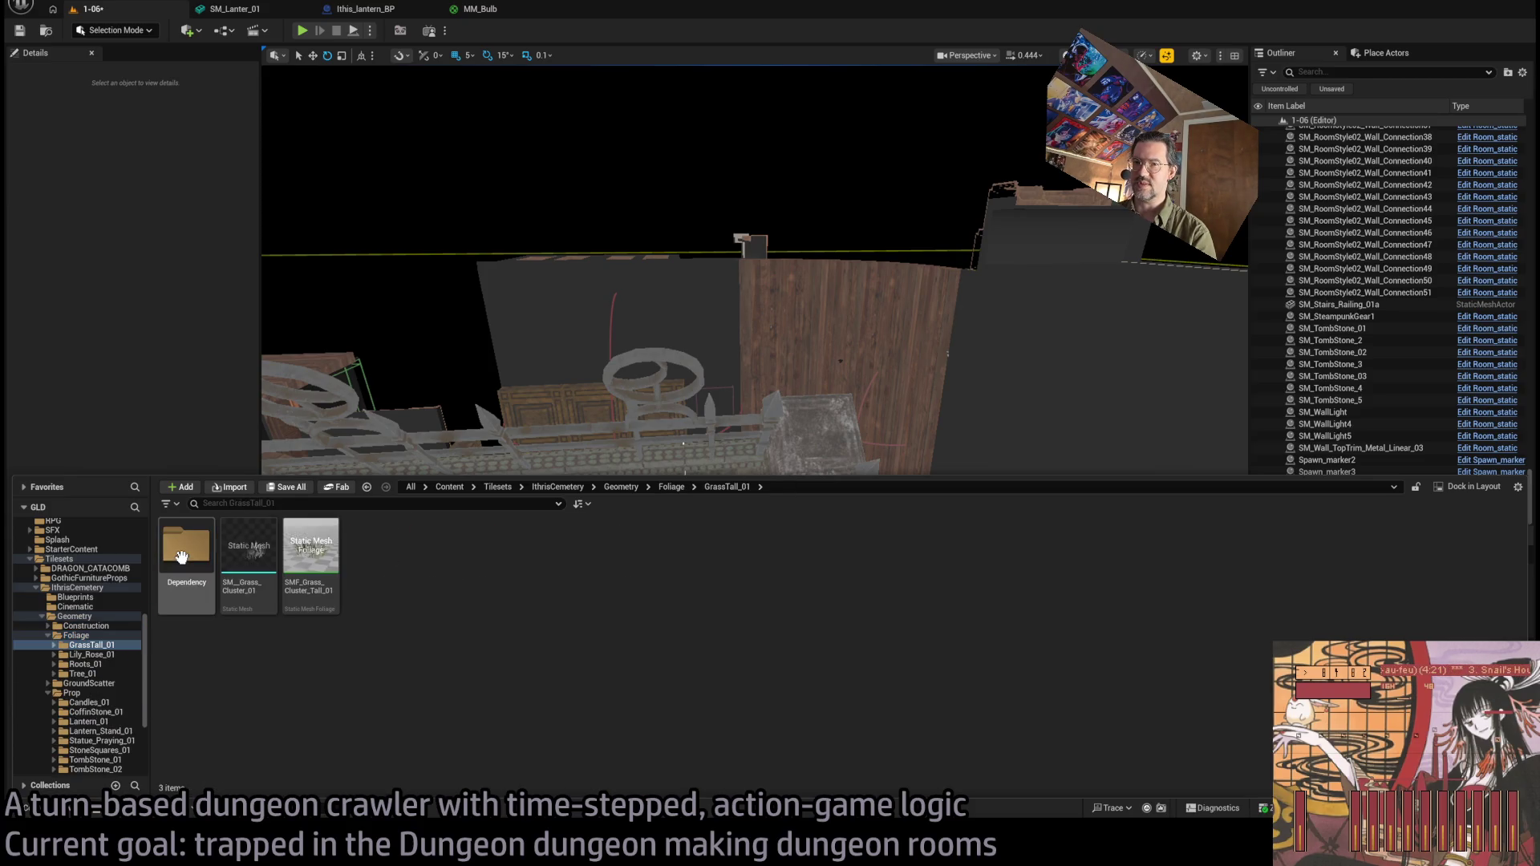
{"action": "left_click", "coordinate": [110, 656]}
{"action": "left_click", "coordinate": [109, 664]}
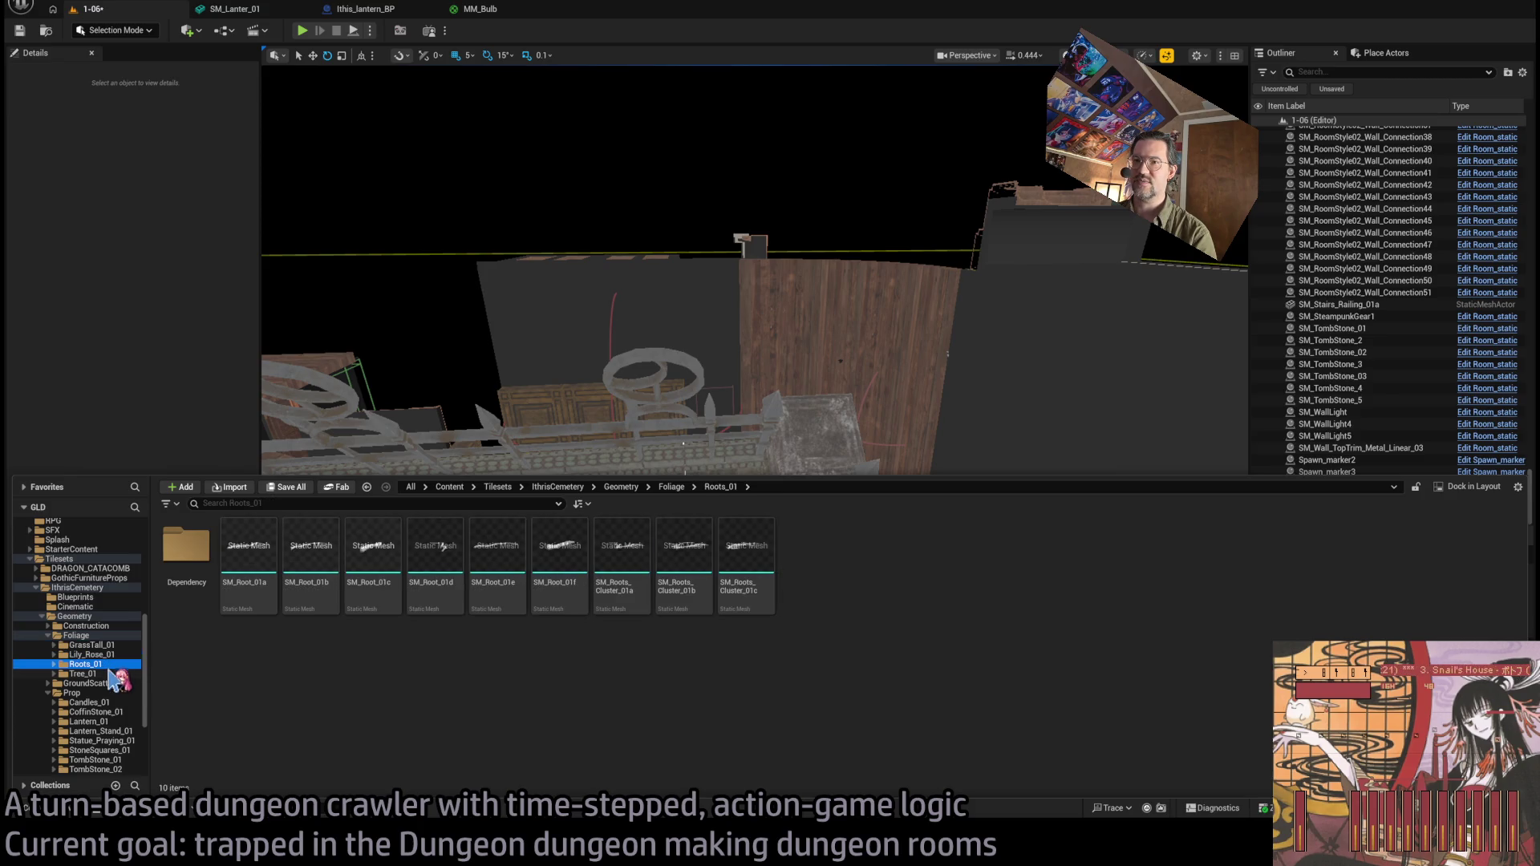
{"action": "left_click", "coordinate": [110, 674]}
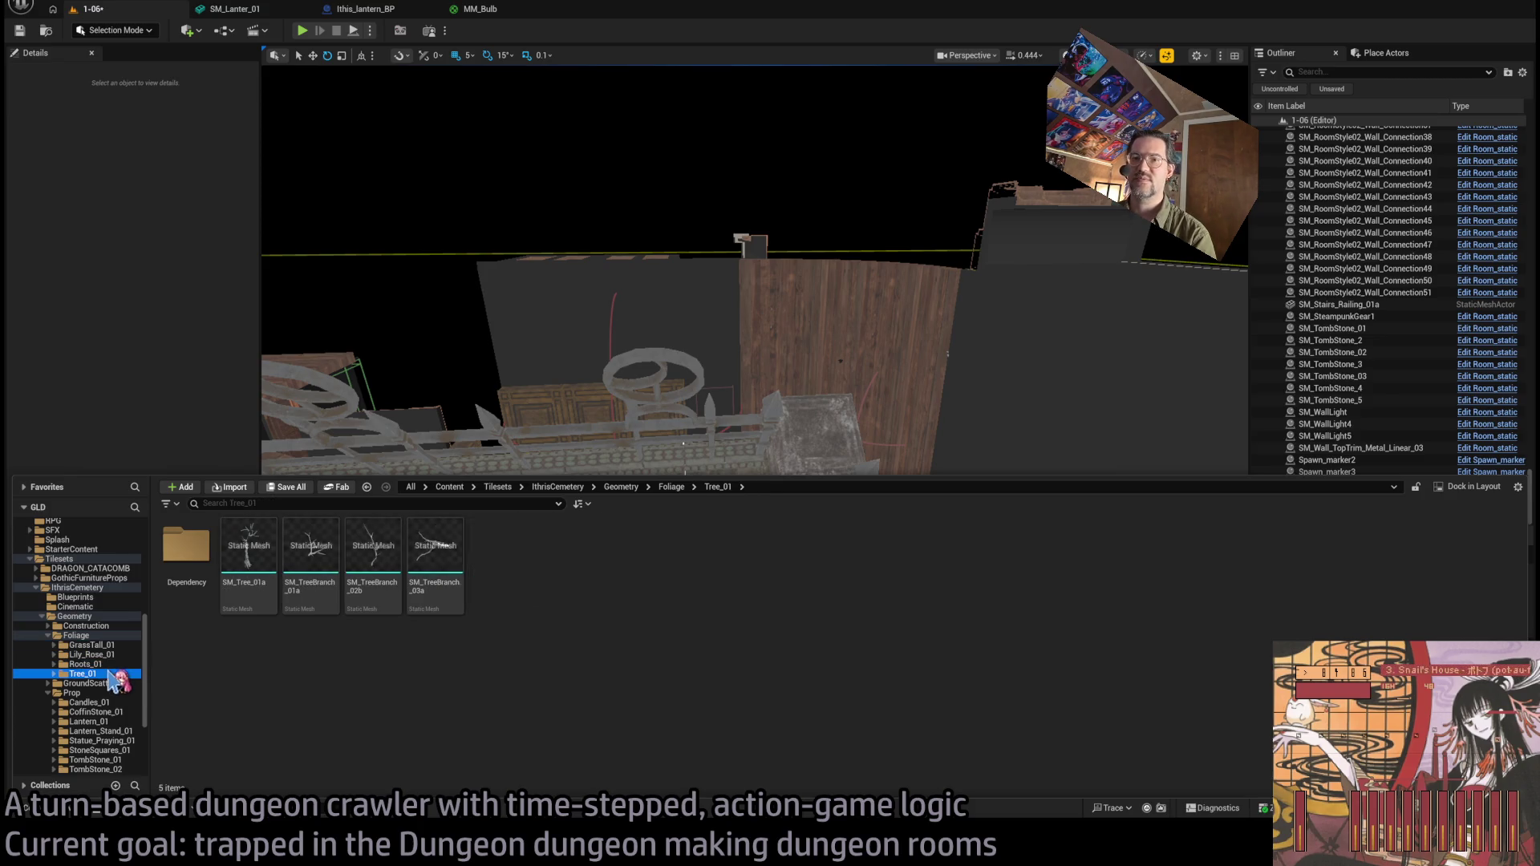
{"action": "double_click", "coordinate": [71, 636]}
Browse GroundScatter's Stones_01a, Candles_01 and Dirt_01a folders, ending on Stones_01a.
{"action": "left_click", "coordinate": [89, 645]}
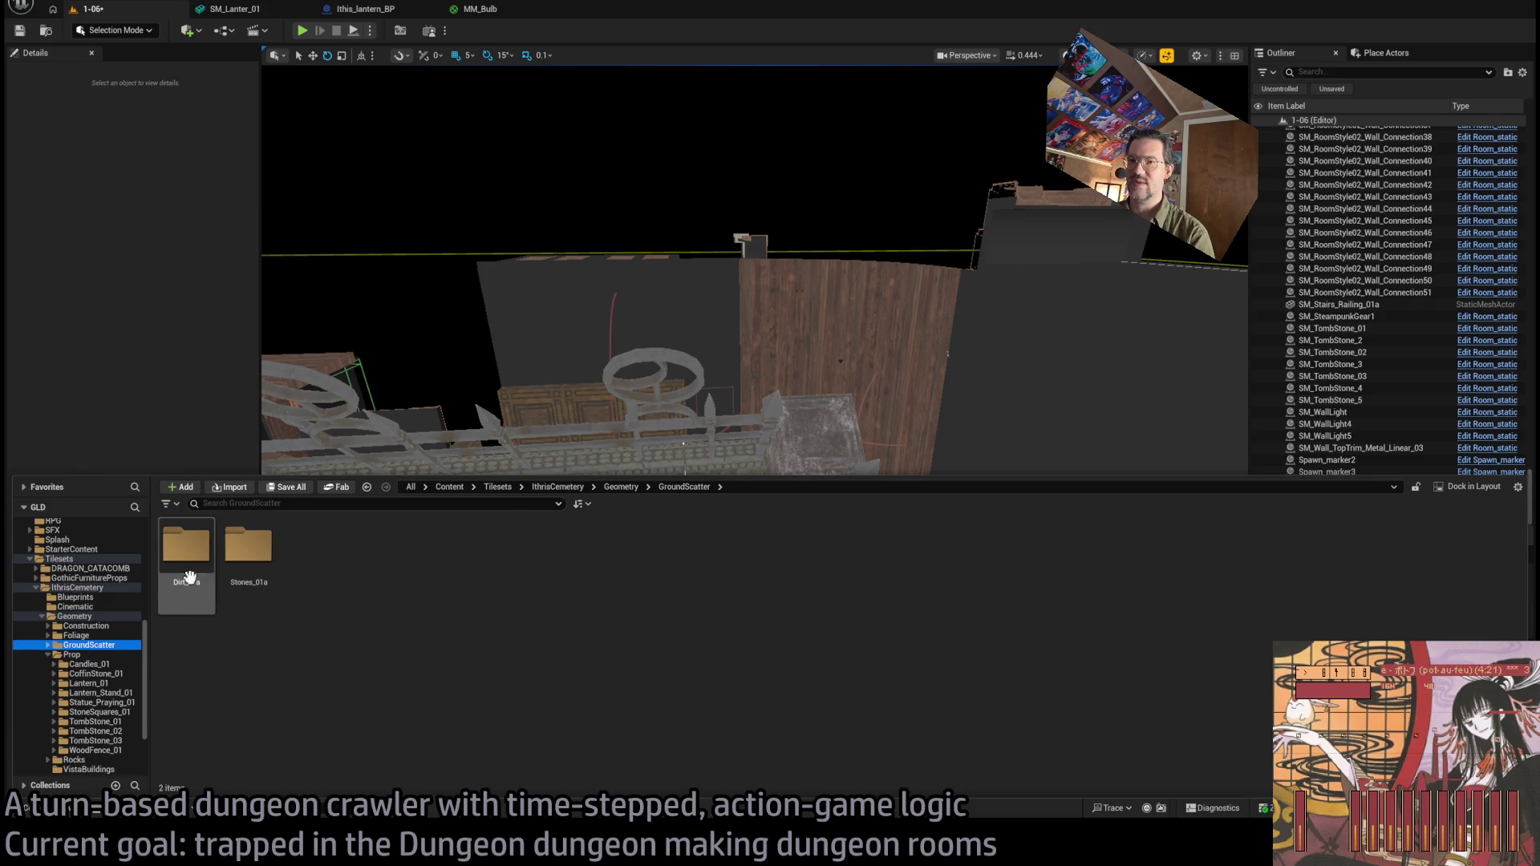
{"action": "double_click", "coordinate": [240, 557]}
{"action": "double_click", "coordinate": [86, 645]}
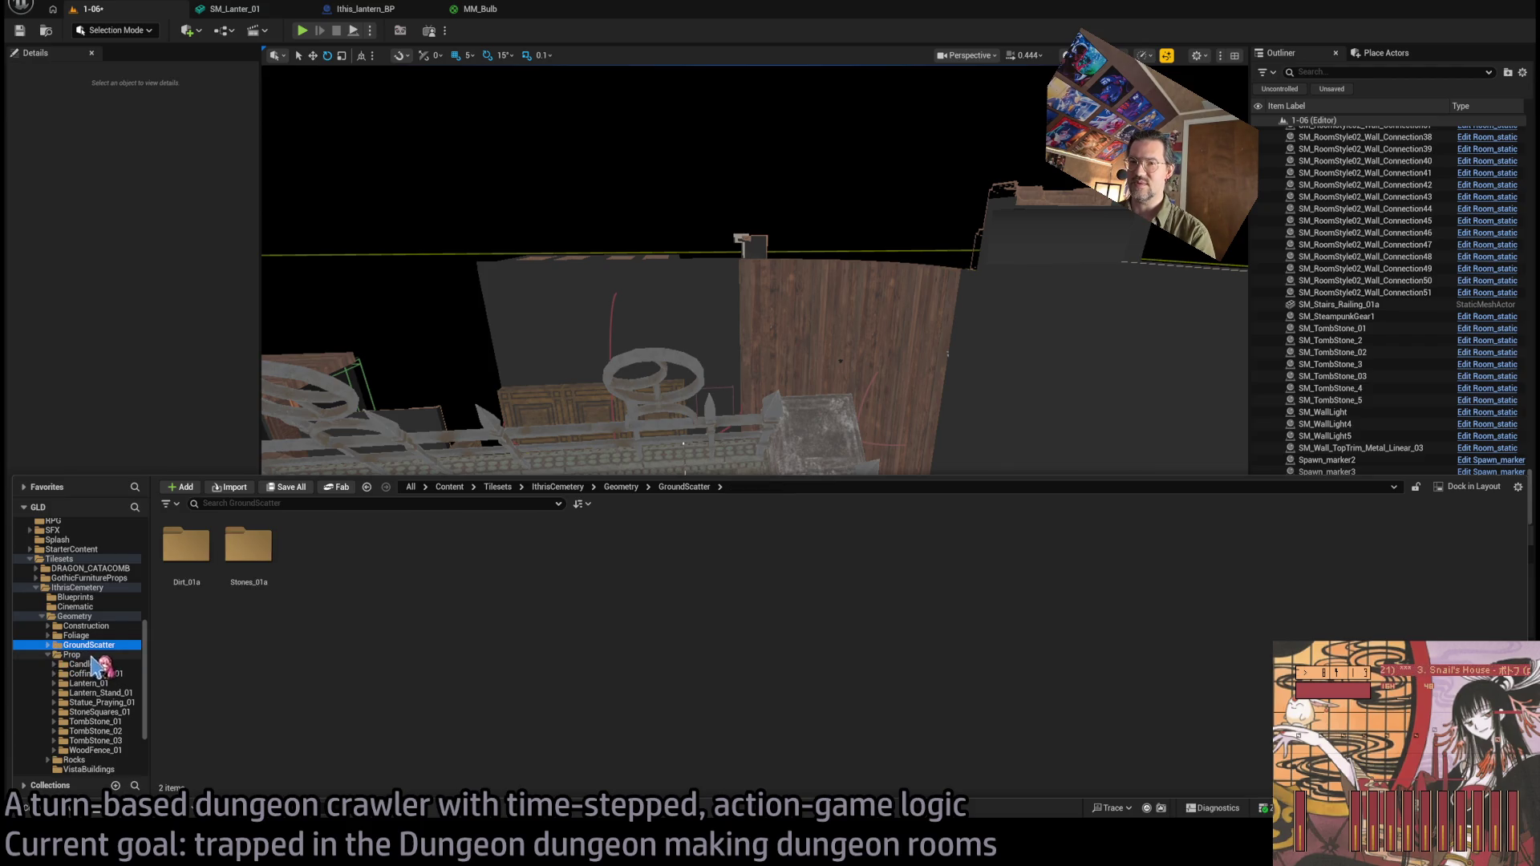
{"action": "left_click", "coordinate": [94, 664]}
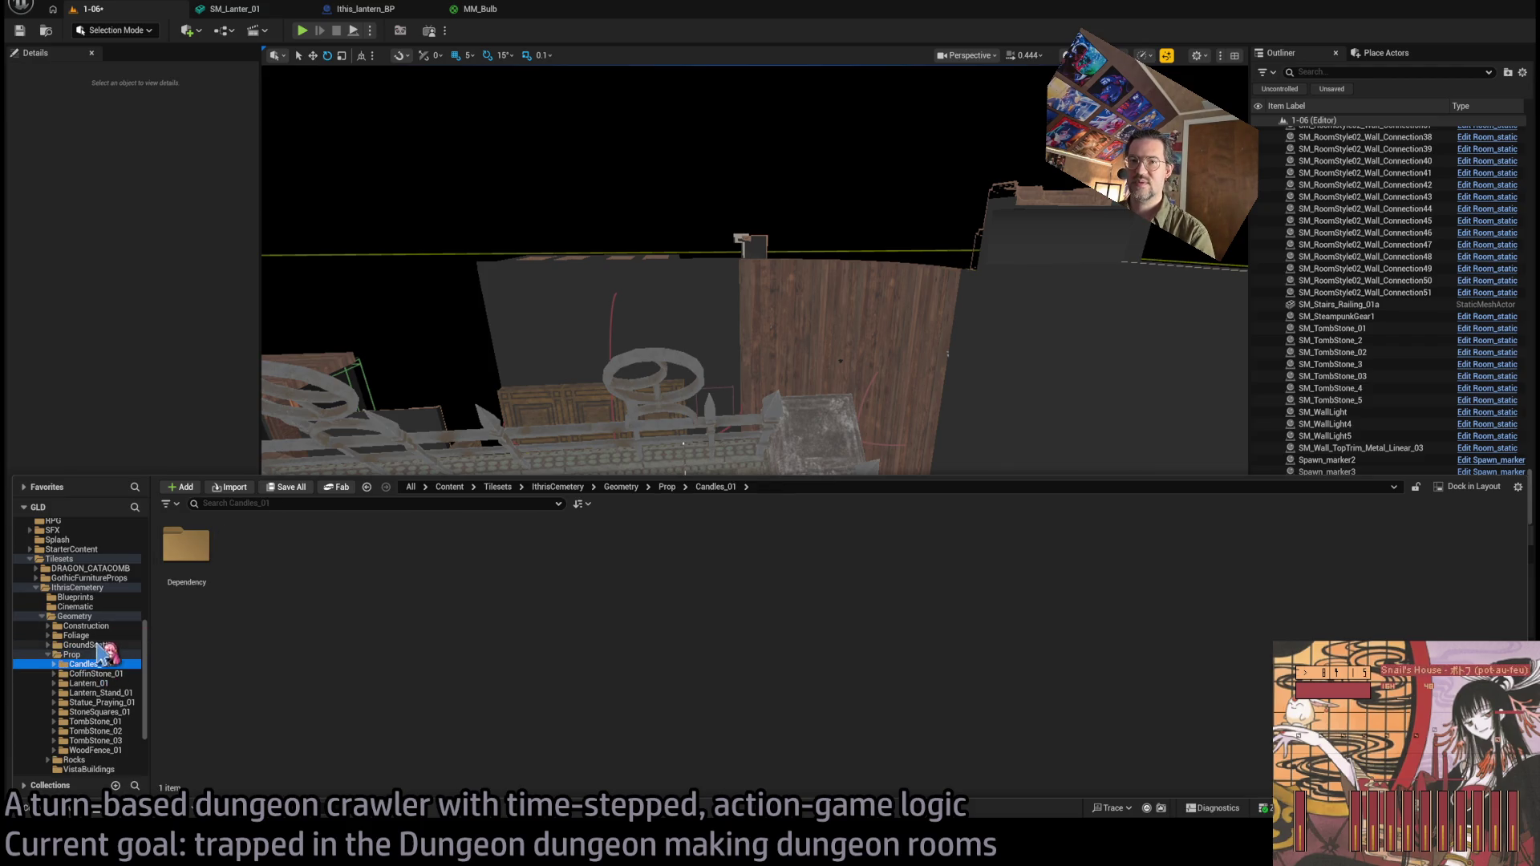
{"action": "left_click", "coordinate": [88, 645]}
{"action": "double_click", "coordinate": [186, 553]}
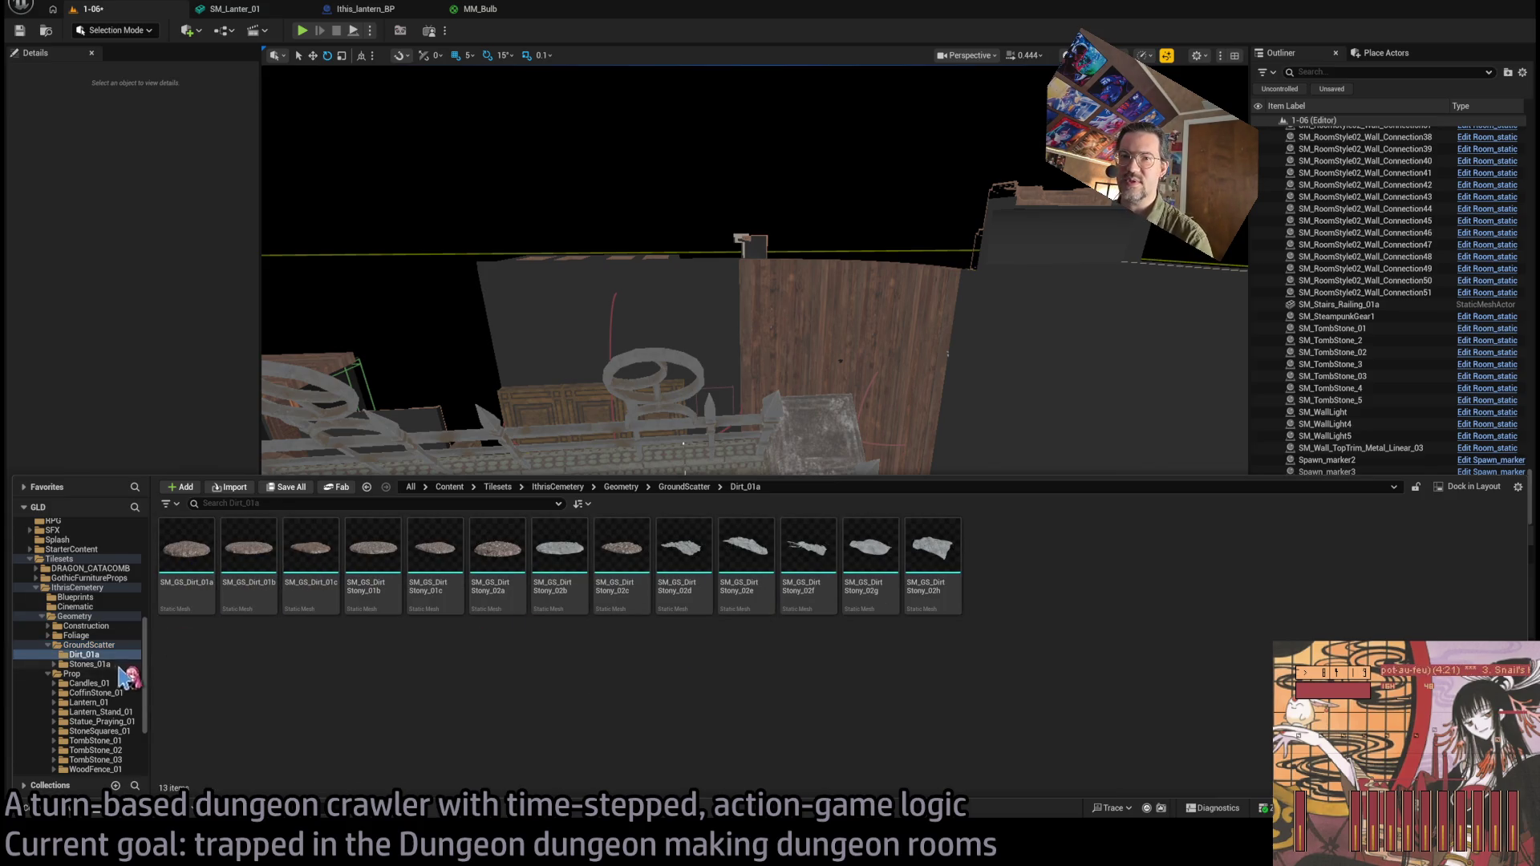
{"action": "left_click", "coordinate": [120, 665]}
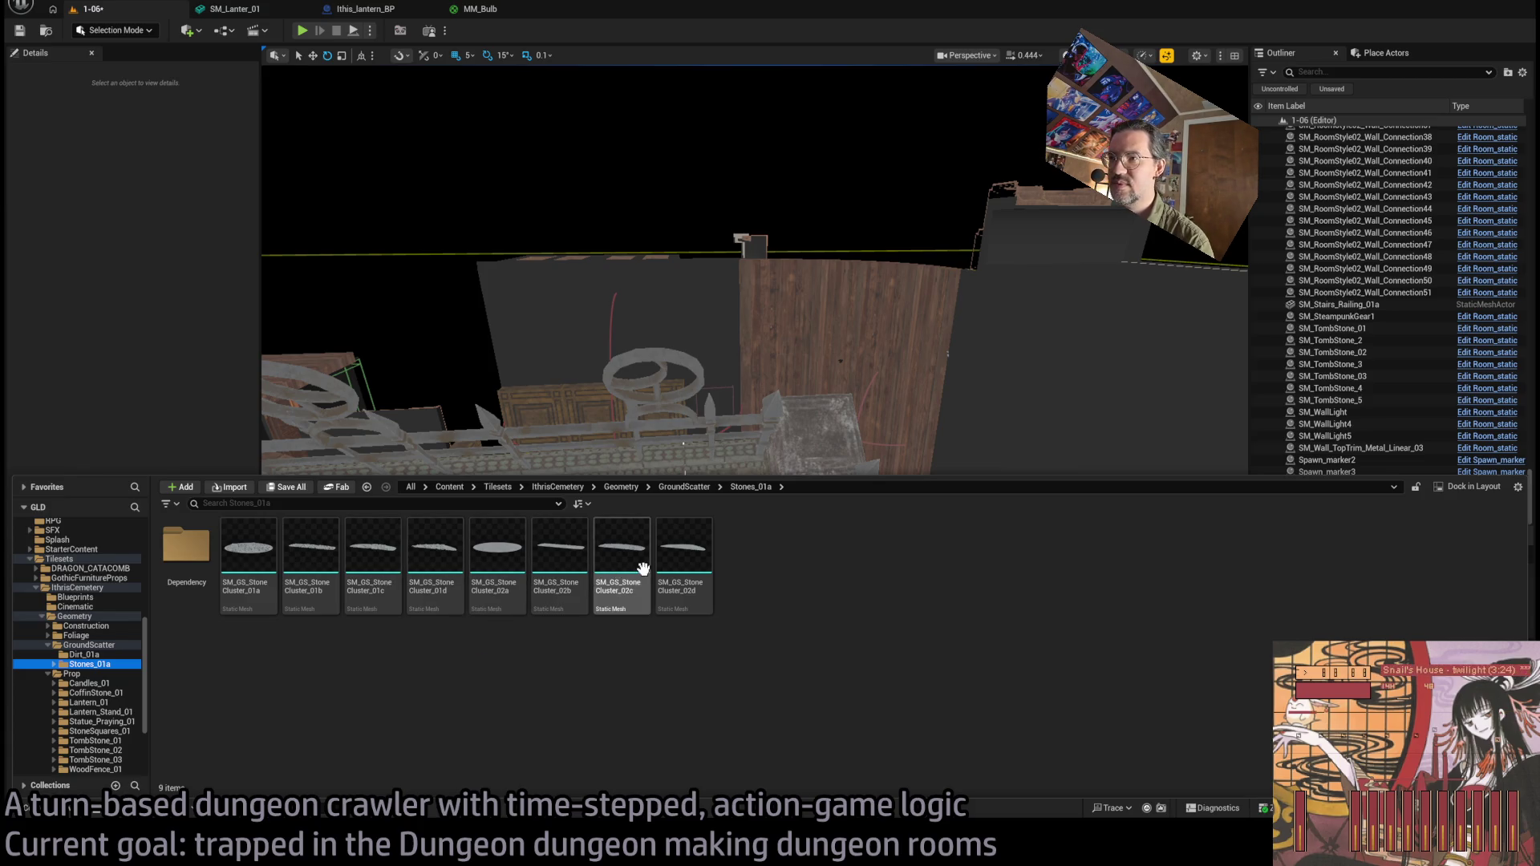
Place an SM_GS_StoneCluster_01a cluster on the dungeon floor, tilted -45 on Y and scaled up.
{"action": "mouse_move", "coordinate": [249, 553]}
{"action": "left_mouse_down"}
{"action": "mouse_move", "coordinate": [451, 443]}
{"action": "mouse_move", "coordinate": [618, 632]}
{"action": "left_mouse_up"}
{"action": "key", "text": "f"}
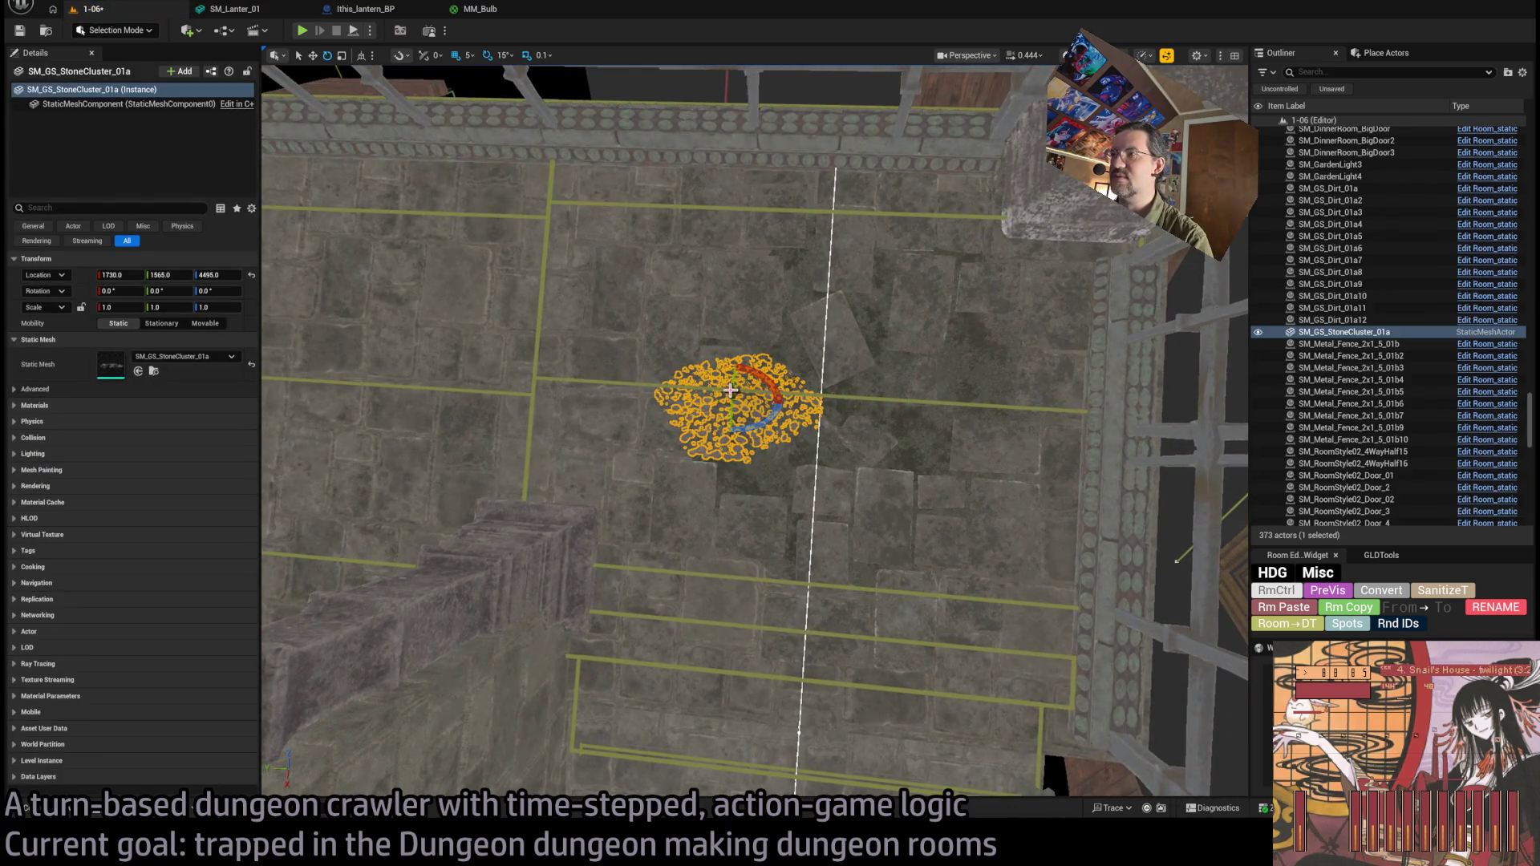
{"action": "mouse_move", "coordinate": [730, 391]}
{"action": "left_mouse_down"}
{"action": "mouse_move", "coordinate": [736, 463]}
{"action": "mouse_move", "coordinate": [735, 446]}
{"action": "mouse_move", "coordinate": [431, 331]}
{"action": "mouse_move", "coordinate": [530, 325]}
{"action": "mouse_move", "coordinate": [489, 329]}
{"action": "mouse_move", "coordinate": [453, 417]}
{"action": "left_mouse_up"}
{"action": "key", "text": "w"}
{"action": "key", "text": "r"}
{"action": "left_click_drag", "start_coordinate": [761, 316], "coordinate": [737, 306]}
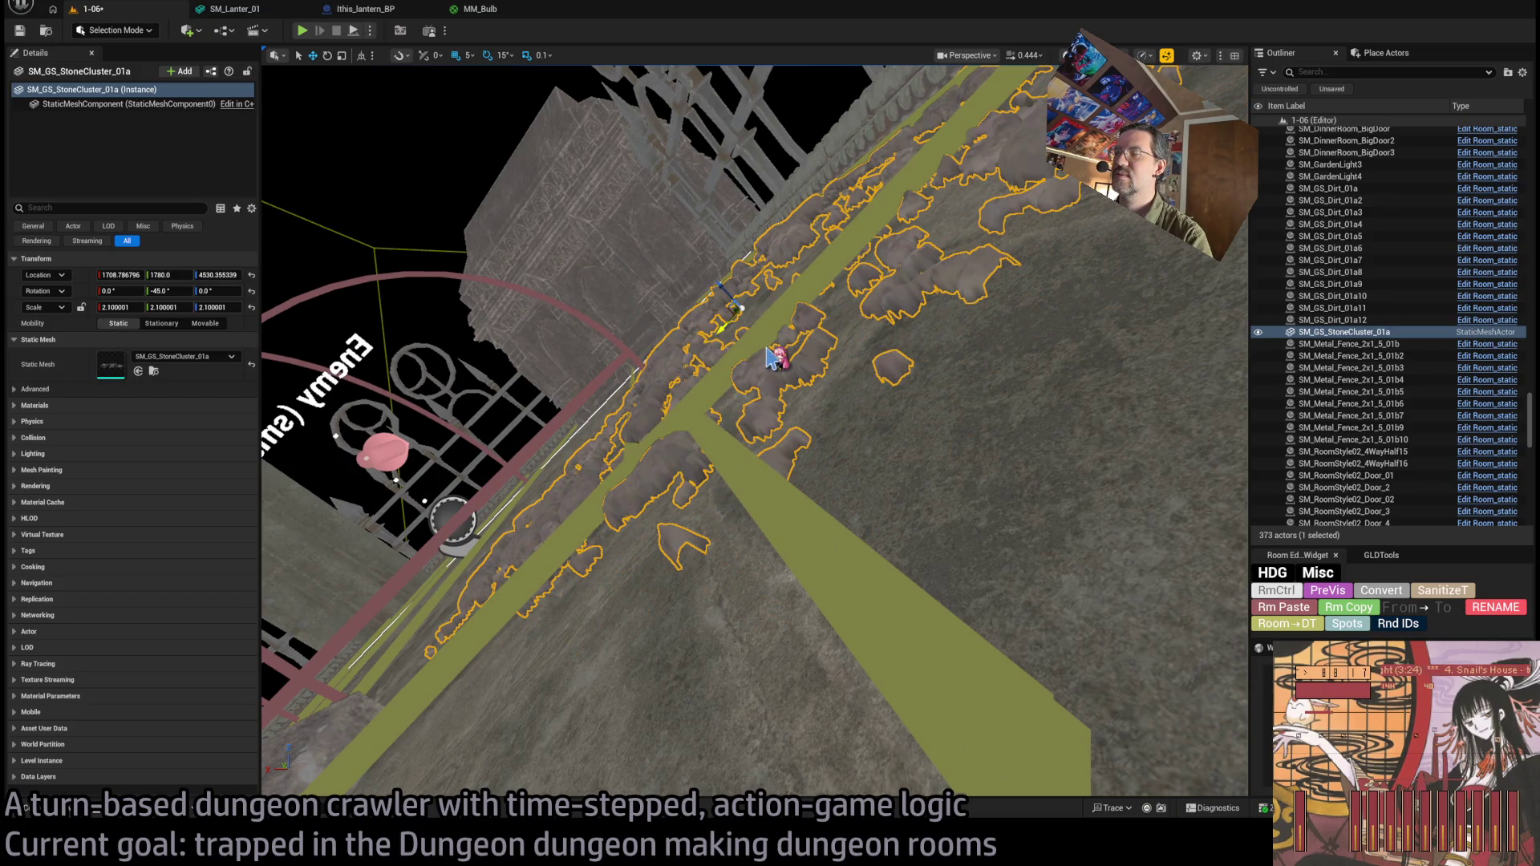
{"action": "mouse_move", "coordinate": [702, 364]}
{"action": "left_mouse_down"}
{"action": "mouse_move", "coordinate": [638, 207]}
{"action": "mouse_move", "coordinate": [637, 141]}
{"action": "left_mouse_up"}
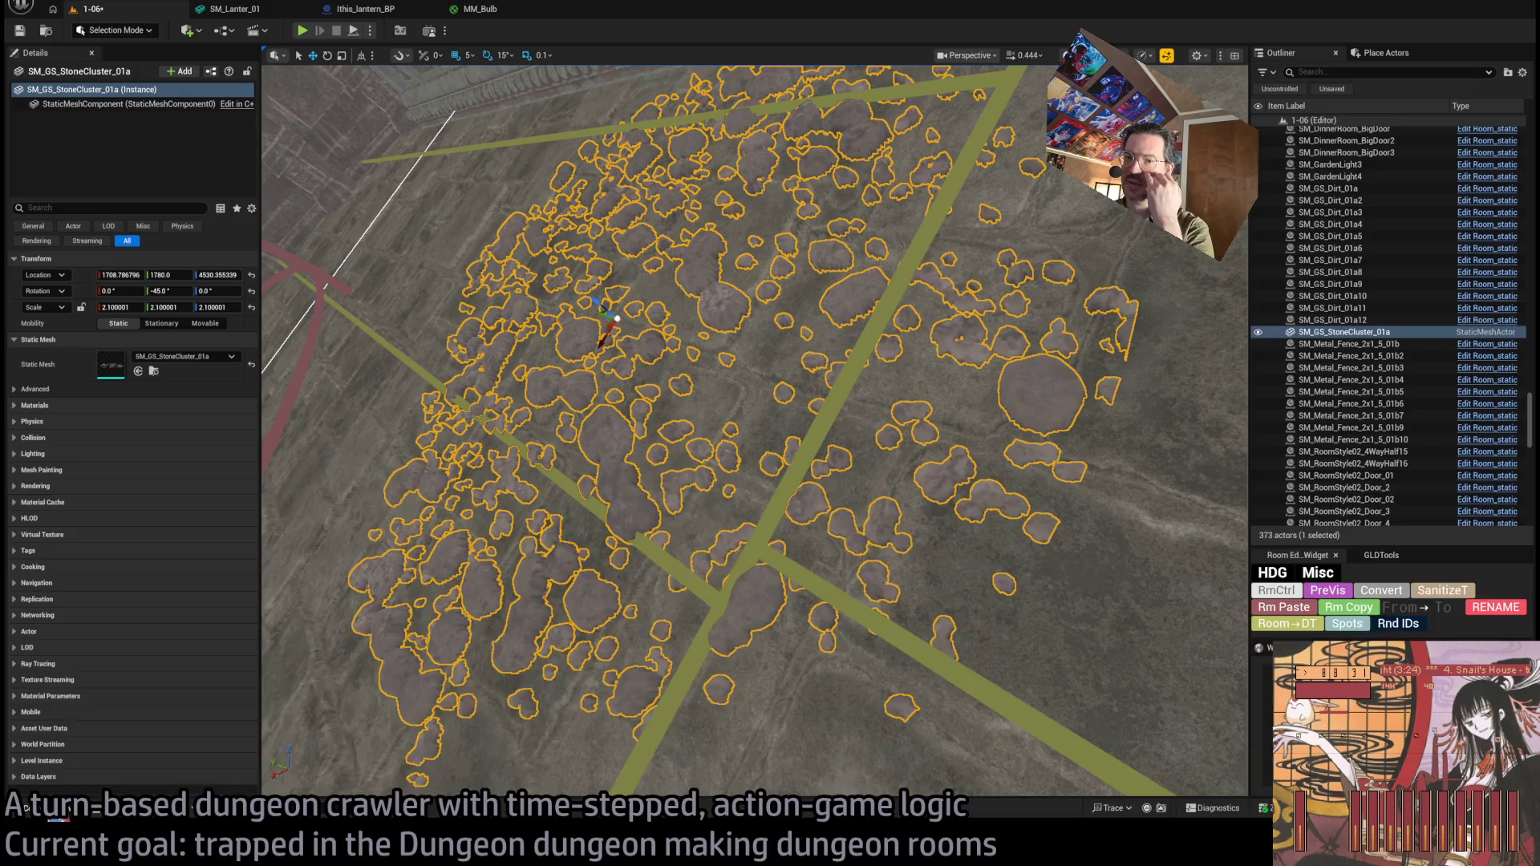
Swap the cluster's mesh to SM_GS_StoneCluster_02a, widen X/Y to 3.8, and convert it to Edit Room_static.
{"action": "left_click", "coordinate": [26, 809]}
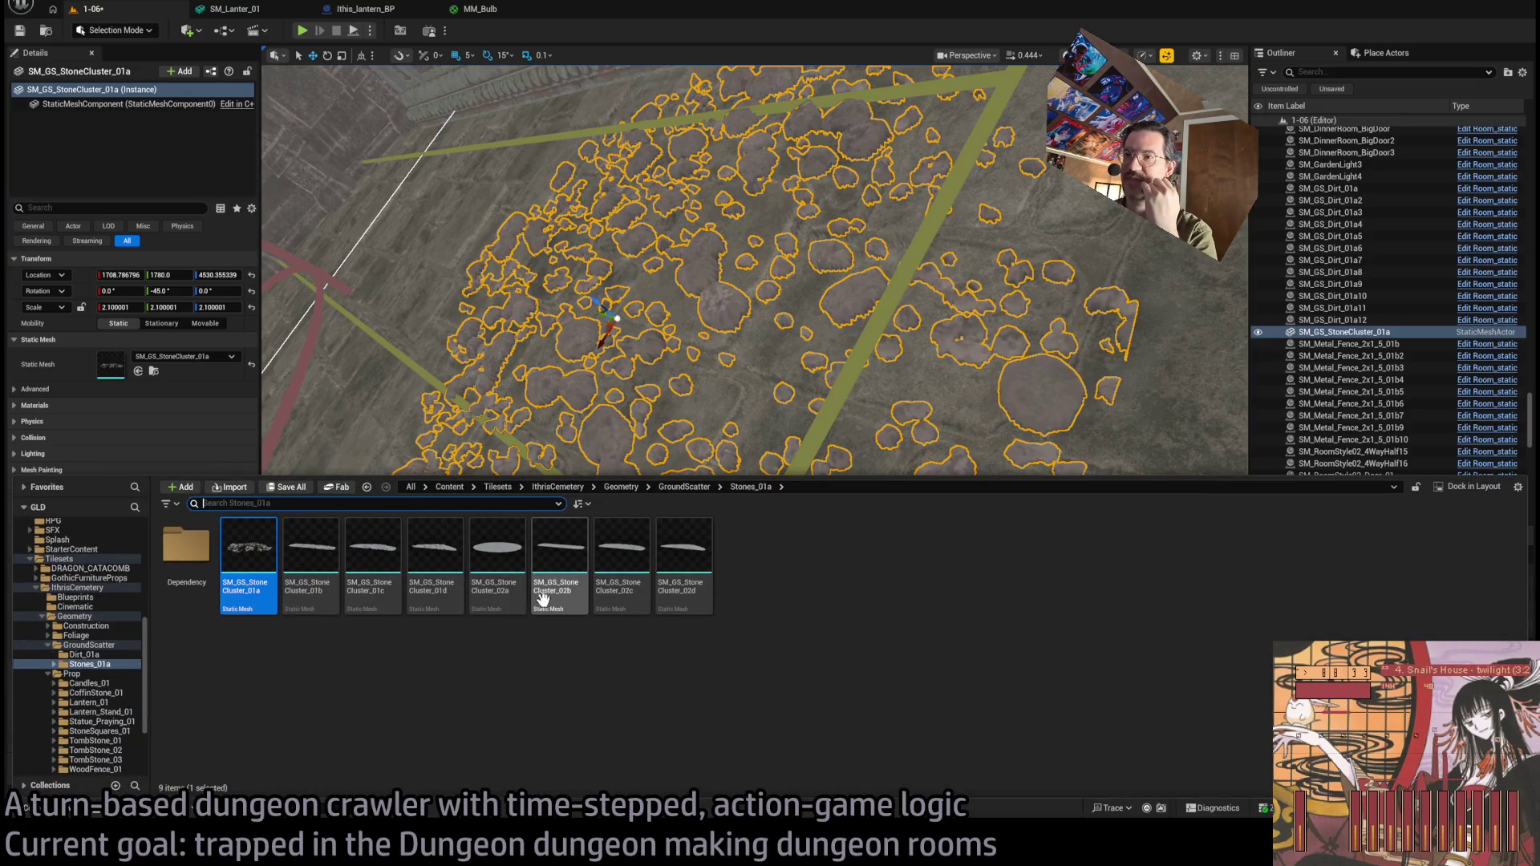
{"action": "mouse_move", "coordinate": [519, 523]}
{"action": "left_mouse_down"}
{"action": "mouse_move", "coordinate": [265, 305]}
{"action": "mouse_move", "coordinate": [160, 371]}
{"action": "left_mouse_up"}
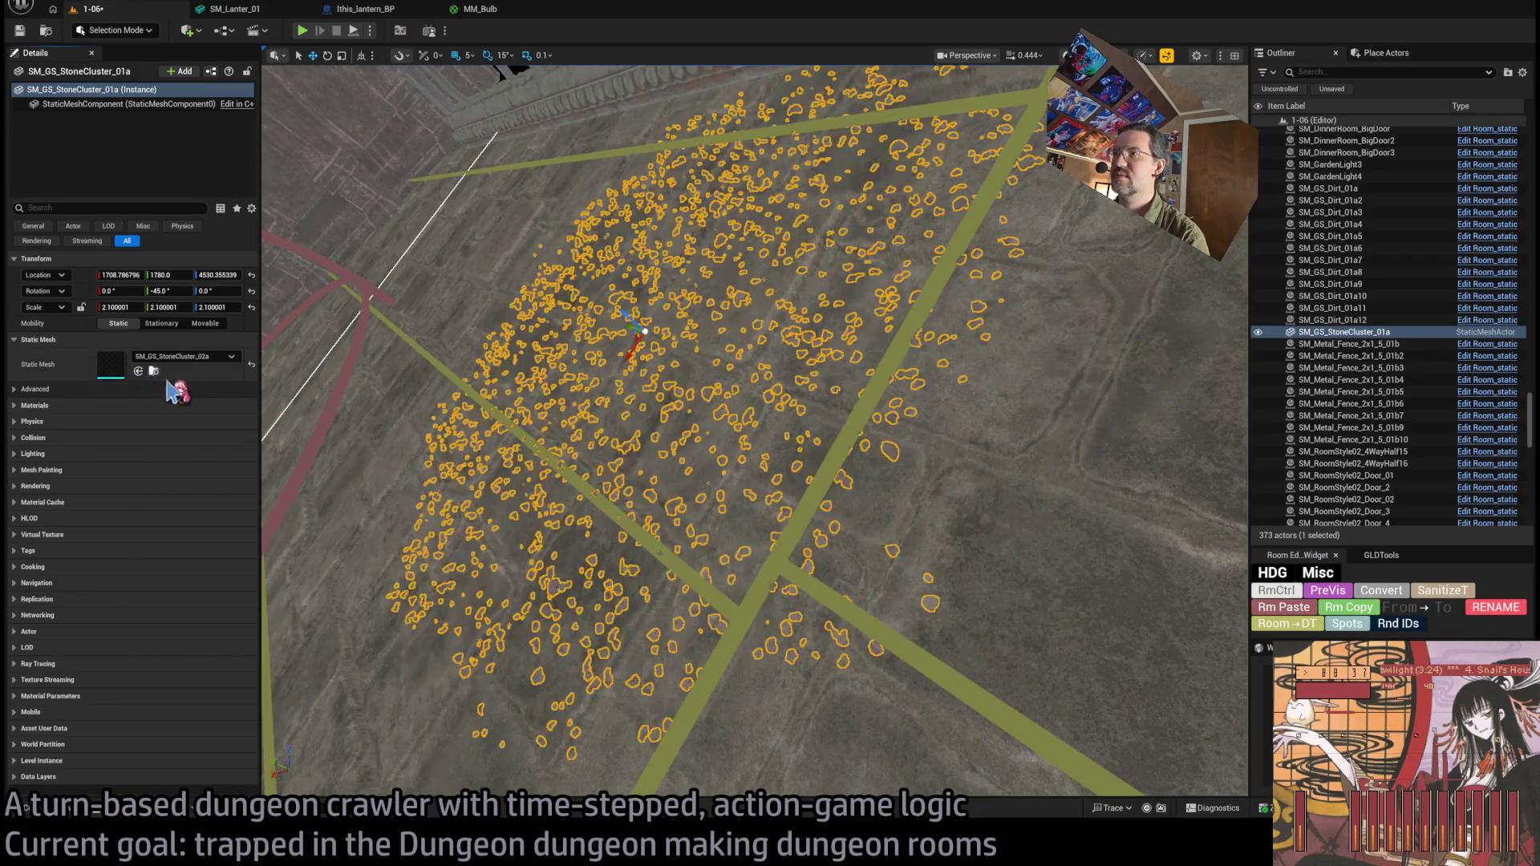
{"action": "key", "text": "f"}
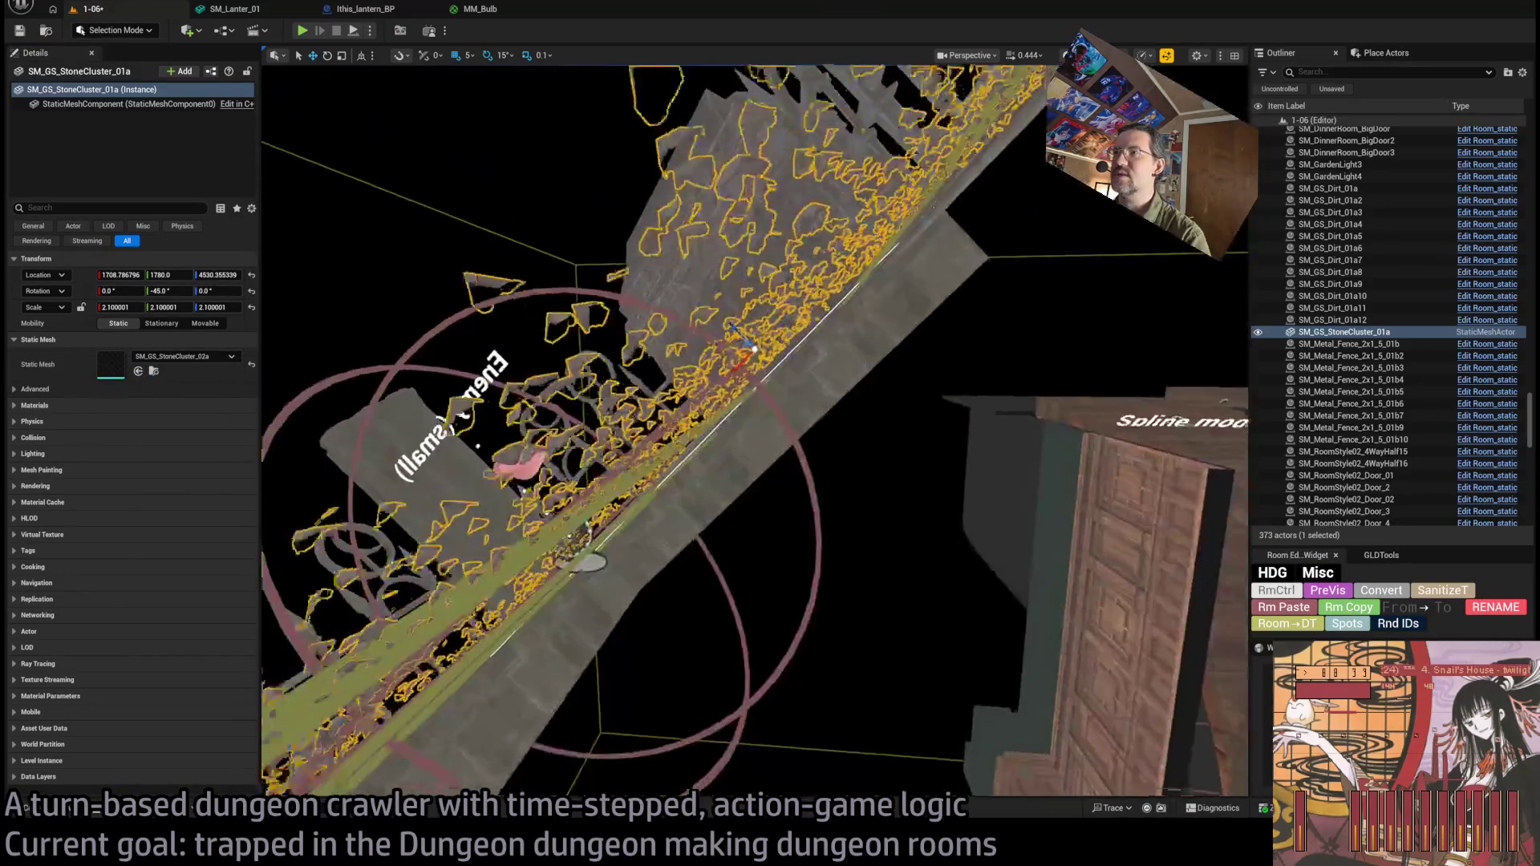
{"action": "scroll", "coordinate": [750, 345], "scroll_direction": "up", "scroll_amount": 5}
{"action": "mouse_move", "coordinate": [746, 343]}
{"action": "left_mouse_down"}
{"action": "mouse_move", "coordinate": [981, 453]}
{"action": "mouse_move", "coordinate": [787, 377]}
{"action": "left_mouse_up"}
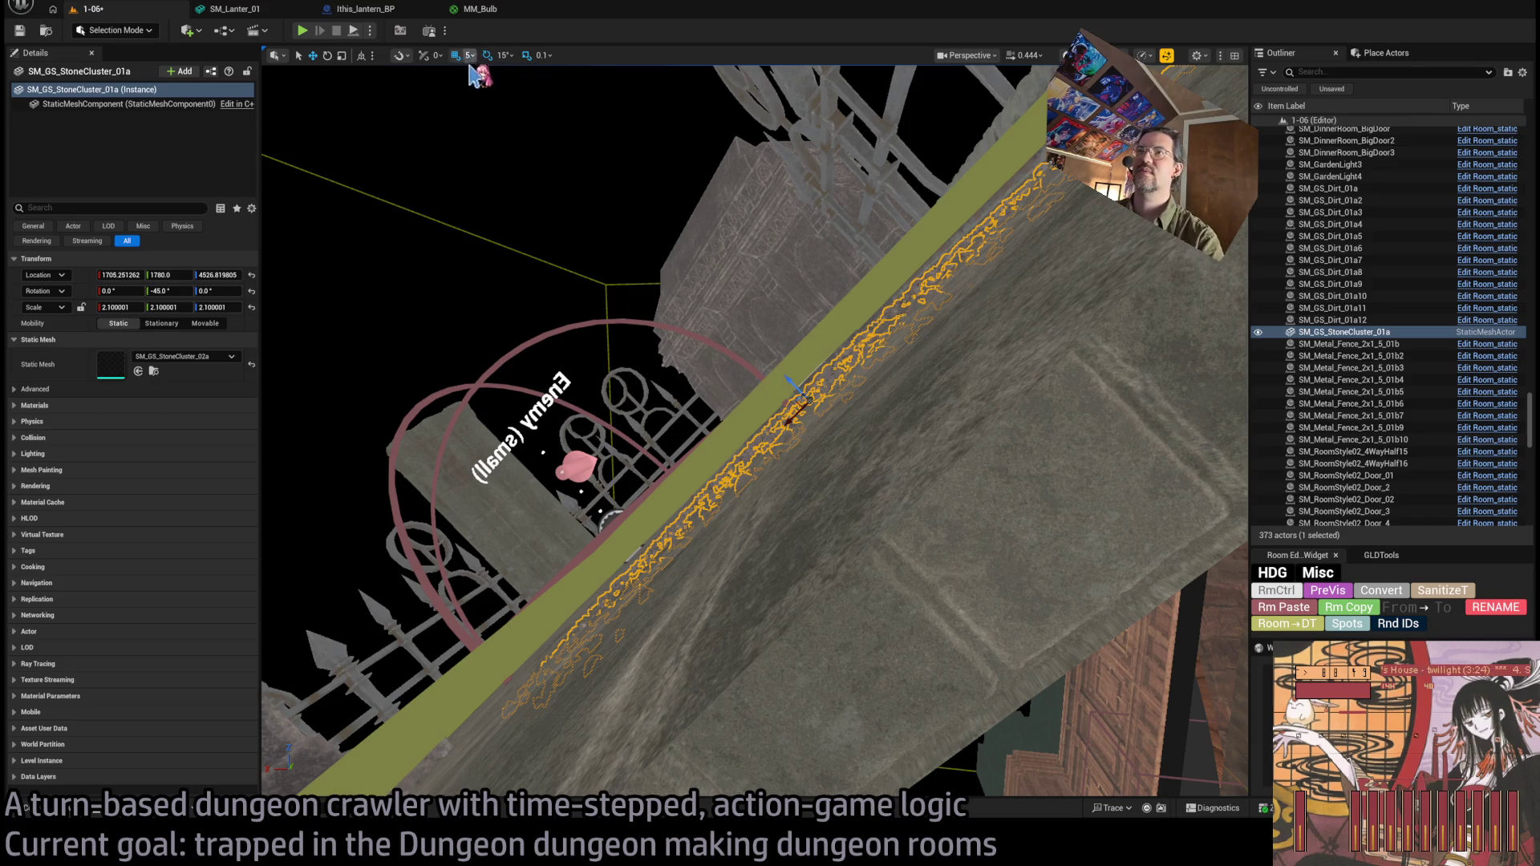
{"action": "mouse_move", "coordinate": [801, 380]}
{"action": "left_mouse_down"}
{"action": "mouse_move", "coordinate": [727, 370]}
{"action": "mouse_move", "coordinate": [820, 413]}
{"action": "mouse_move", "coordinate": [799, 401]}
{"action": "mouse_move", "coordinate": [766, 436]}
{"action": "mouse_move", "coordinate": [750, 429]}
{"action": "left_mouse_up"}
{"action": "key", "text": "f"}
{"action": "key", "text": "w"}
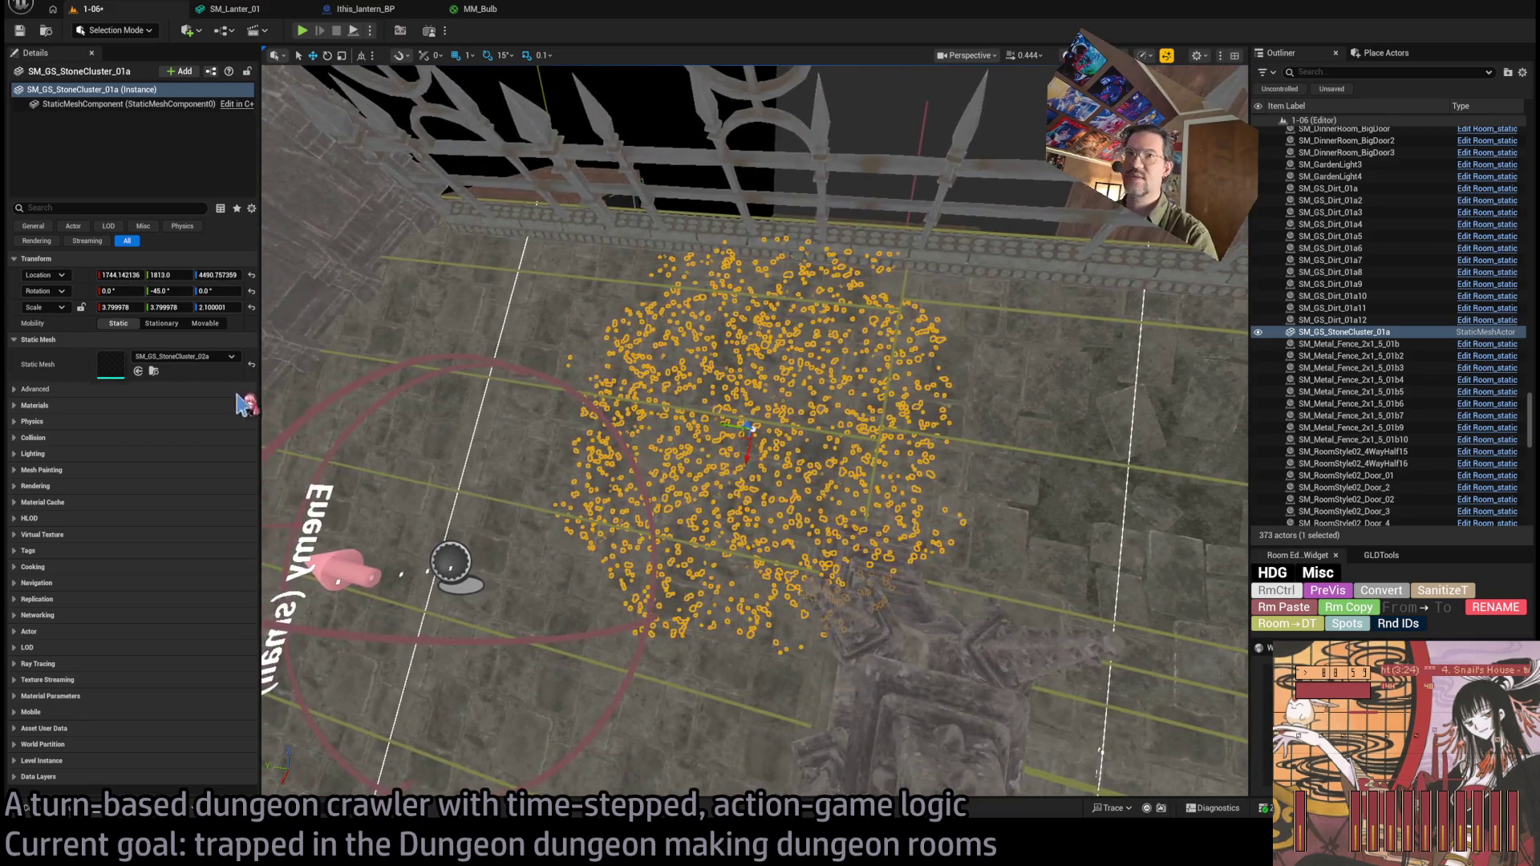
{"action": "left_click", "coordinate": [1383, 599]}
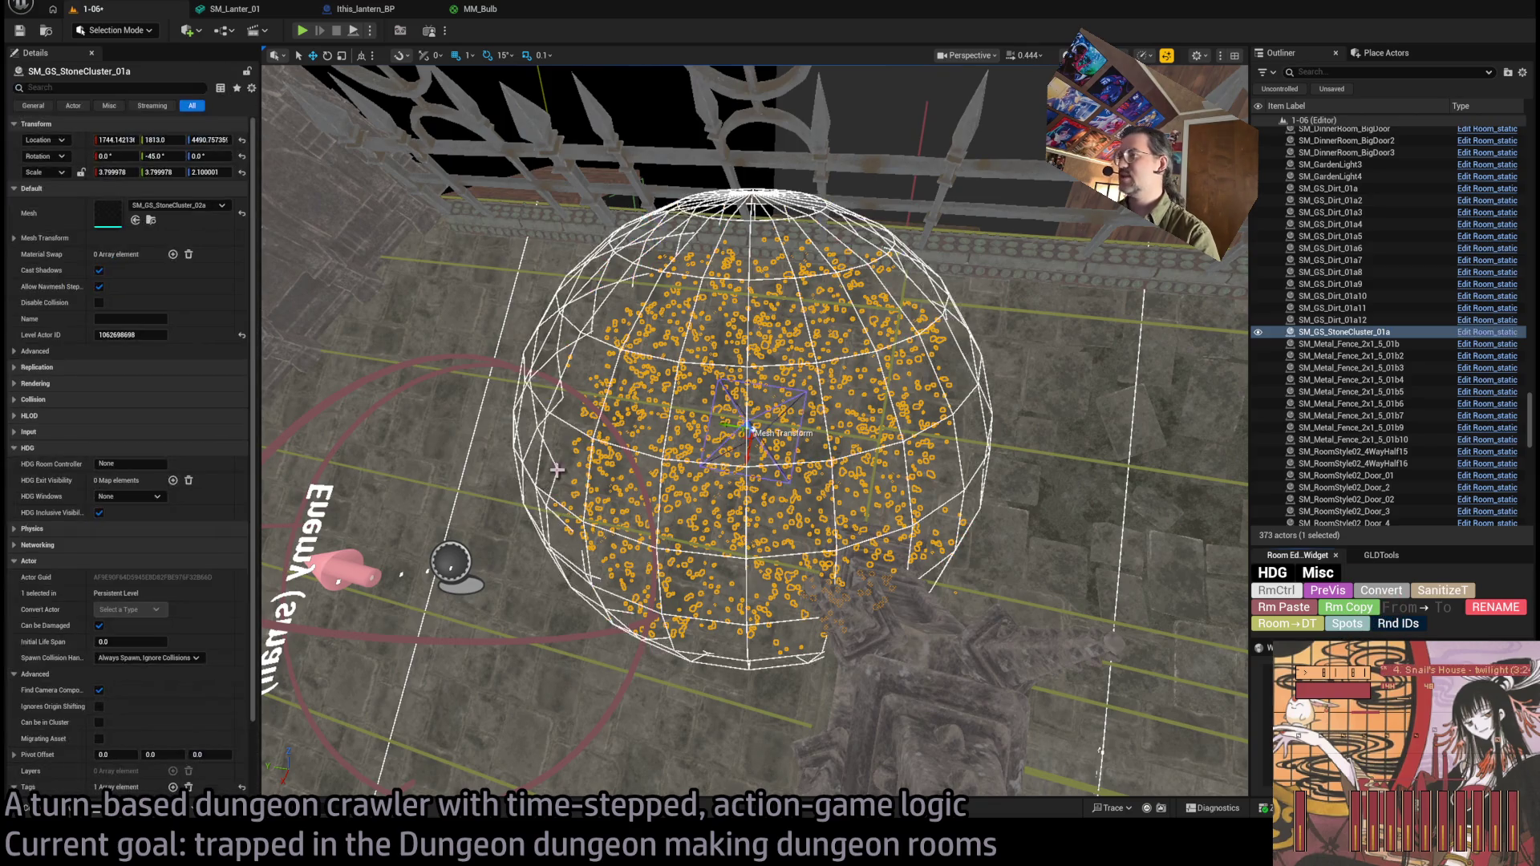
{"action": "key", "text": "ctrl+e"}
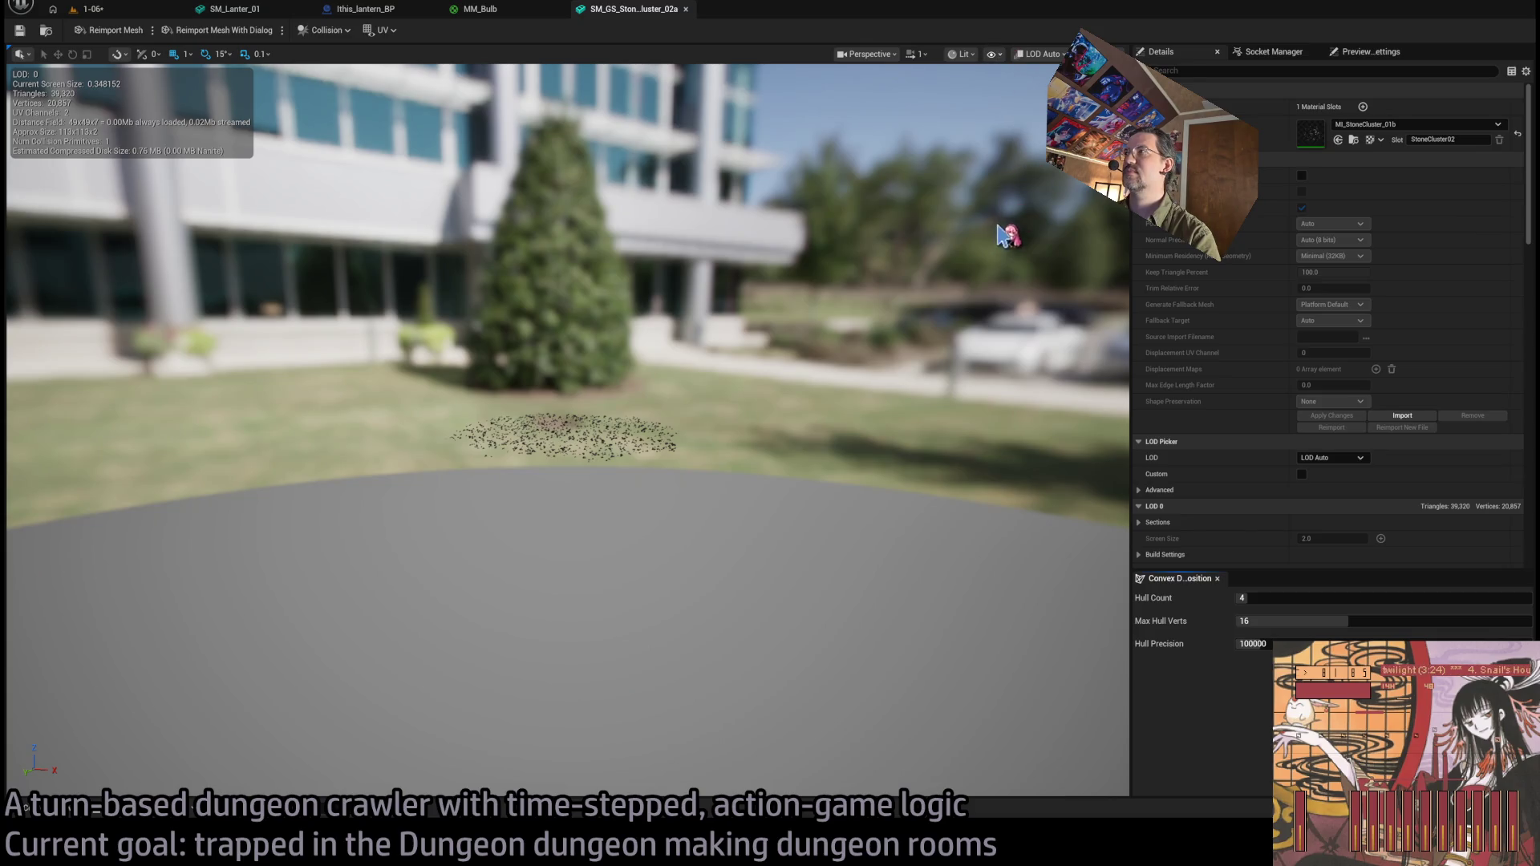
{"action": "mouse_move", "coordinate": [1002, 282]}
{"action": "left_mouse_down"}
{"action": "mouse_move", "coordinate": [991, 321]}
{"action": "mouse_move", "coordinate": [986, 304]}
{"action": "left_mouse_up"}
{"action": "scroll", "coordinate": [568, 429], "scroll_direction": "down", "scroll_amount": 5}
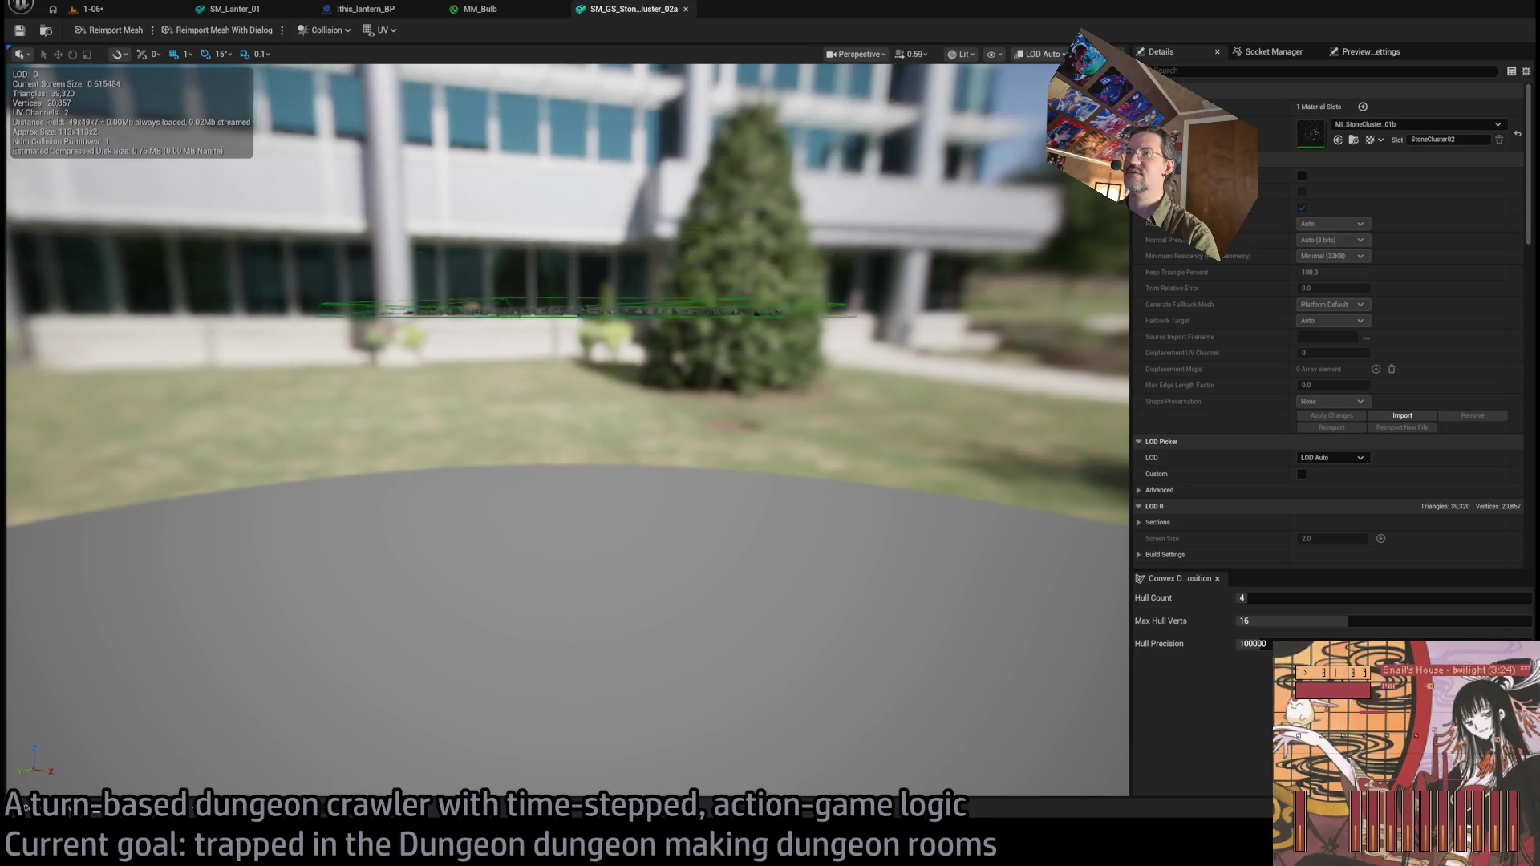
{"action": "scroll", "coordinate": [568, 429], "scroll_direction": "up", "scroll_amount": 5}
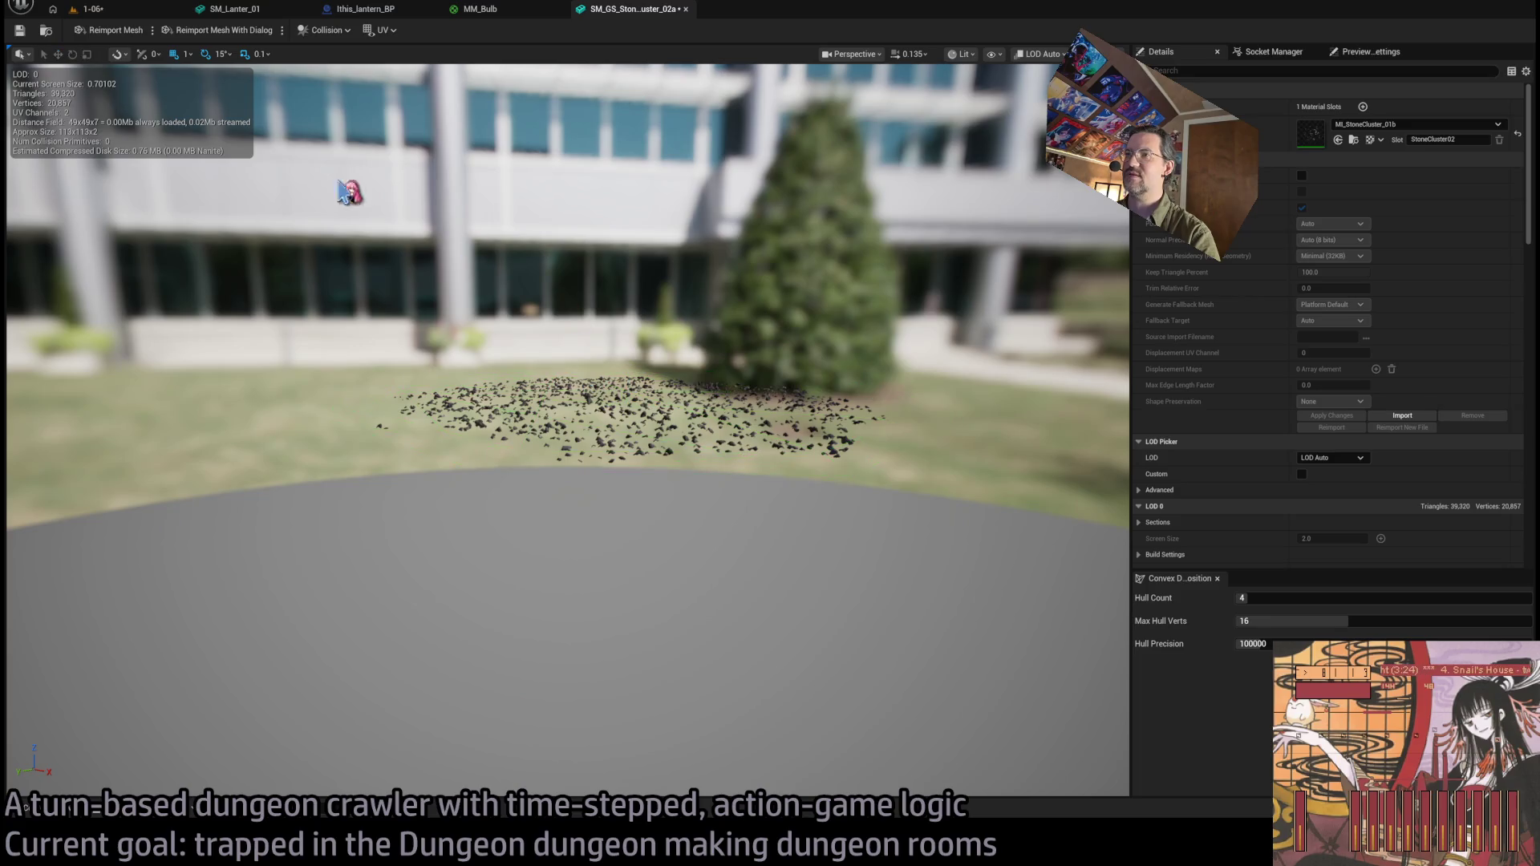
{"action": "middle_click", "coordinate": [651, 19]}
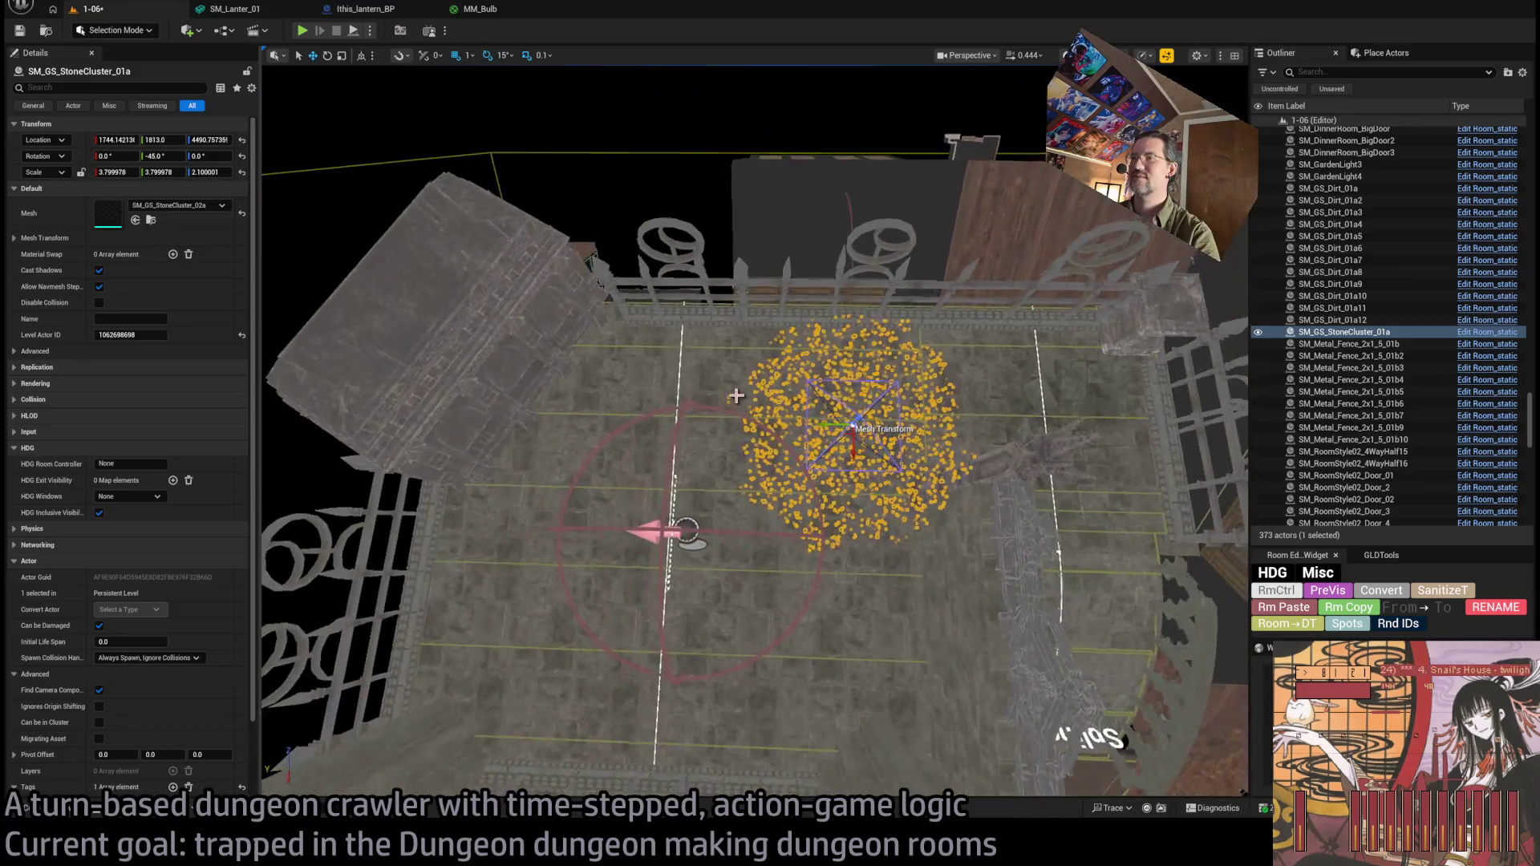
Duplicate the stone cluster twice.
{"action": "key", "text": "ctrl+v"}
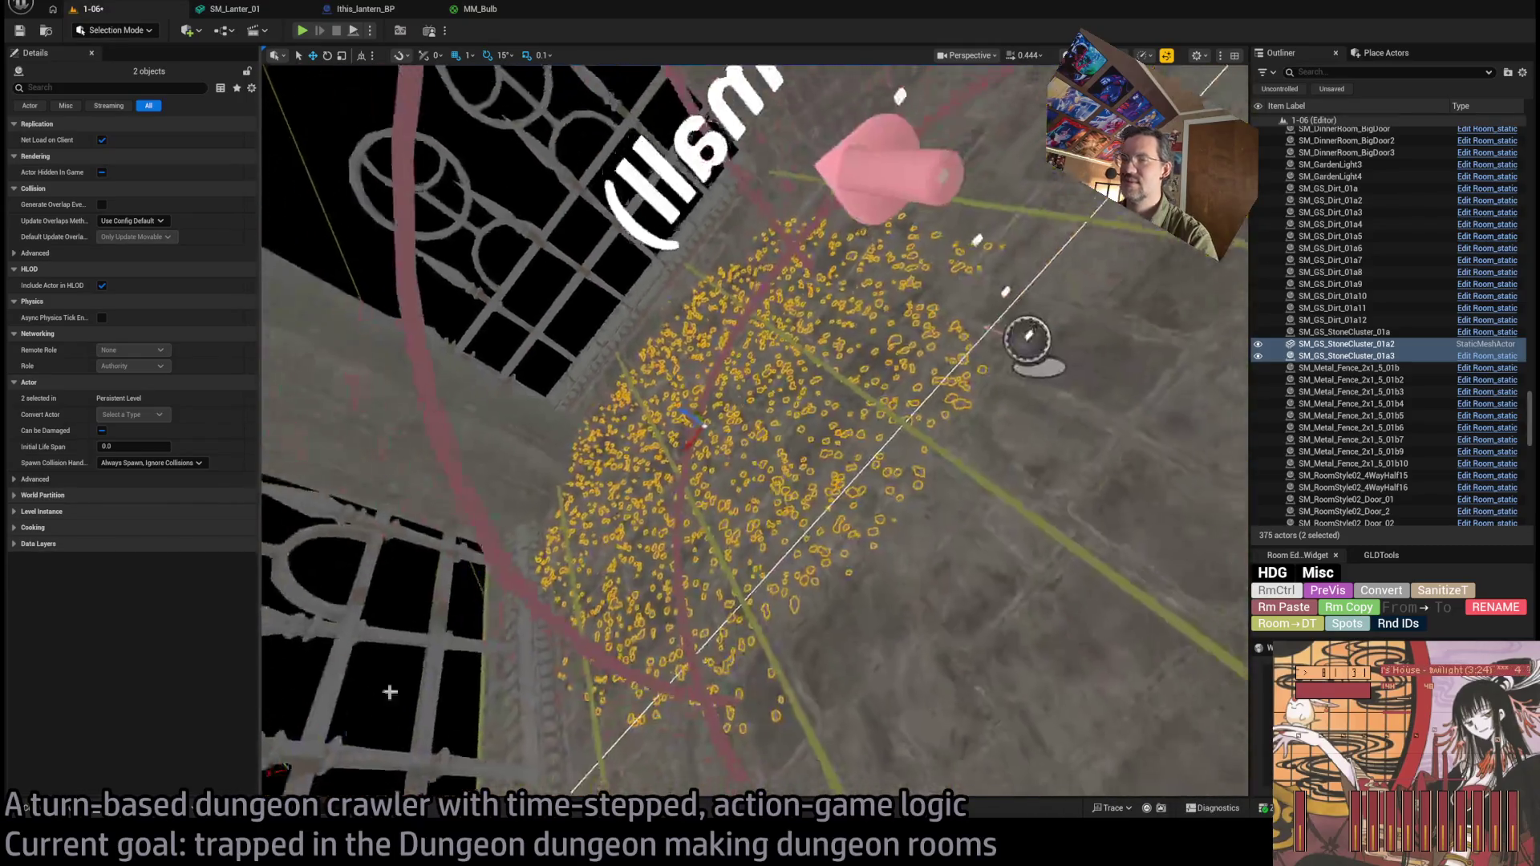
{"action": "key", "text": "ctrl+b"}
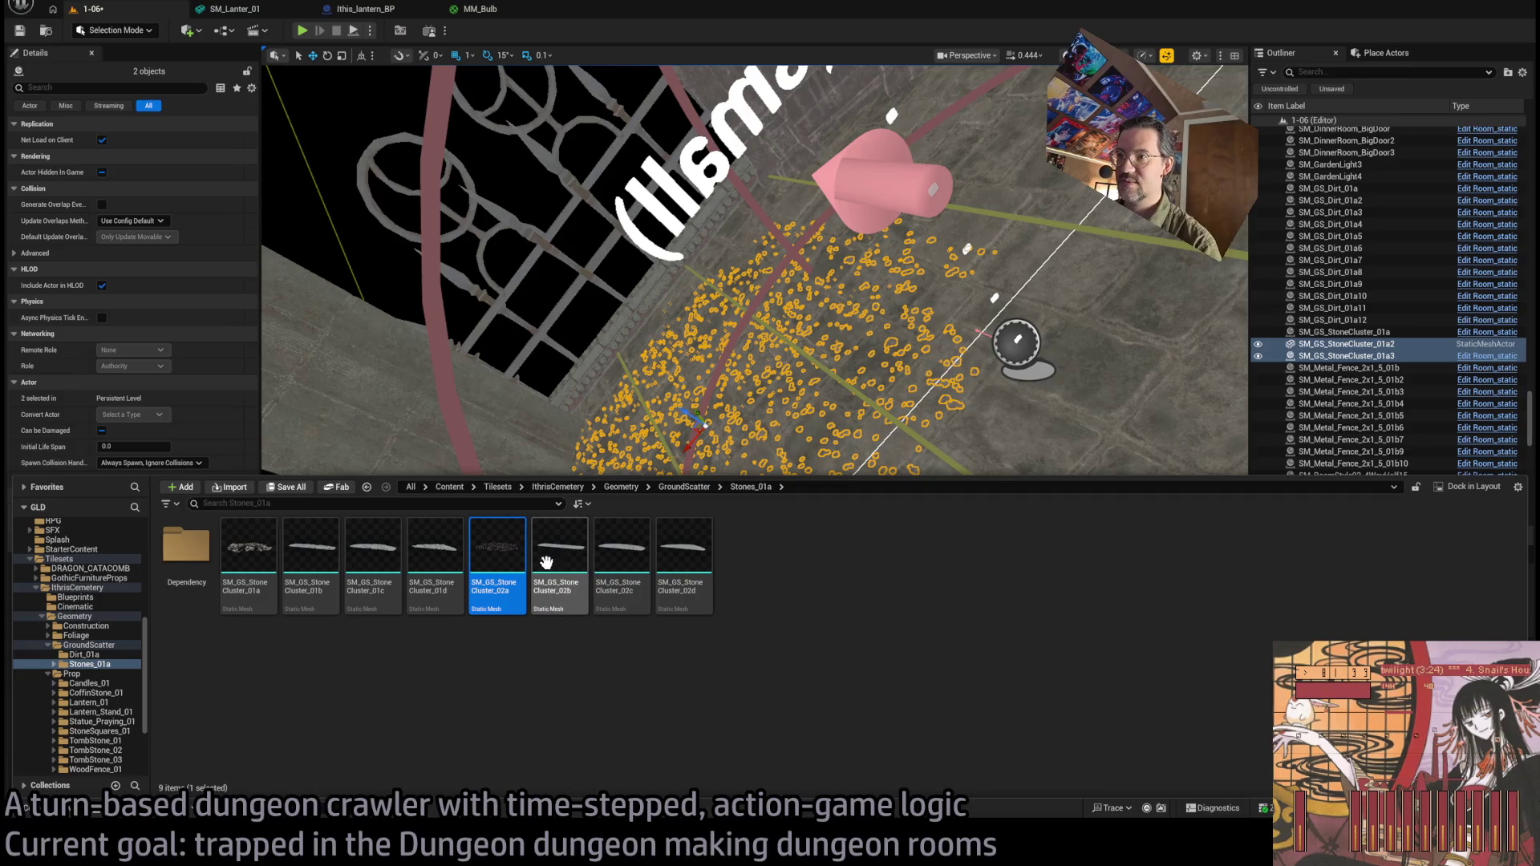
{"action": "key", "text": "ctrl+space"}
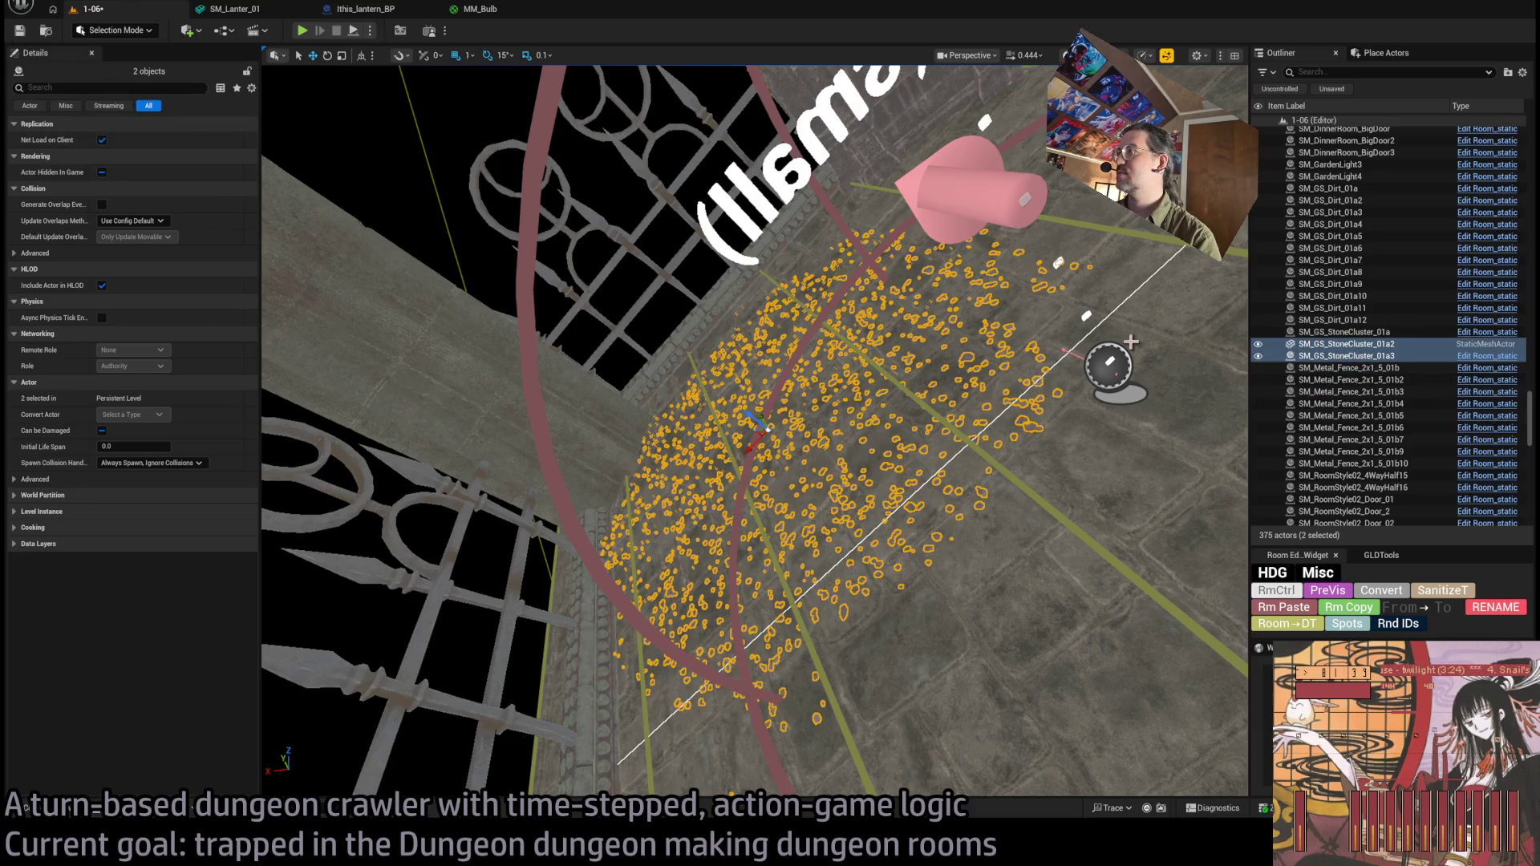
Give the SM_GS_StoneCluster_01a3 copy the StoneCluster_01c mesh and rotate it to 45, 0, -90.
{"action": "left_click", "coordinate": [1364, 357]}
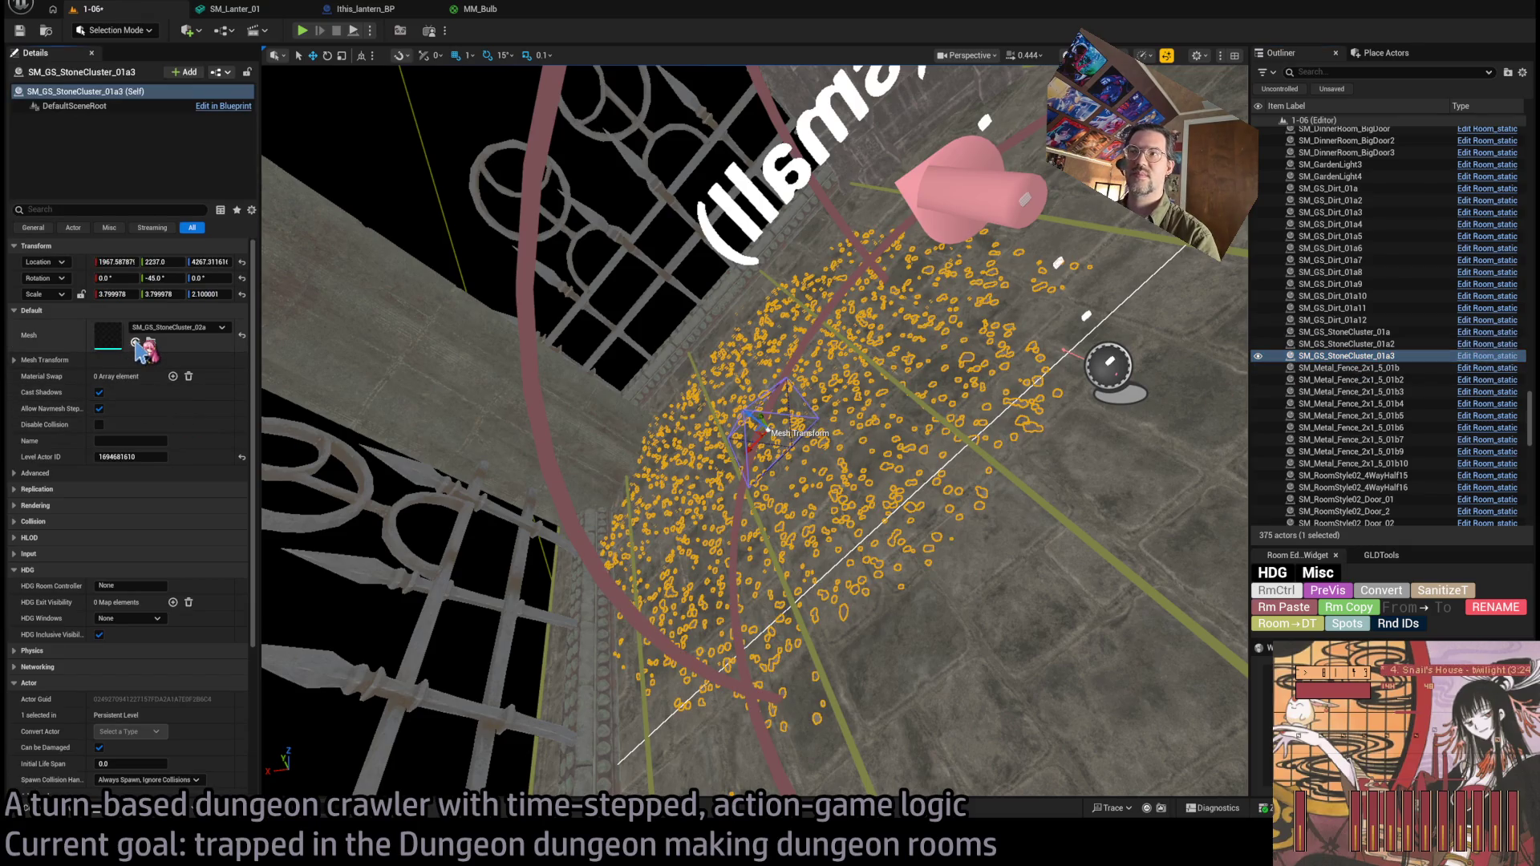
{"action": "left_click_drag", "start_coordinate": [138, 345], "coordinate": [138, 344]}
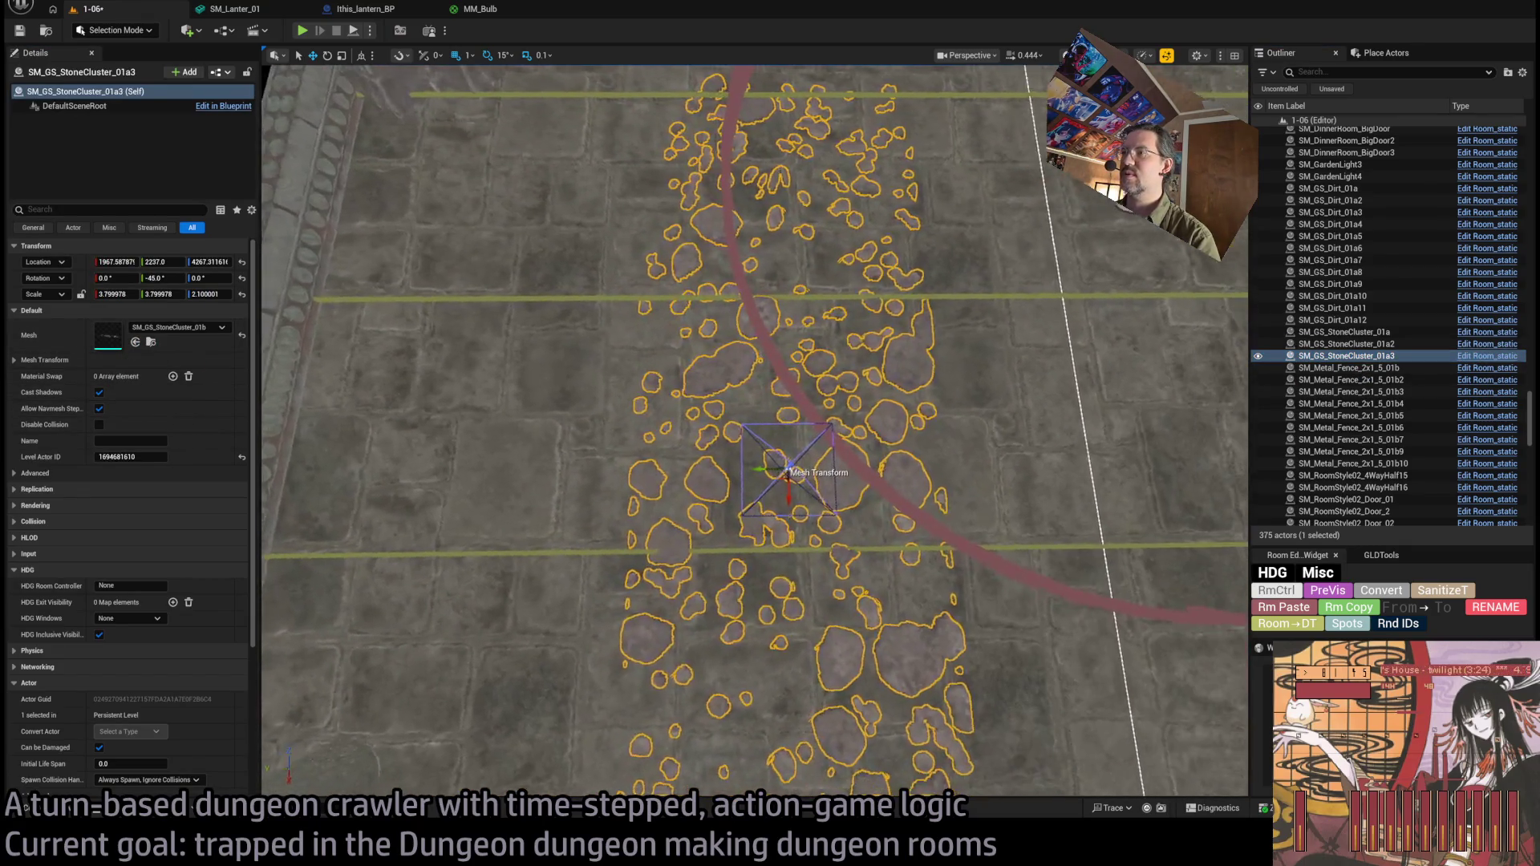
{"action": "key", "text": "e"}
{"action": "left_click", "coordinate": [67, 812]}
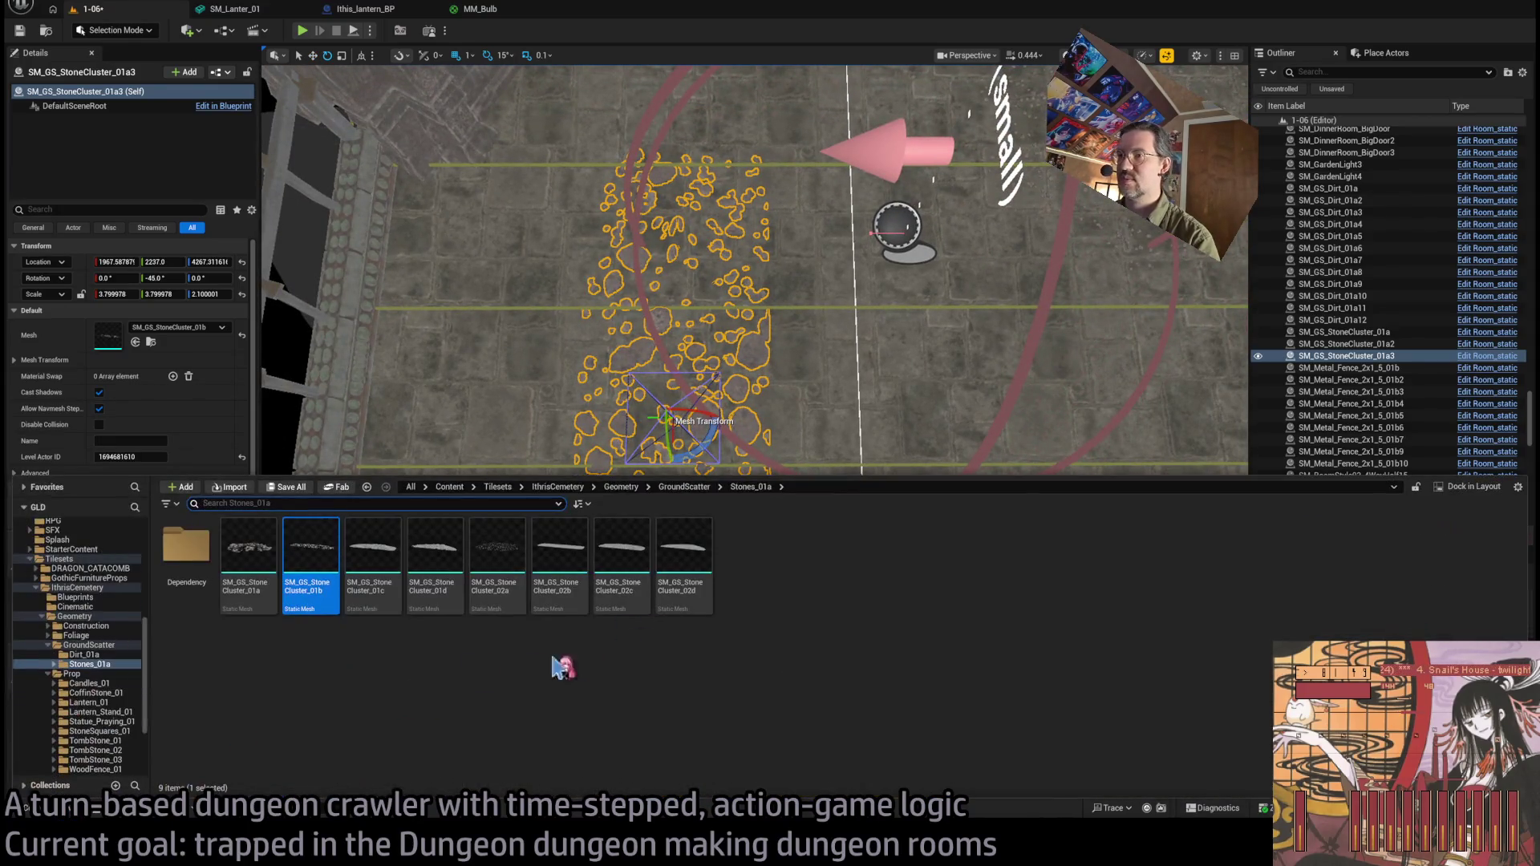
{"action": "left_click_drag", "start_coordinate": [392, 556], "coordinate": [442, 404]}
{"action": "left_click", "coordinate": [136, 343]}
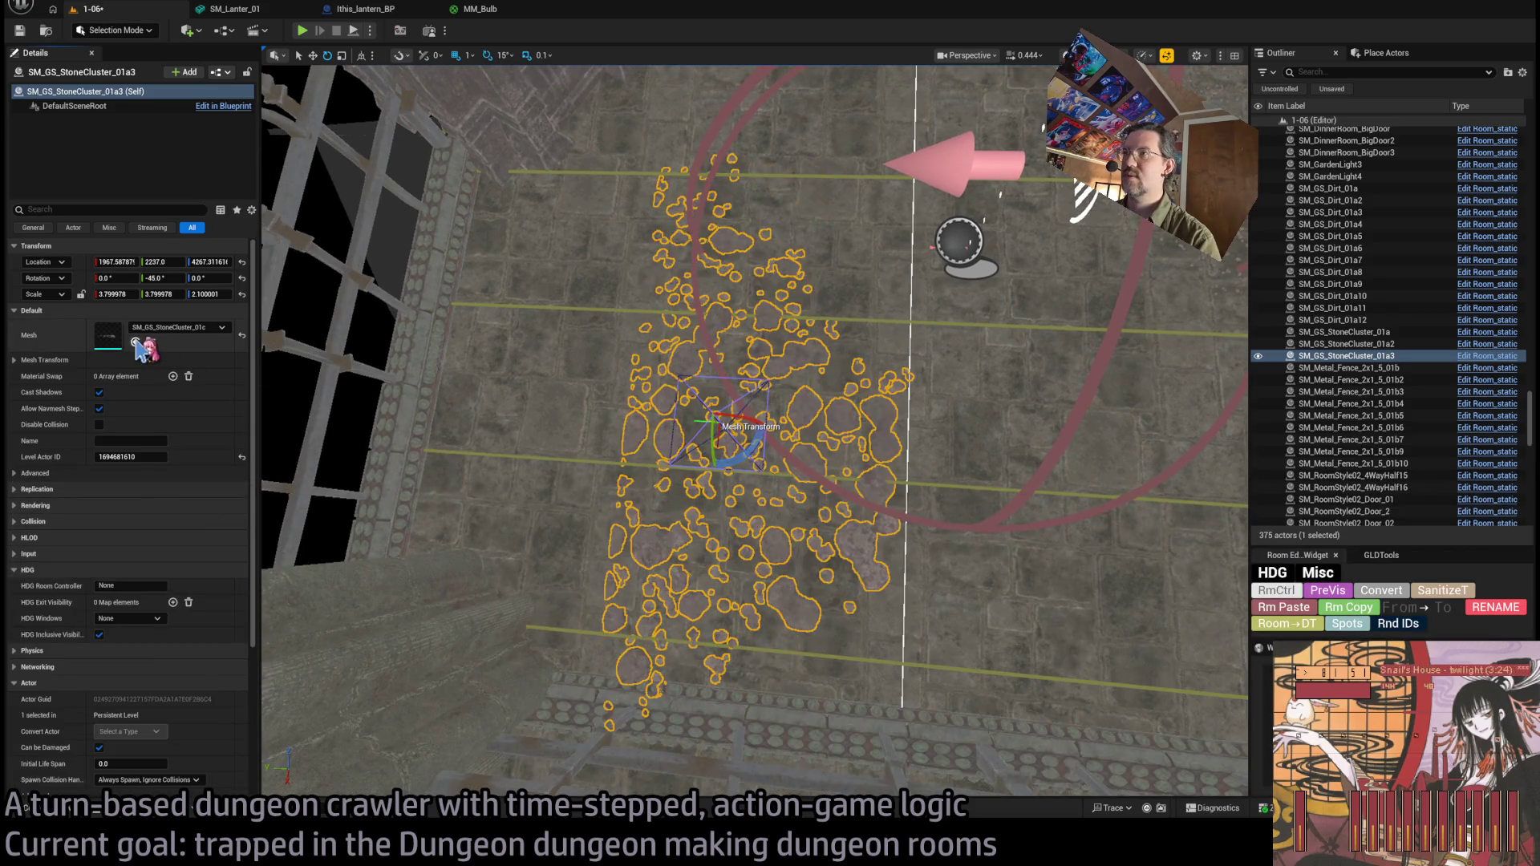
{"action": "left_click_drag", "start_coordinate": [641, 482], "coordinate": [583, 521]}
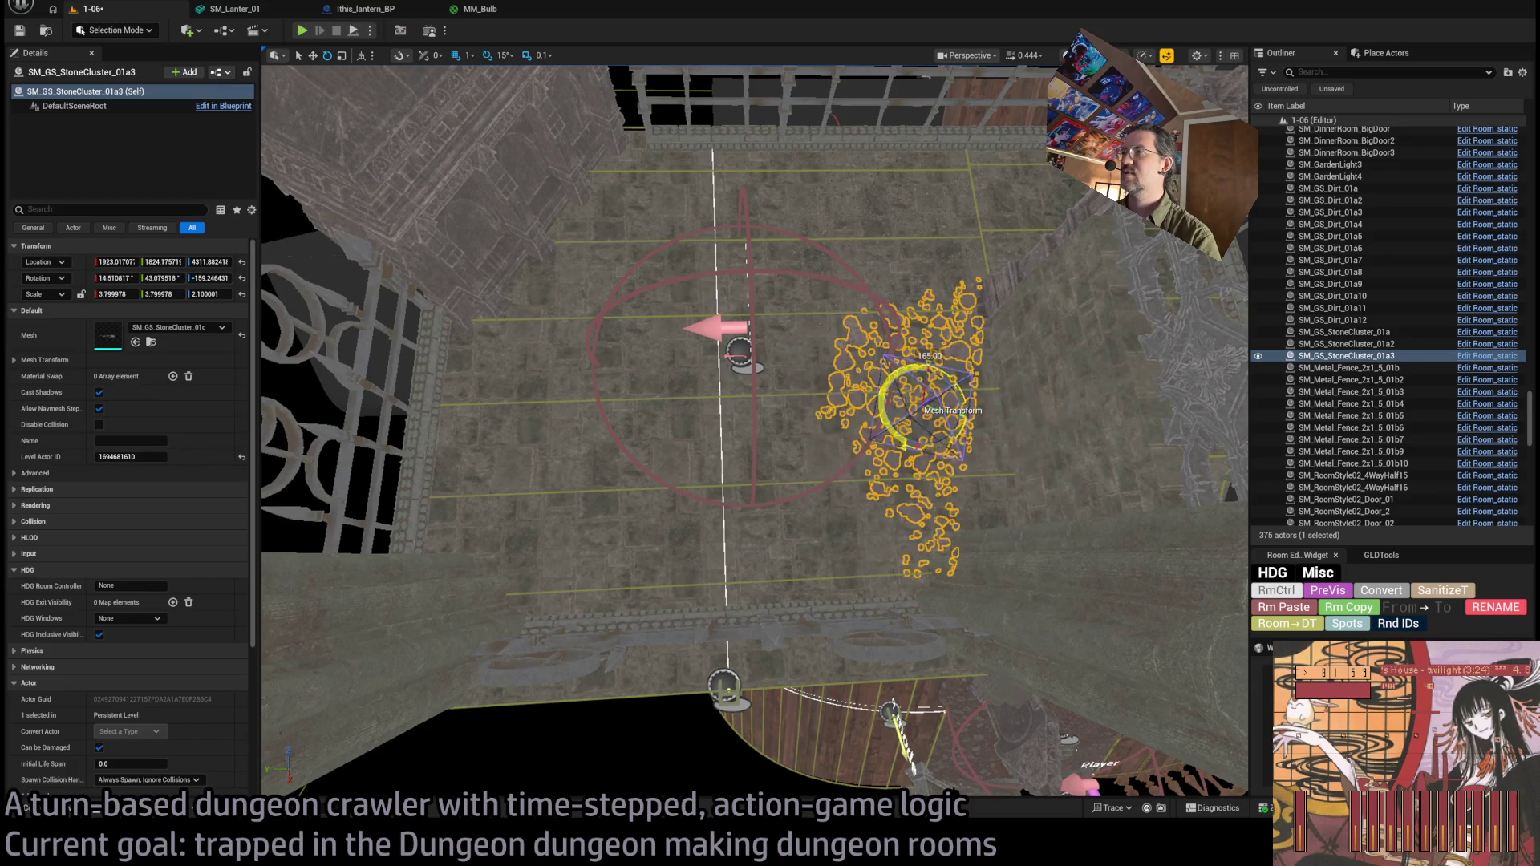
{"action": "left_click_drag", "start_coordinate": [958, 449], "coordinate": [897, 427]}
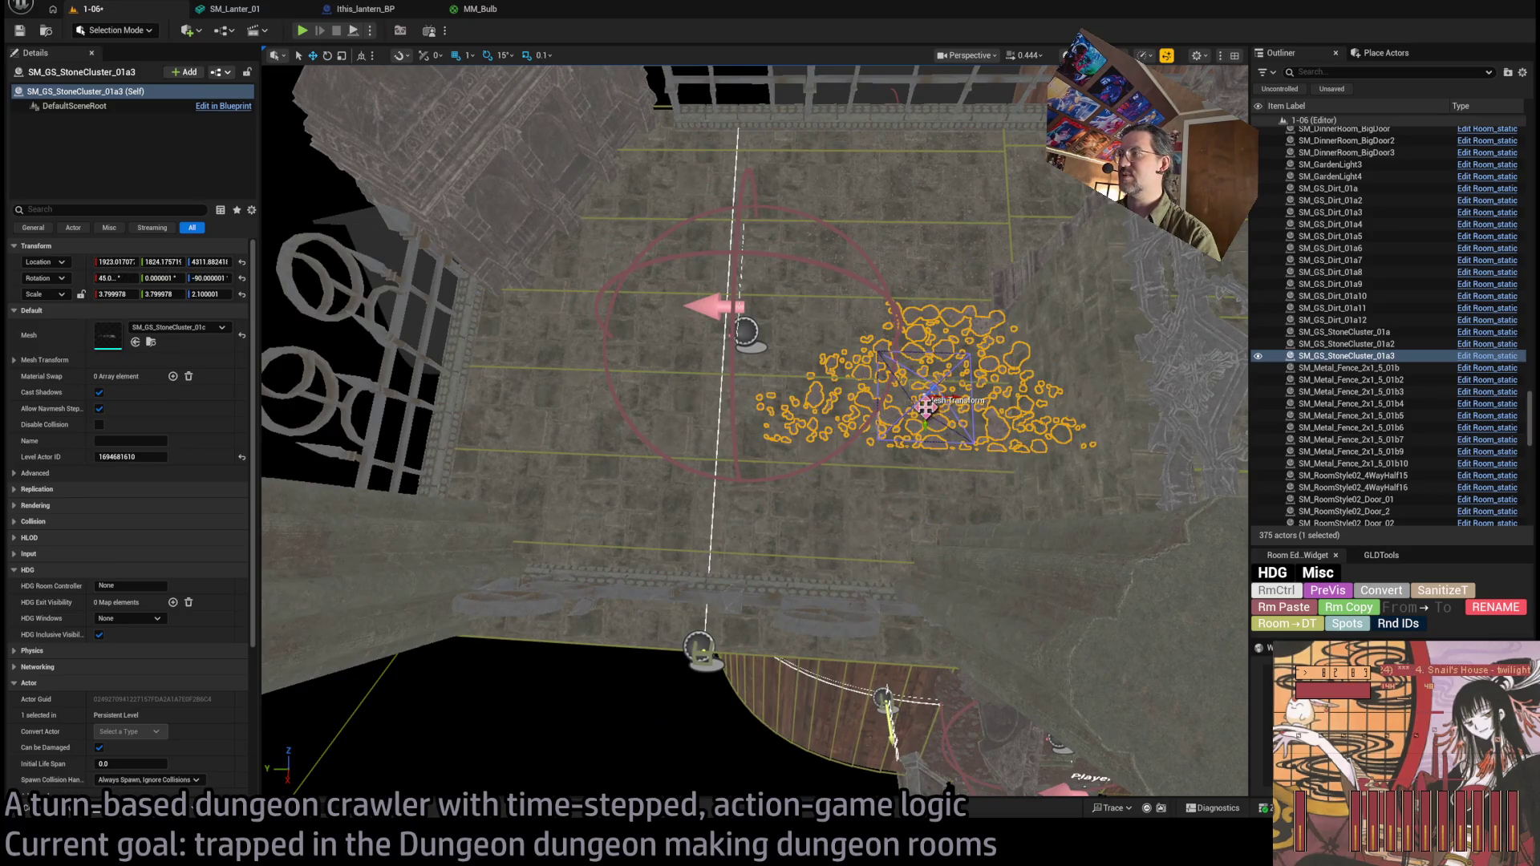
Duplicate the cluster turned 90° by the left fence and give it the SM_GS_StoneCluster_01d mesh.
{"action": "left_click_drag", "start_coordinate": [761, 537], "coordinate": [760, 473]}
{"action": "left_click_drag", "start_coordinate": [877, 434], "coordinate": [877, 414]}
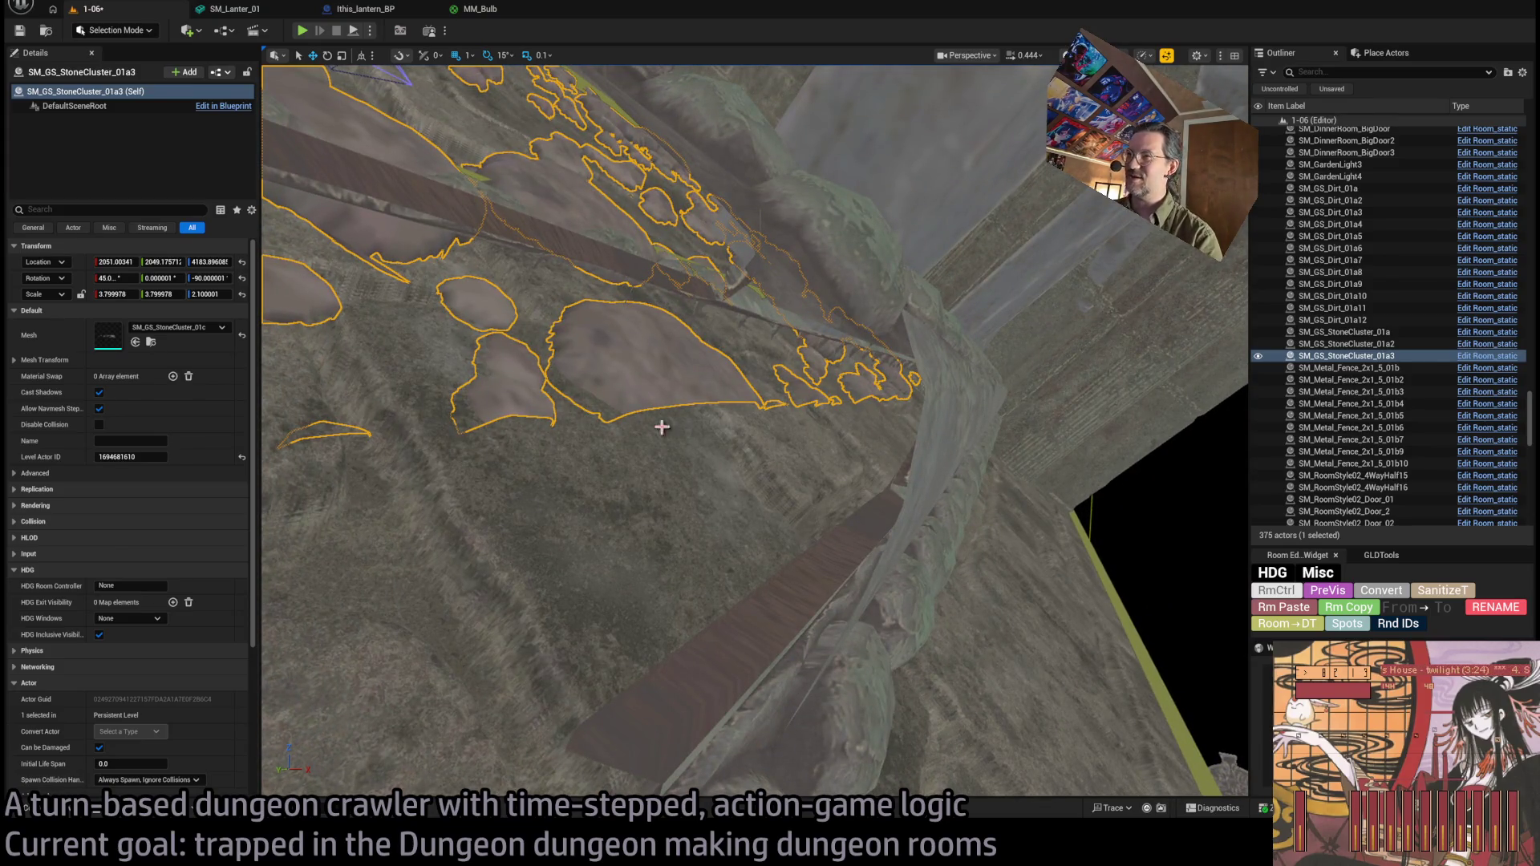
{"action": "mouse_move", "coordinate": [809, 465]}
{"action": "left_mouse_down"}
{"action": "mouse_move", "coordinate": [808, 414]}
{"action": "mouse_move", "coordinate": [834, 487]}
{"action": "left_mouse_up"}
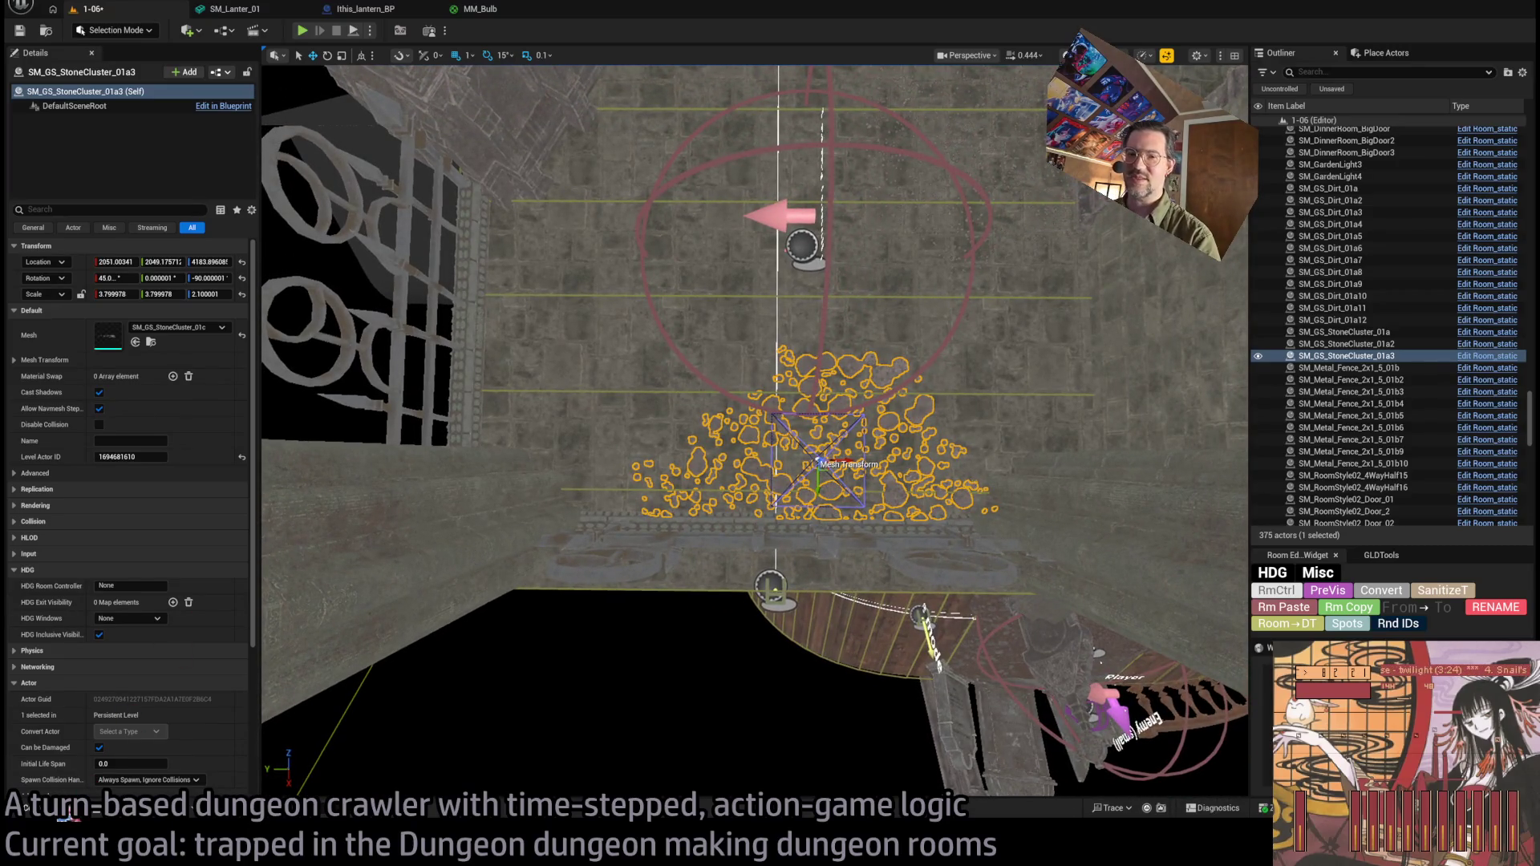
{"action": "mouse_move", "coordinate": [795, 440]}
{"action": "left_mouse_down"}
{"action": "mouse_move", "coordinate": [827, 506]}
{"action": "mouse_move", "coordinate": [536, 327]}
{"action": "left_mouse_up"}
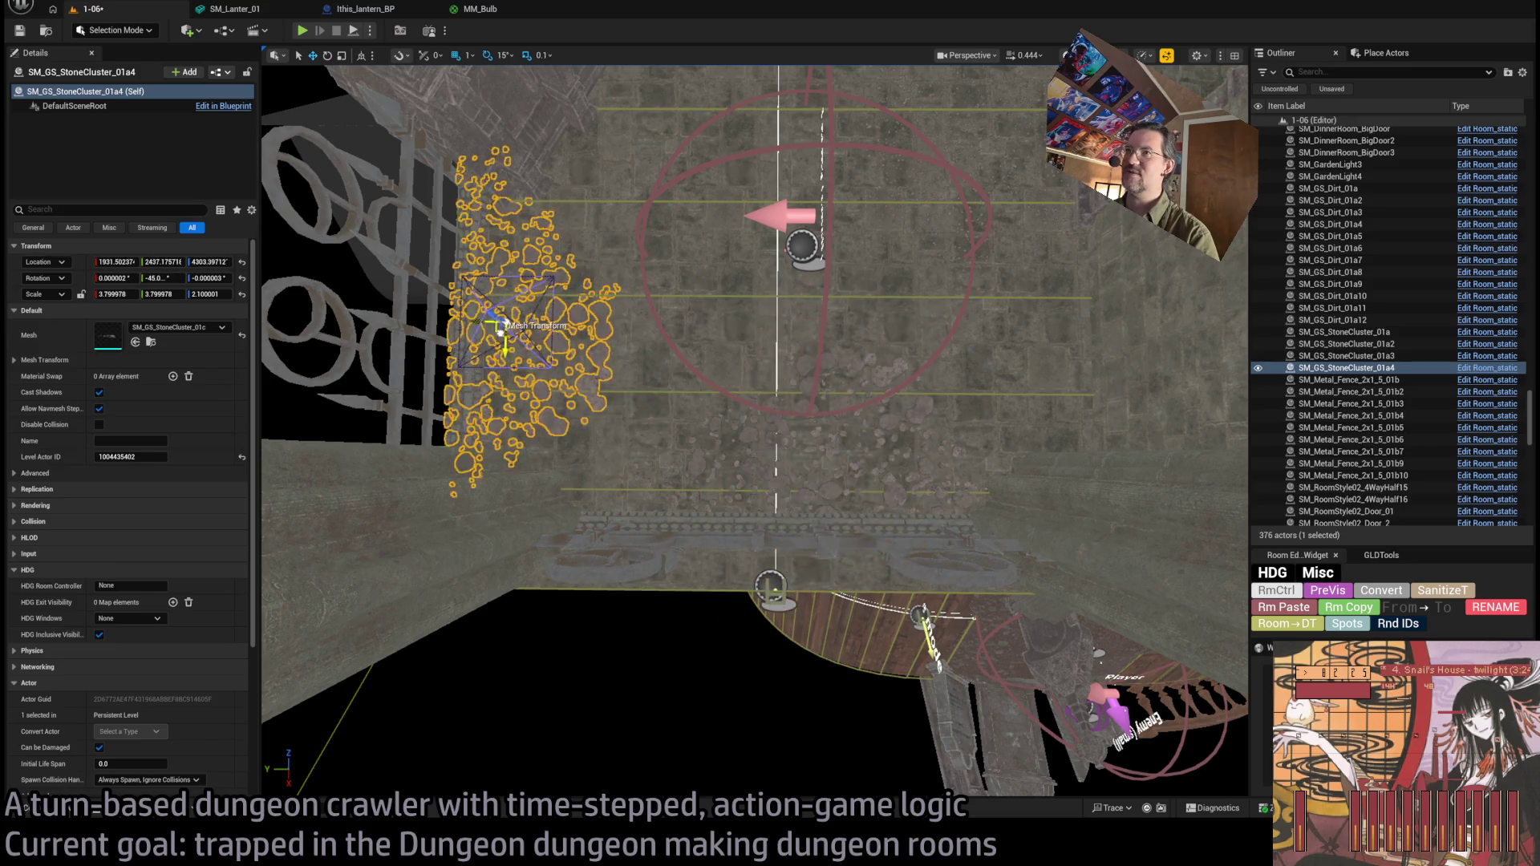
{"action": "key", "text": "ctrl+space"}
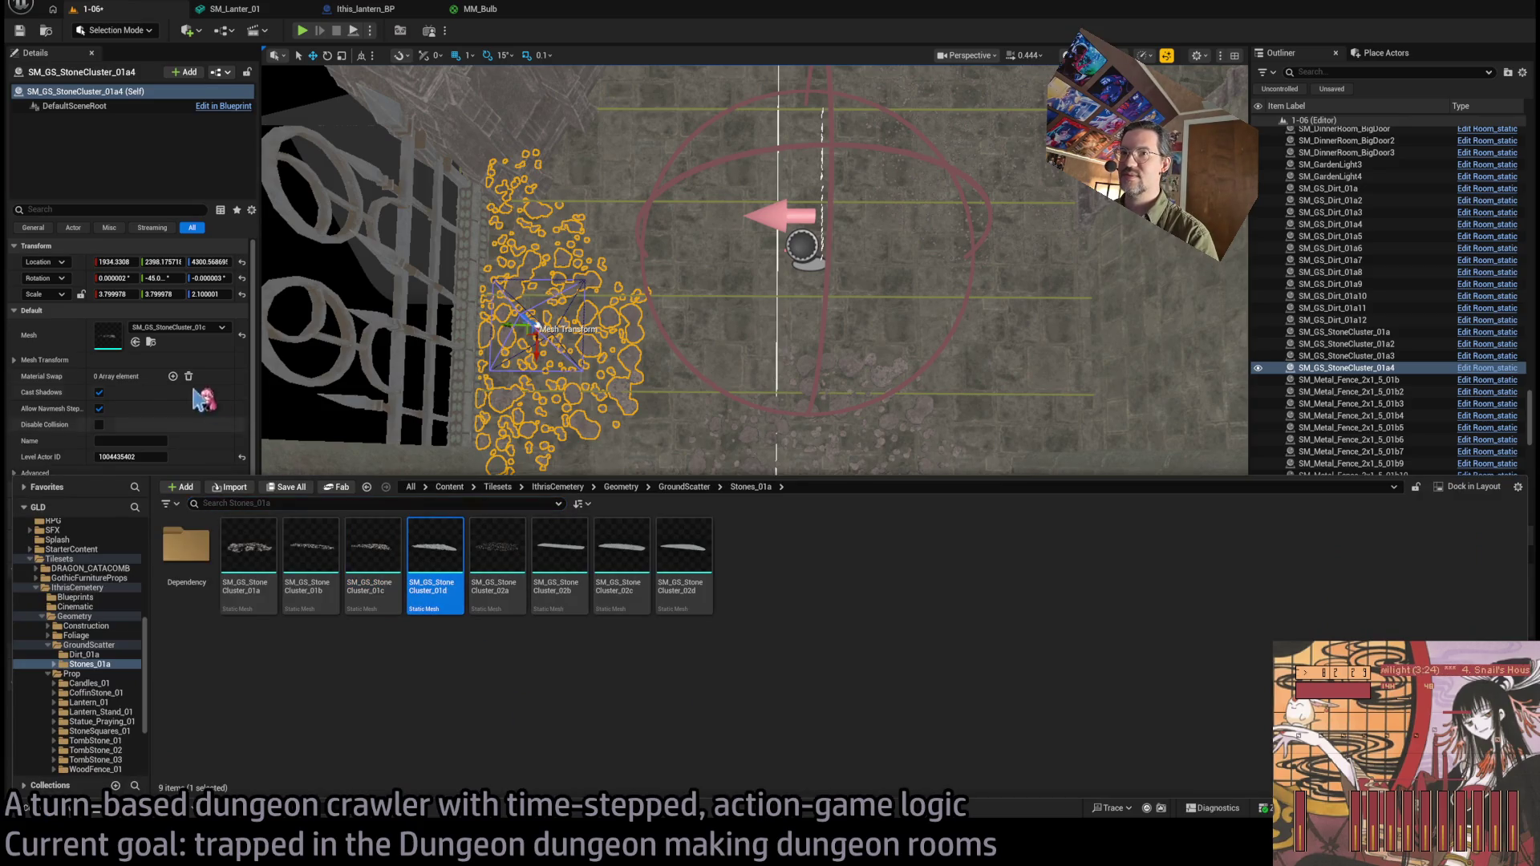
{"action": "left_click", "coordinate": [134, 341]}
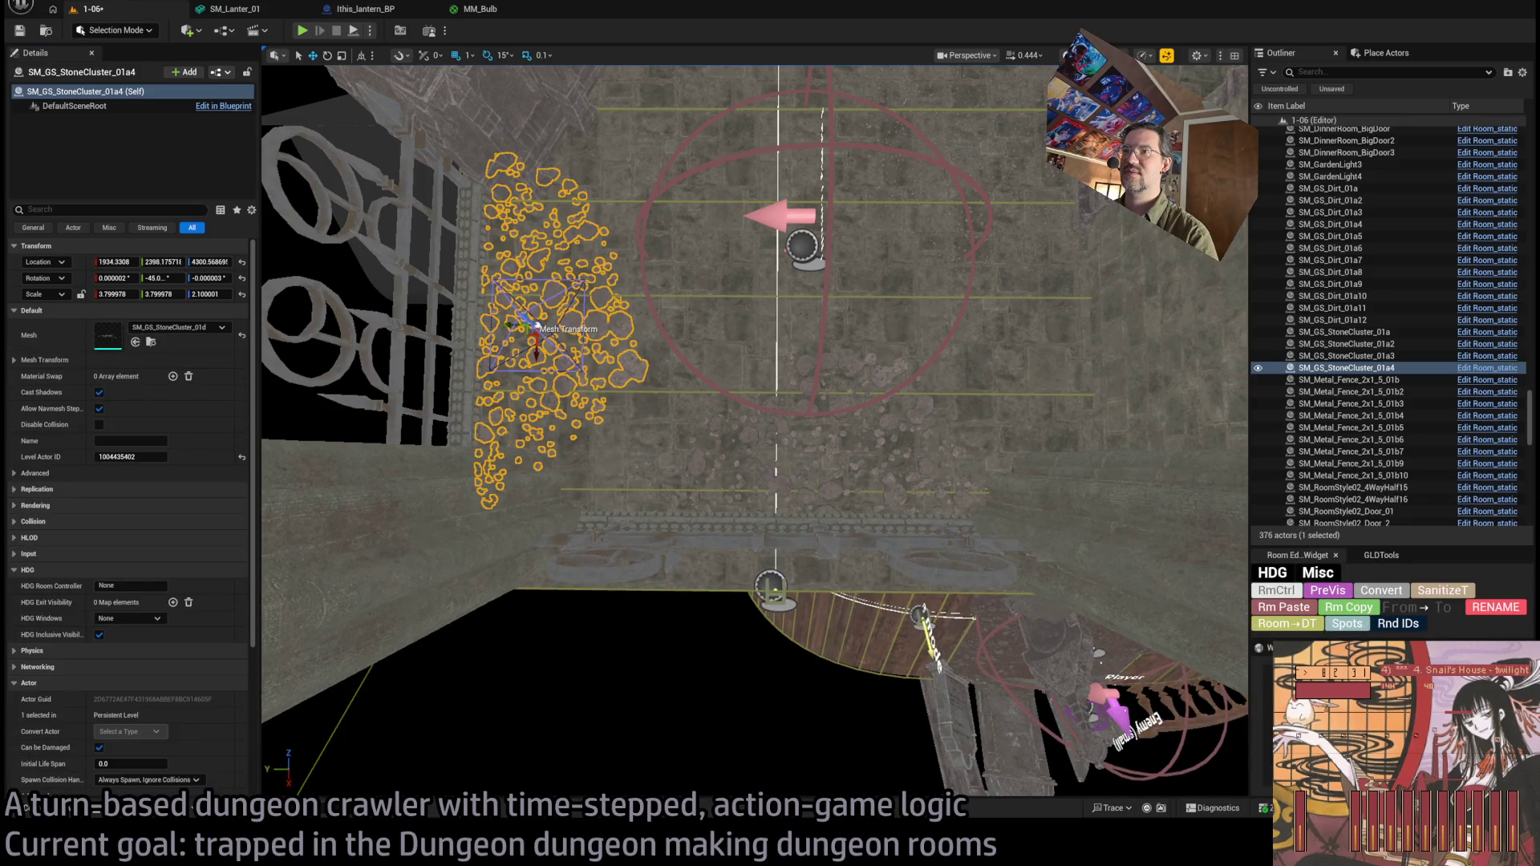
{"action": "scroll", "coordinate": [754, 430], "scroll_direction": "up", "scroll_amount": 5}
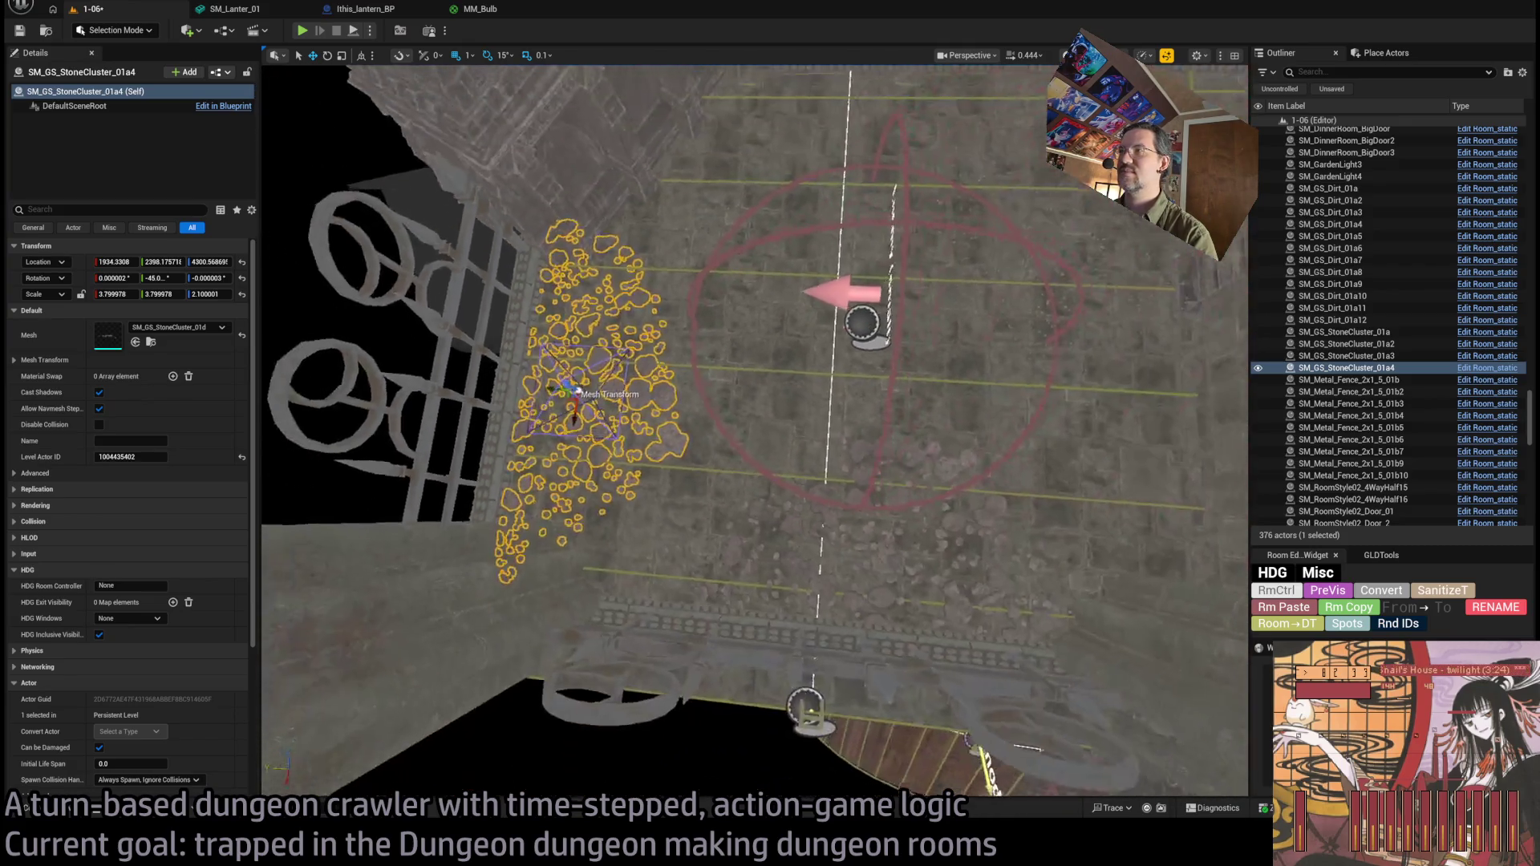
{"action": "scroll", "coordinate": [527, 452], "scroll_direction": "down", "scroll_amount": 2}
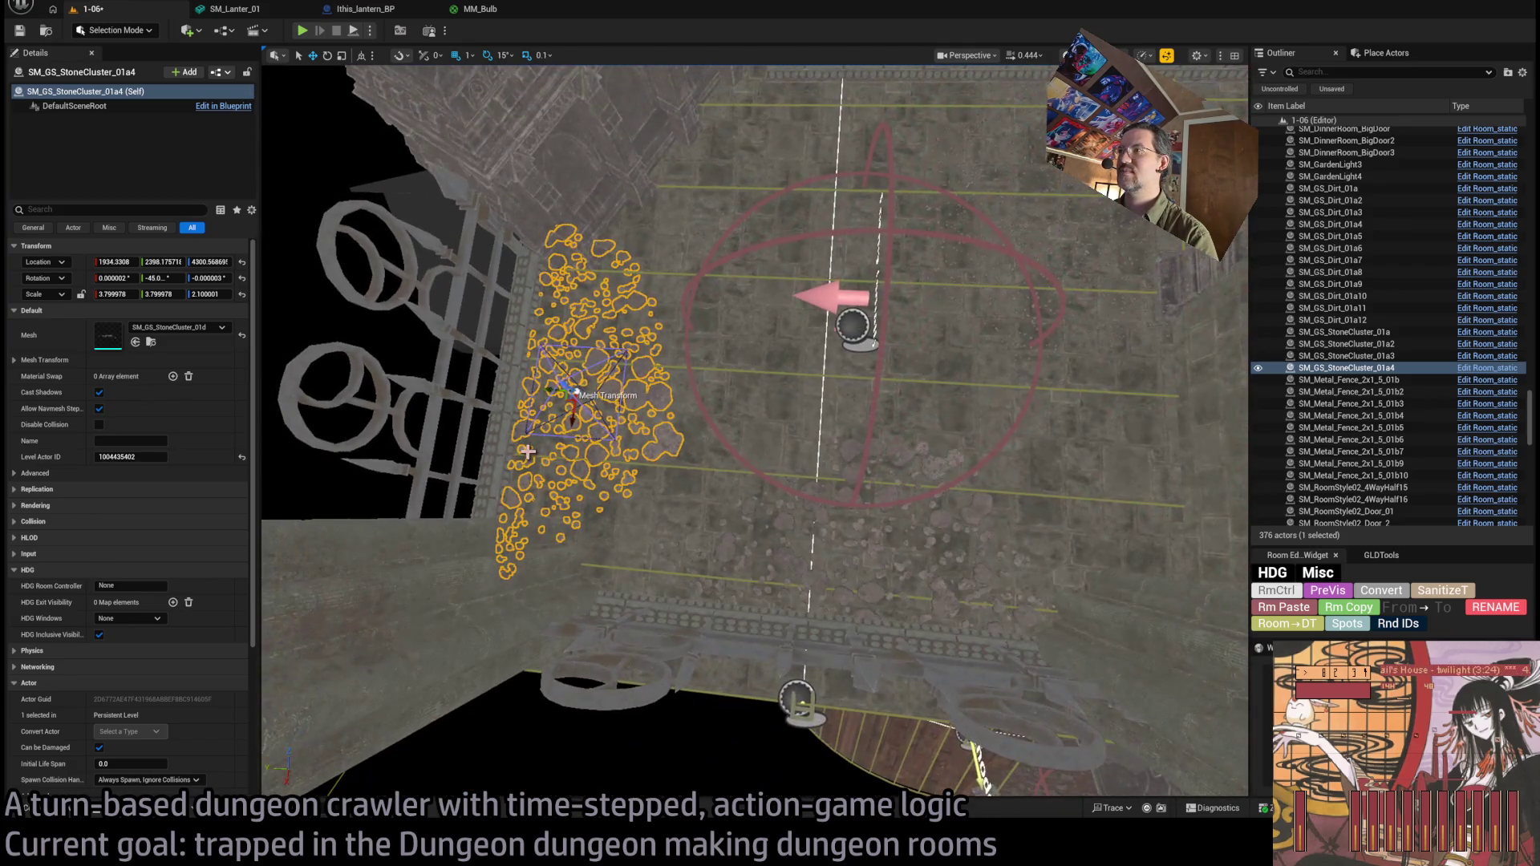
Widen the original SM_GS_StoneCluster_01a cluster to about 5.8 on X/Y and centre it.
{"action": "left_click", "coordinate": [1046, 191]}
{"action": "scroll", "coordinate": [1046, 191], "scroll_direction": "down", "scroll_amount": 3}
{"action": "mouse_move", "coordinate": [902, 277]}
{"action": "left_mouse_down"}
{"action": "mouse_move", "coordinate": [718, 345]}
{"action": "mouse_move", "coordinate": [742, 358]}
{"action": "left_mouse_up"}
{"action": "scroll", "coordinate": [742, 359], "scroll_direction": "up", "scroll_amount": 2}
{"action": "left_click", "coordinate": [742, 377]}
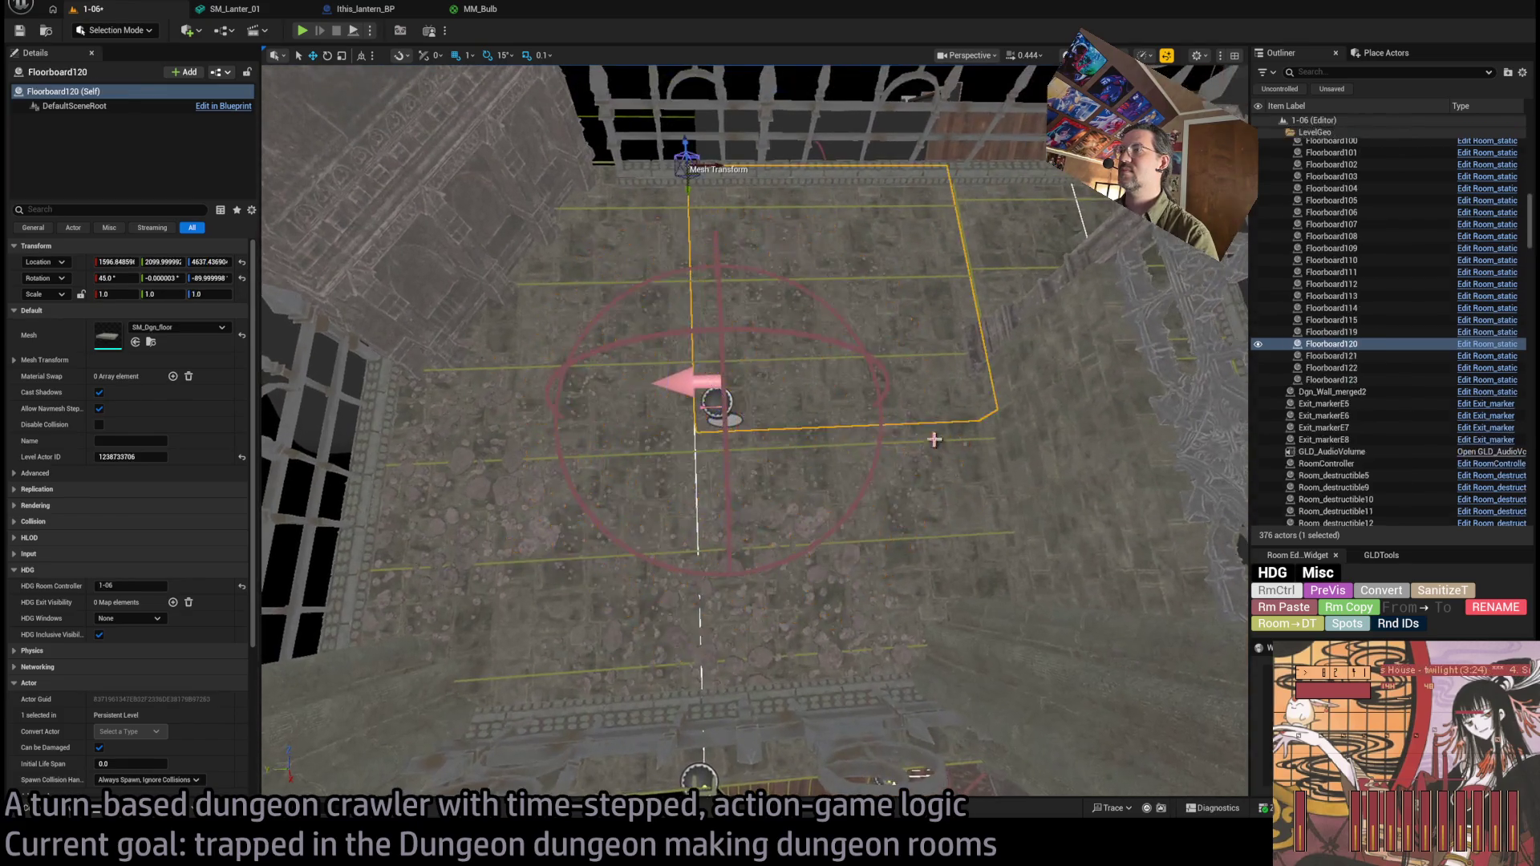
Give SM_Stairs_Railing_01a the SM_Chapel_01_Buttress_01_E mesh at 0.6 scale and move it to Y 1344.
{"action": "scroll", "coordinate": [742, 377], "scroll_direction": "up", "scroll_amount": 5}
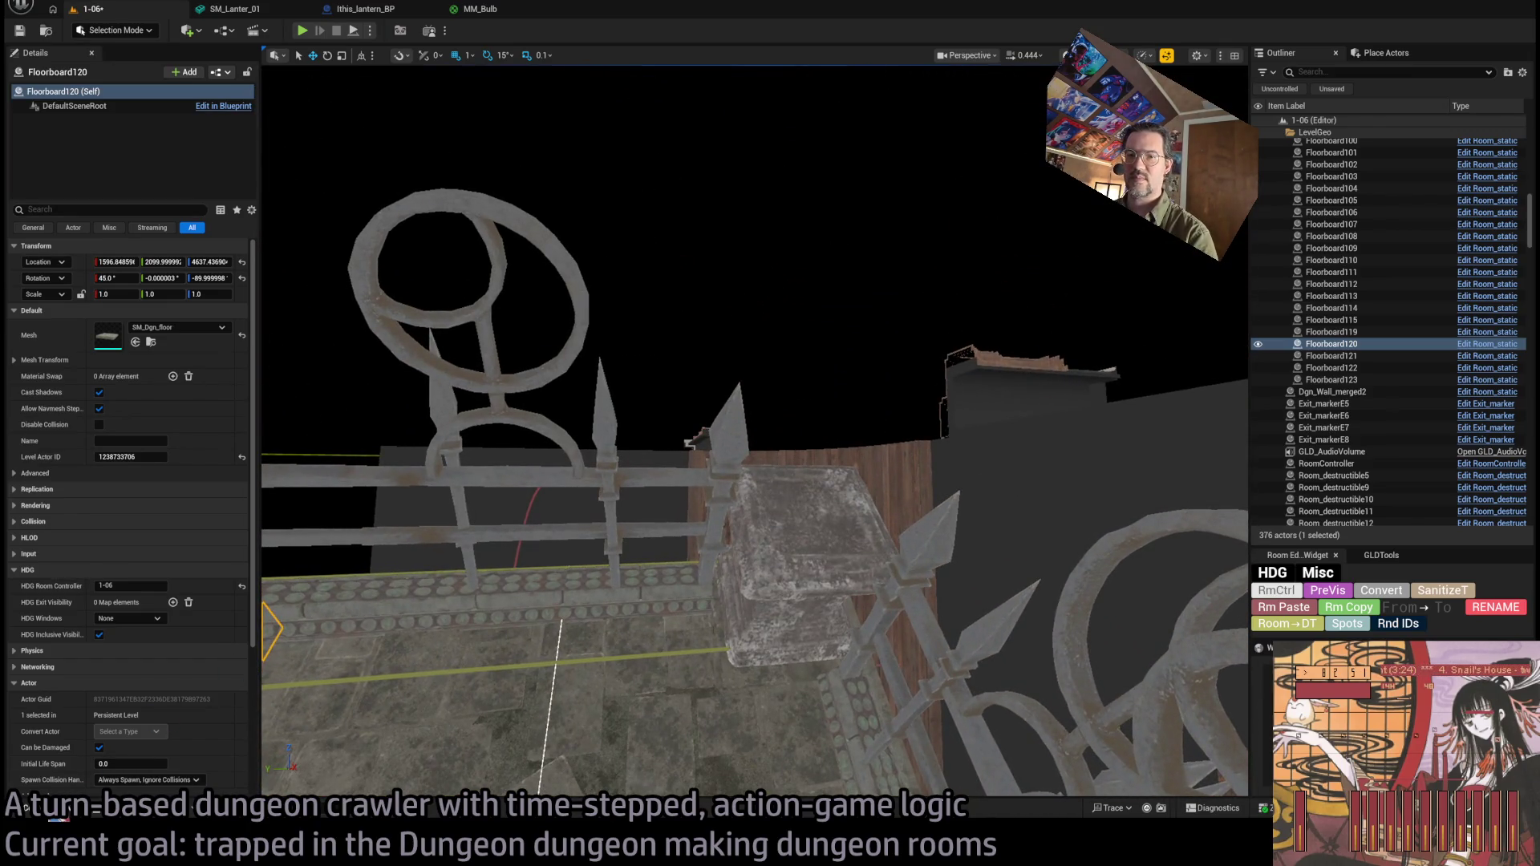
{"action": "left_click", "coordinate": [27, 808]}
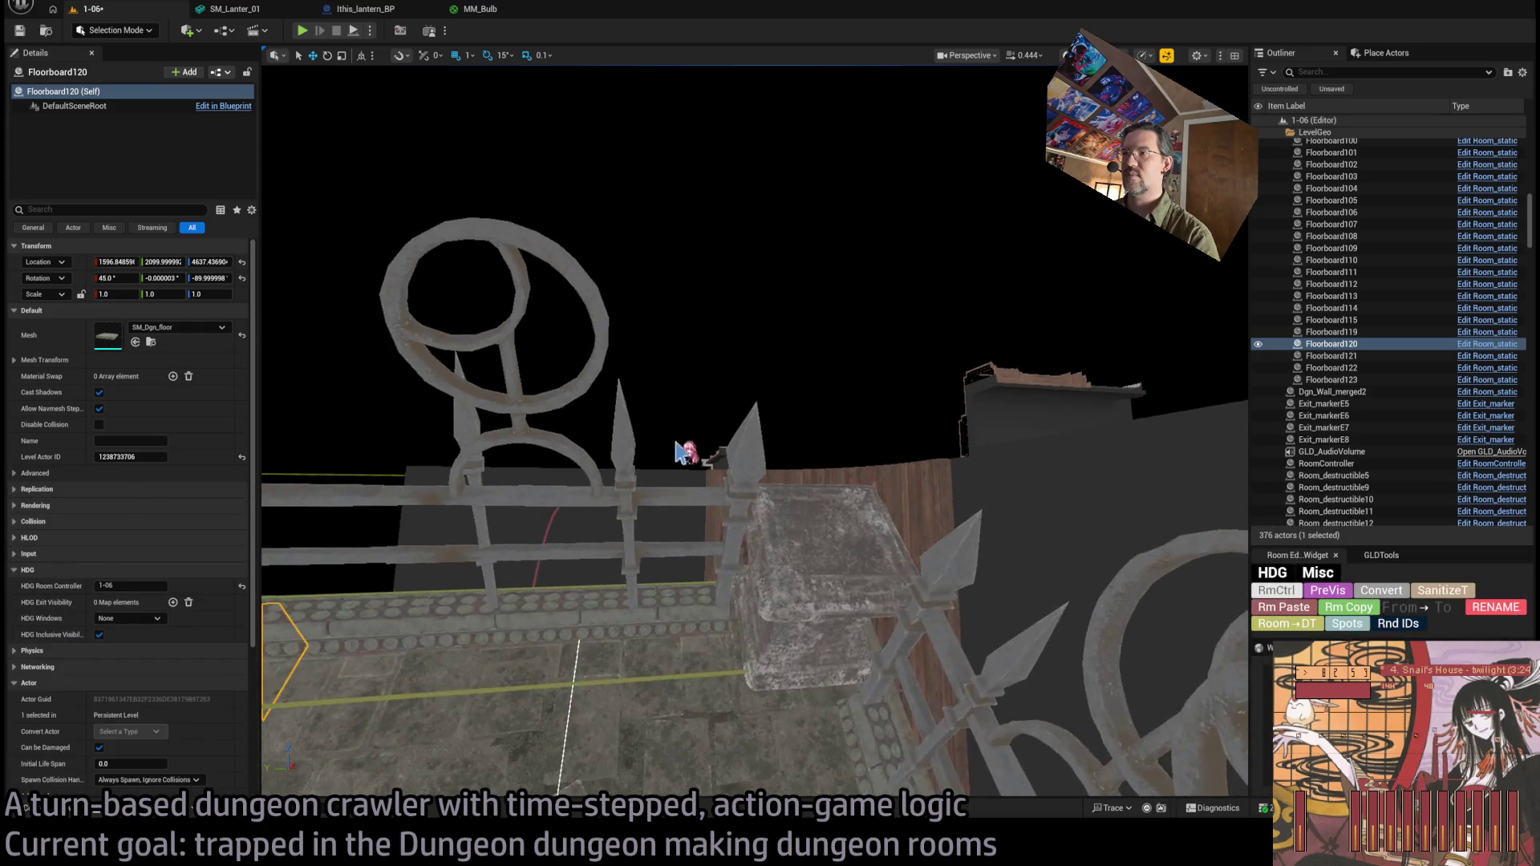
{"action": "left_click", "coordinate": [740, 553]}
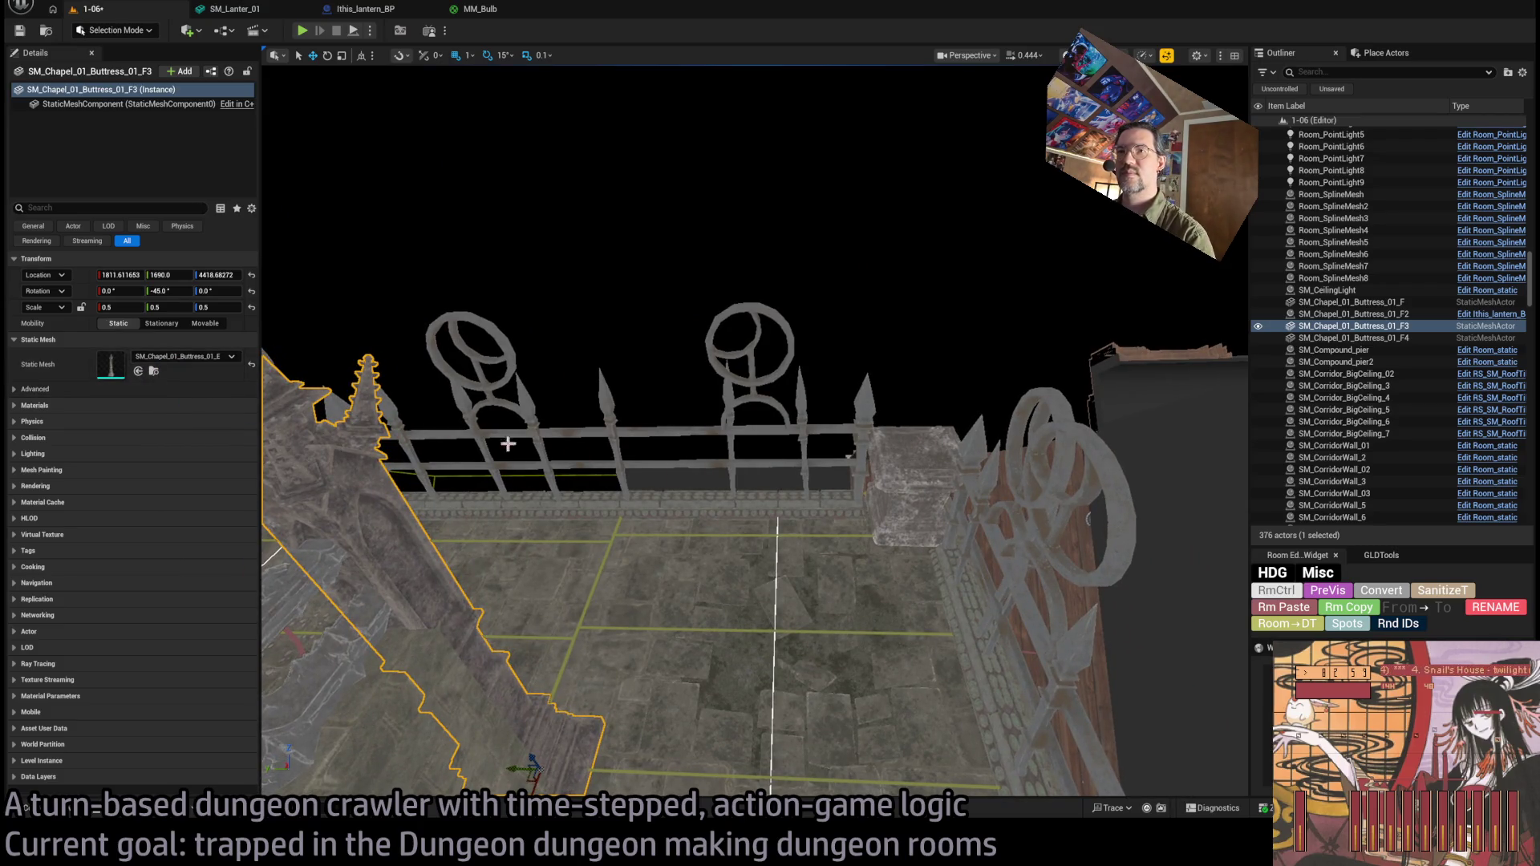
{"action": "left_click", "coordinate": [915, 481]}
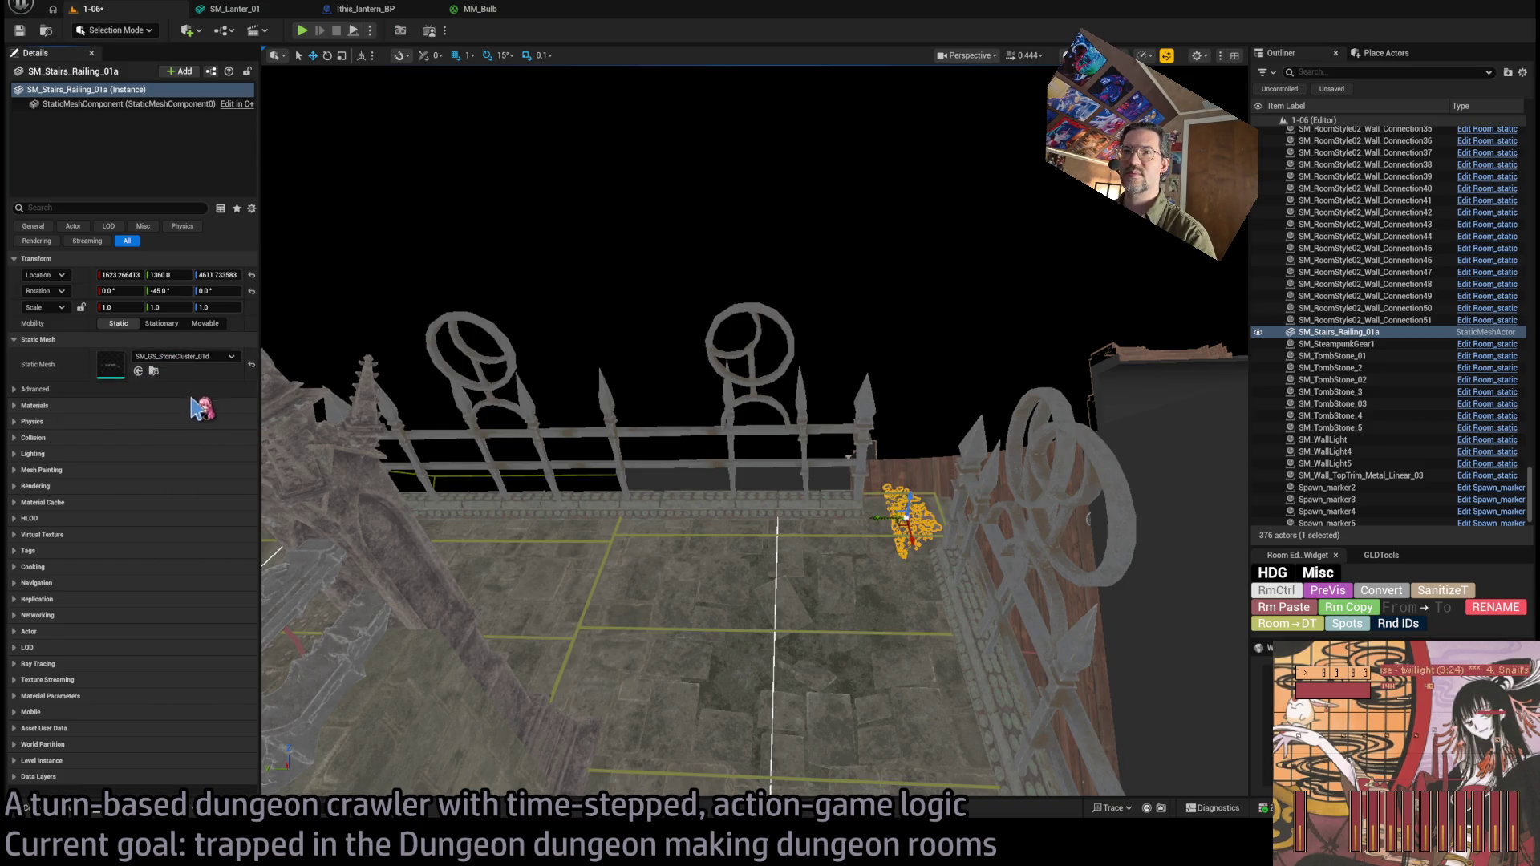
{"action": "key", "text": "ctrl+z"}
{"action": "mouse_move", "coordinate": [784, 553]}
{"action": "left_mouse_down"}
{"action": "mouse_move", "coordinate": [784, 602]}
{"action": "mouse_move", "coordinate": [754, 642]}
{"action": "left_mouse_up"}
{"action": "mouse_move", "coordinate": [861, 480]}
{"action": "left_mouse_down"}
{"action": "mouse_move", "coordinate": [874, 522]}
{"action": "mouse_move", "coordinate": [861, 480]}
{"action": "mouse_move", "coordinate": [863, 507]}
{"action": "mouse_move", "coordinate": [850, 497]}
{"action": "mouse_move", "coordinate": [802, 545]}
{"action": "mouse_move", "coordinate": [770, 501]}
{"action": "mouse_move", "coordinate": [837, 497]}
{"action": "left_mouse_up"}
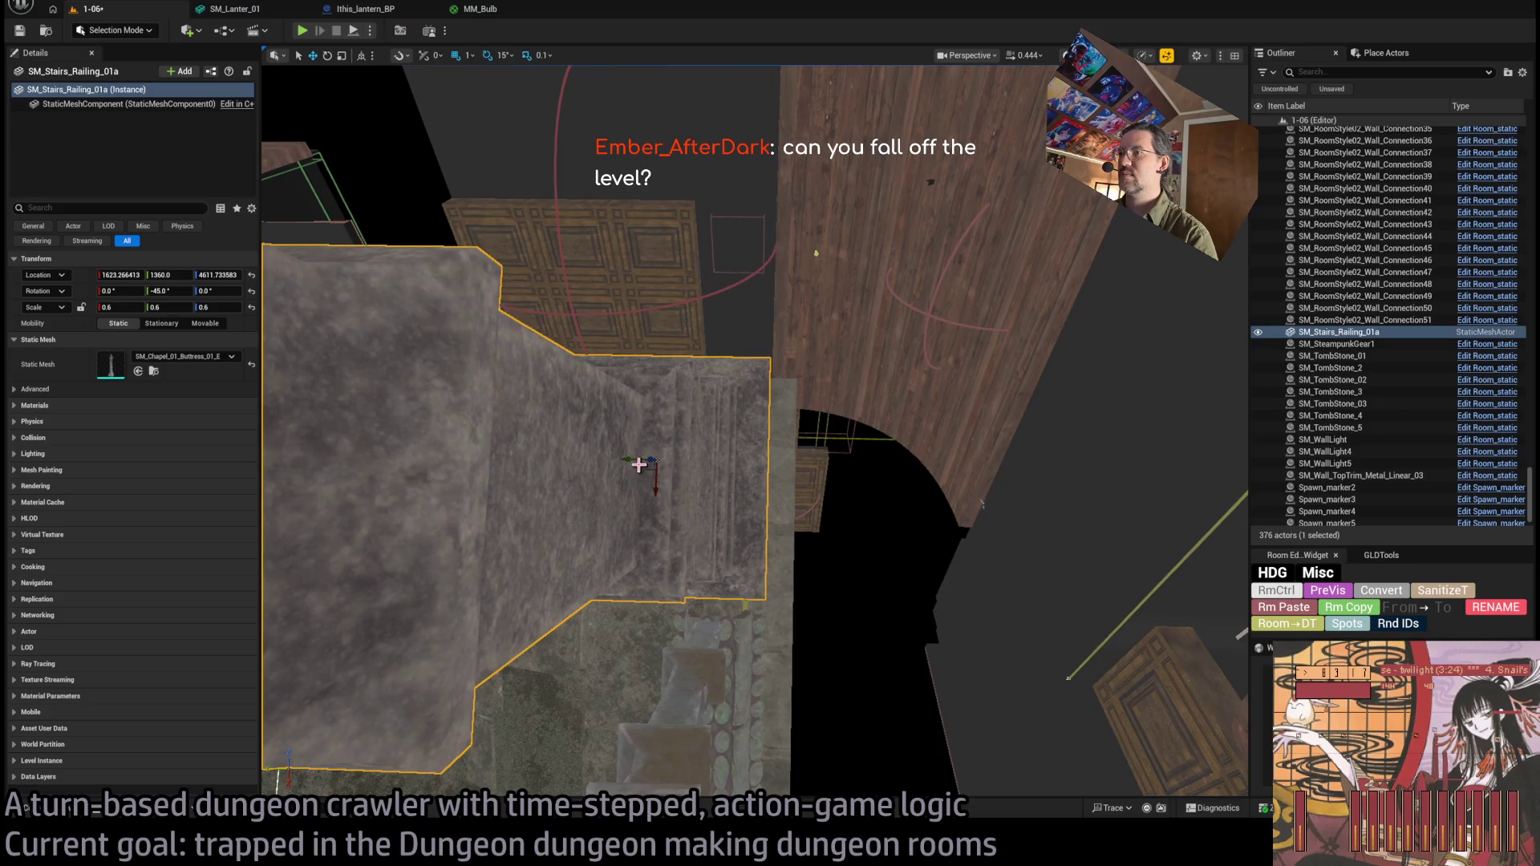
{"action": "mouse_move", "coordinate": [647, 458]}
{"action": "left_mouse_down"}
{"action": "mouse_move", "coordinate": [698, 458]}
{"action": "mouse_move", "coordinate": [719, 428]}
{"action": "mouse_move", "coordinate": [868, 477]}
{"action": "mouse_move", "coordinate": [770, 450]}
{"action": "left_mouse_up"}
{"action": "left_click", "coordinate": [768, 459]}
{"action": "left_click", "coordinate": [722, 385], "text": "ctrl"}
{"action": "left_click_drag", "start_coordinate": [722, 385], "coordinate": [680, 335]}
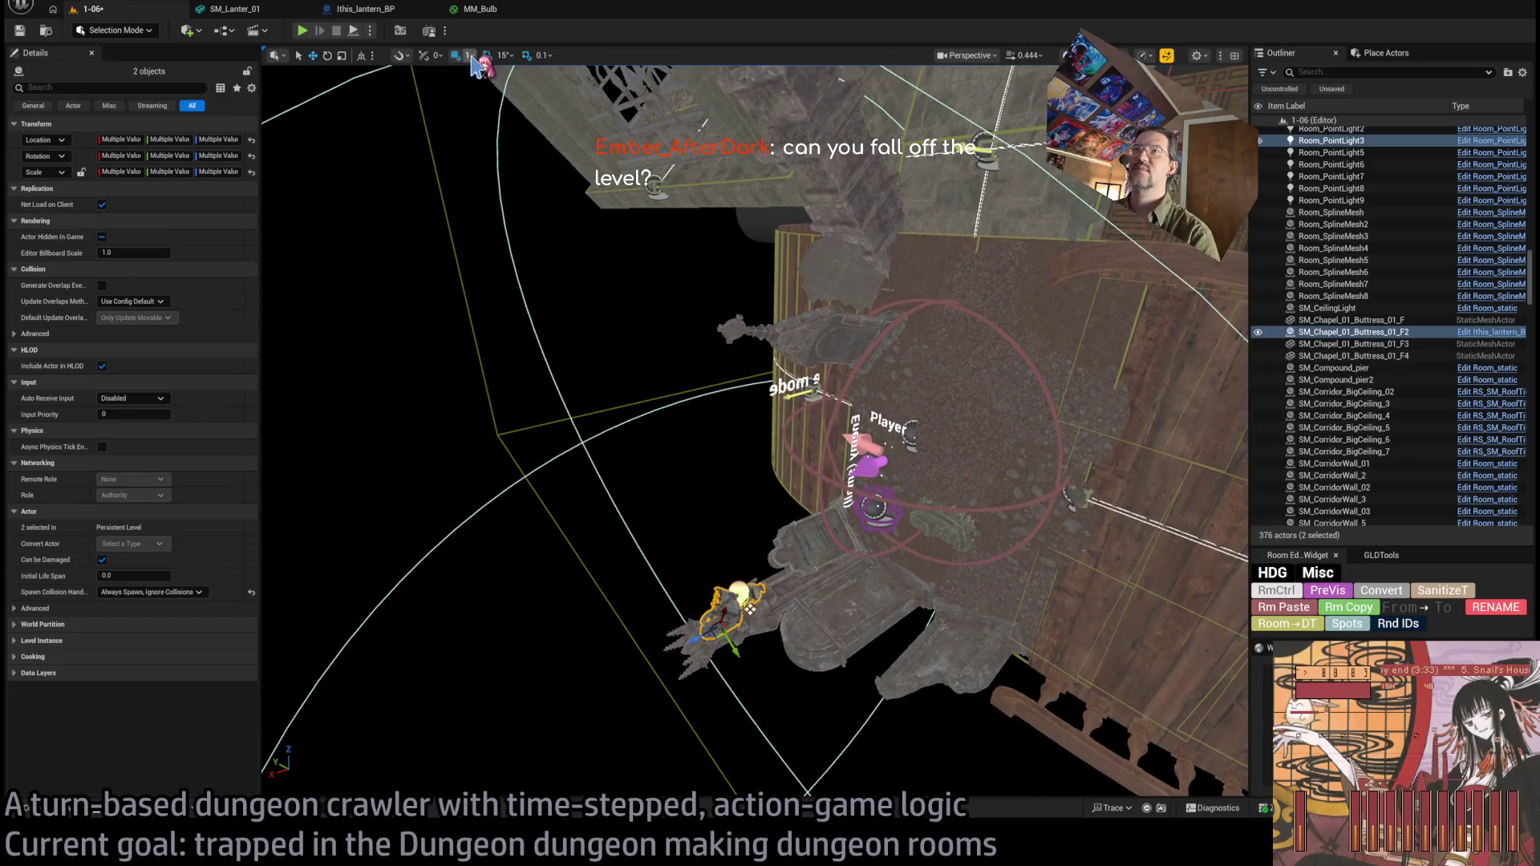
{"action": "mouse_move", "coordinate": [750, 610]}
{"action": "left_mouse_down"}
{"action": "mouse_move", "coordinate": [736, 646]}
{"action": "mouse_move", "coordinate": [714, 473]}
{"action": "left_mouse_up"}
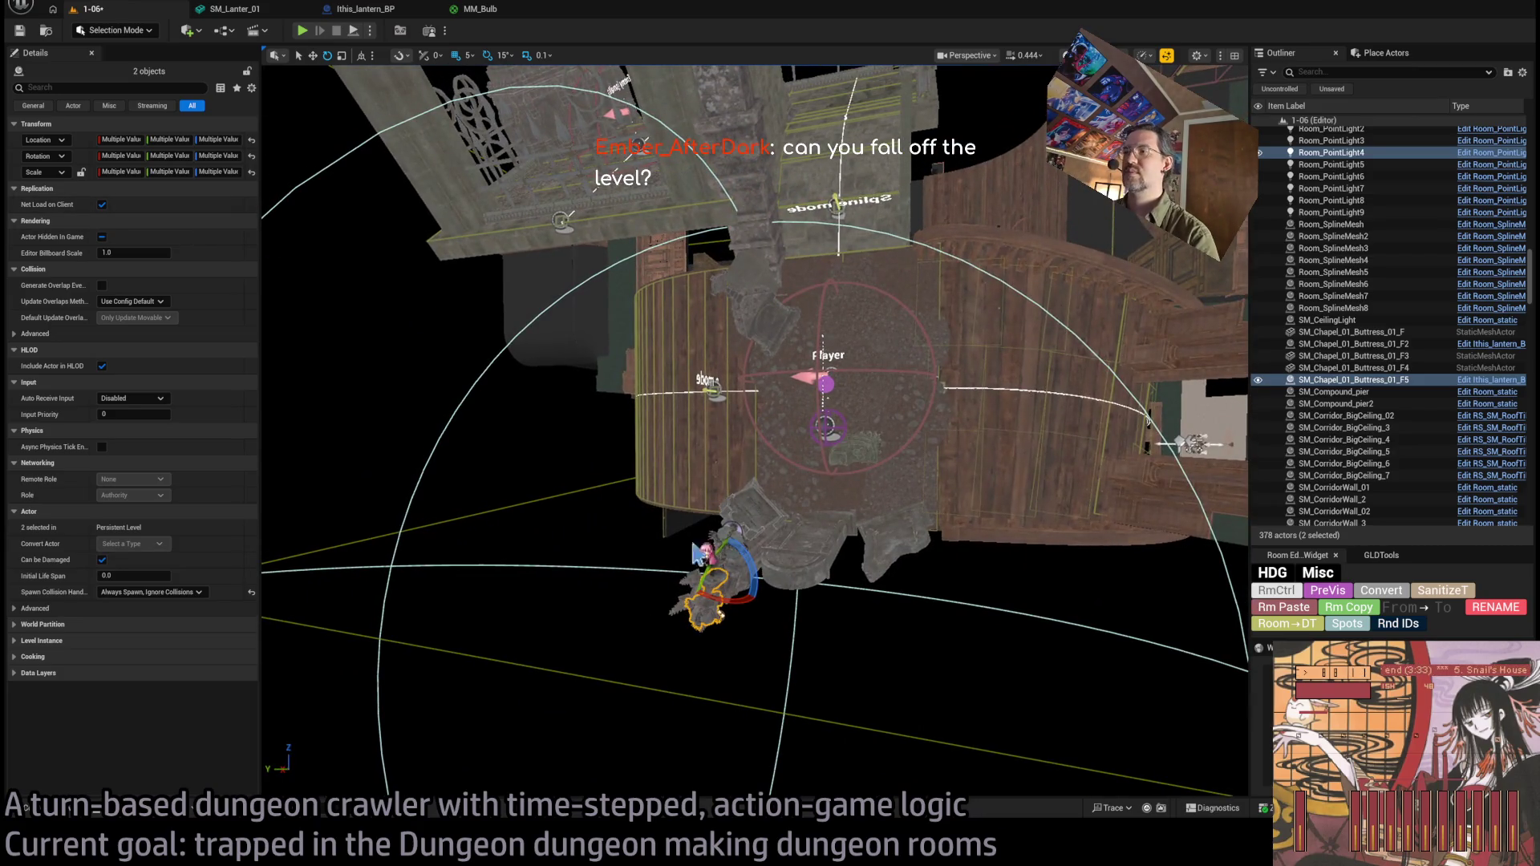
{"action": "key", "text": "ctrl+z"}
{"action": "left_click", "coordinate": [737, 576]}
{"action": "left_click_drag", "start_coordinate": [754, 562], "coordinate": [745, 557]}
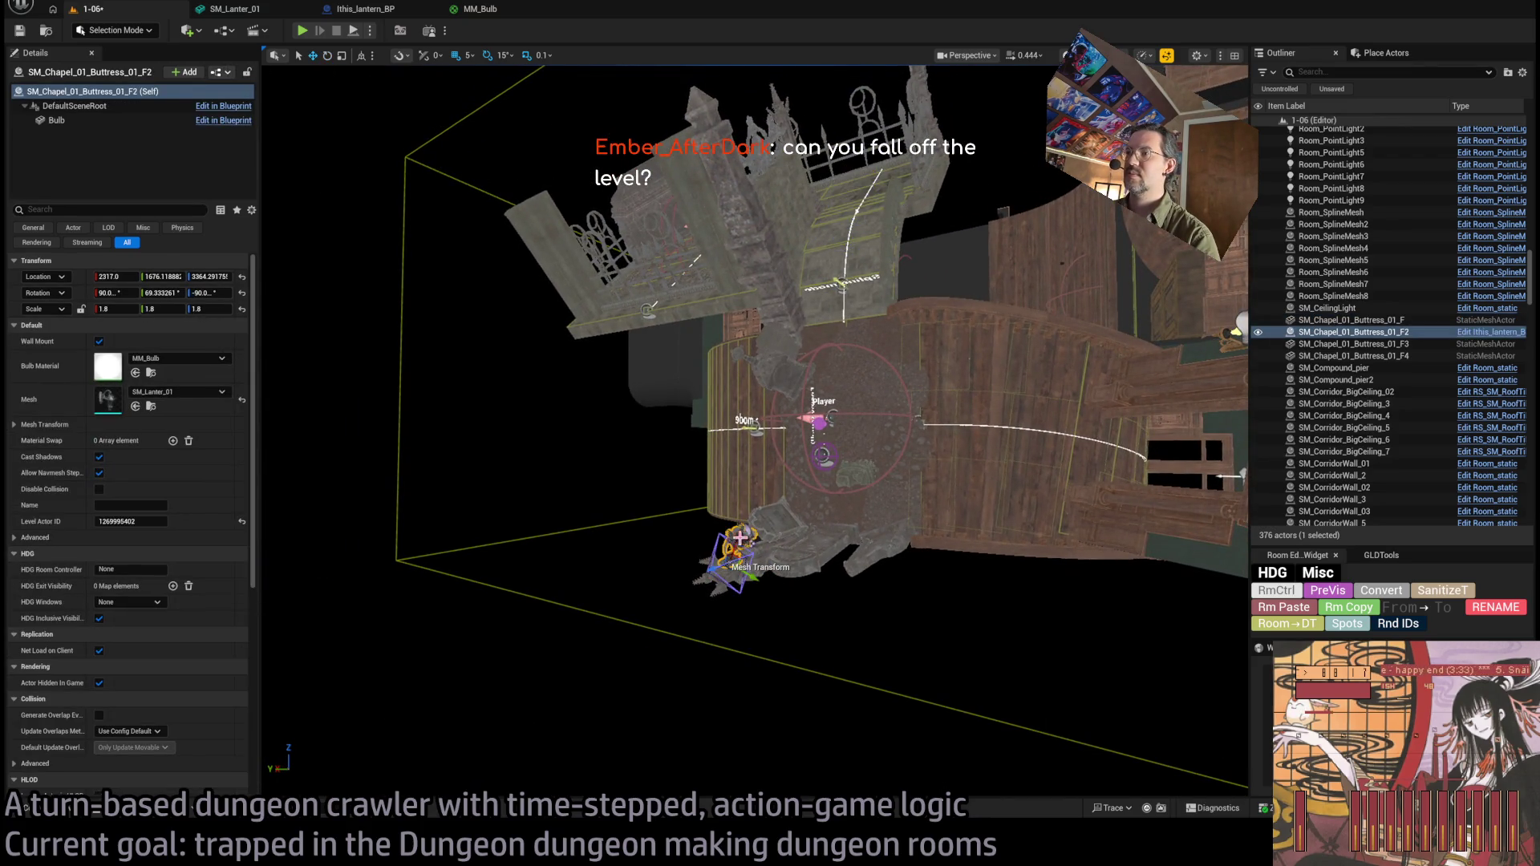
Copy the lantern onto the buttress spire and rotate it with the spire until it hangs upright.
{"action": "left_click_drag", "start_coordinate": [738, 536], "coordinate": [817, 189]}
{"action": "key", "text": "f"}
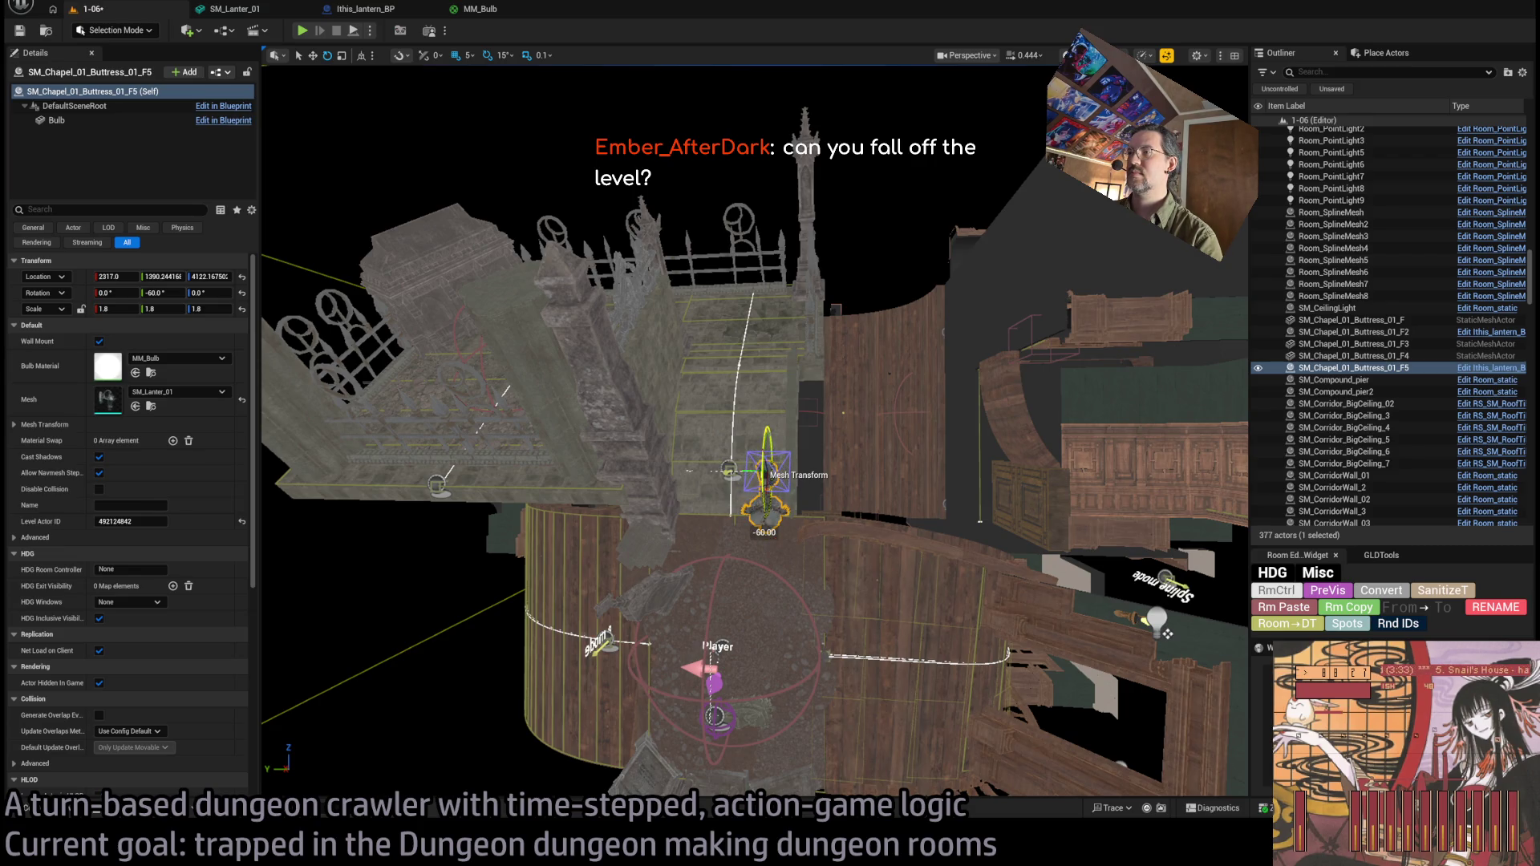
{"action": "left_click_drag", "start_coordinate": [754, 449], "coordinate": [642, 440]}
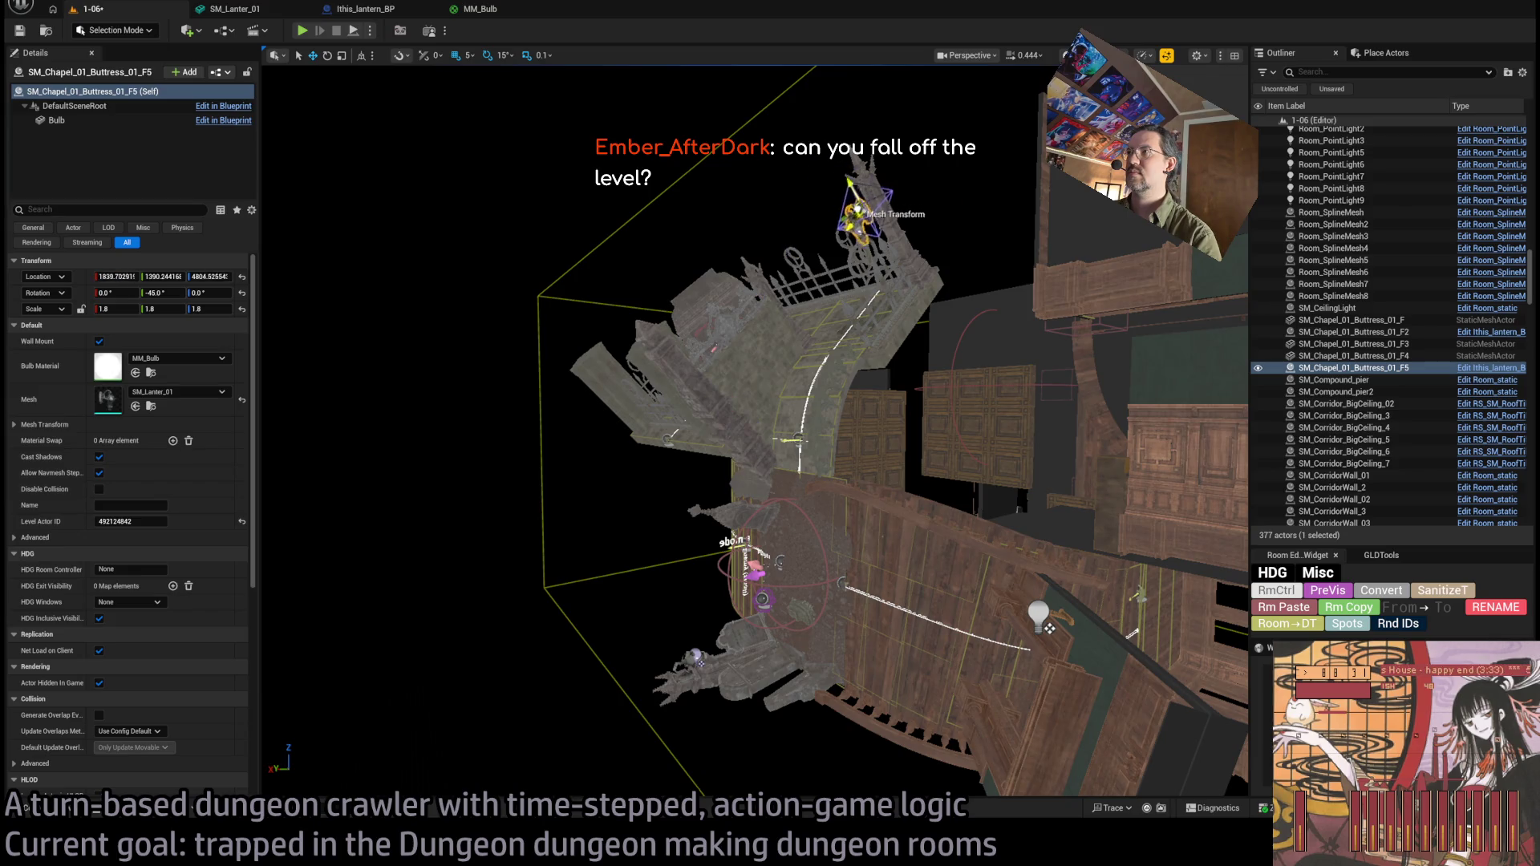
{"action": "key", "text": "f"}
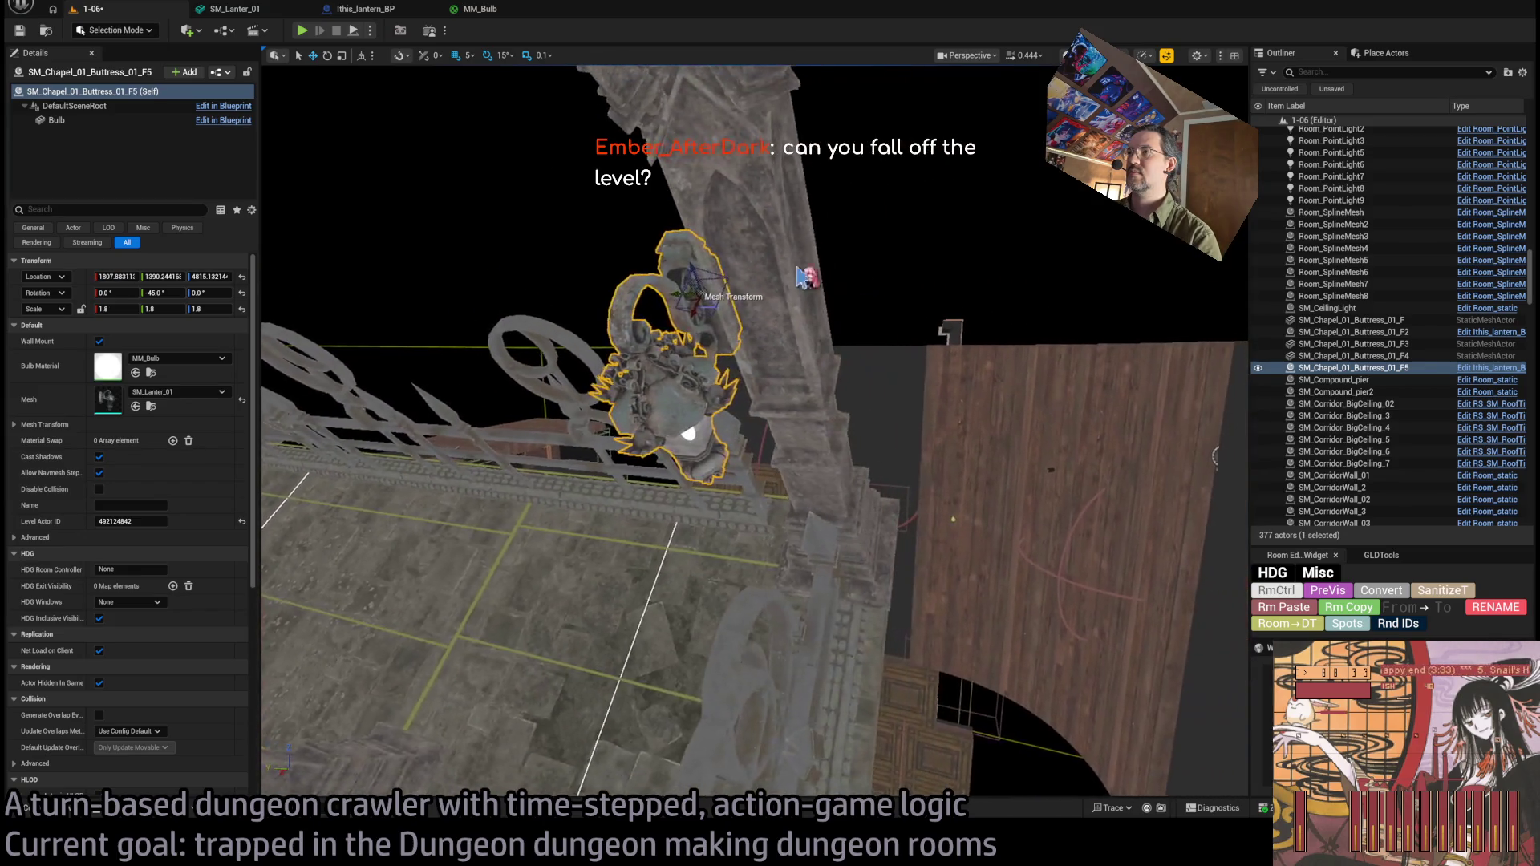
{"action": "mouse_move", "coordinate": [688, 297]}
{"action": "left_mouse_down"}
{"action": "mouse_move", "coordinate": [770, 345]}
{"action": "mouse_move", "coordinate": [803, 341]}
{"action": "left_mouse_up"}
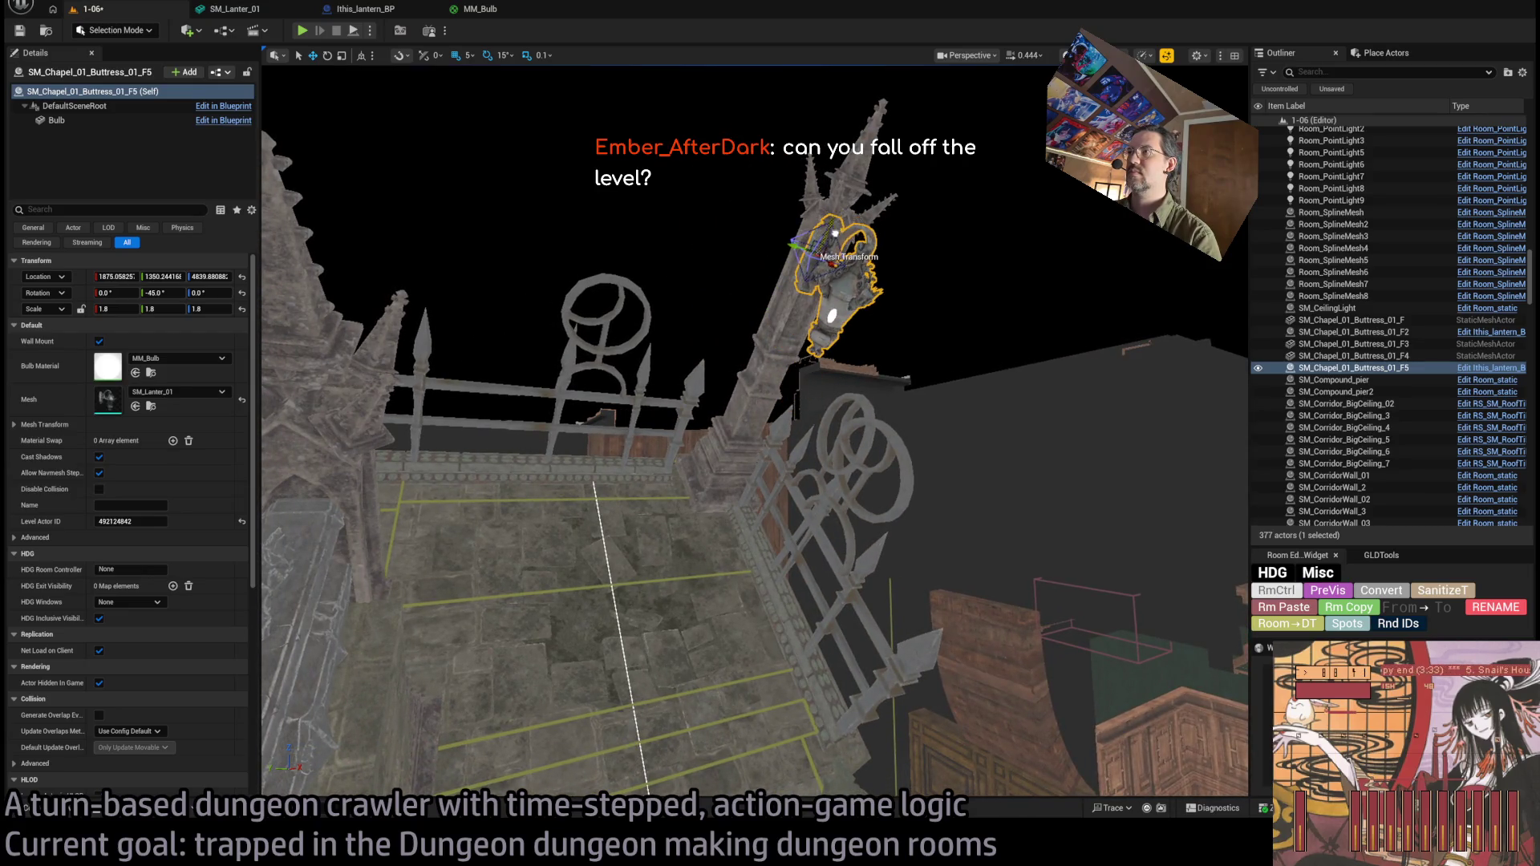
{"action": "mouse_move", "coordinate": [802, 341]}
{"action": "left_mouse_down"}
{"action": "mouse_move", "coordinate": [794, 353]}
{"action": "mouse_move", "coordinate": [810, 357]}
{"action": "mouse_move", "coordinate": [790, 361]}
{"action": "mouse_move", "coordinate": [818, 335]}
{"action": "left_mouse_up"}
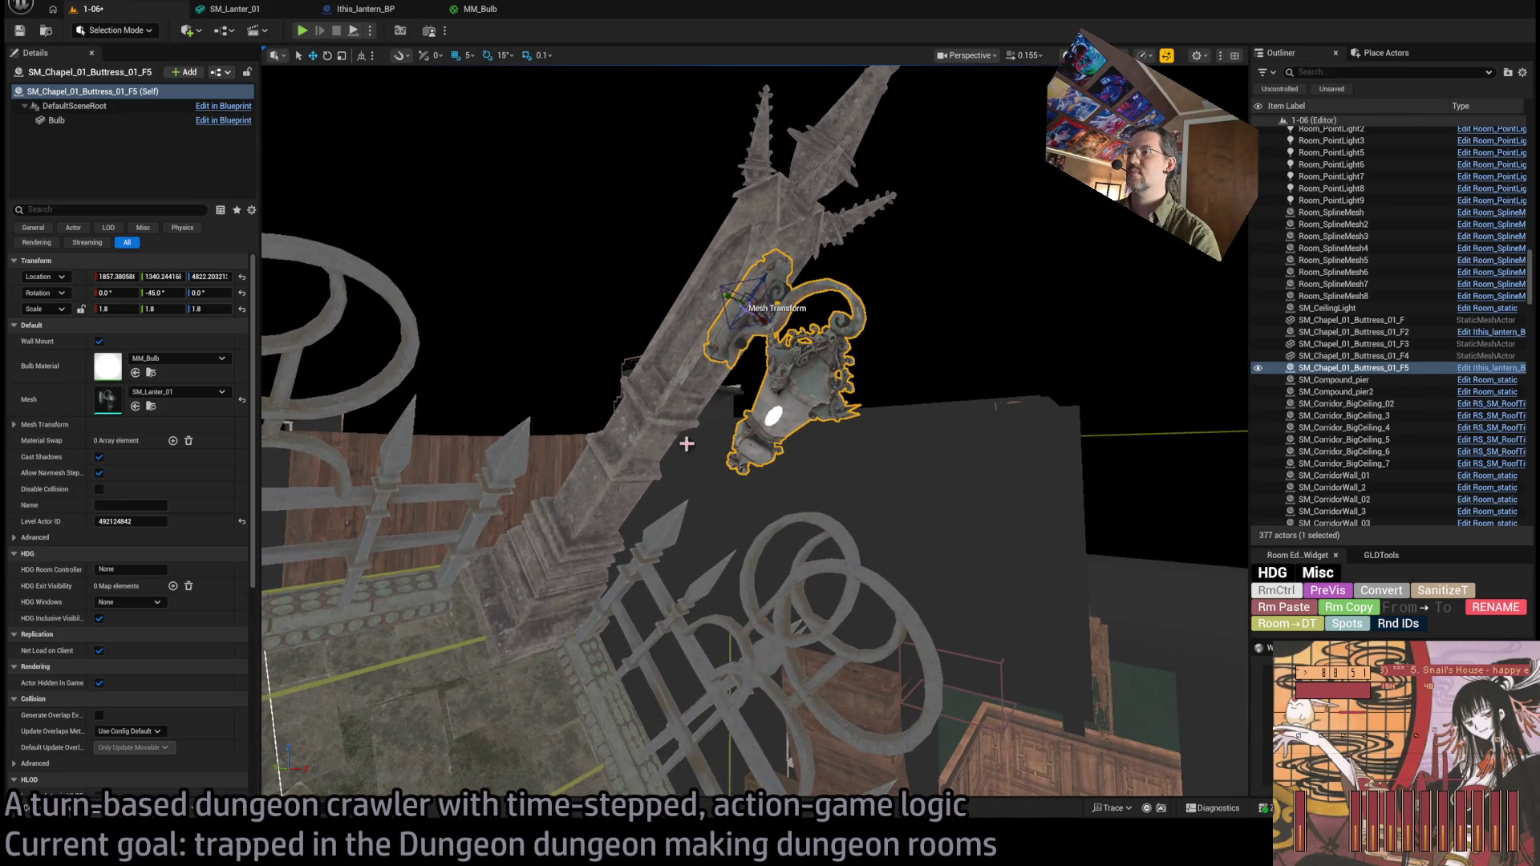
{"action": "mouse_move", "coordinate": [564, 576]}
{"action": "left_mouse_down"}
{"action": "mouse_move", "coordinate": [565, 504]}
{"action": "mouse_move", "coordinate": [564, 609]}
{"action": "mouse_move", "coordinate": [539, 624]}
{"action": "mouse_move", "coordinate": [523, 600]}
{"action": "left_mouse_up"}
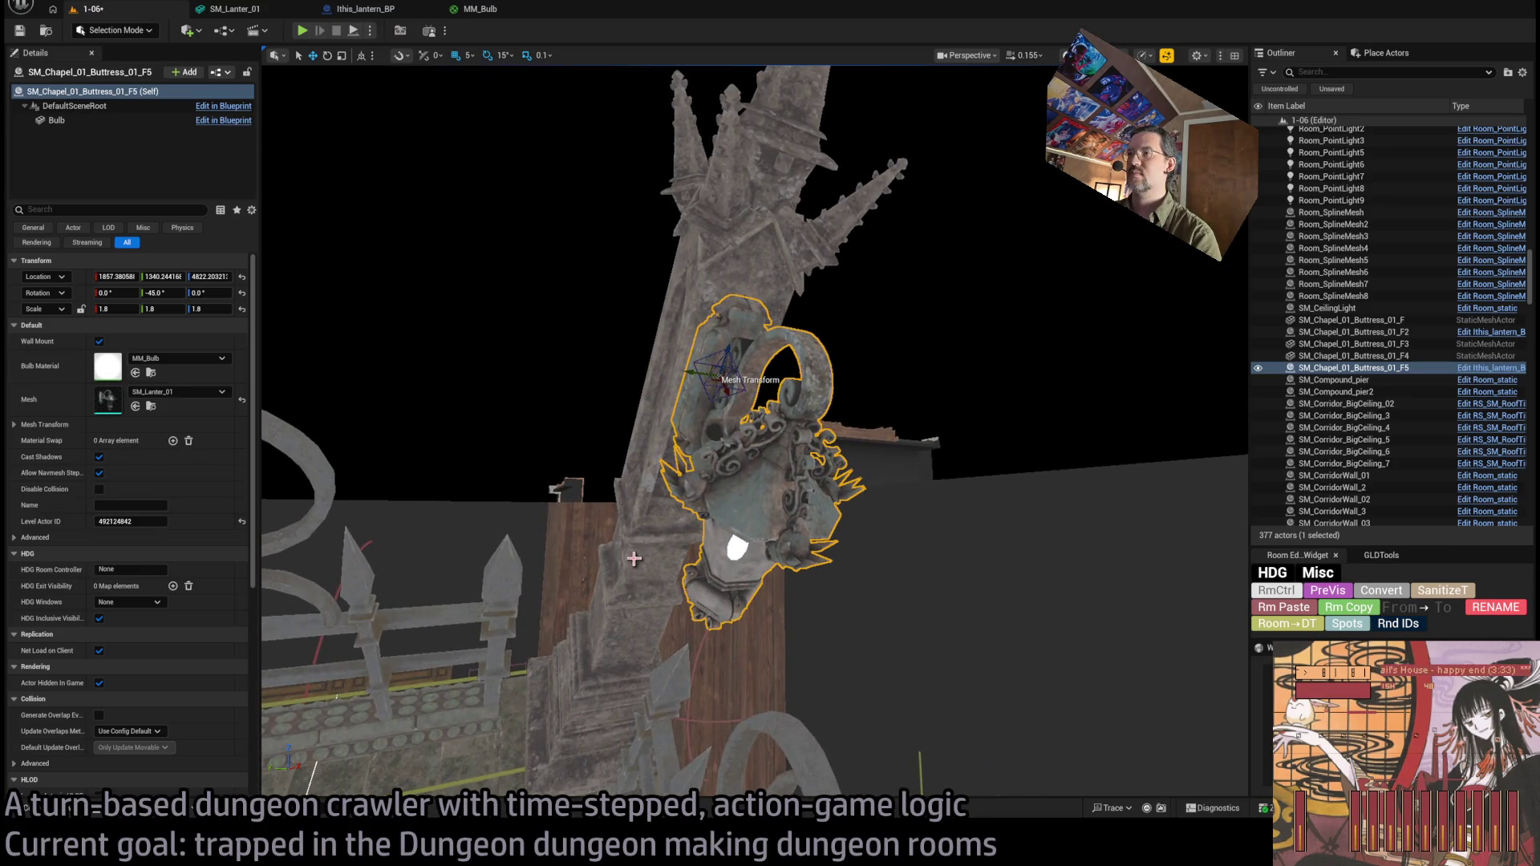
{"action": "left_click", "coordinate": [636, 550], "text": "ctrl"}
{"action": "left_click_drag", "start_coordinate": [570, 748], "coordinate": [584, 677]}
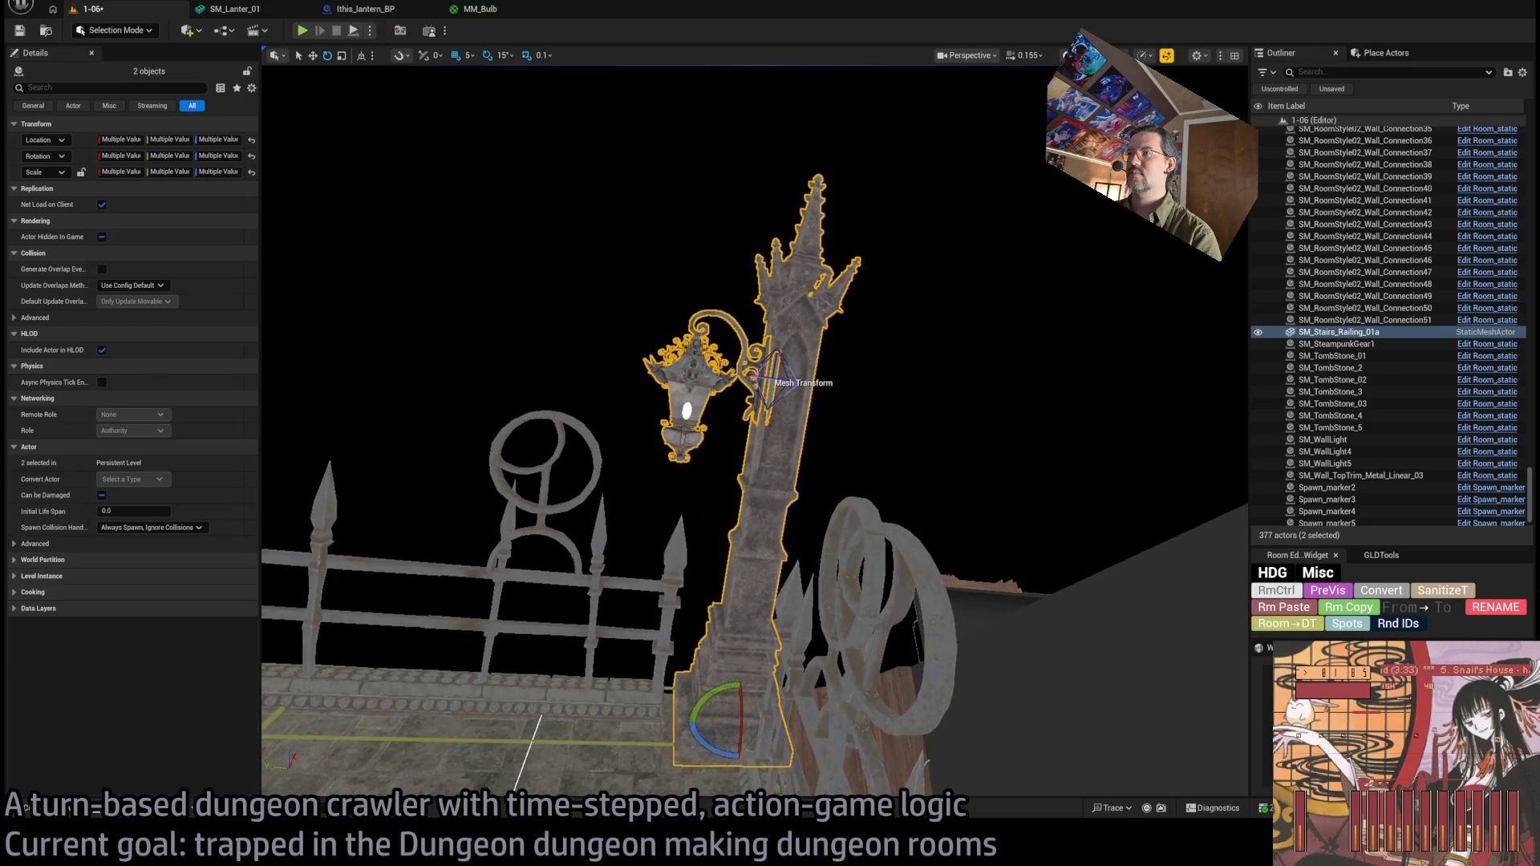
Duplicate Room_PointLight3 as Room_PointLight4 and move it inside the spire lantern, about X 1835, Z 4815.
{"action": "left_click", "coordinate": [683, 470]}
{"action": "key", "text": "f"}
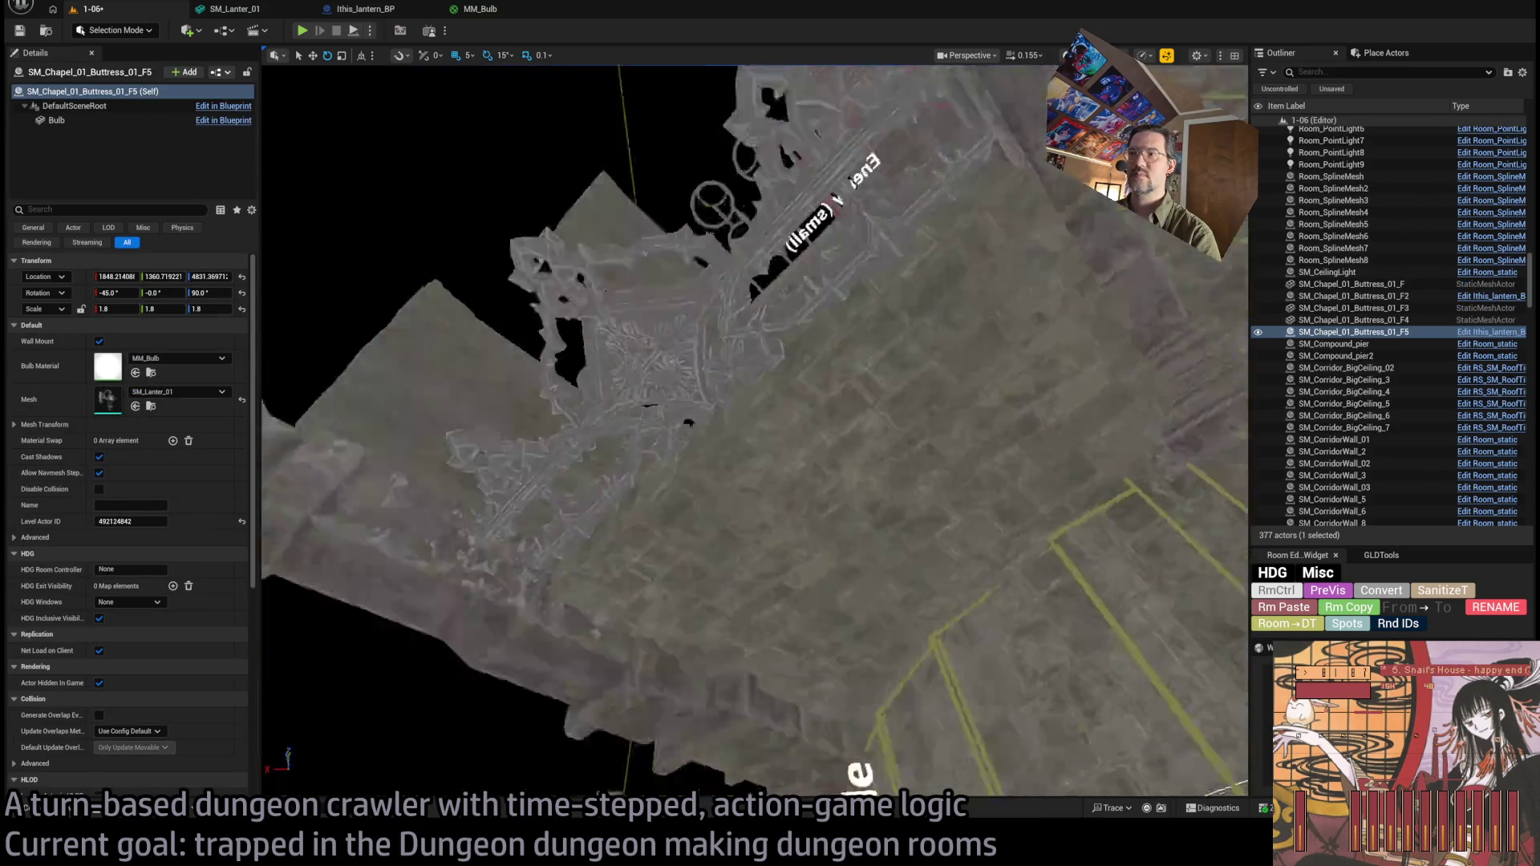
{"action": "left_click", "coordinate": [778, 499]}
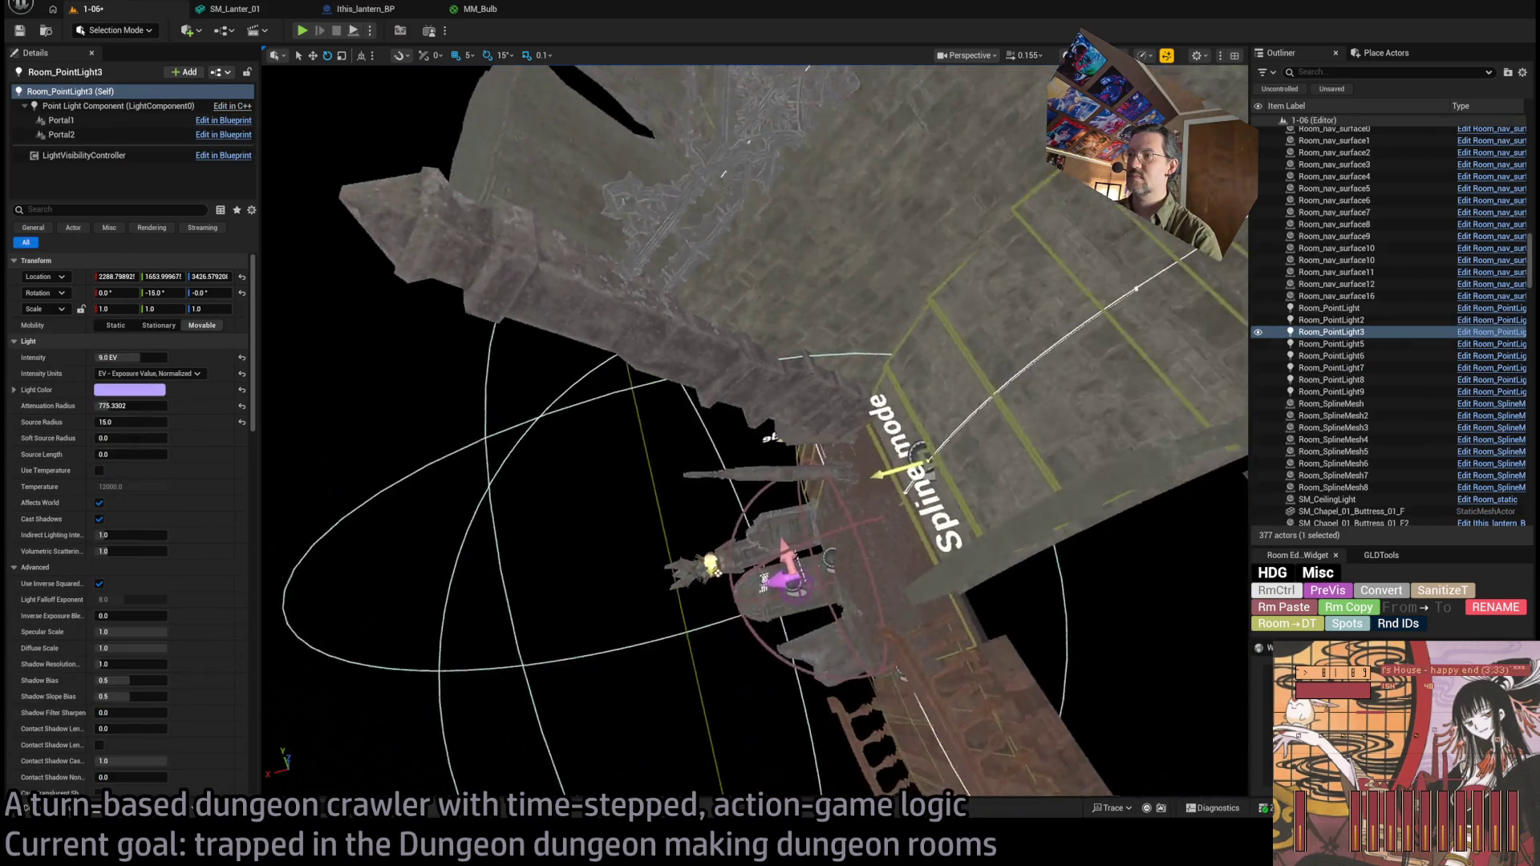
{"action": "key", "text": "ctrl+d"}
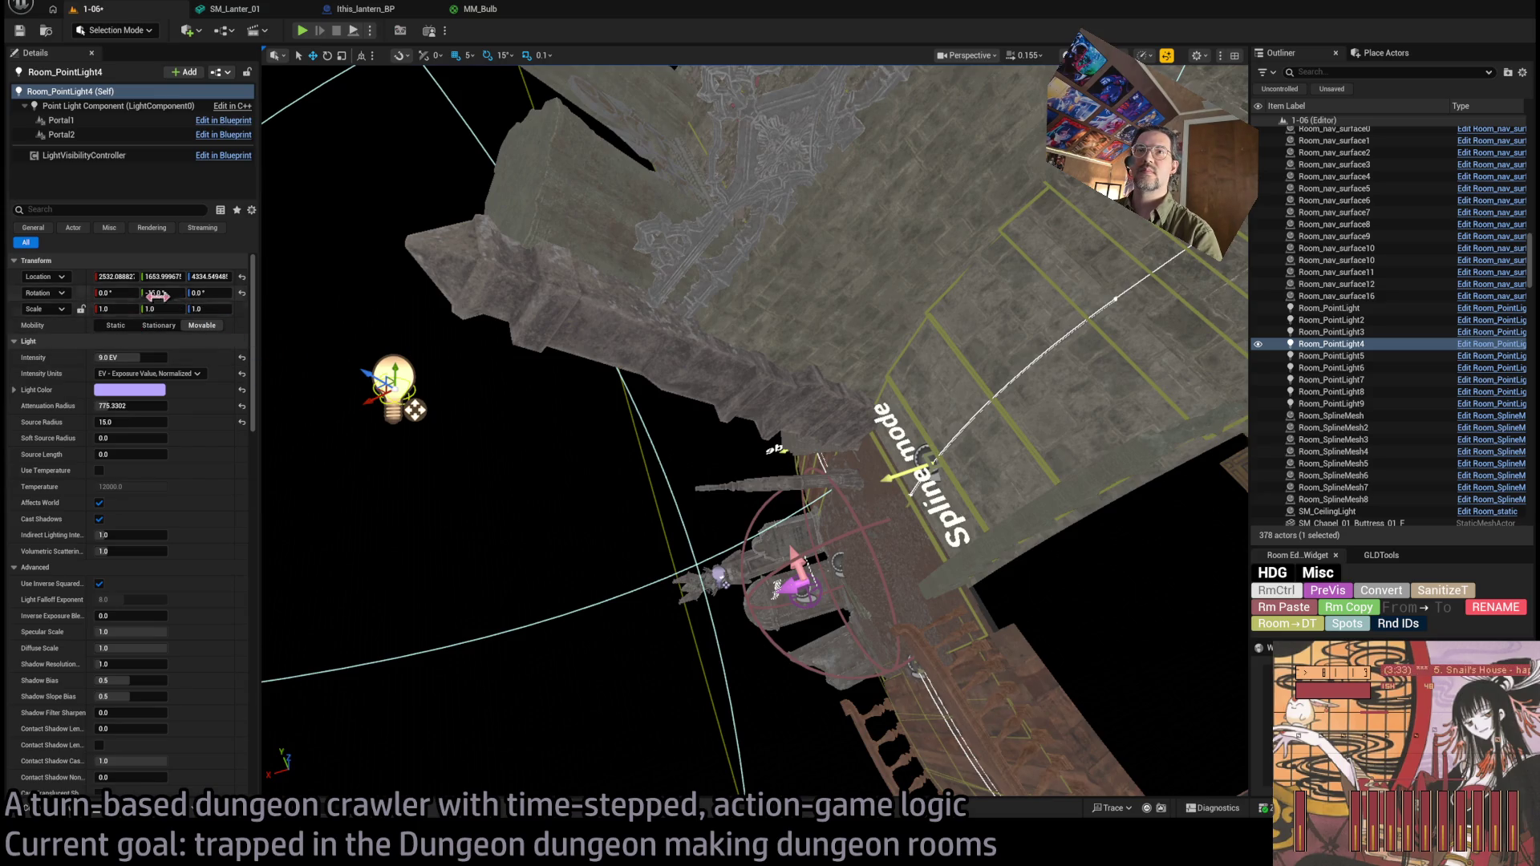
{"action": "left_click_drag", "start_coordinate": [546, 431], "coordinate": [498, 465]}
{"action": "mouse_move", "coordinate": [439, 595]}
{"action": "left_mouse_down"}
{"action": "mouse_move", "coordinate": [989, 439]}
{"action": "mouse_move", "coordinate": [995, 417]}
{"action": "mouse_move", "coordinate": [754, 433]}
{"action": "mouse_move", "coordinate": [537, 754]}
{"action": "mouse_move", "coordinate": [825, 650]}
{"action": "mouse_move", "coordinate": [923, 434]}
{"action": "mouse_move", "coordinate": [911, 424]}
{"action": "left_mouse_up"}
{"action": "mouse_move", "coordinate": [760, 448]}
{"action": "left_mouse_down"}
{"action": "mouse_move", "coordinate": [977, 384]}
{"action": "mouse_move", "coordinate": [992, 362]}
{"action": "mouse_move", "coordinate": [794, 404]}
{"action": "left_mouse_up"}
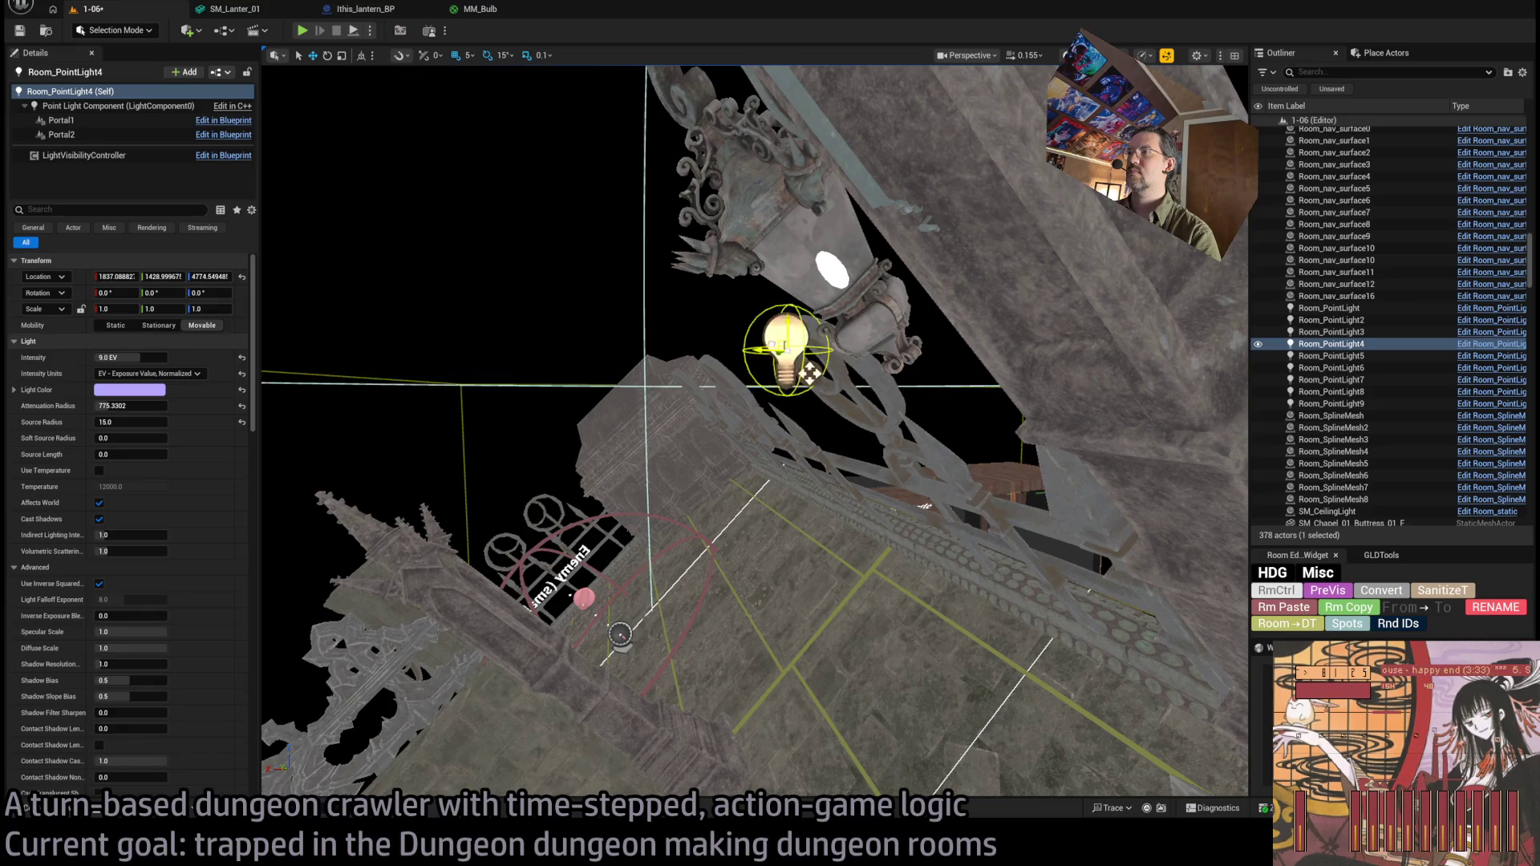
{"action": "mouse_move", "coordinate": [831, 265]}
{"action": "left_mouse_down"}
{"action": "mouse_move", "coordinate": [766, 269]}
{"action": "mouse_move", "coordinate": [613, 212]}
{"action": "mouse_move", "coordinate": [762, 257]}
{"action": "mouse_move", "coordinate": [842, 257]}
{"action": "left_mouse_up"}
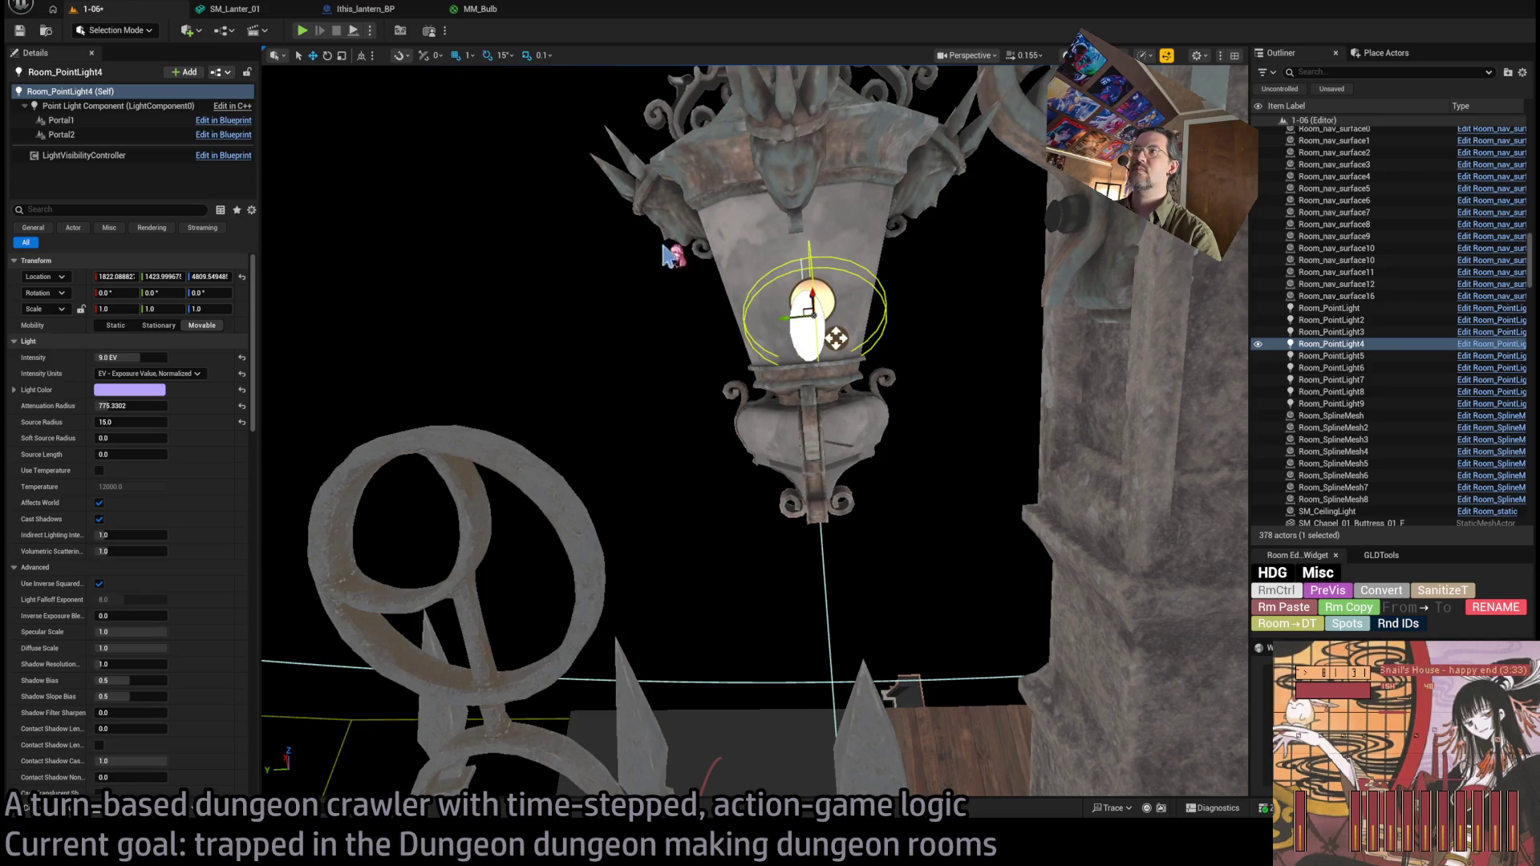
{"action": "mouse_move", "coordinate": [826, 301]}
{"action": "left_mouse_down"}
{"action": "mouse_move", "coordinate": [750, 357]}
{"action": "mouse_move", "coordinate": [769, 308]}
{"action": "mouse_move", "coordinate": [714, 449]}
{"action": "left_mouse_up"}
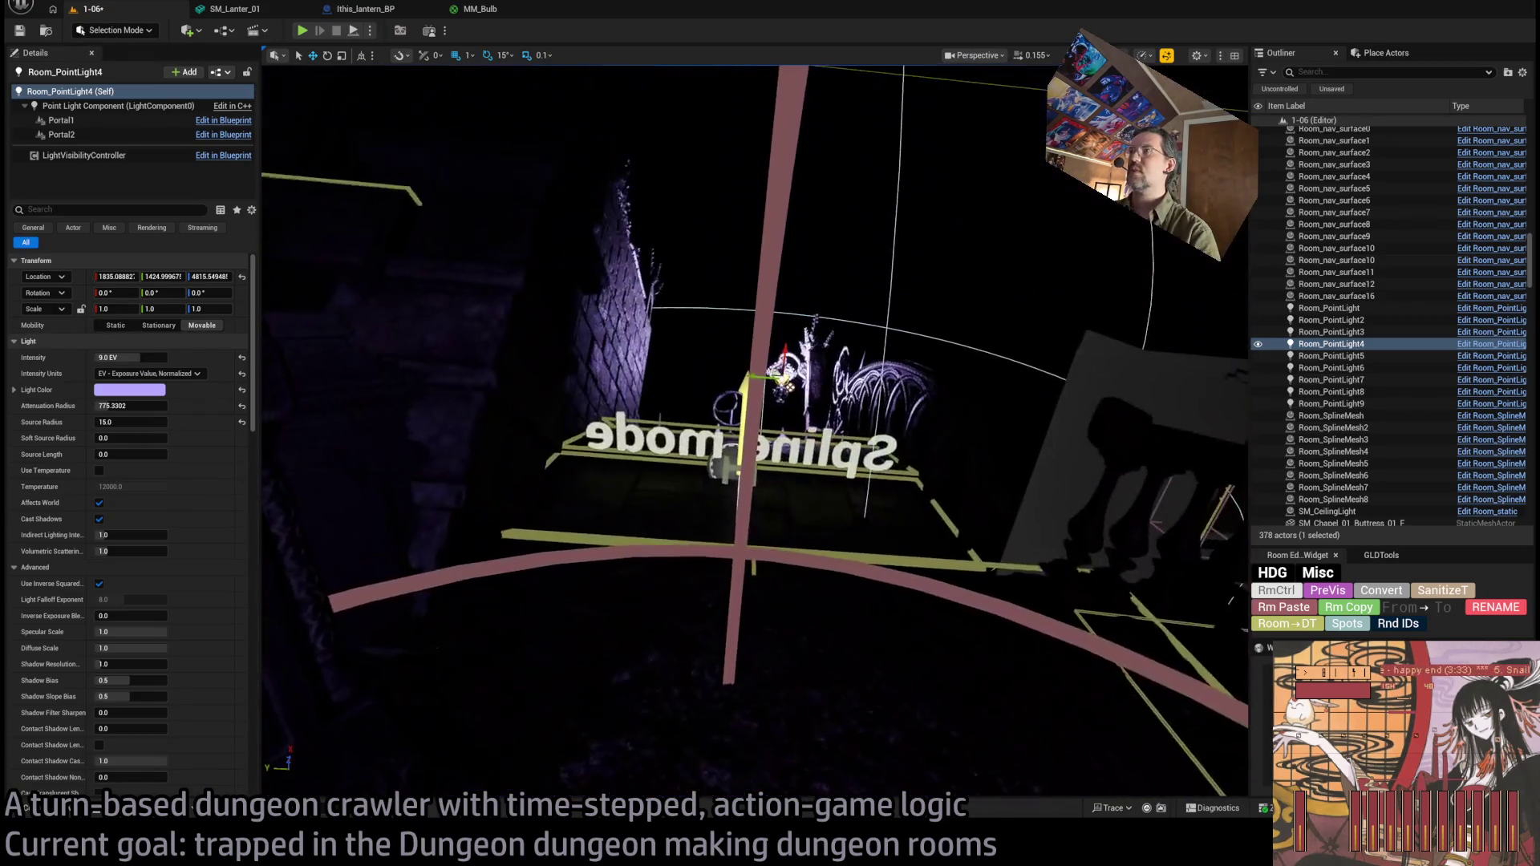
{"action": "left_click_drag", "start_coordinate": [839, 351], "coordinate": [839, 351]}
{"action": "left_click_drag", "start_coordinate": [770, 390], "coordinate": [806, 376]}
{"action": "key", "text": "alt+p"}
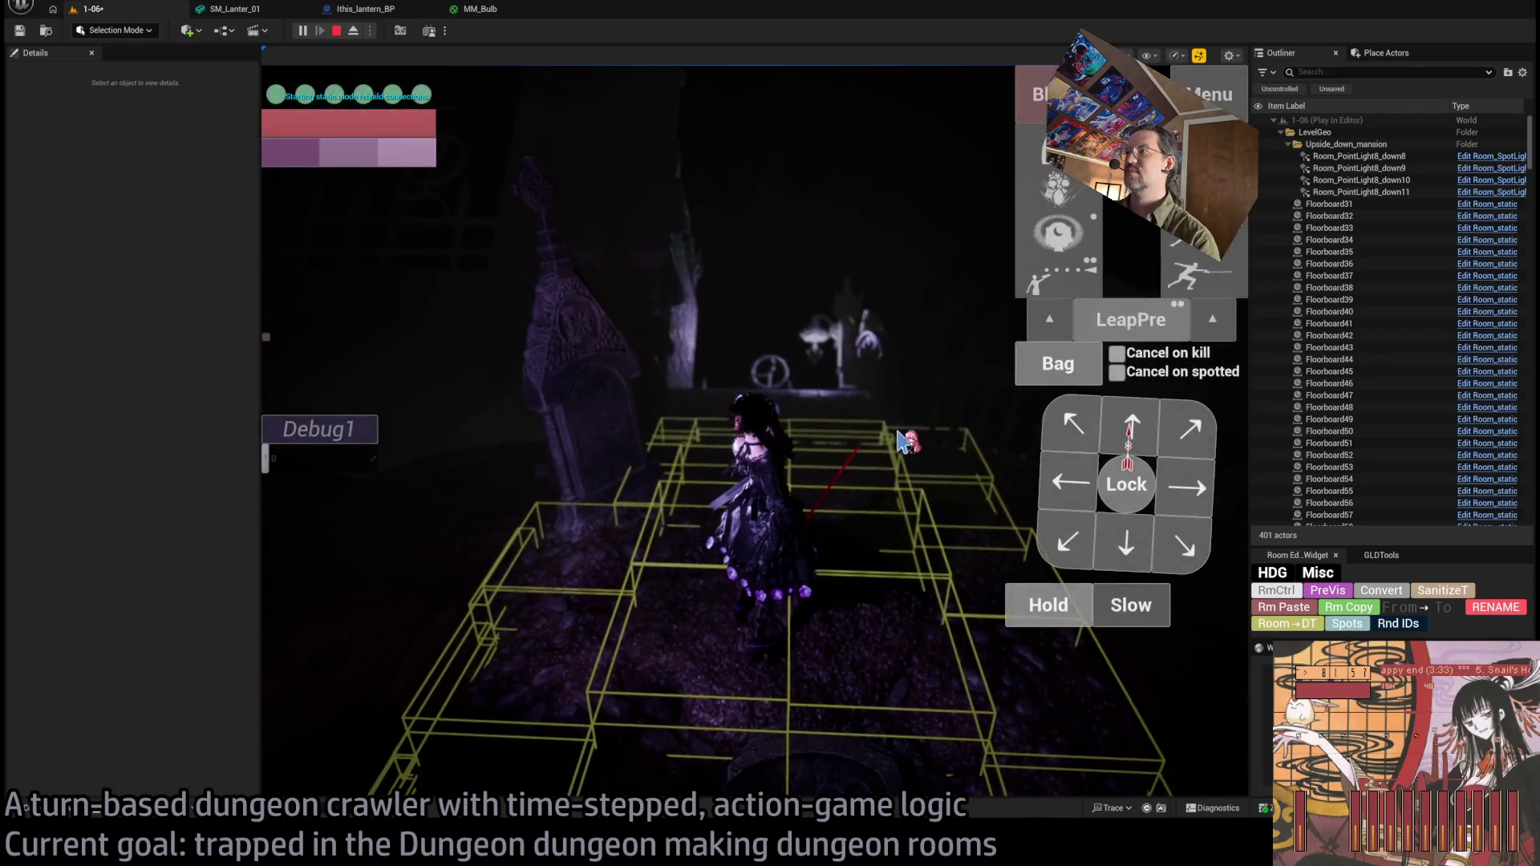
{"action": "key", "text": "Escape"}
{"action": "left_click", "coordinate": [919, 427]}
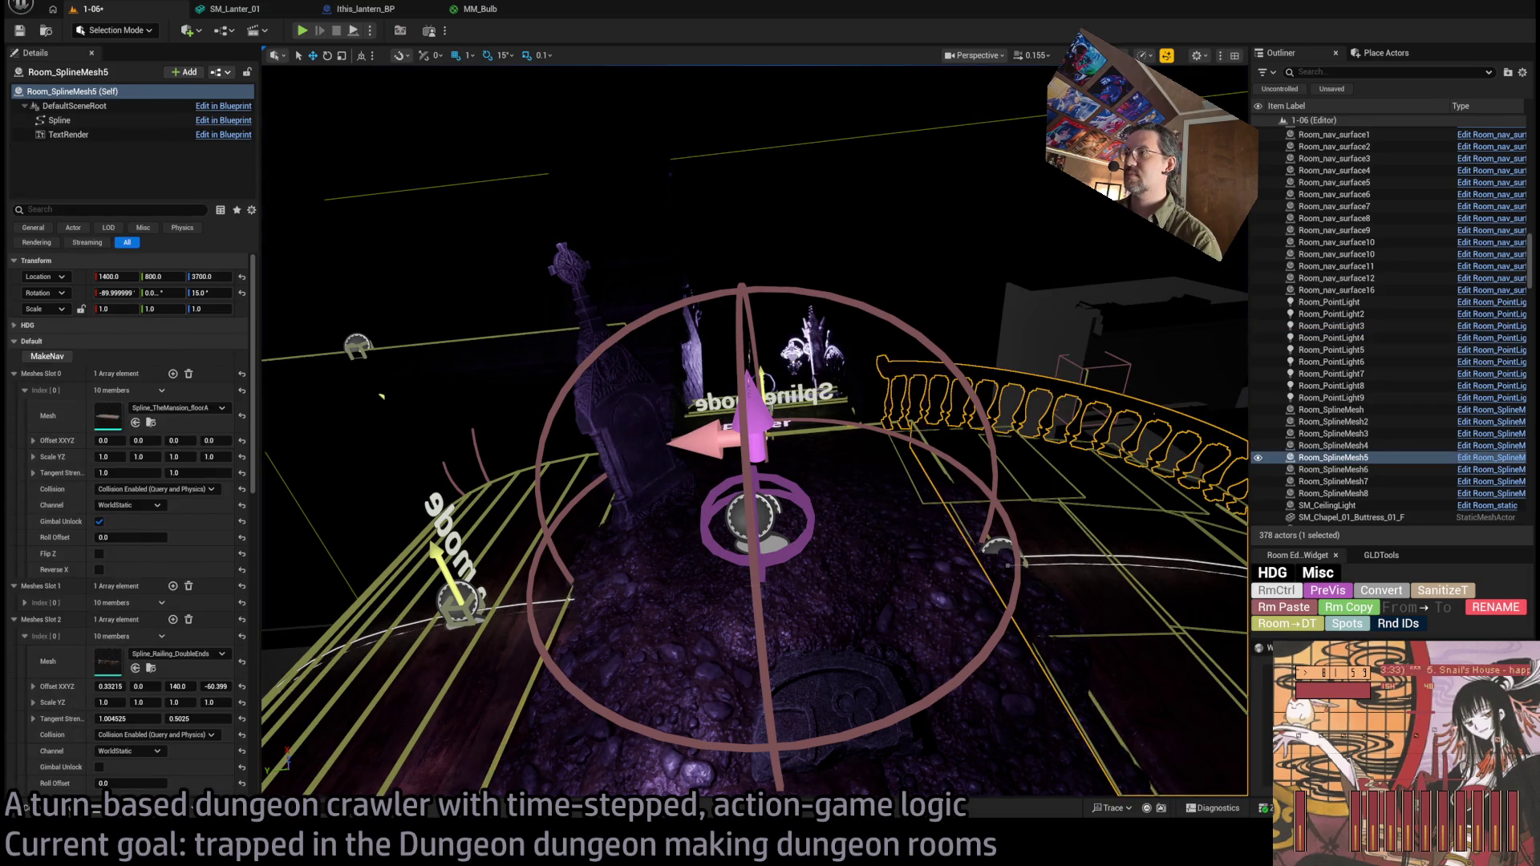
{"action": "left_click", "coordinate": [999, 551]}
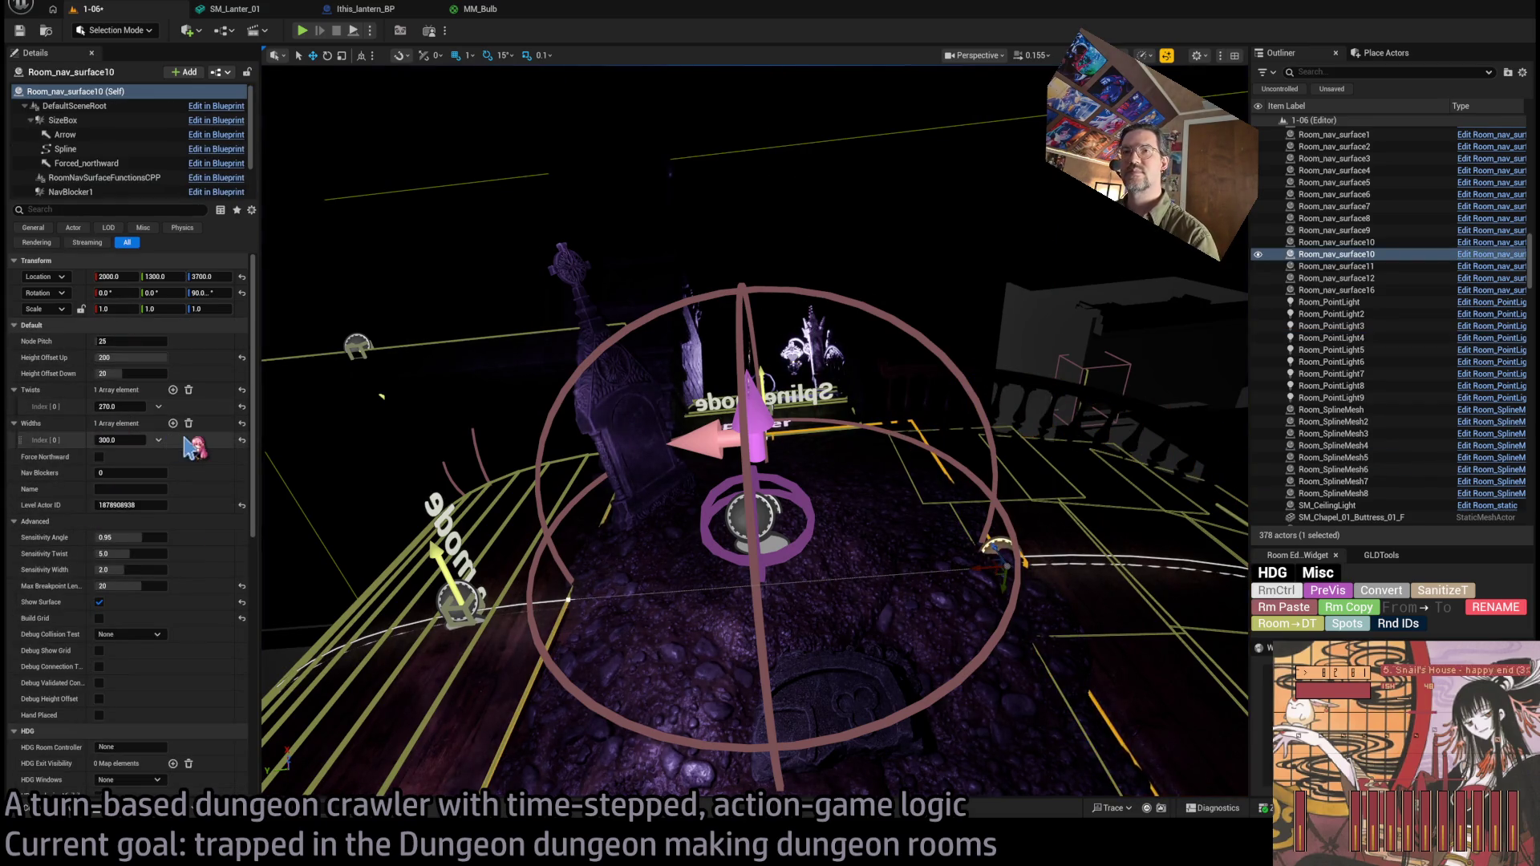
{"action": "left_click_drag", "start_coordinate": [571, 527], "coordinate": [570, 527]}
{"action": "left_click_drag", "start_coordinate": [485, 487], "coordinate": [486, 487]}
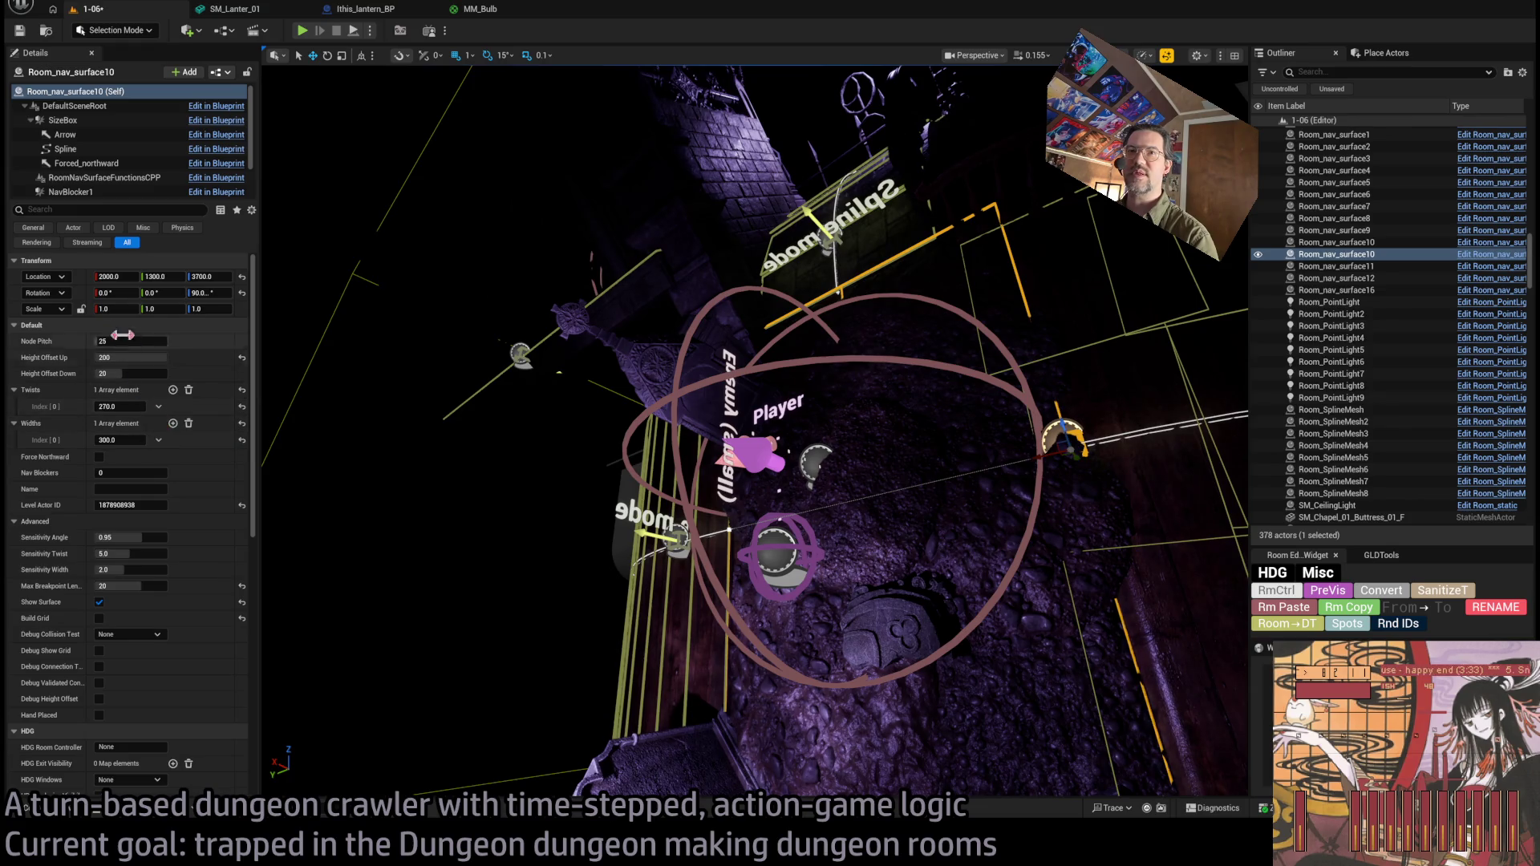
{"action": "scroll", "coordinate": [147, 626], "scroll_direction": "down", "scroll_amount": 12}
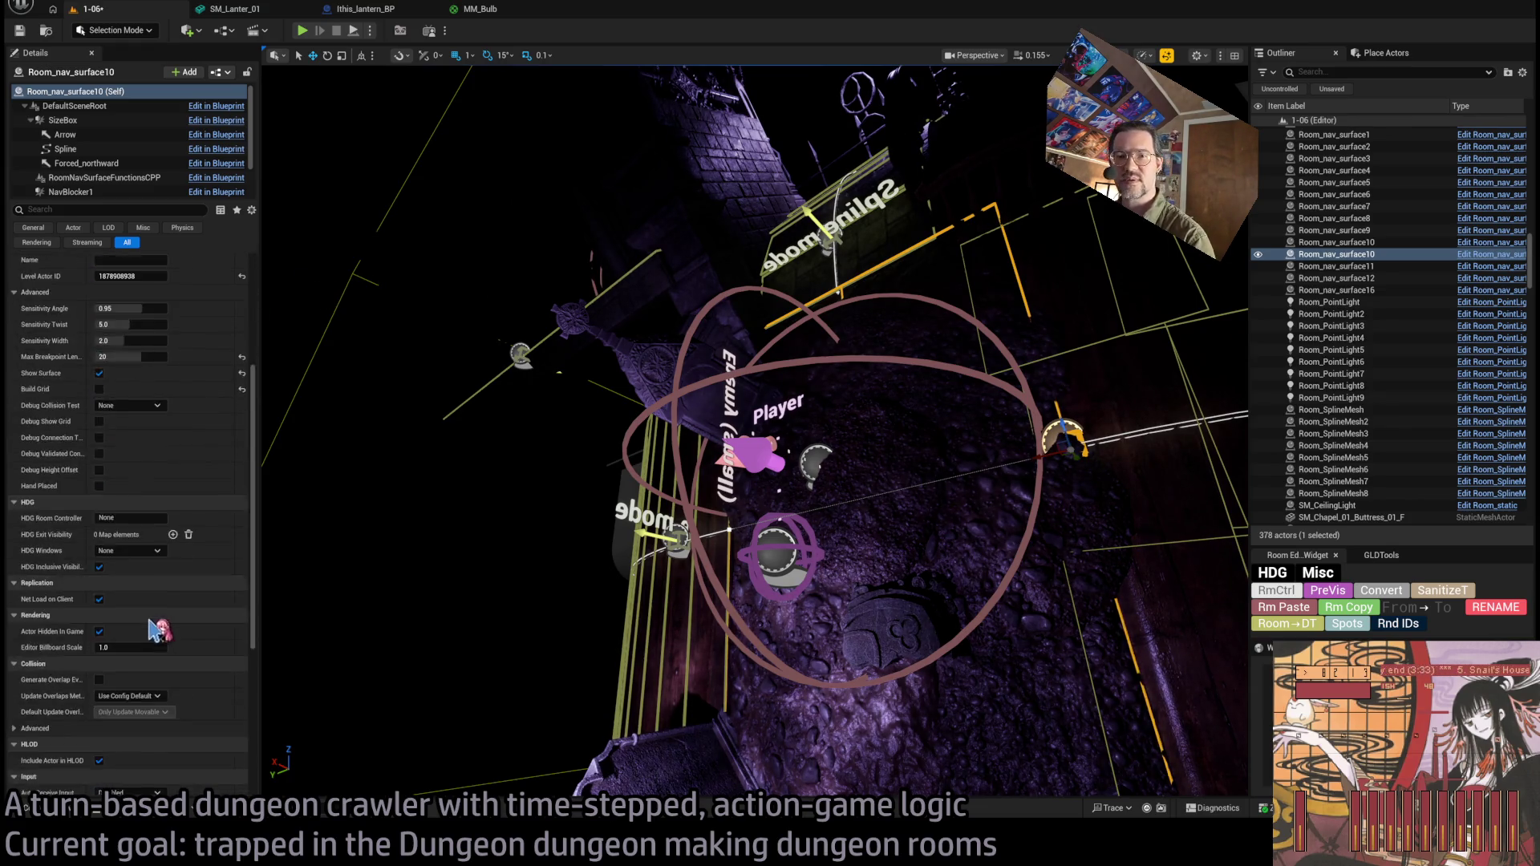
{"action": "scroll", "coordinate": [152, 531], "scroll_direction": "up", "scroll_amount": 5}
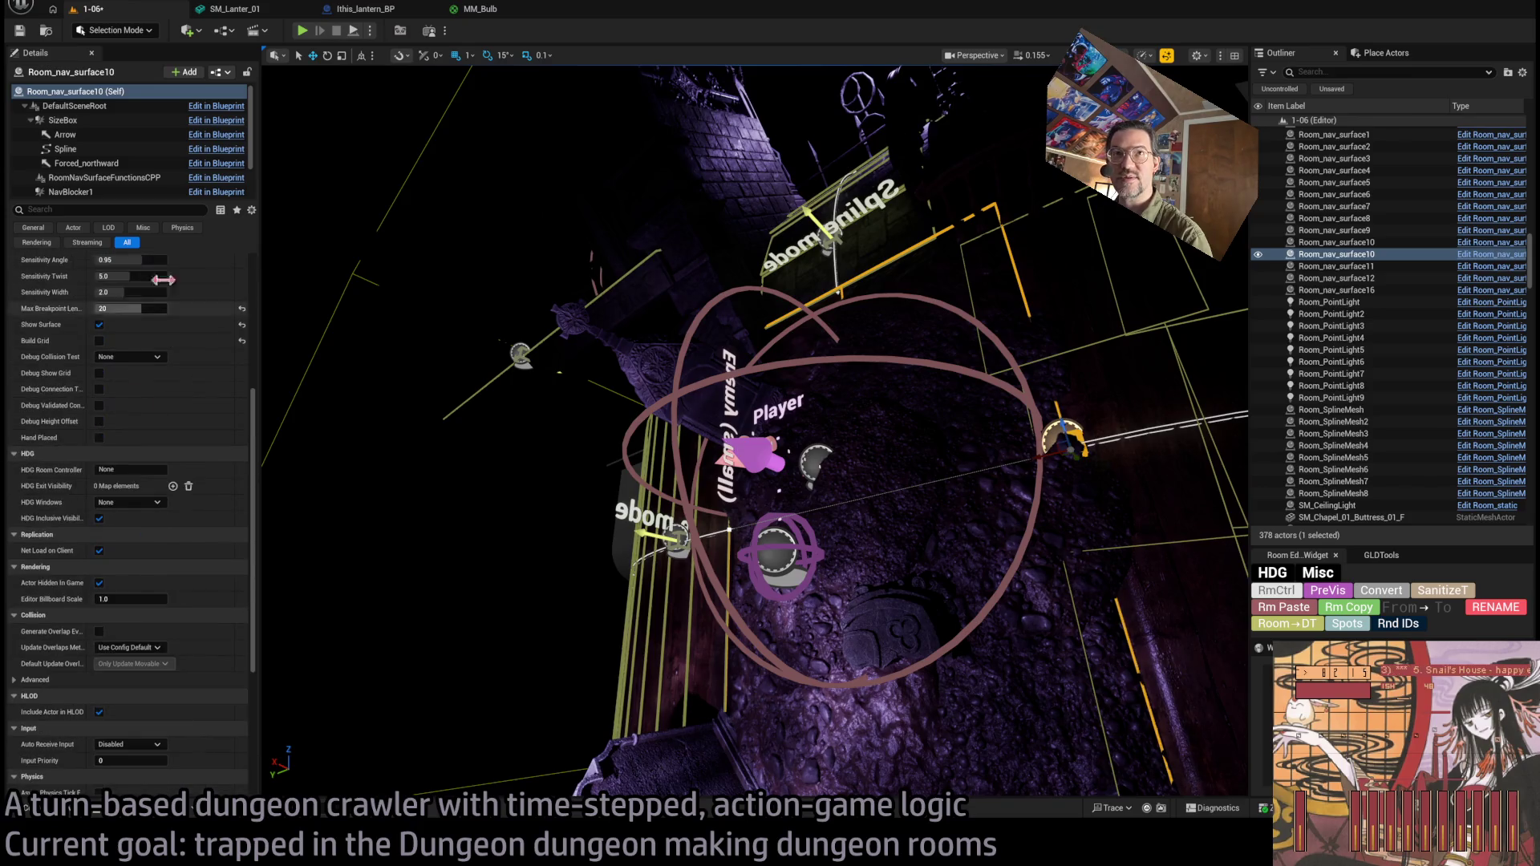
{"action": "scroll", "coordinate": [145, 499], "scroll_direction": "up", "scroll_amount": 2}
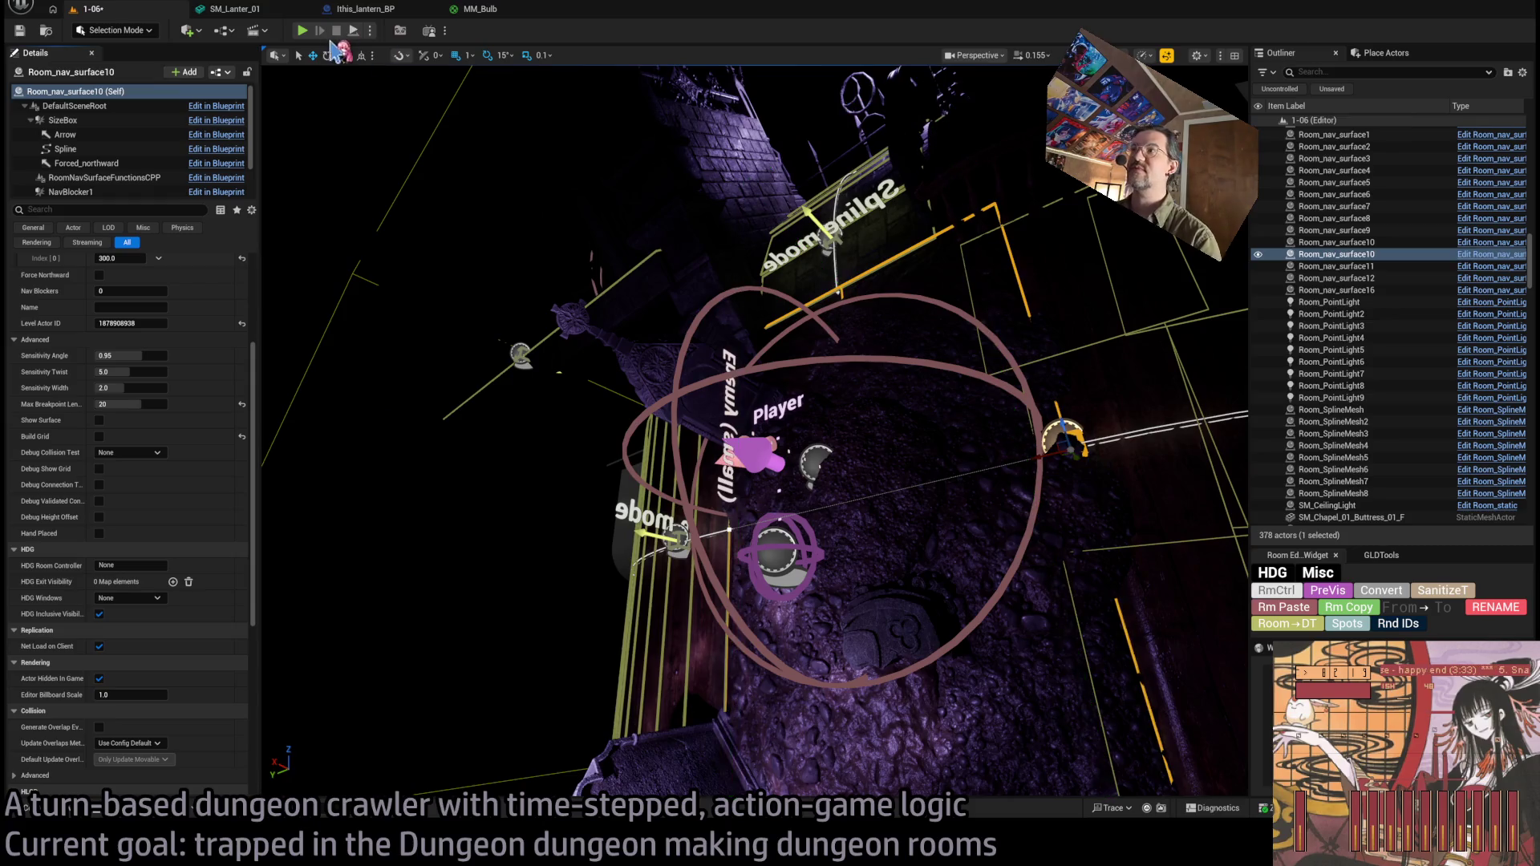
{"action": "key", "text": "alt+p"}
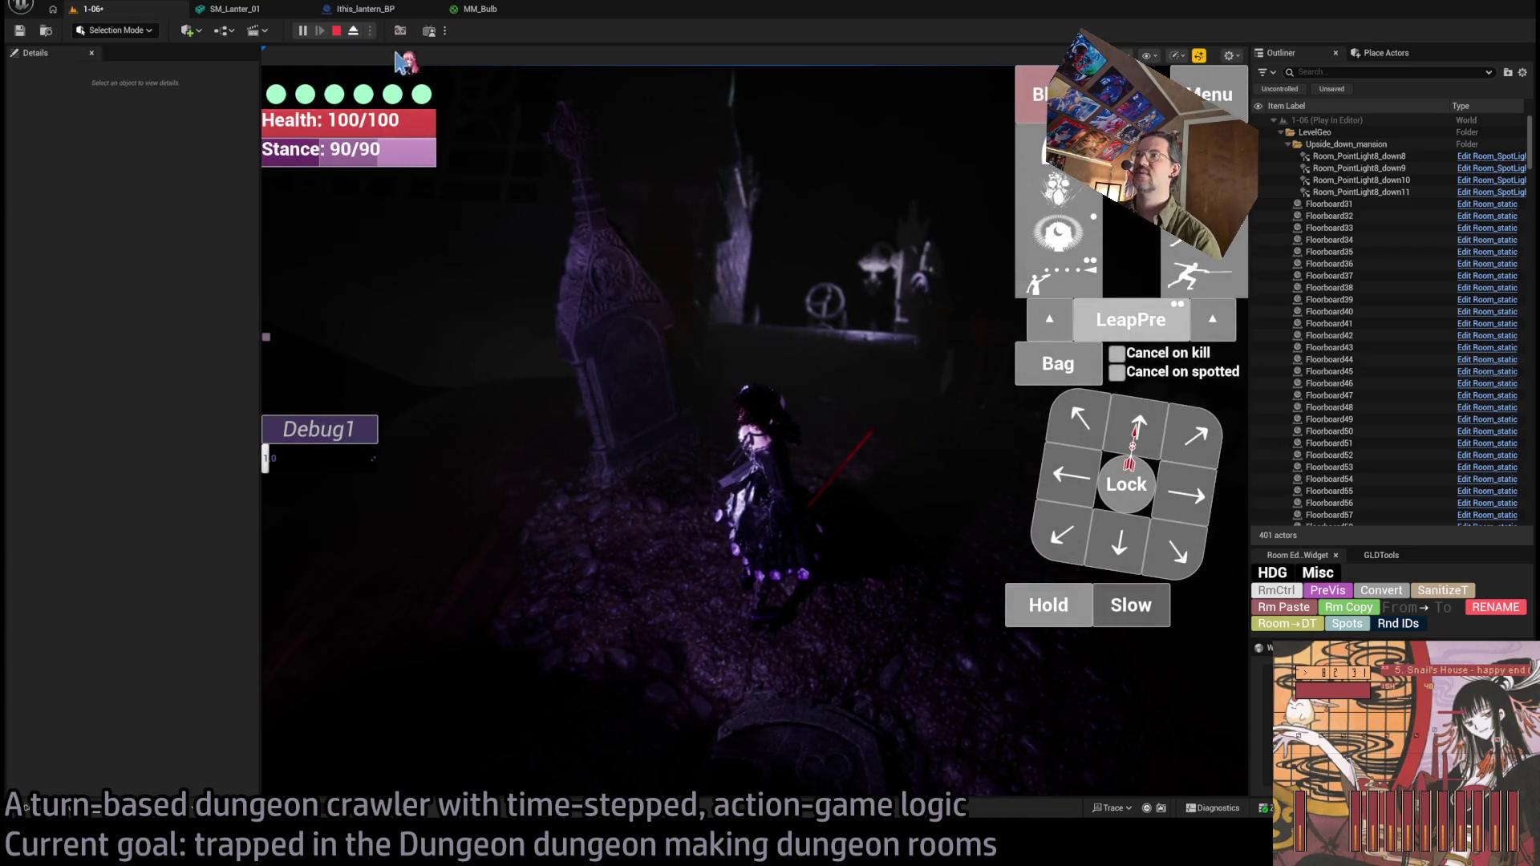
Queue a move right, play out a couple of turns among the graves, then stop the play test.
{"action": "left_click", "coordinate": [1191, 501]}
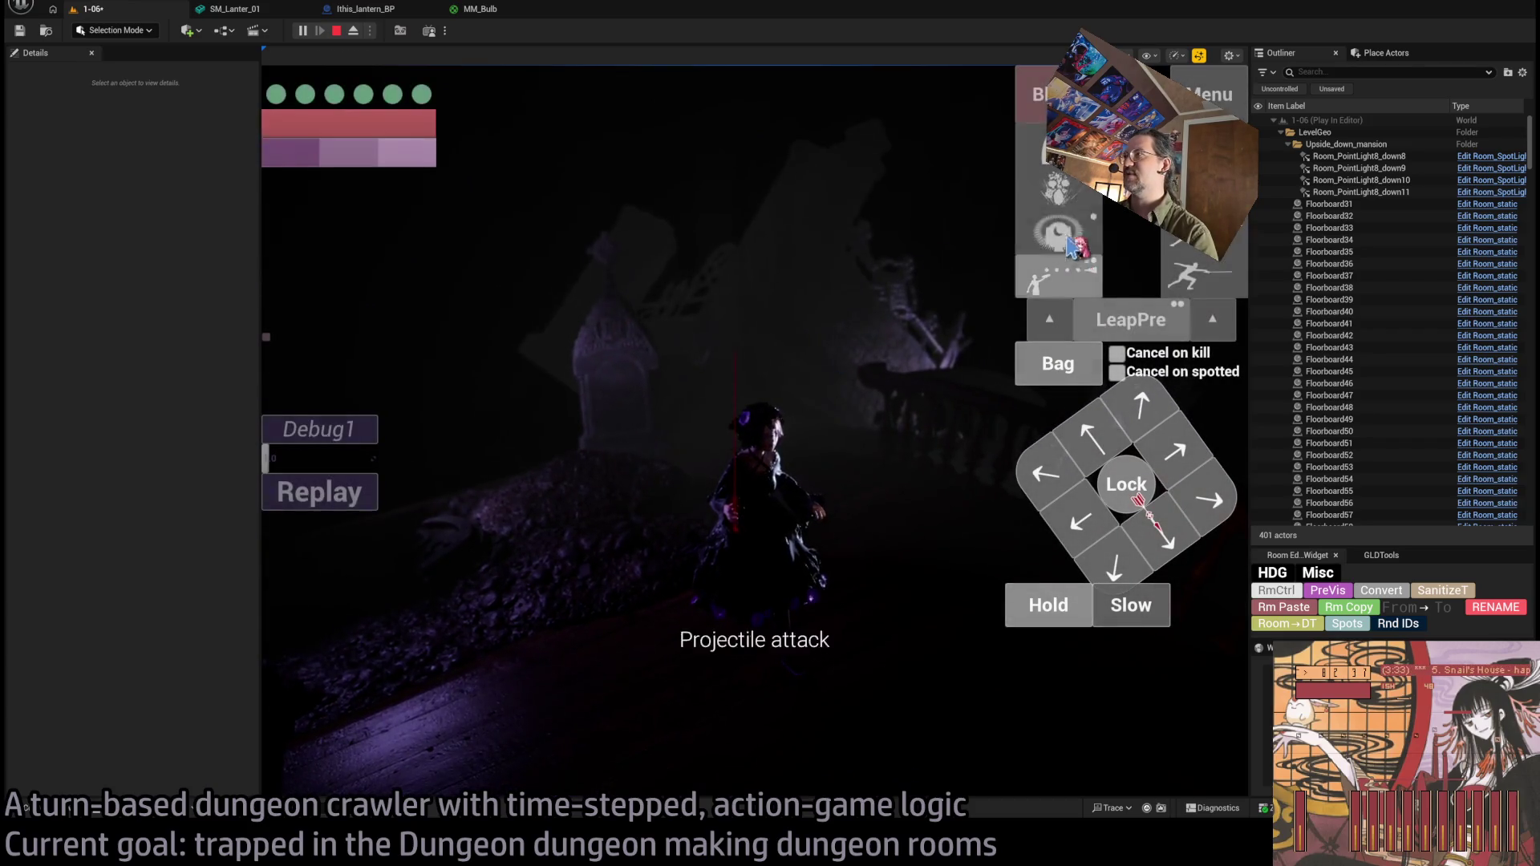
{"action": "left_click", "coordinate": [1056, 361]}
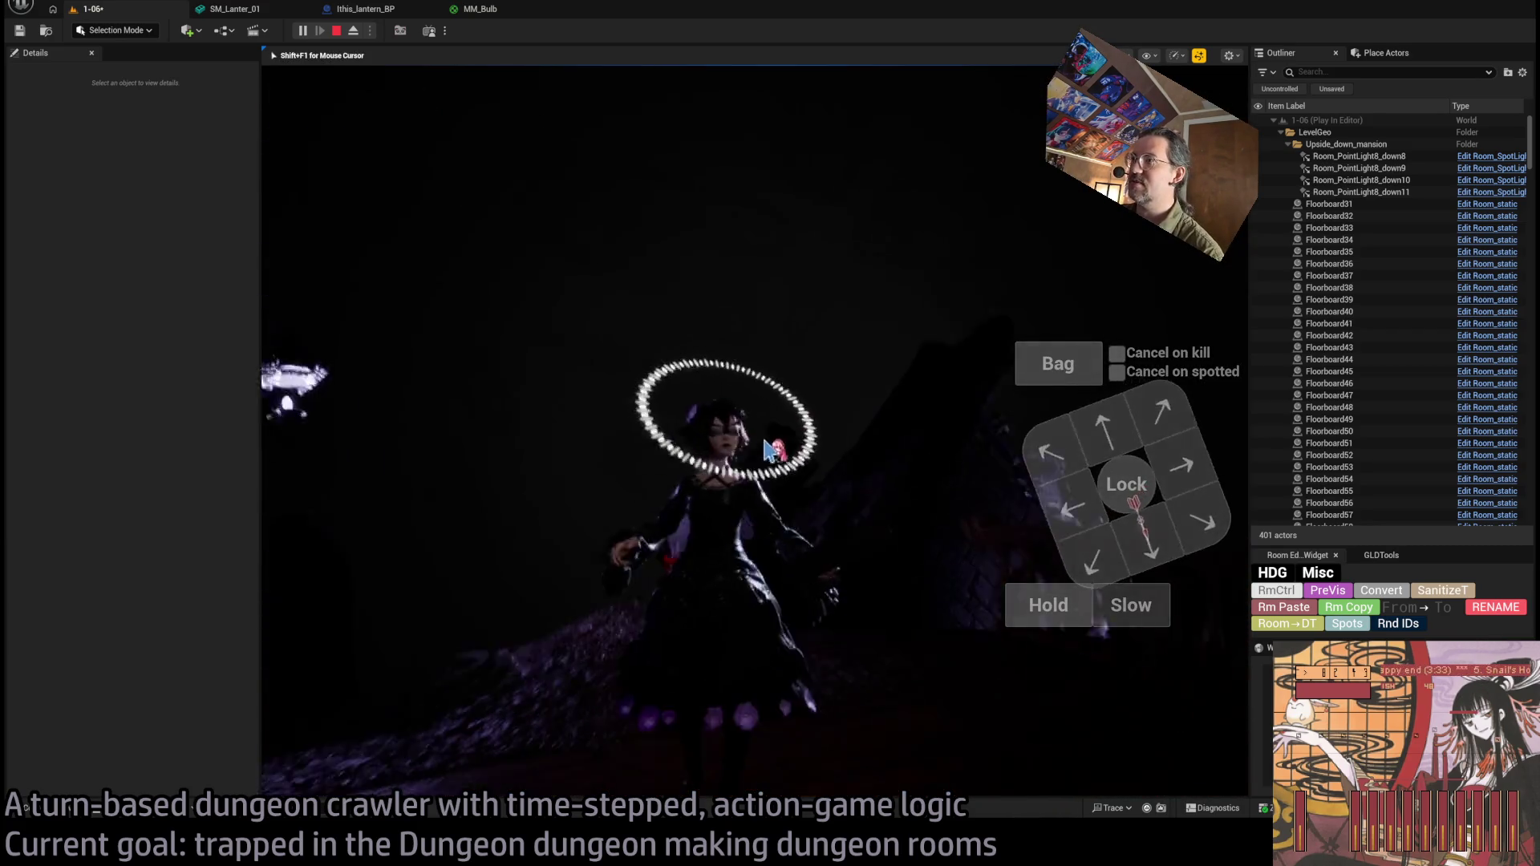
{"action": "left_click", "coordinate": [1167, 413]}
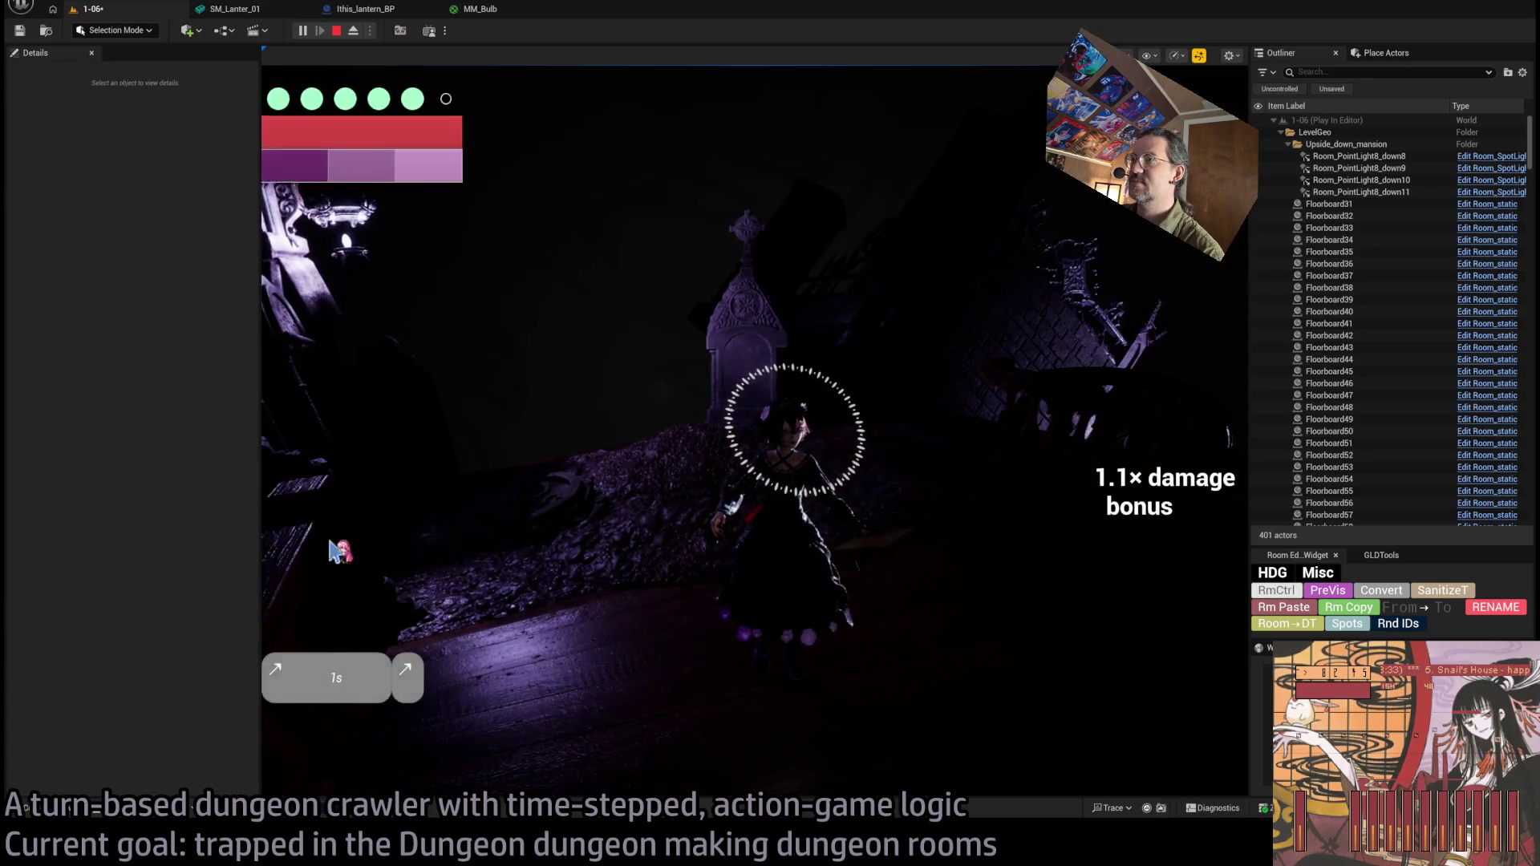
{"action": "key", "text": "Escape"}
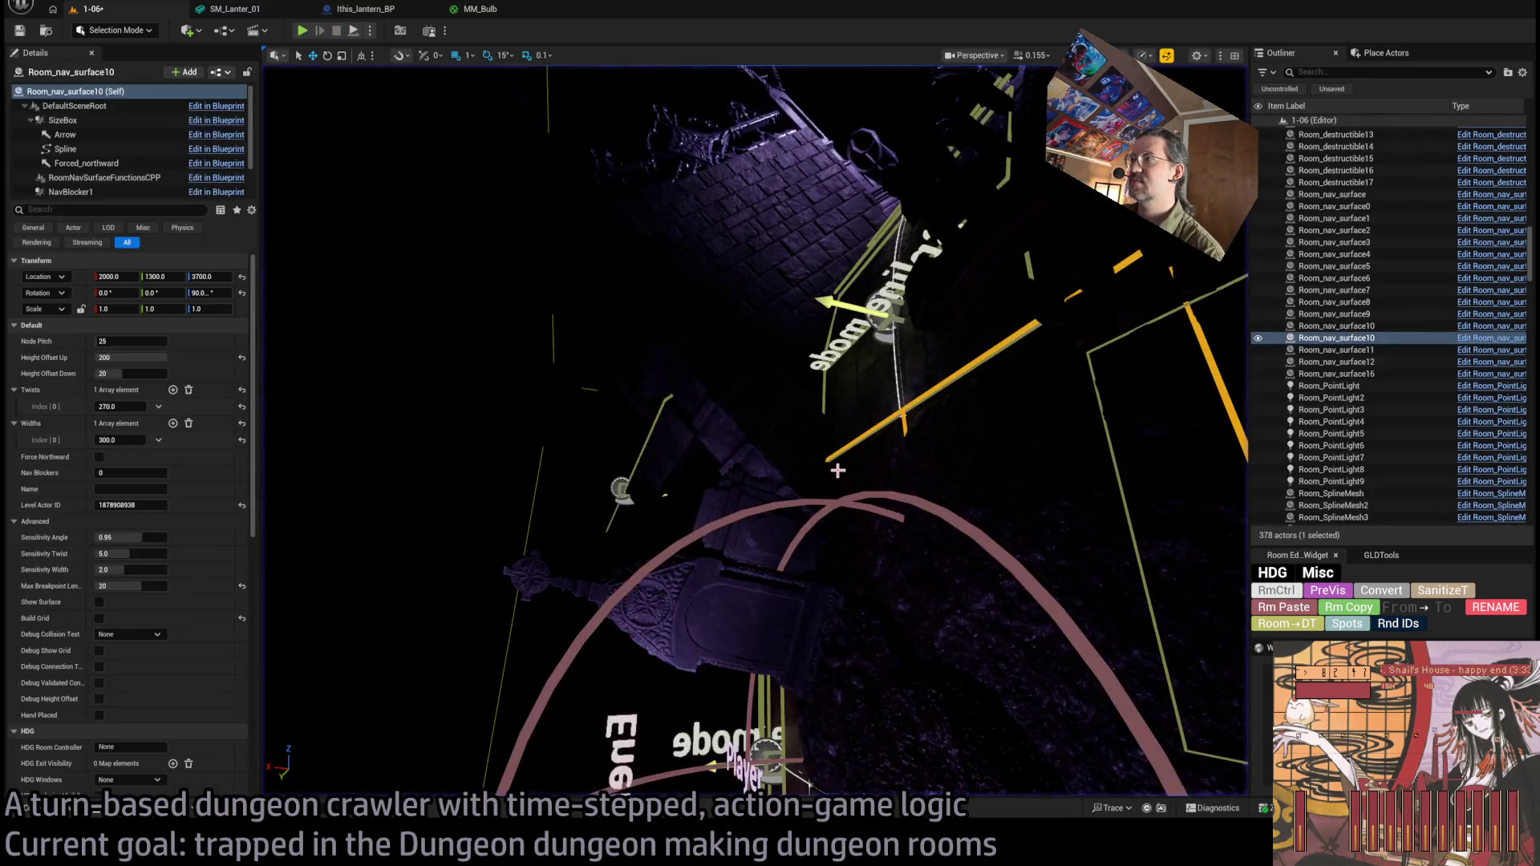
In unlit view, make a rotated copy of the wall lantern and its point light.
{"action": "left_click_drag", "start_coordinate": [649, 498], "coordinate": [648, 498]}
{"action": "key", "text": "alt+3"}
{"action": "left_click", "coordinate": [967, 99]}
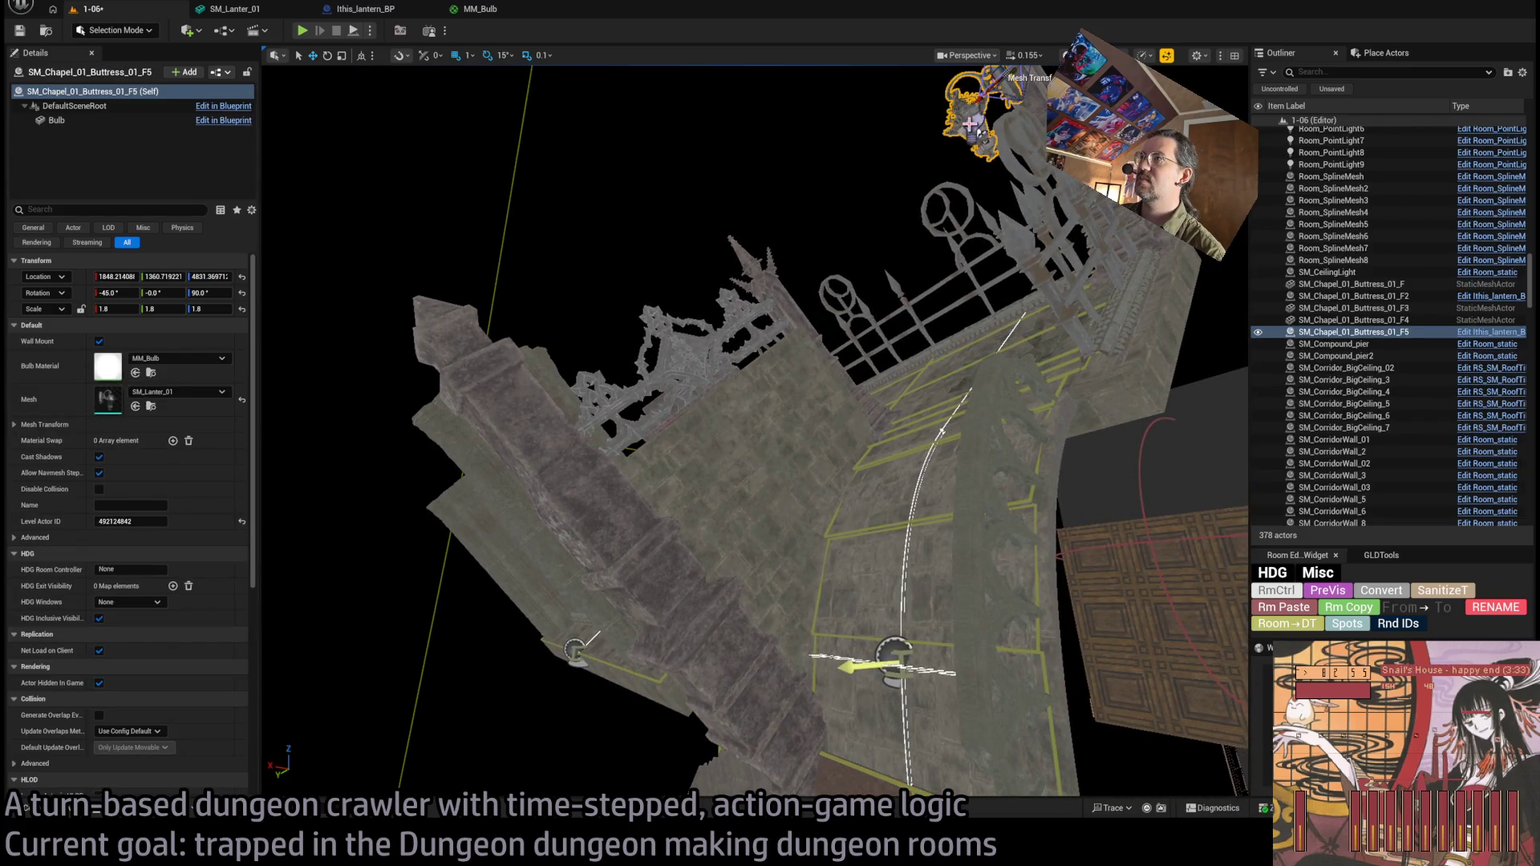
{"action": "mouse_move", "coordinate": [982, 215]}
{"action": "left_mouse_down"}
{"action": "mouse_move", "coordinate": [882, 215]}
{"action": "mouse_move", "coordinate": [878, 245]}
{"action": "mouse_move", "coordinate": [893, 225]}
{"action": "left_mouse_up"}
{"action": "left_click", "coordinate": [957, 232]}
{"action": "left_click", "coordinate": [869, 255], "text": "ctrl"}
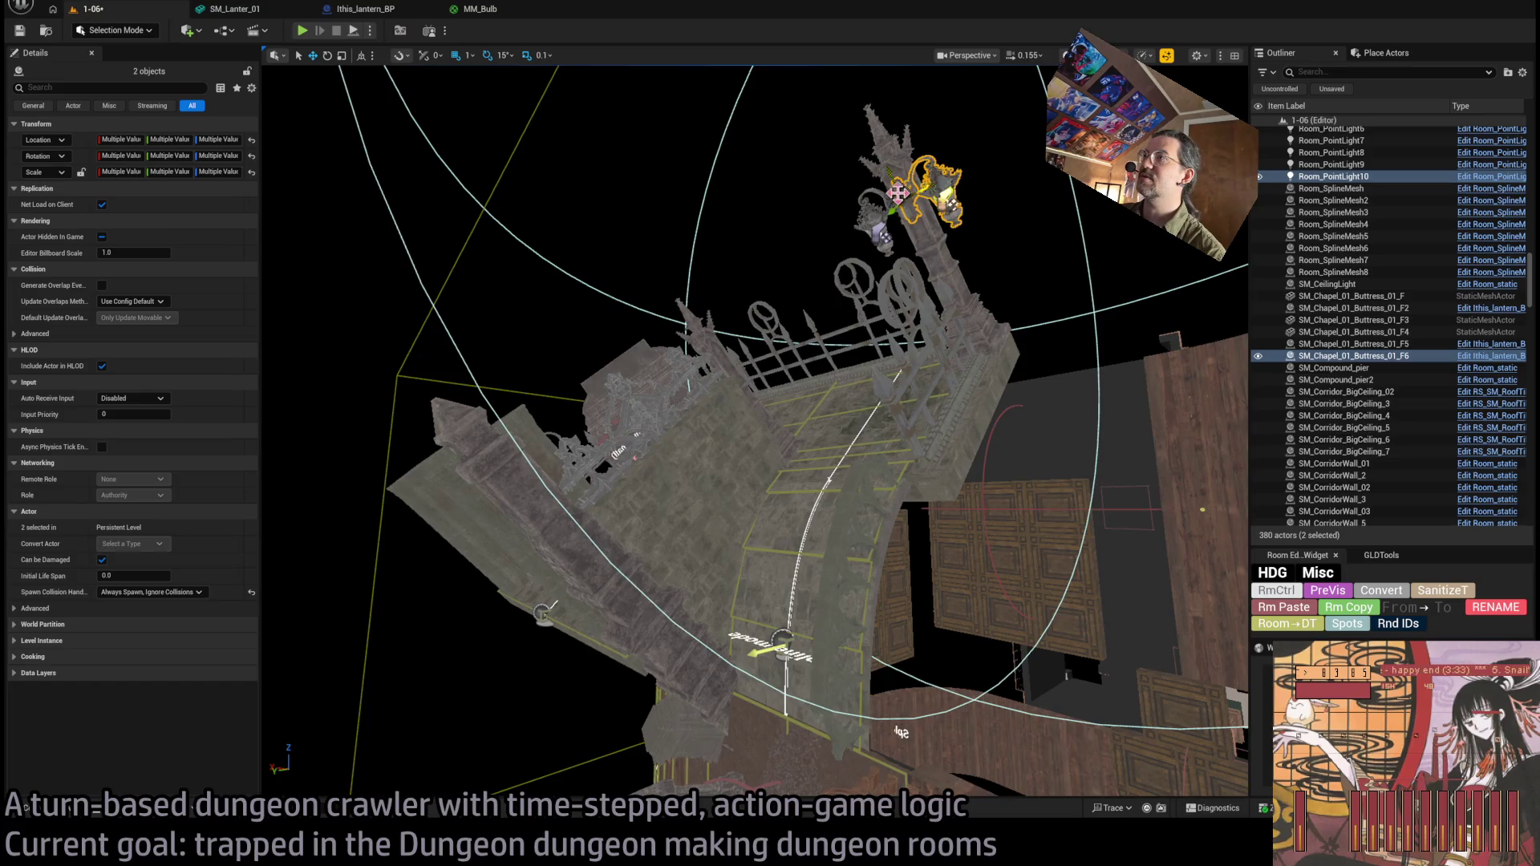
{"action": "key", "text": "f"}
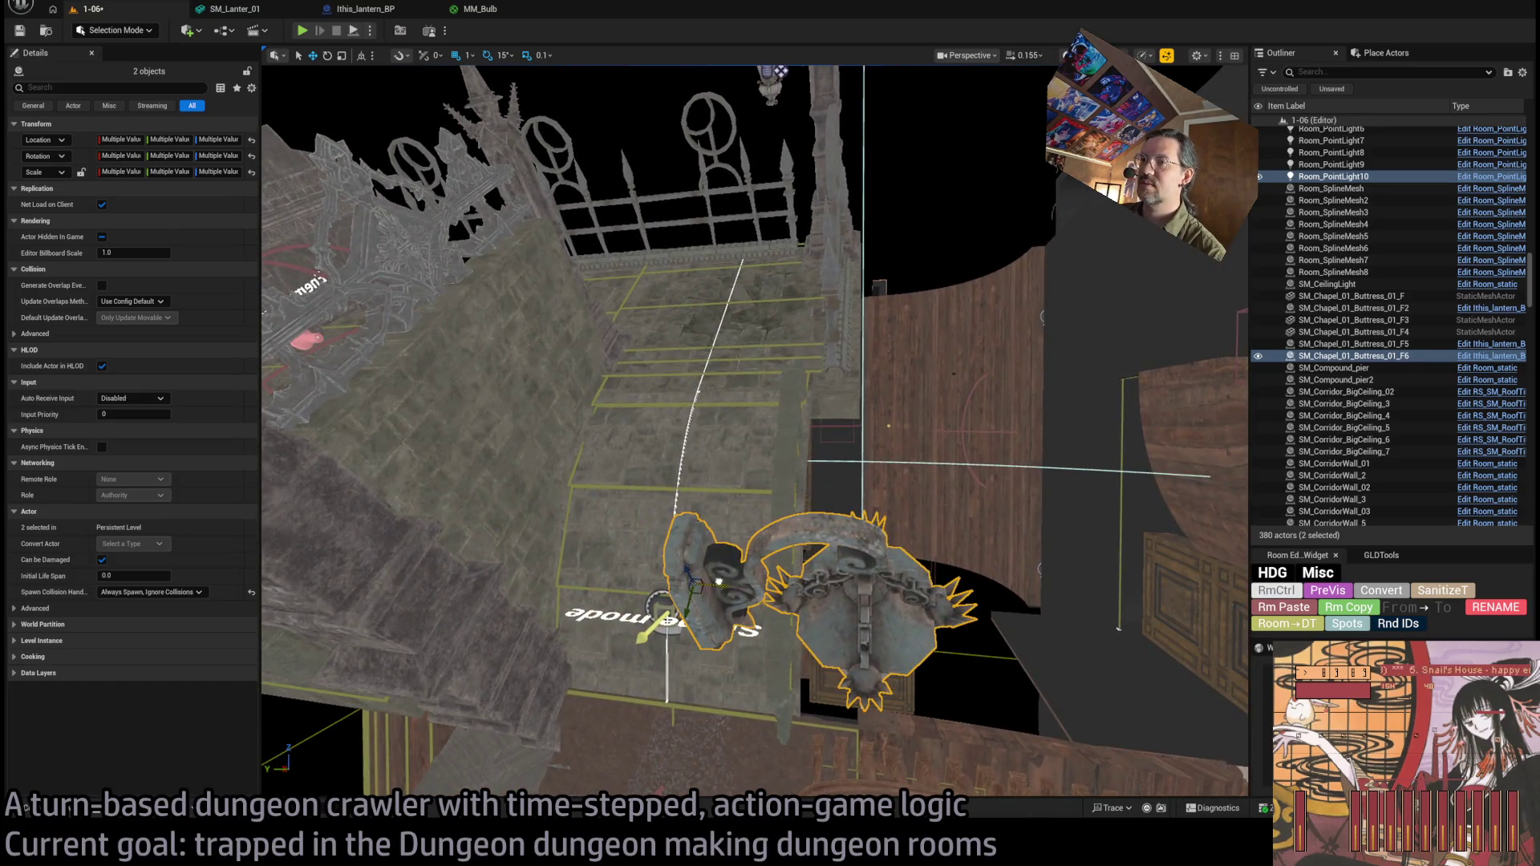
{"action": "left_click_drag", "start_coordinate": [651, 471], "coordinate": [651, 471]}
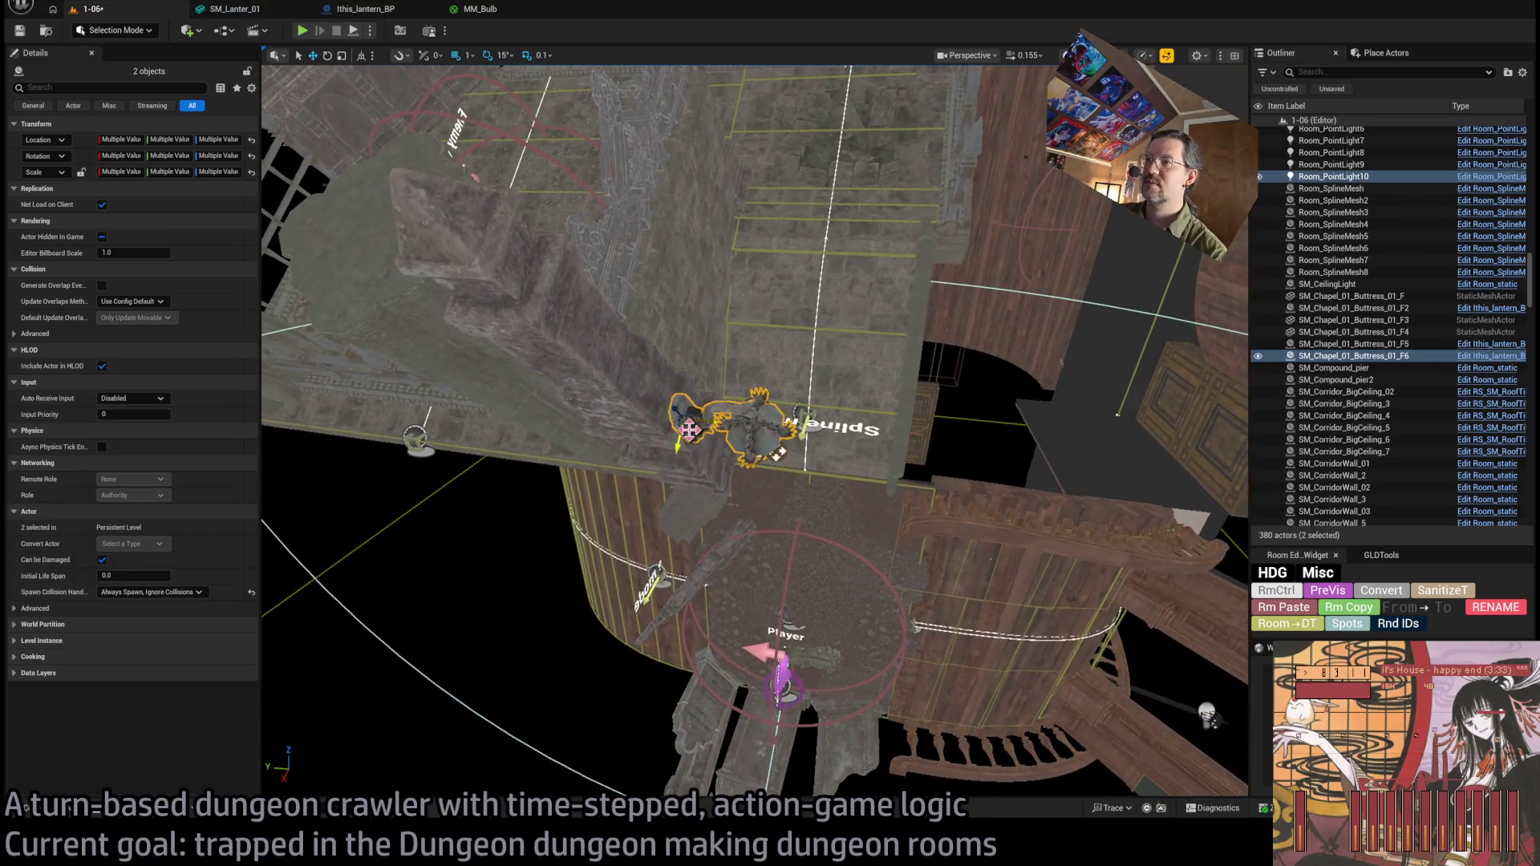
{"action": "key", "text": "f"}
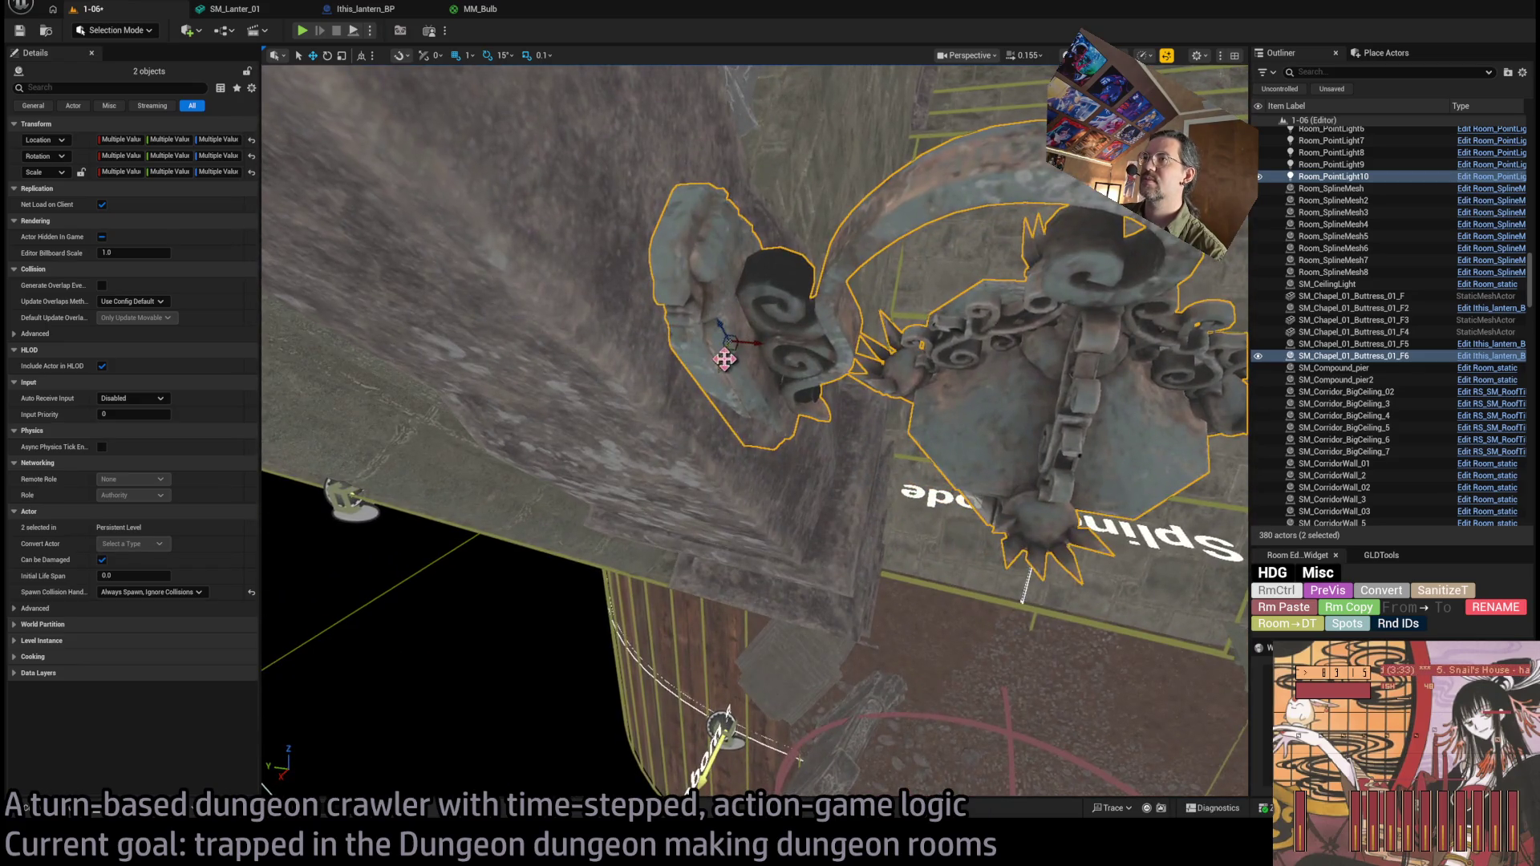
{"action": "mouse_move", "coordinate": [754, 312]}
{"action": "left_mouse_down"}
{"action": "mouse_move", "coordinate": [935, 636]}
{"action": "mouse_move", "coordinate": [973, 402]}
{"action": "mouse_move", "coordinate": [577, 356]}
{"action": "left_mouse_up"}
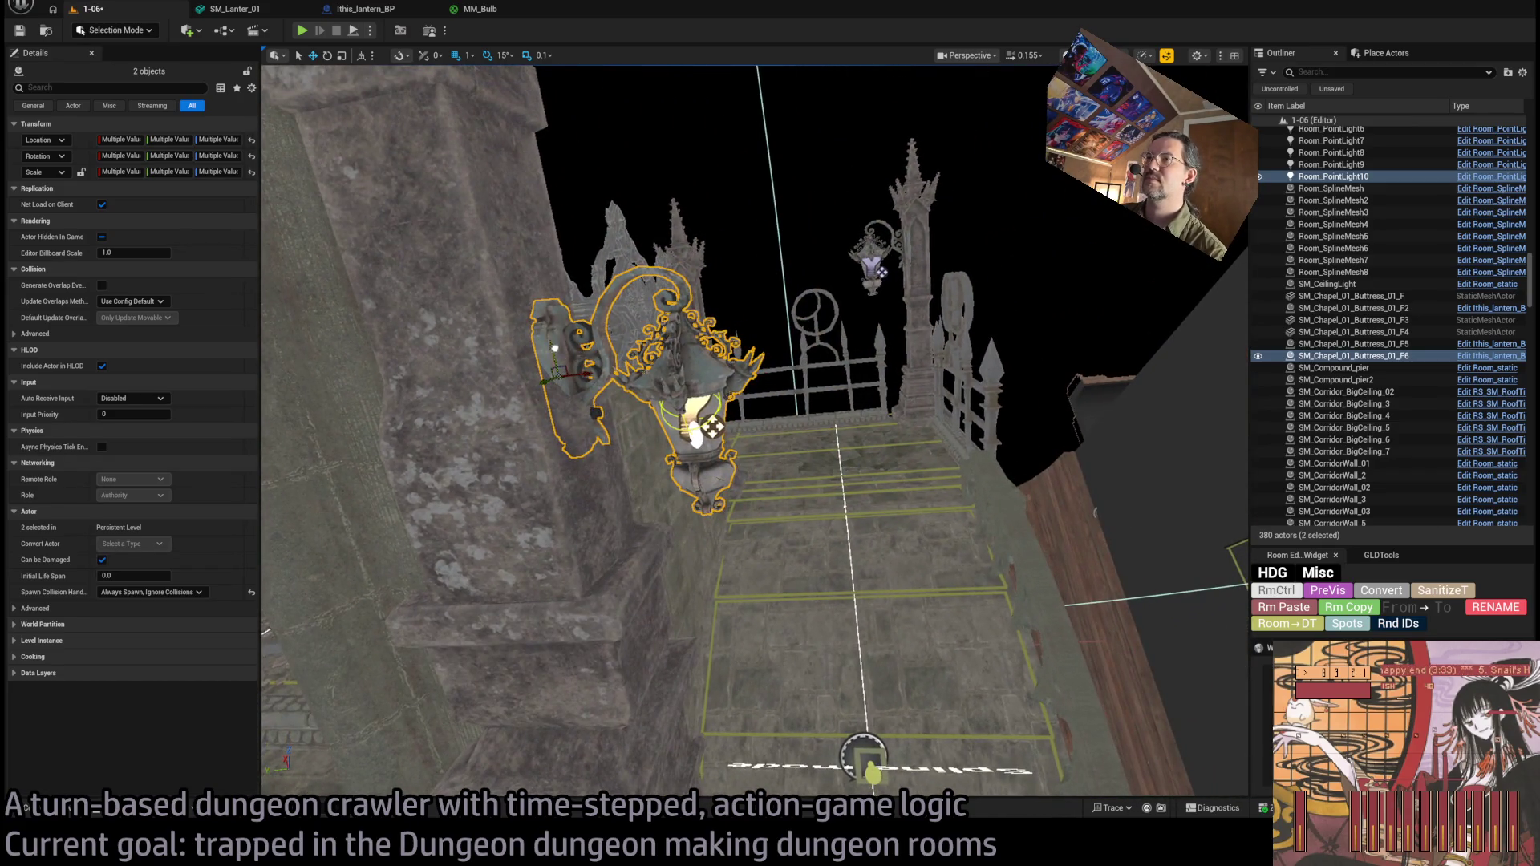
{"action": "left_click_drag", "start_coordinate": [498, 227], "coordinate": [551, 233]}
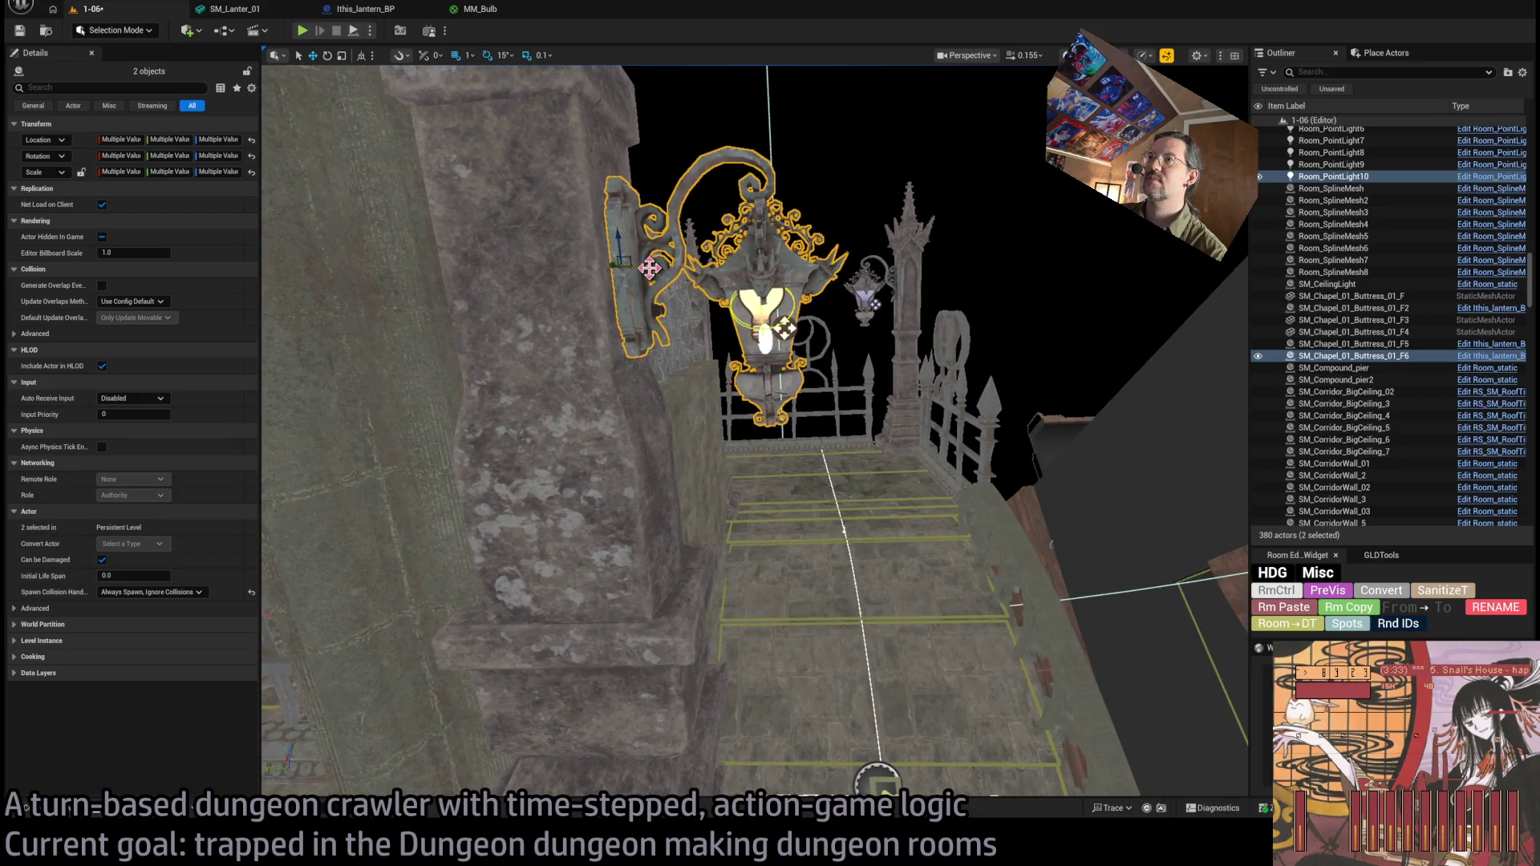
{"action": "mouse_move", "coordinate": [1004, 306]}
{"action": "left_mouse_down"}
{"action": "mouse_move", "coordinate": [1004, 241]}
{"action": "mouse_move", "coordinate": [1004, 305]}
{"action": "mouse_move", "coordinate": [1004, 265]}
{"action": "left_mouse_up"}
{"action": "left_click_drag", "start_coordinate": [599, 349], "coordinate": [598, 349]}
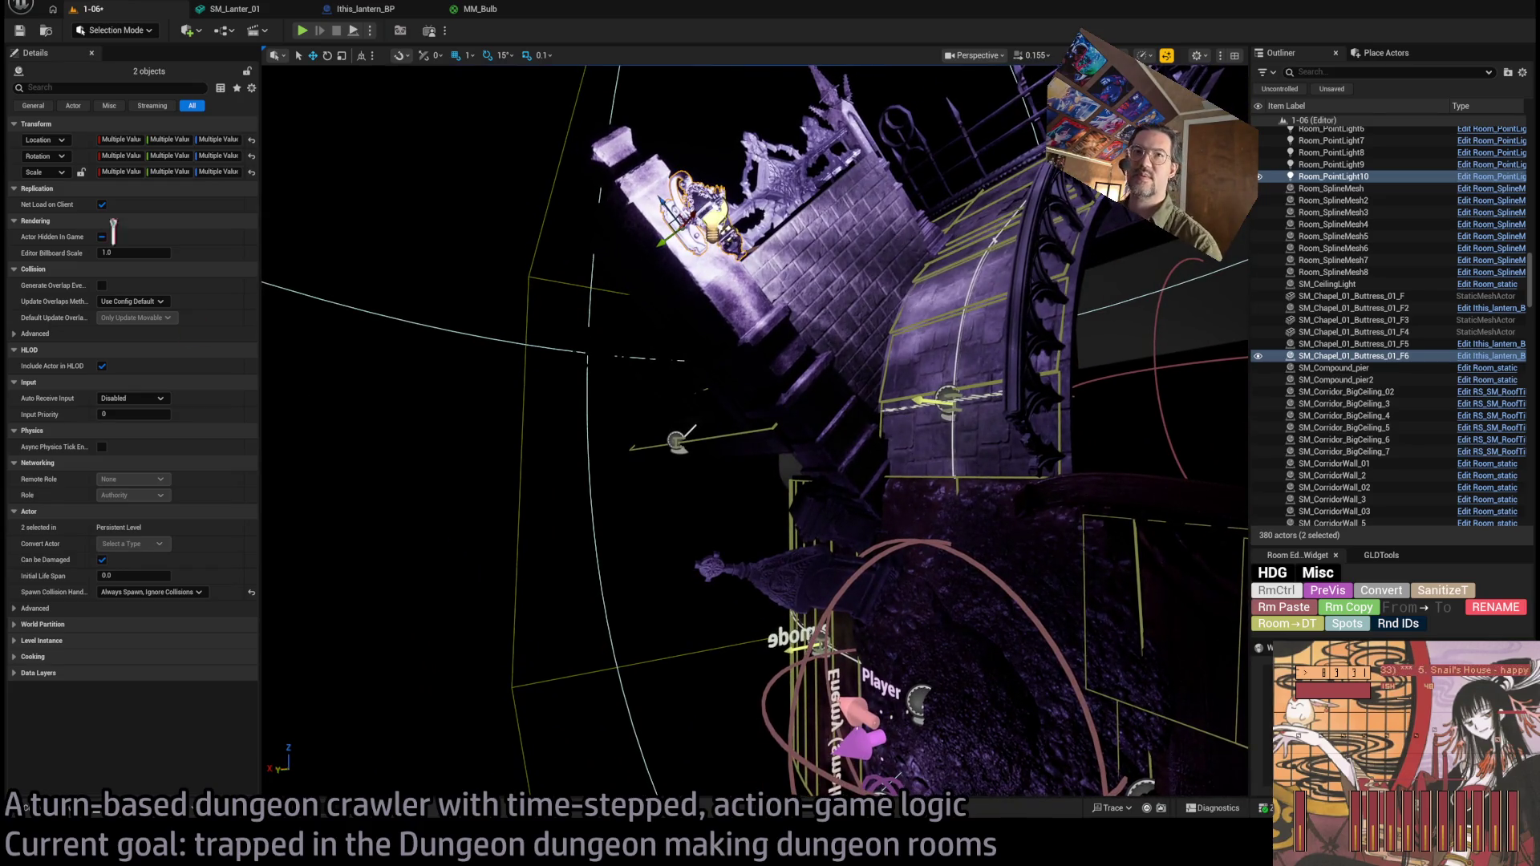
Dim the copied light Room_PointLight10 to 7.0 EV with attenuation radius about 373, then start a play test.
{"action": "left_click", "coordinate": [713, 232]}
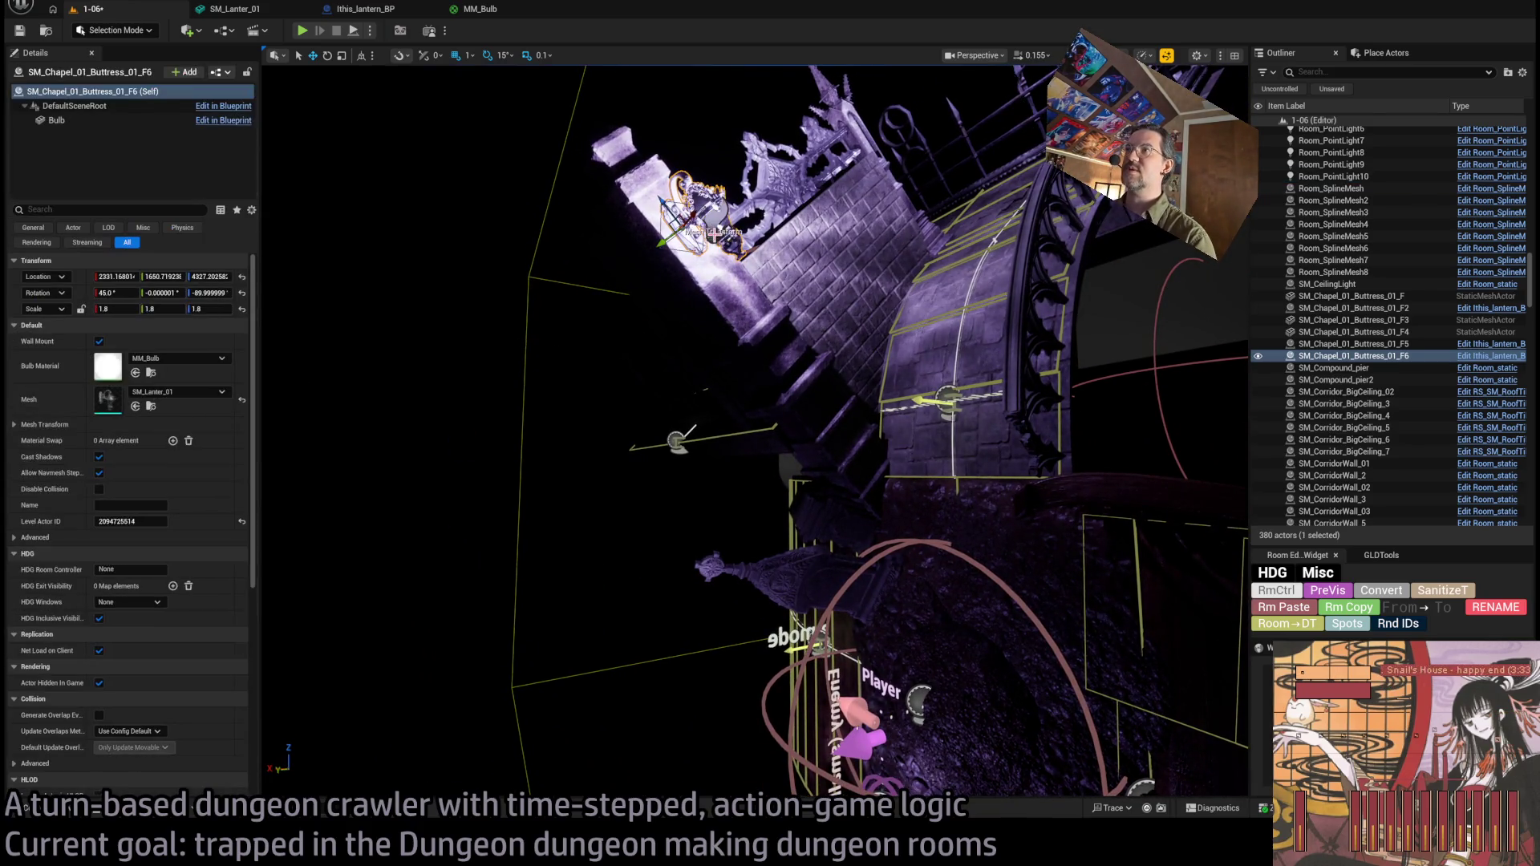
{"action": "left_click", "coordinate": [713, 234]}
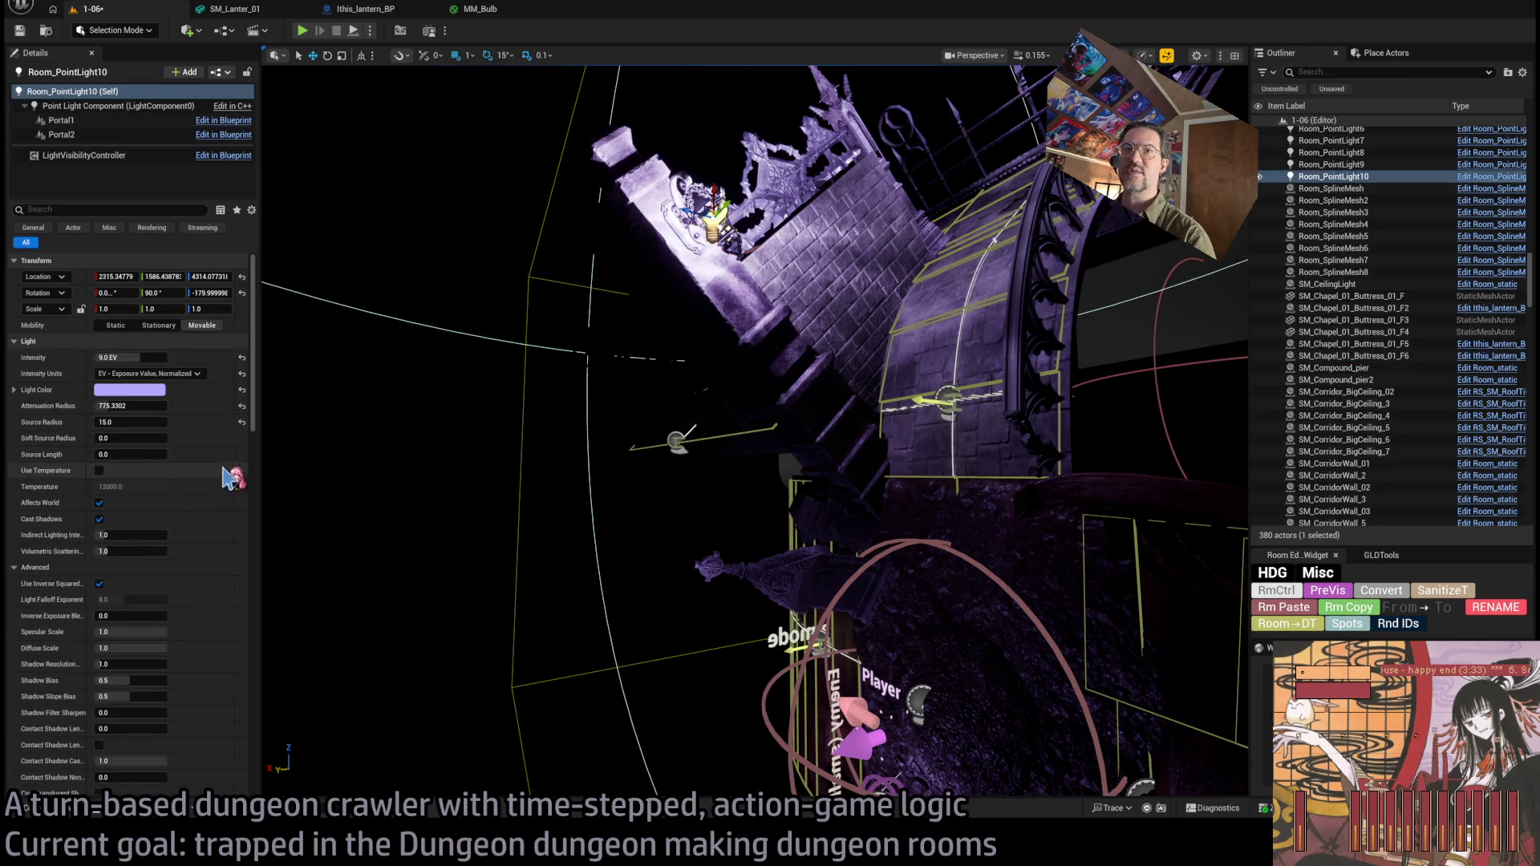
{"action": "left_click_drag", "start_coordinate": [157, 407], "coordinate": [108, 406]}
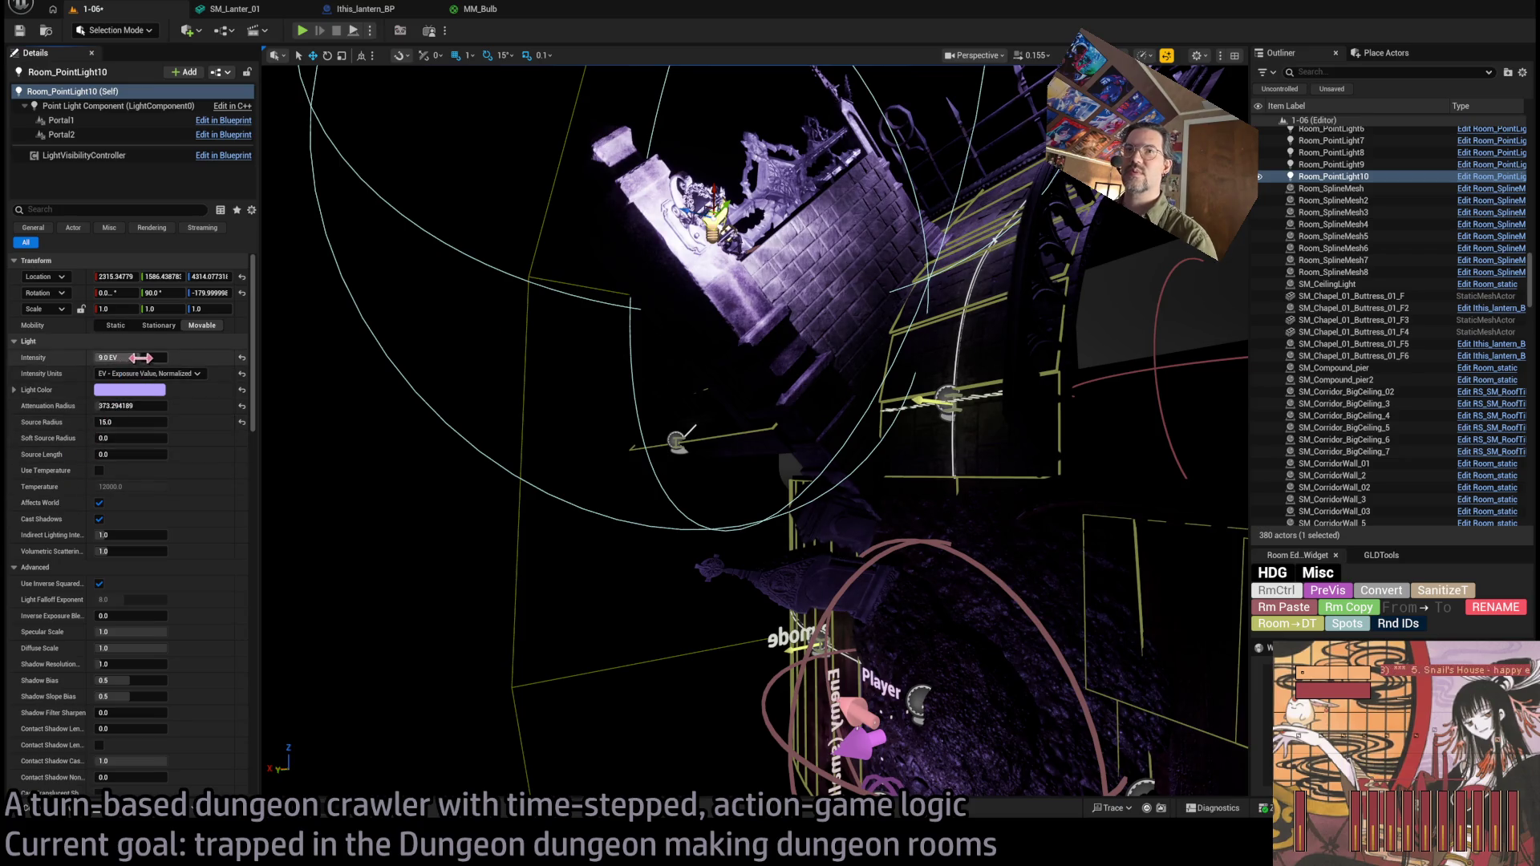
{"action": "type", "text": "7"}
{"action": "key", "text": "Return"}
{"action": "left_click_drag", "start_coordinate": [394, 418], "coordinate": [397, 72]}
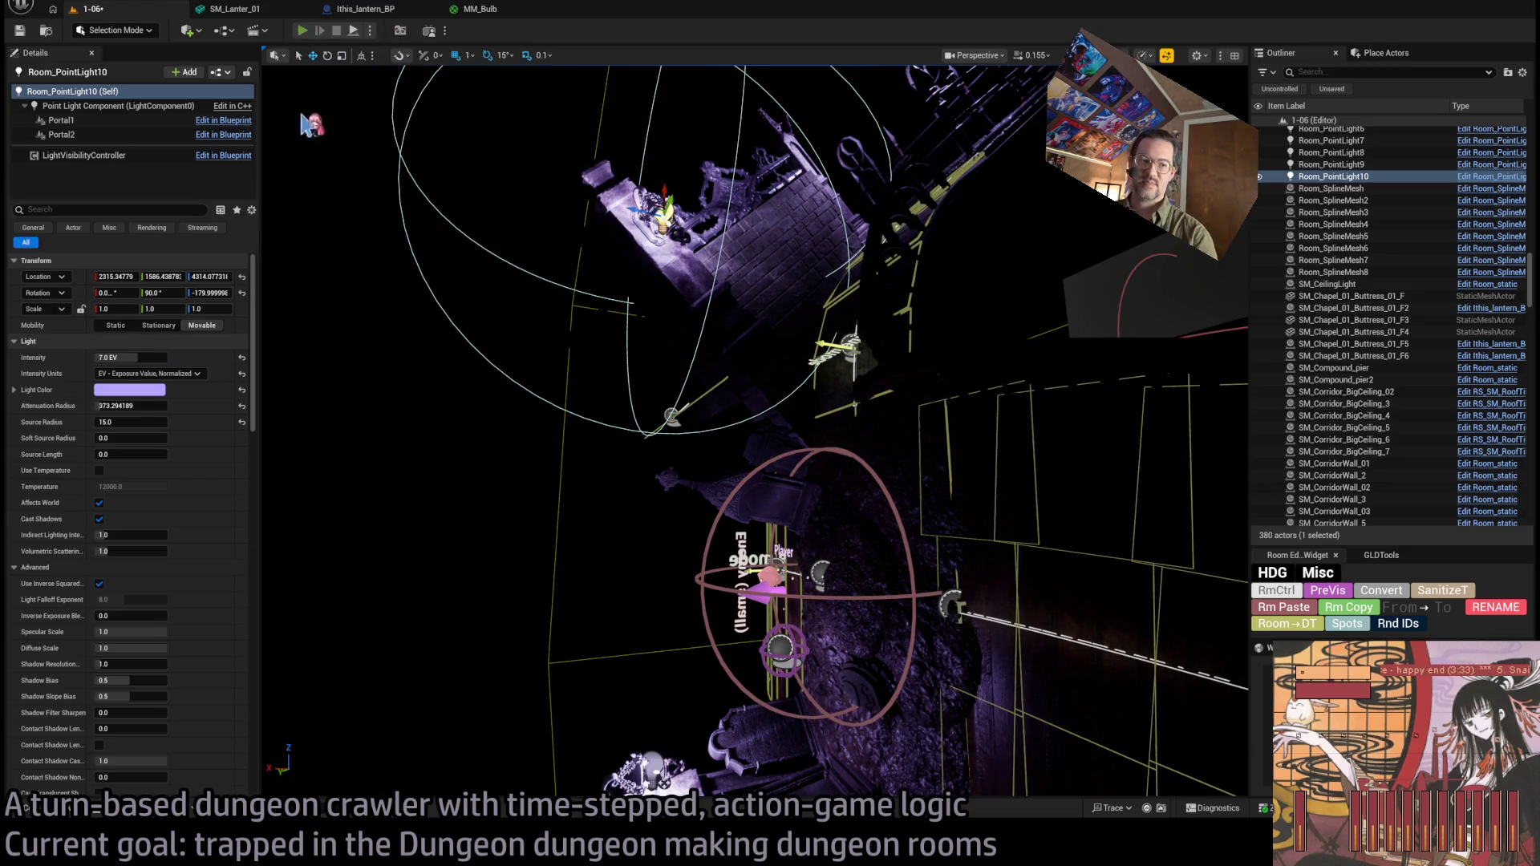
{"action": "key", "text": "alt+p"}
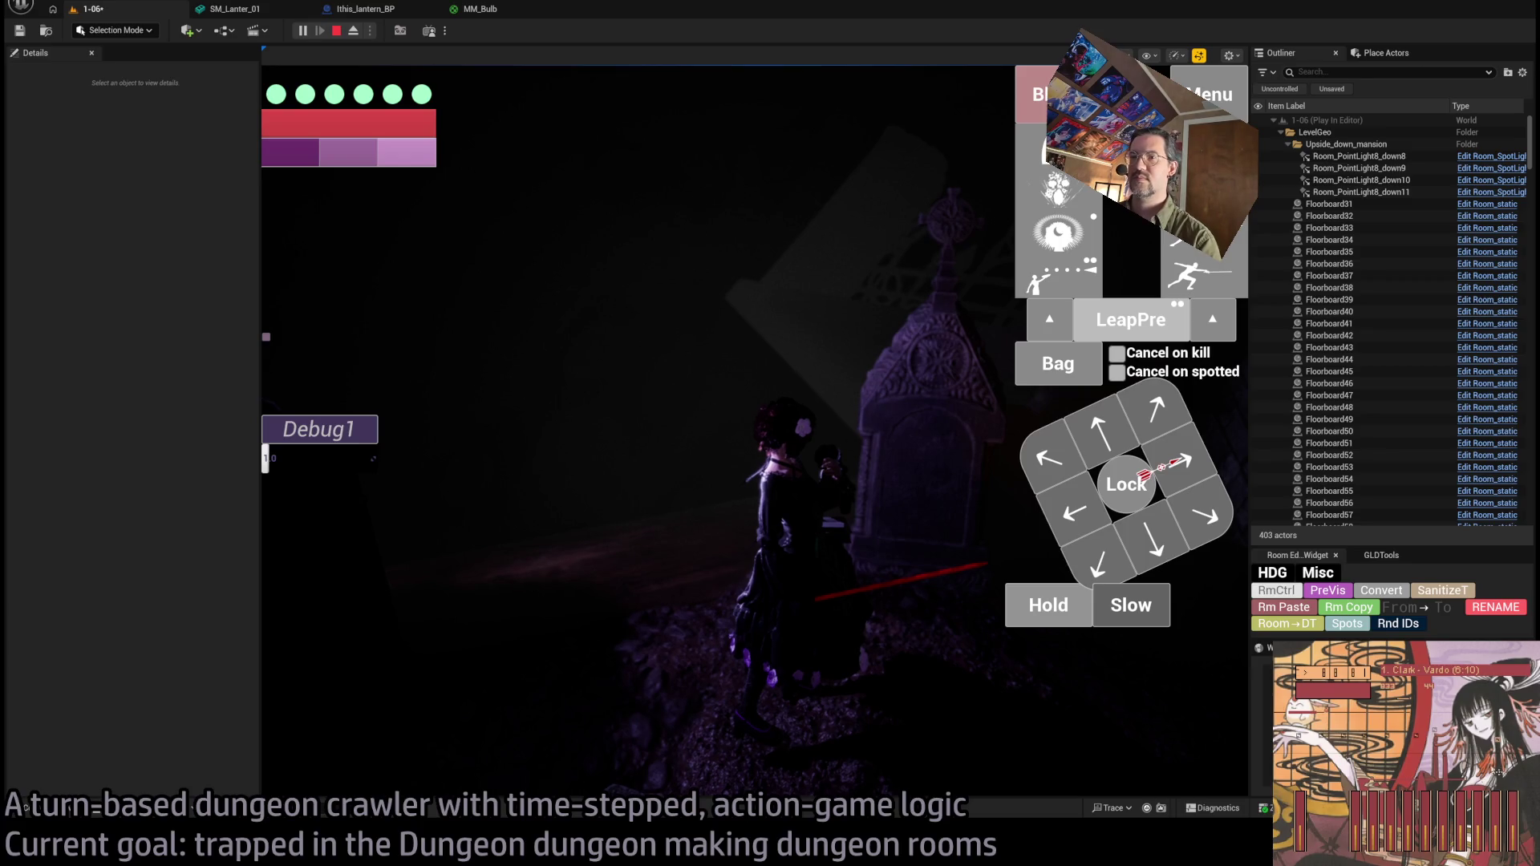
Take a few turns moving the character toward the wall, then stop the play test.
{"action": "left_click", "coordinate": [1180, 461]}
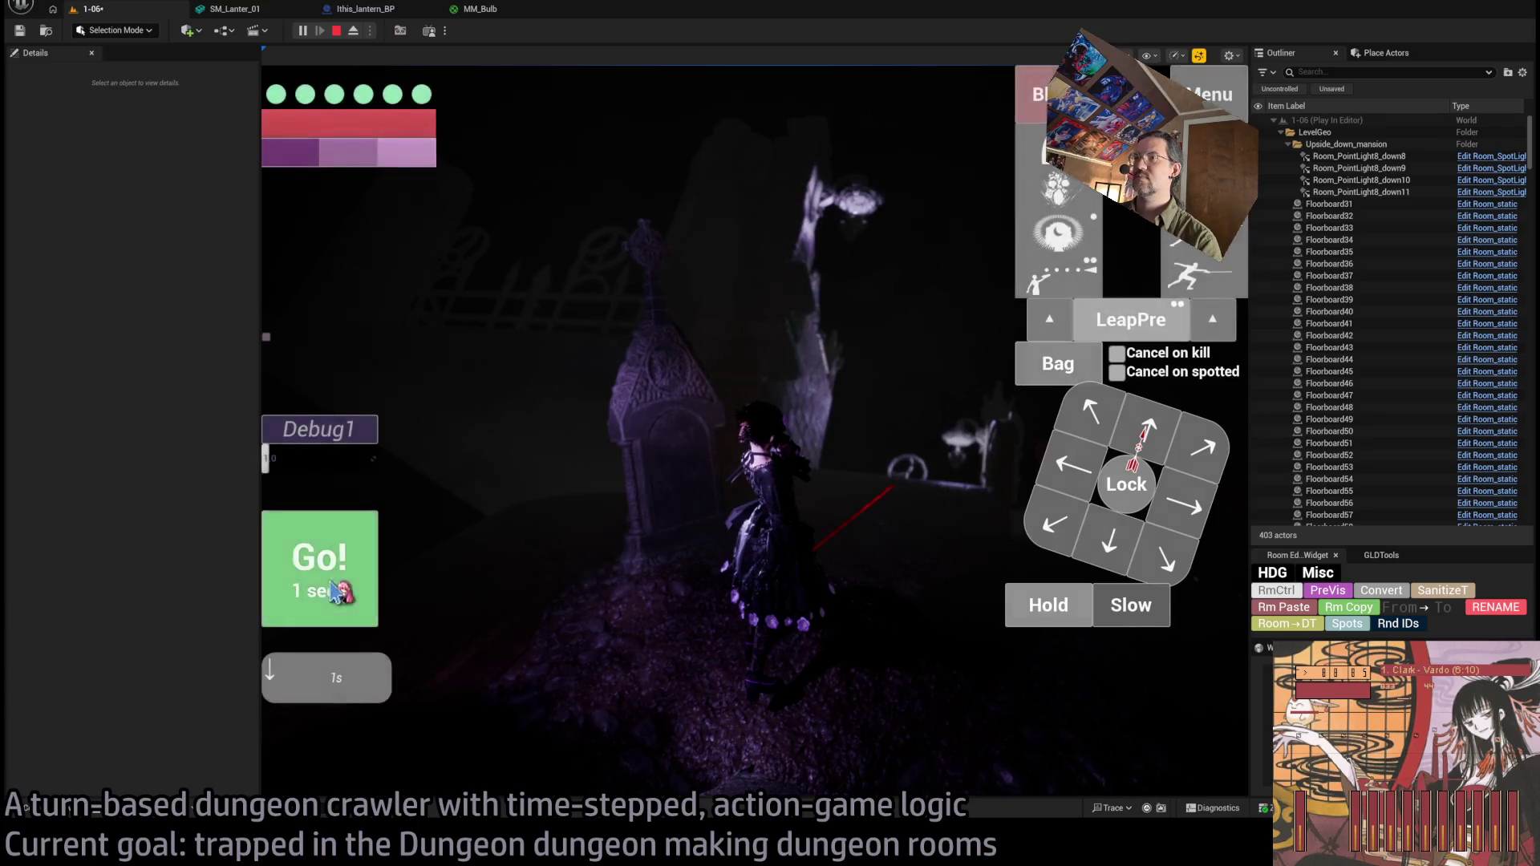
{"action": "left_click", "coordinate": [670, 515]}
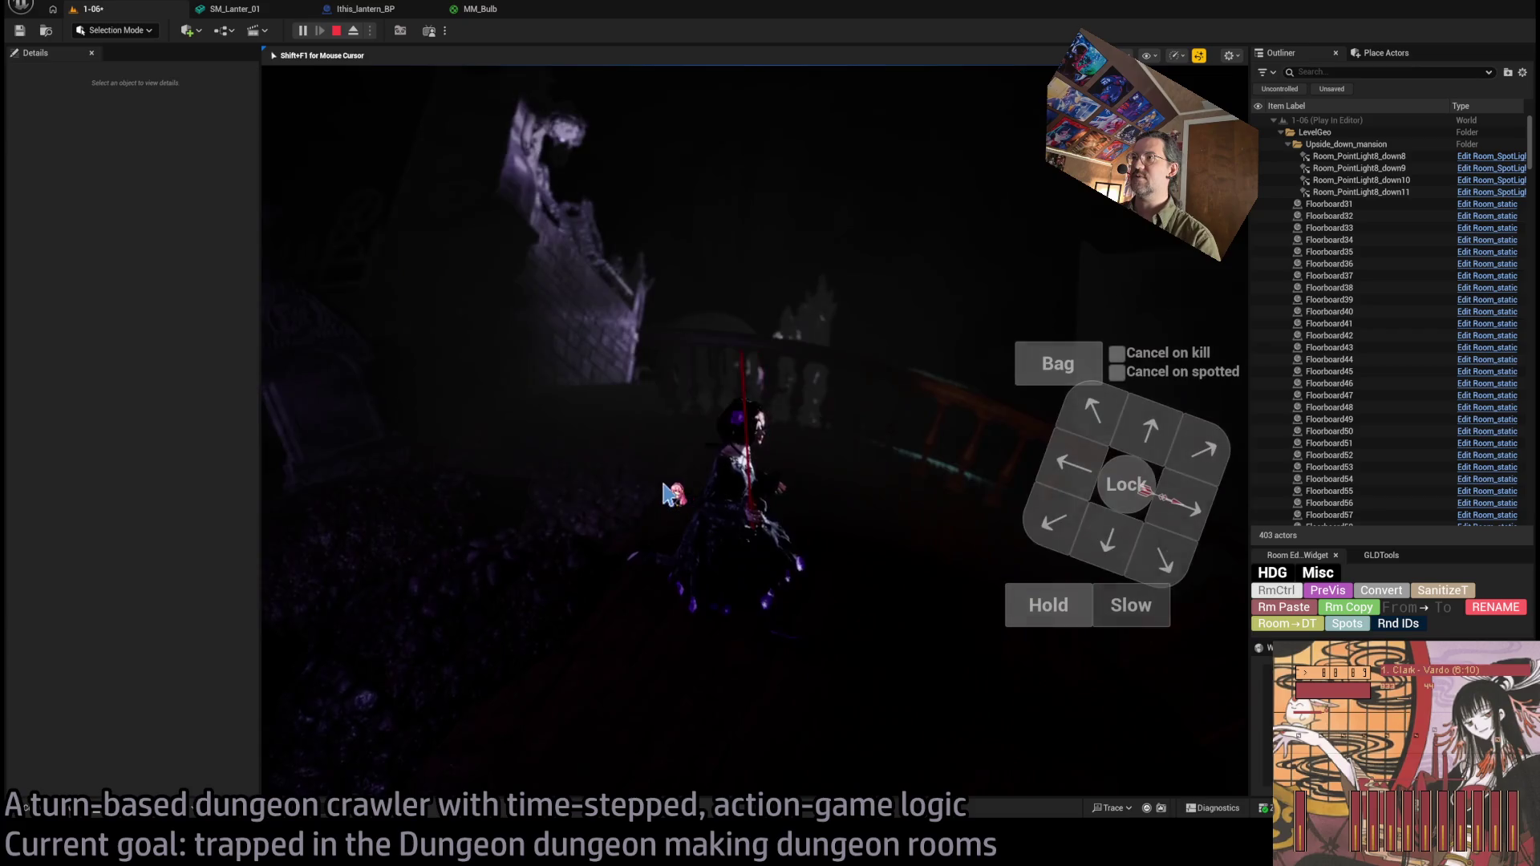
{"action": "left_click", "coordinate": [1170, 470]}
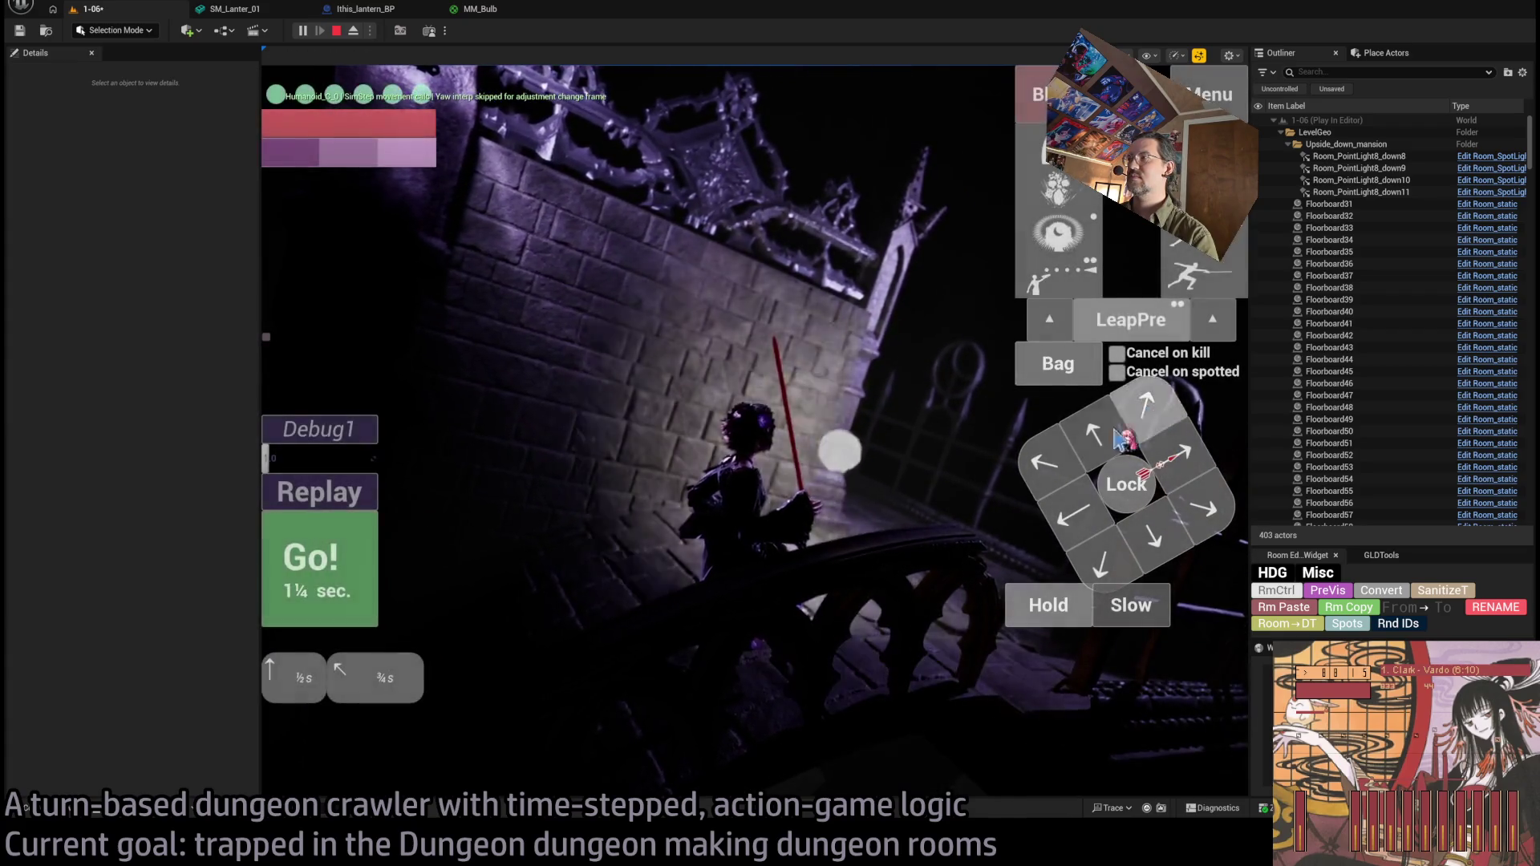
{"action": "left_click", "coordinate": [612, 491]}
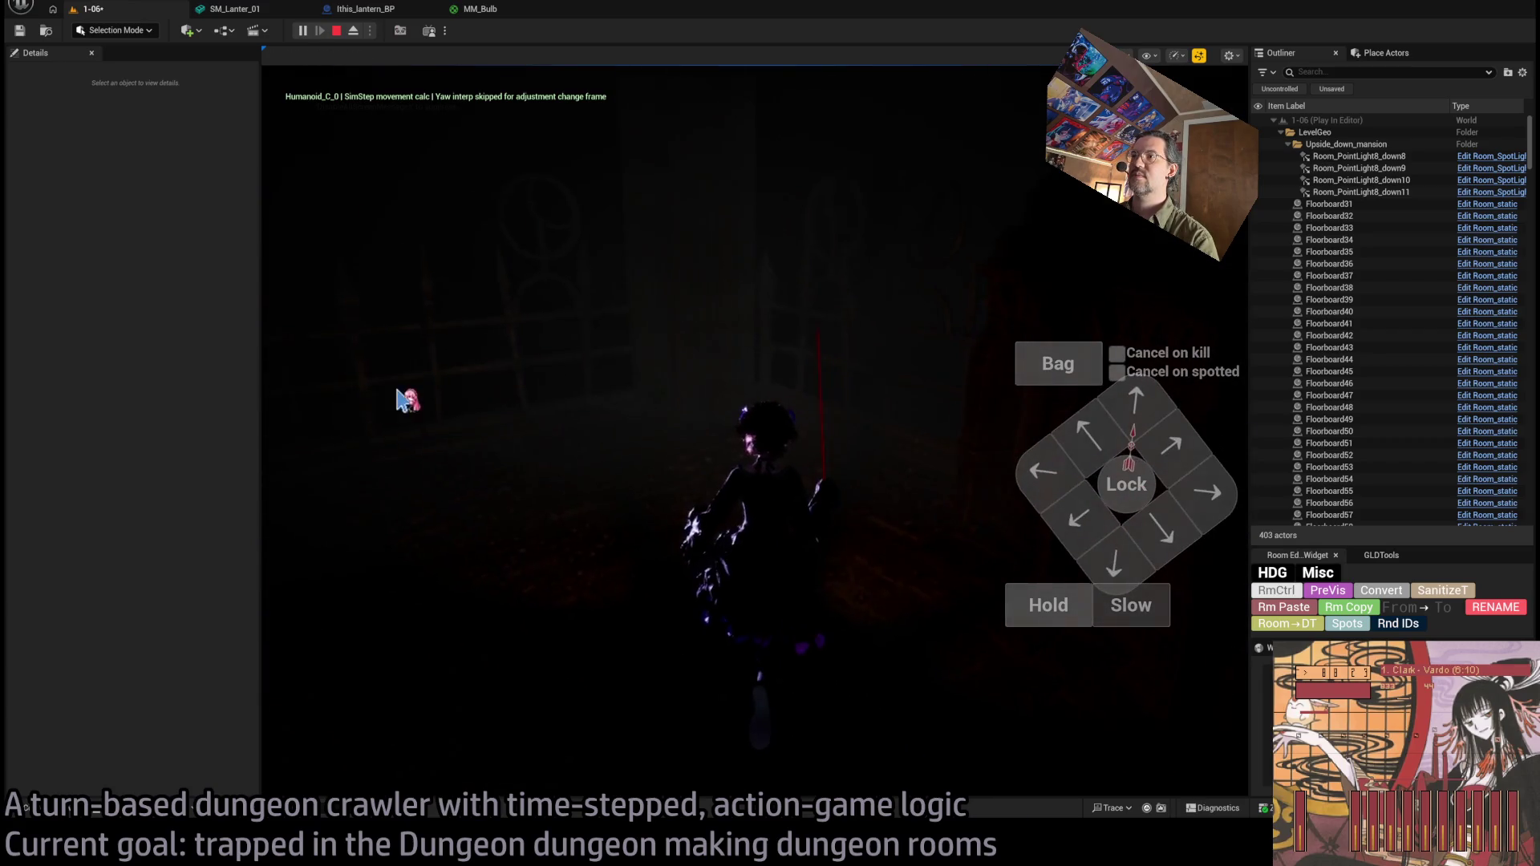
{"action": "key", "text": "Escape"}
{"action": "mouse_move", "coordinate": [1055, 284]}
{"action": "left_mouse_down"}
{"action": "mouse_move", "coordinate": [962, 297]}
{"action": "mouse_move", "coordinate": [916, 383]}
{"action": "left_mouse_up"}
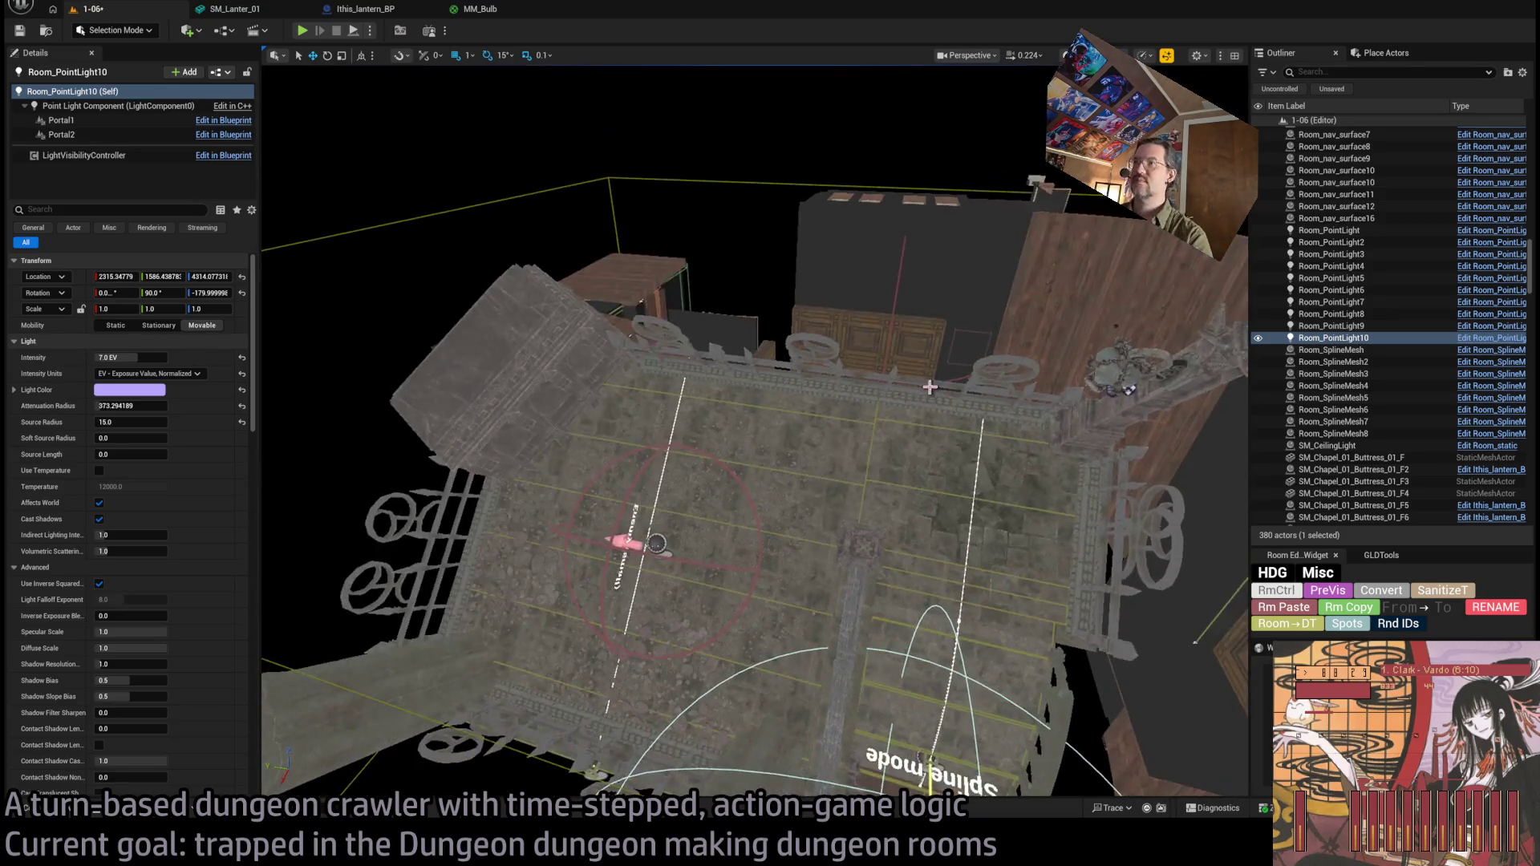
{"action": "left_click_drag", "start_coordinate": [1053, 422], "coordinate": [1042, 433]}
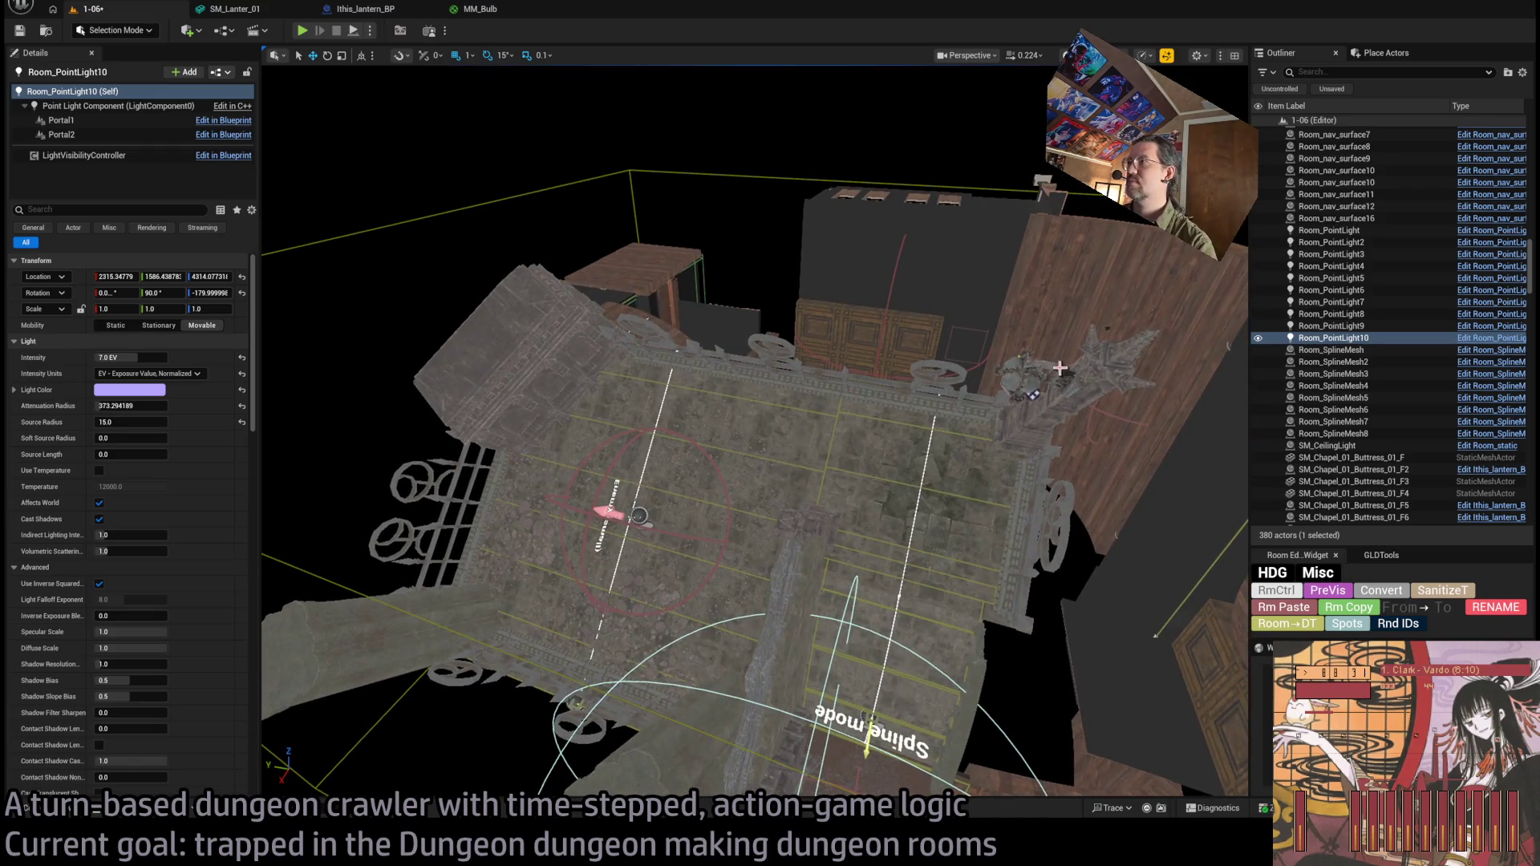
{"action": "left_click", "coordinate": [1057, 367]}
{"action": "key", "text": "f"}
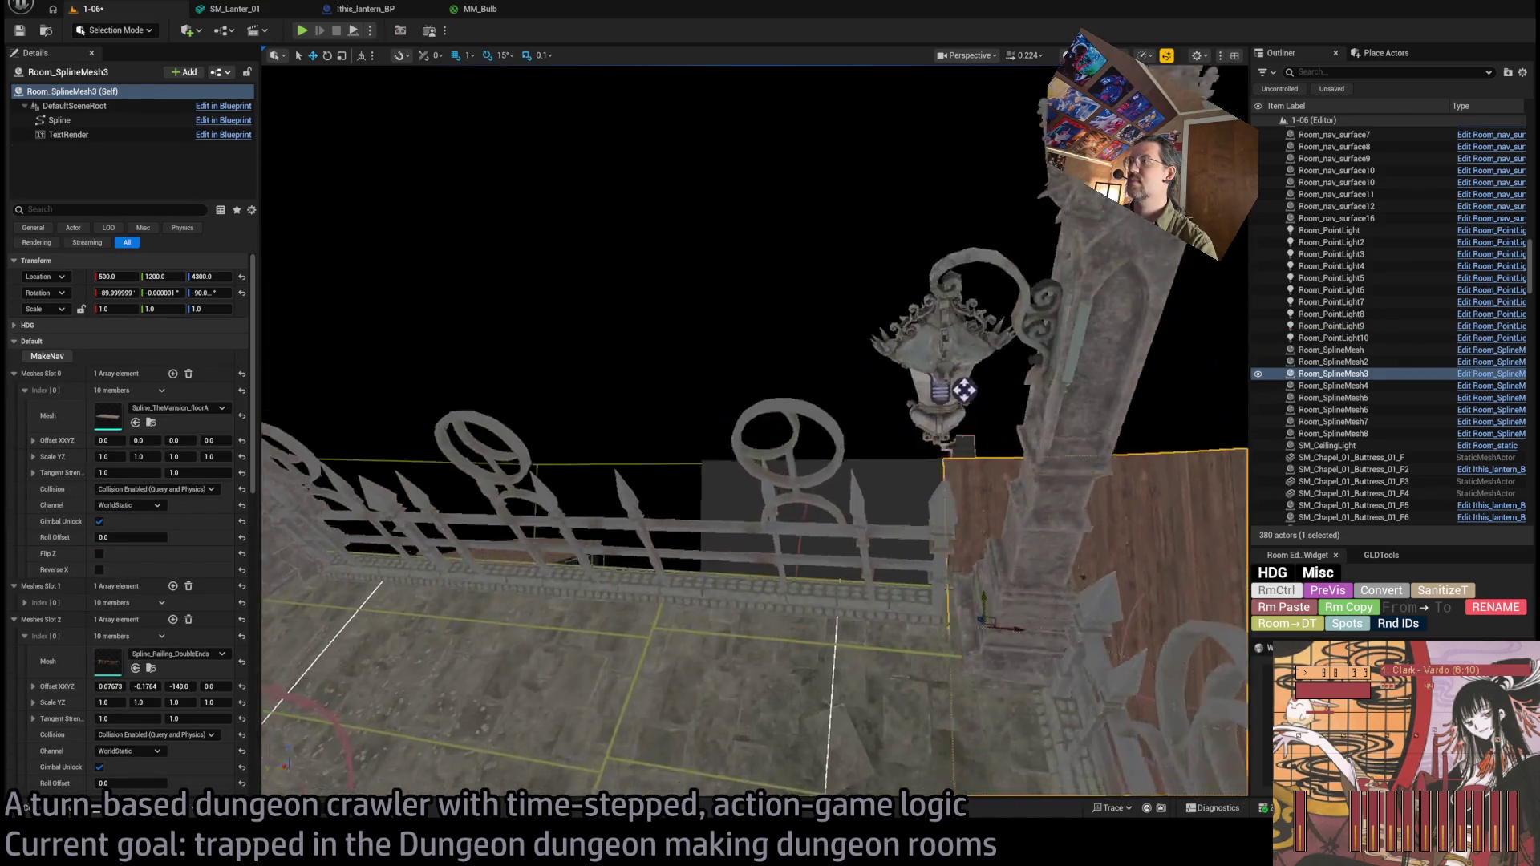
{"action": "left_click", "coordinate": [913, 323]}
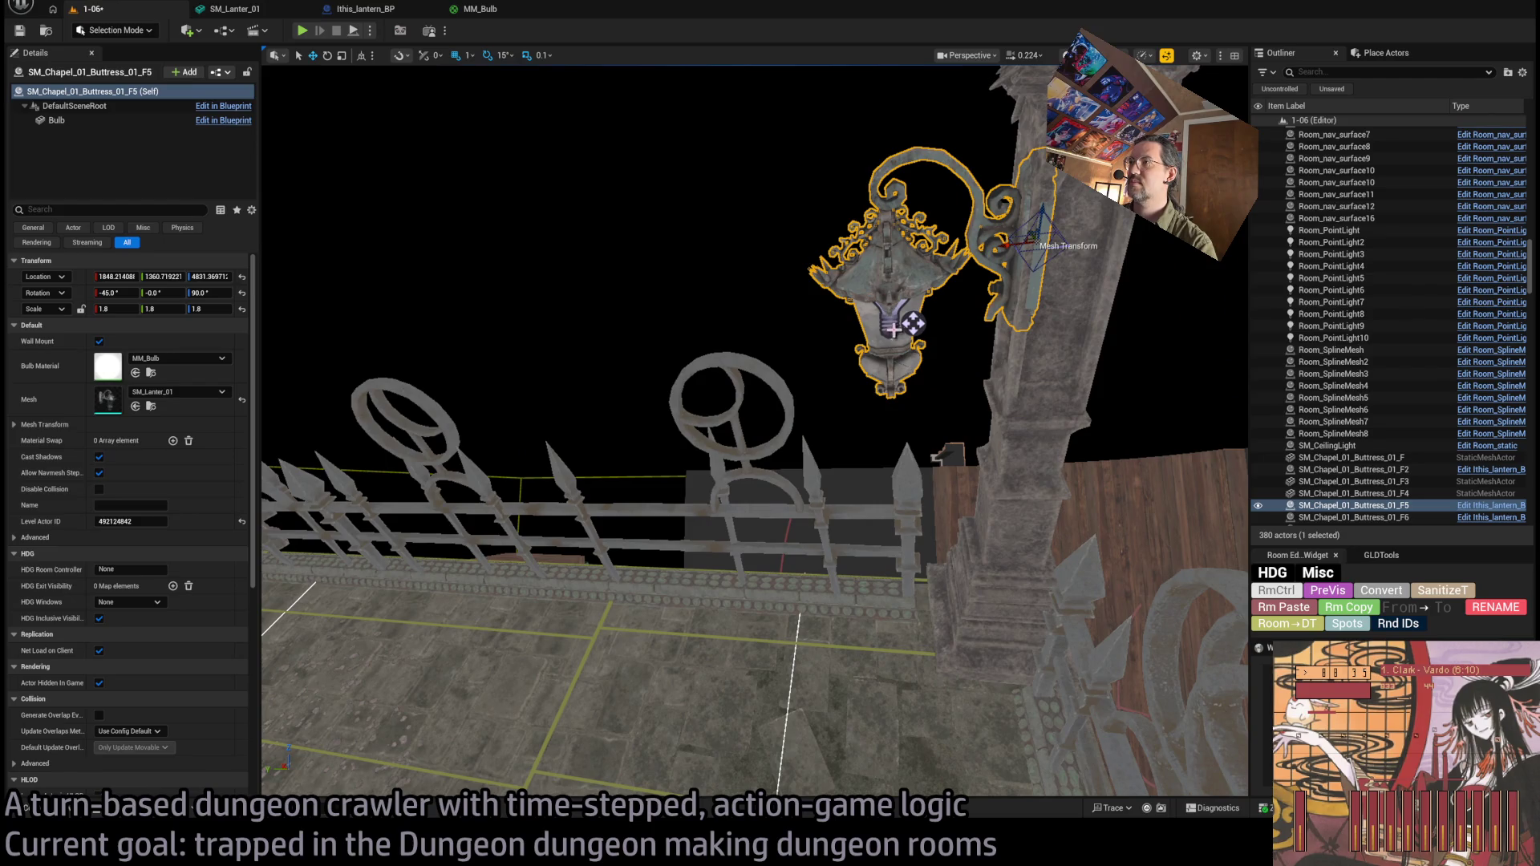
{"action": "left_click", "coordinate": [768, 359]}
{"action": "left_click", "coordinate": [913, 323]}
{"action": "key", "text": "f"}
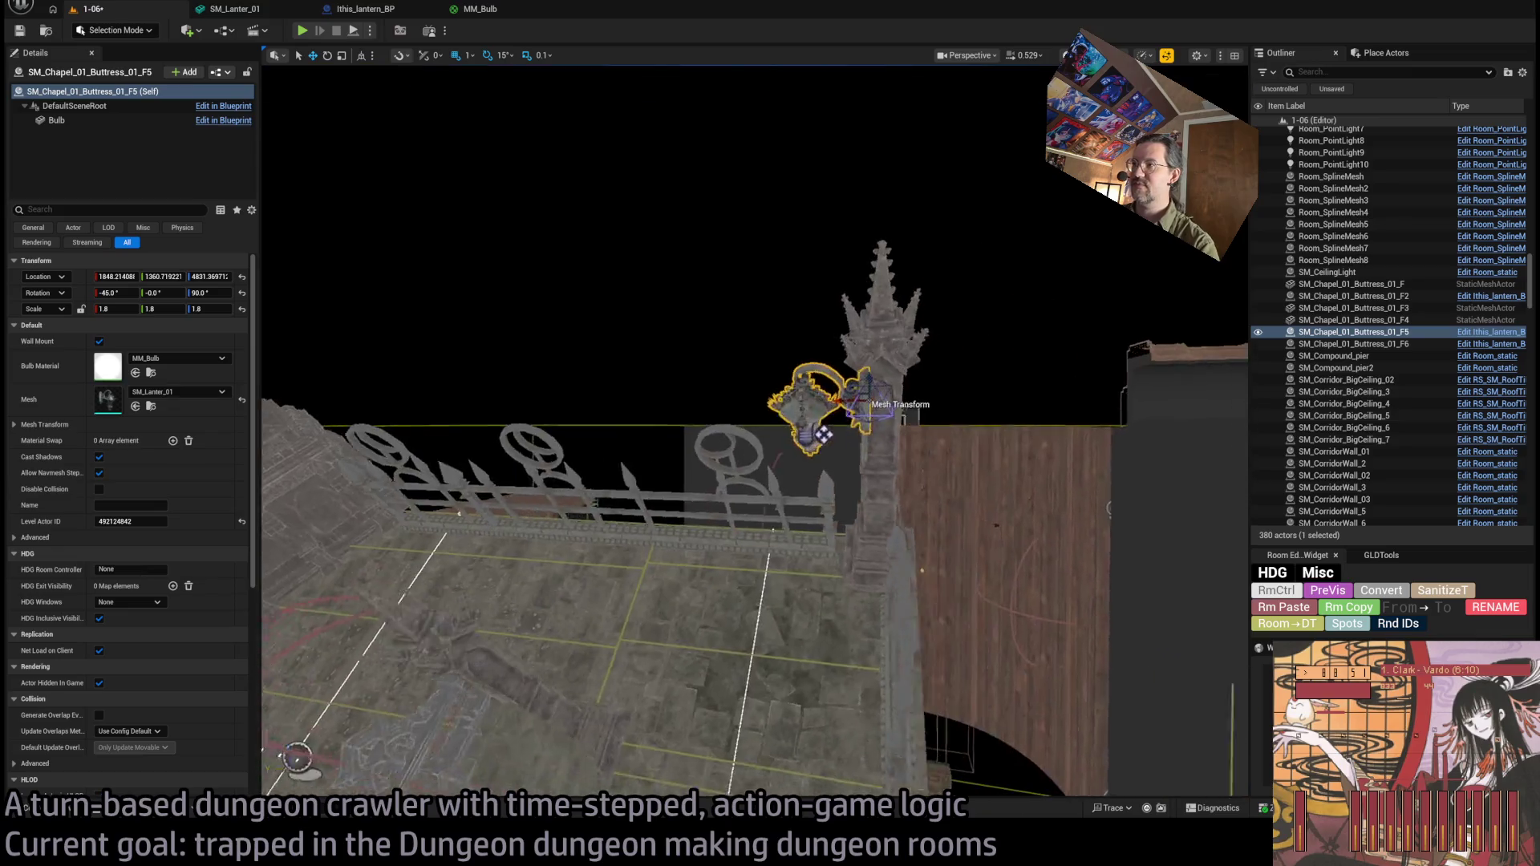
{"action": "left_click", "coordinate": [754, 440]}
Duplicate the lantern and light turned around (F7, Room_PointLight11), then slide the copy left and up the wall.
{"action": "left_click", "coordinate": [754, 433], "text": "ctrl"}
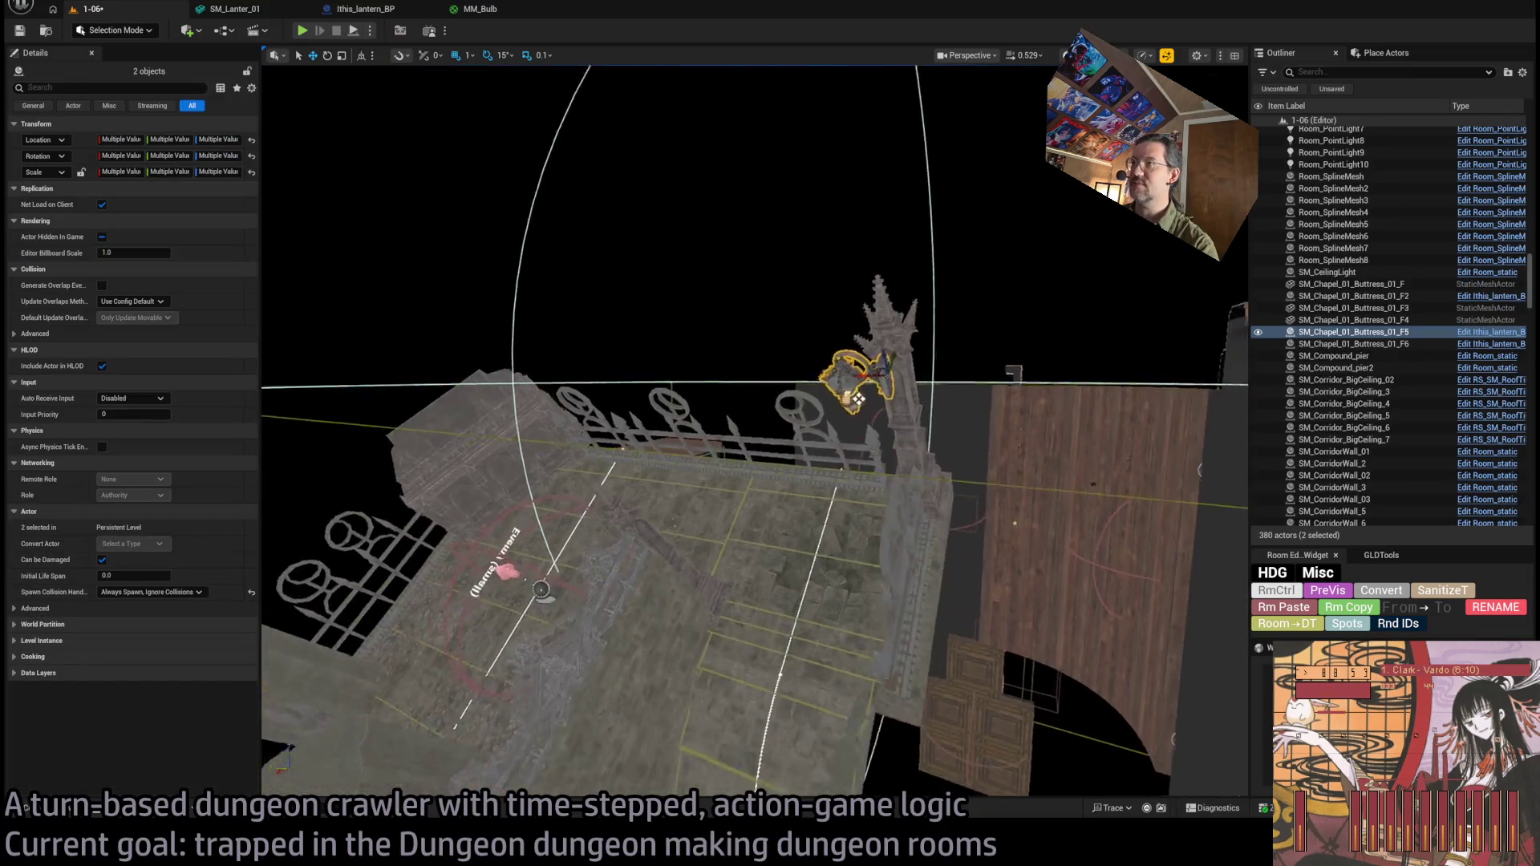
{"action": "left_click_drag", "start_coordinate": [1088, 333], "coordinate": [1129, 308], "text": "alt"}
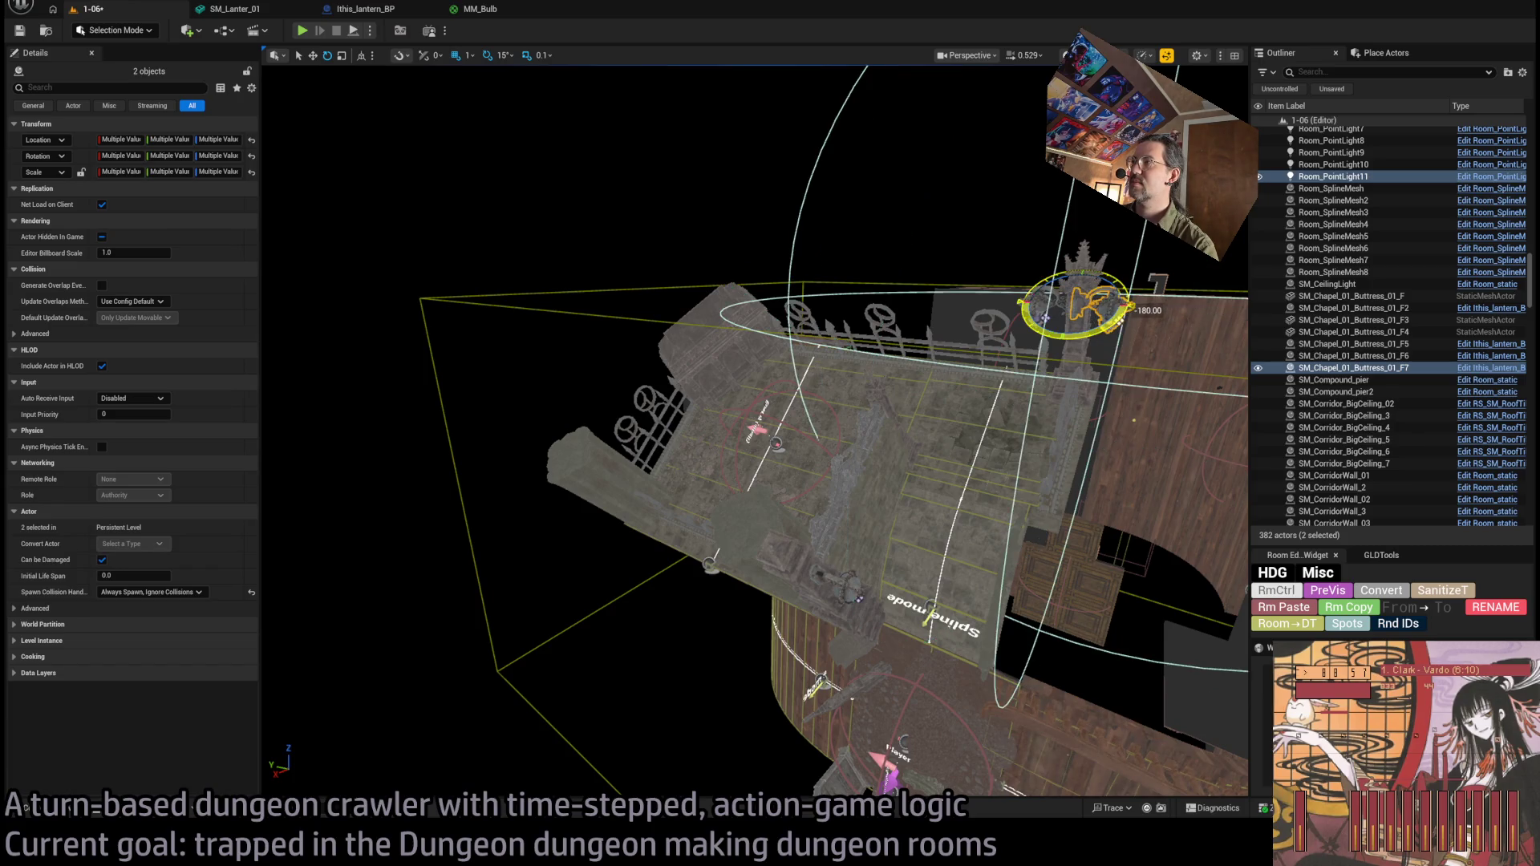
{"action": "key", "text": "w"}
{"action": "key", "text": "f"}
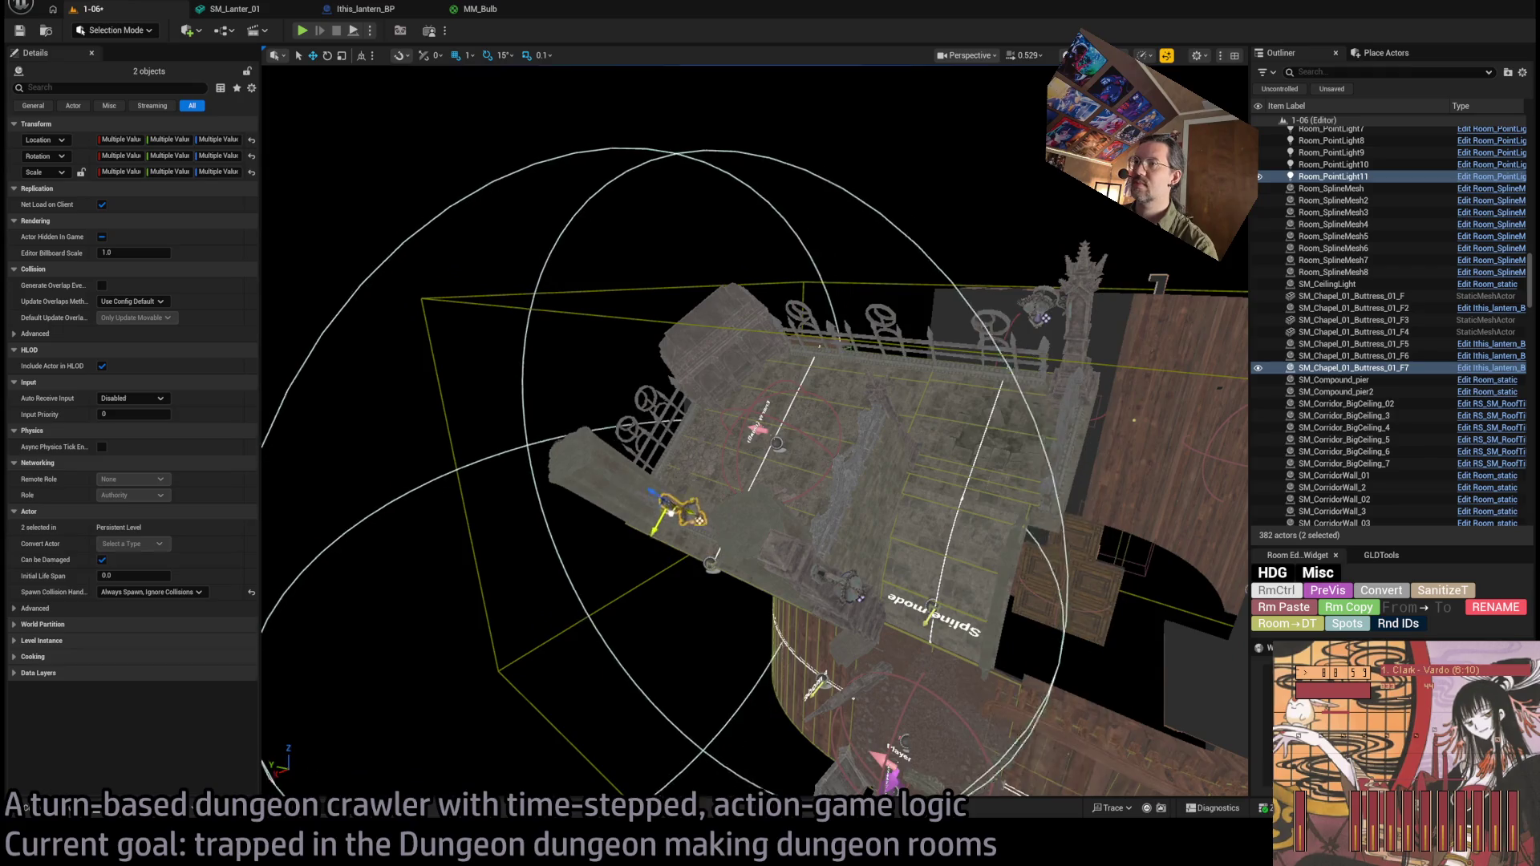
{"action": "scroll", "coordinate": [640, 552], "scroll_direction": "up", "scroll_amount": 3}
{"action": "left_click_drag", "start_coordinate": [639, 552], "coordinate": [648, 449], "text": "alt"}
{"action": "mouse_move", "coordinate": [743, 348]}
{"action": "left_mouse_down"}
{"action": "mouse_move", "coordinate": [634, 369]}
{"action": "mouse_move", "coordinate": [736, 438]}
{"action": "mouse_move", "coordinate": [845, 561]}
{"action": "mouse_move", "coordinate": [760, 515]}
{"action": "left_mouse_up"}
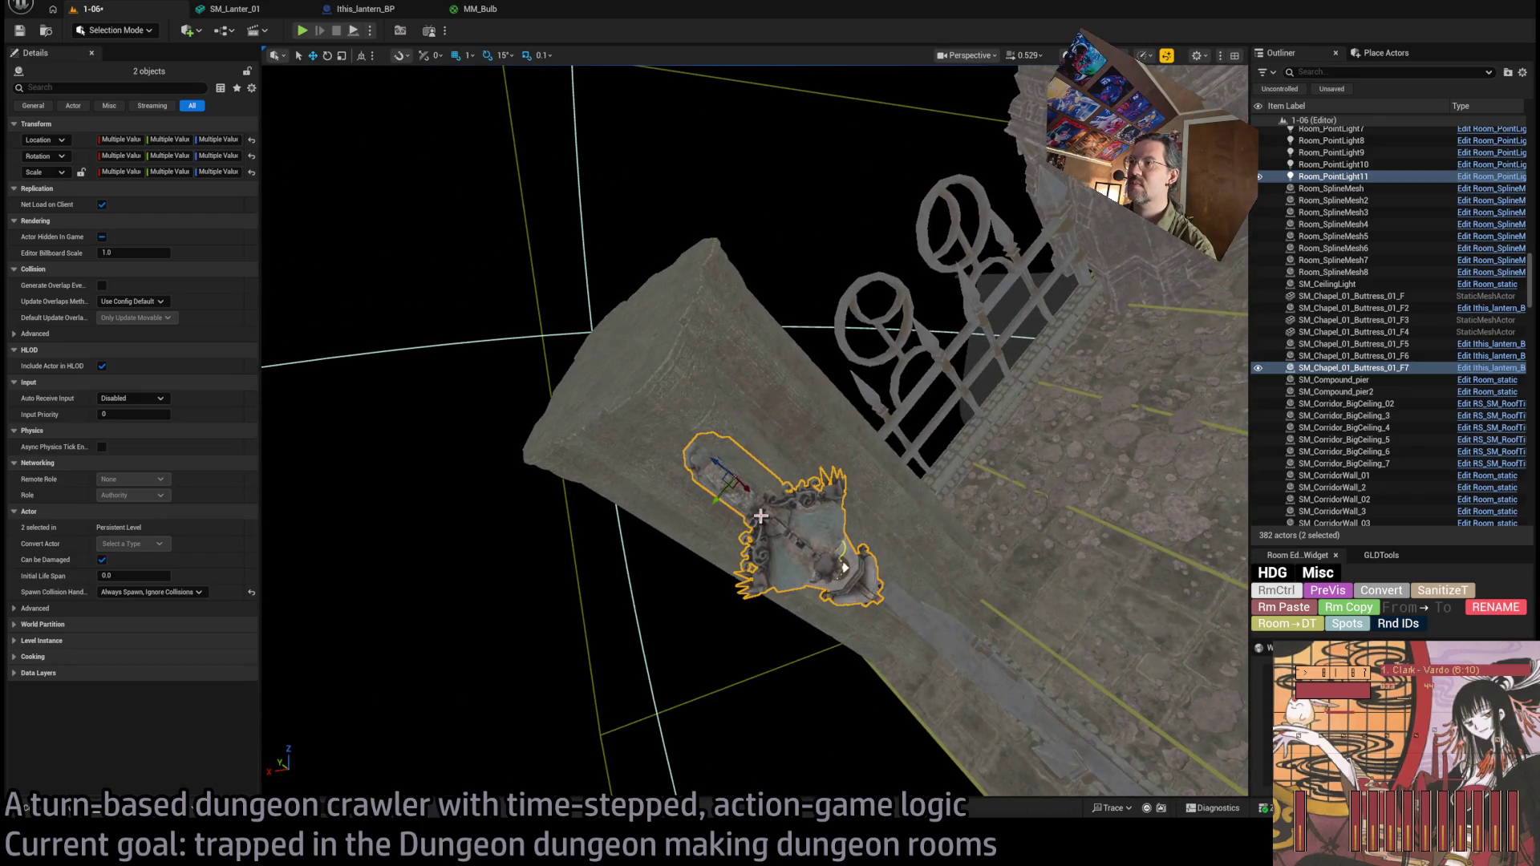
{"action": "mouse_move", "coordinate": [844, 567]}
{"action": "left_mouse_down", "text": "alt"}
{"action": "mouse_move", "coordinate": [758, 438]}
{"action": "mouse_move", "coordinate": [778, 430]}
{"action": "left_mouse_up", "text": "alt"}
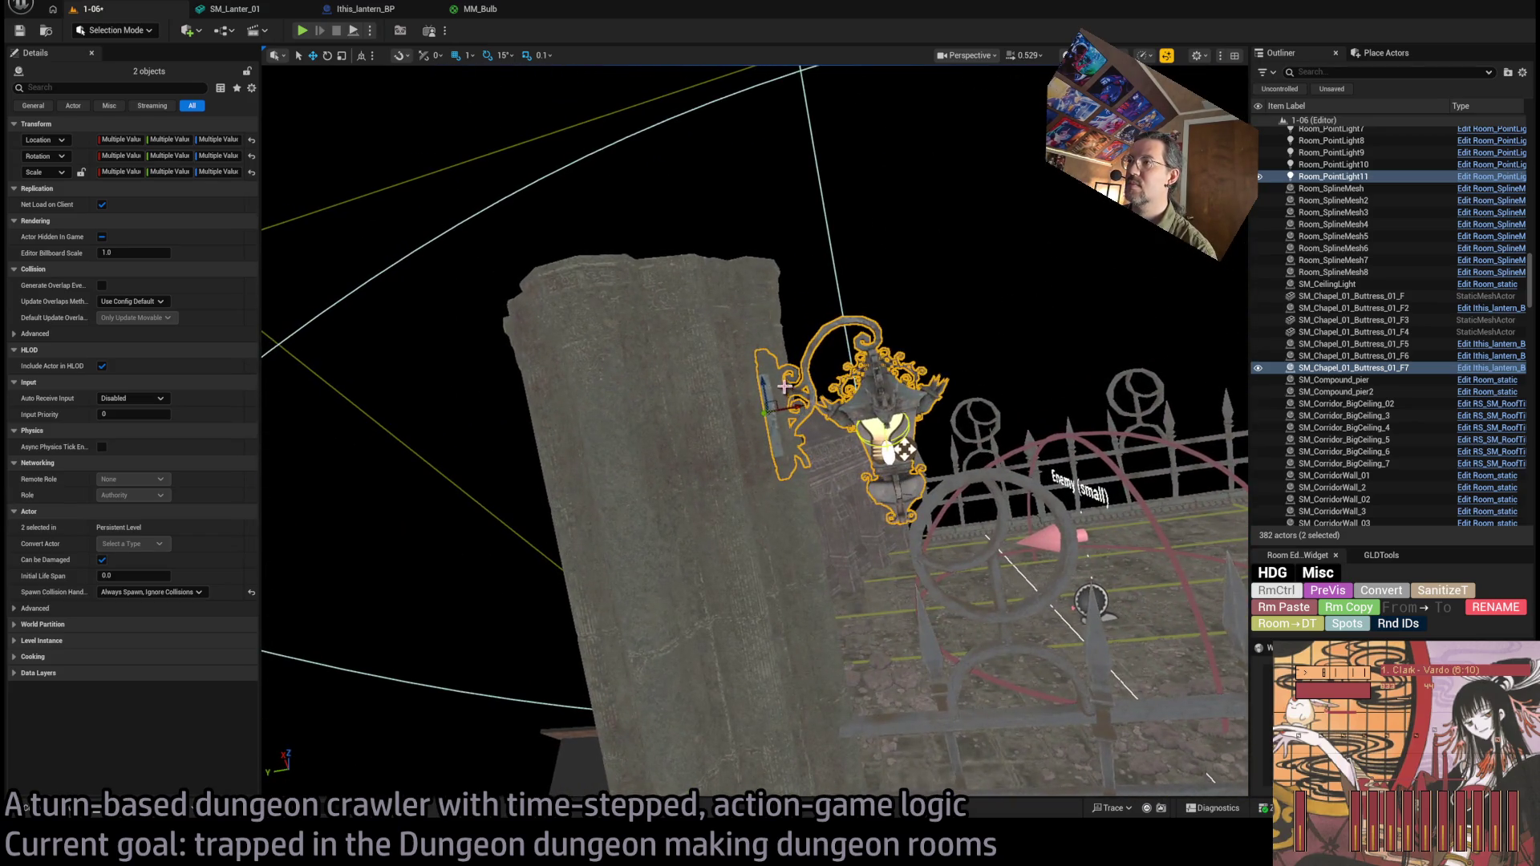
{"action": "mouse_move", "coordinate": [904, 450]}
{"action": "left_mouse_down"}
{"action": "mouse_move", "coordinate": [895, 396]}
{"action": "mouse_move", "coordinate": [921, 392]}
{"action": "mouse_move", "coordinate": [680, 461]}
{"action": "mouse_move", "coordinate": [810, 380]}
{"action": "left_mouse_up"}
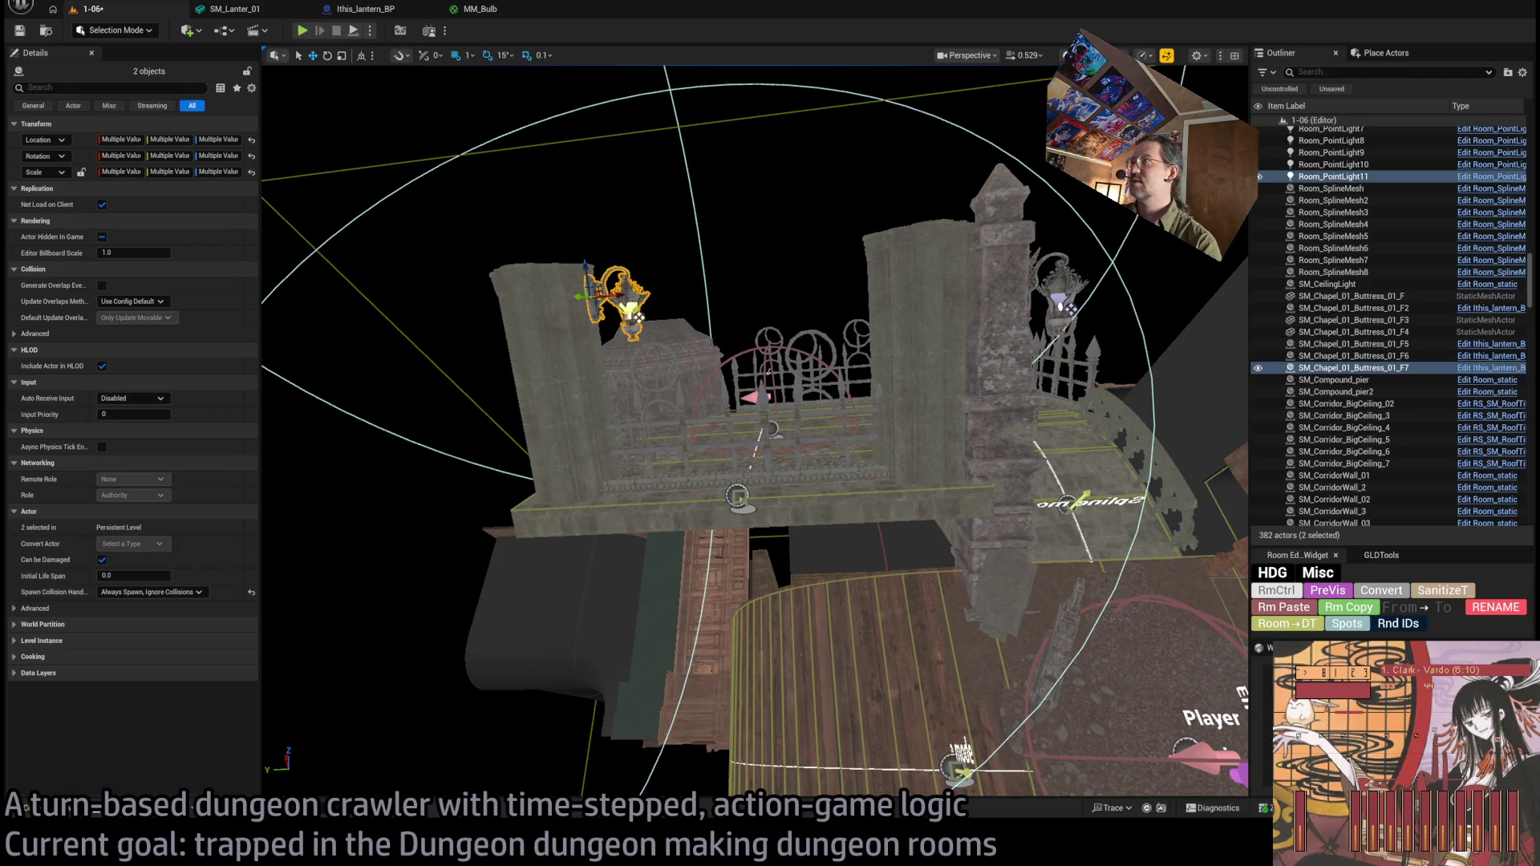
{"action": "mouse_move", "coordinate": [769, 371]}
{"action": "left_mouse_down", "text": "alt"}
{"action": "mouse_move", "coordinate": [768, 730]}
{"action": "mouse_move", "coordinate": [865, 297]}
{"action": "left_mouse_up", "text": "alt"}
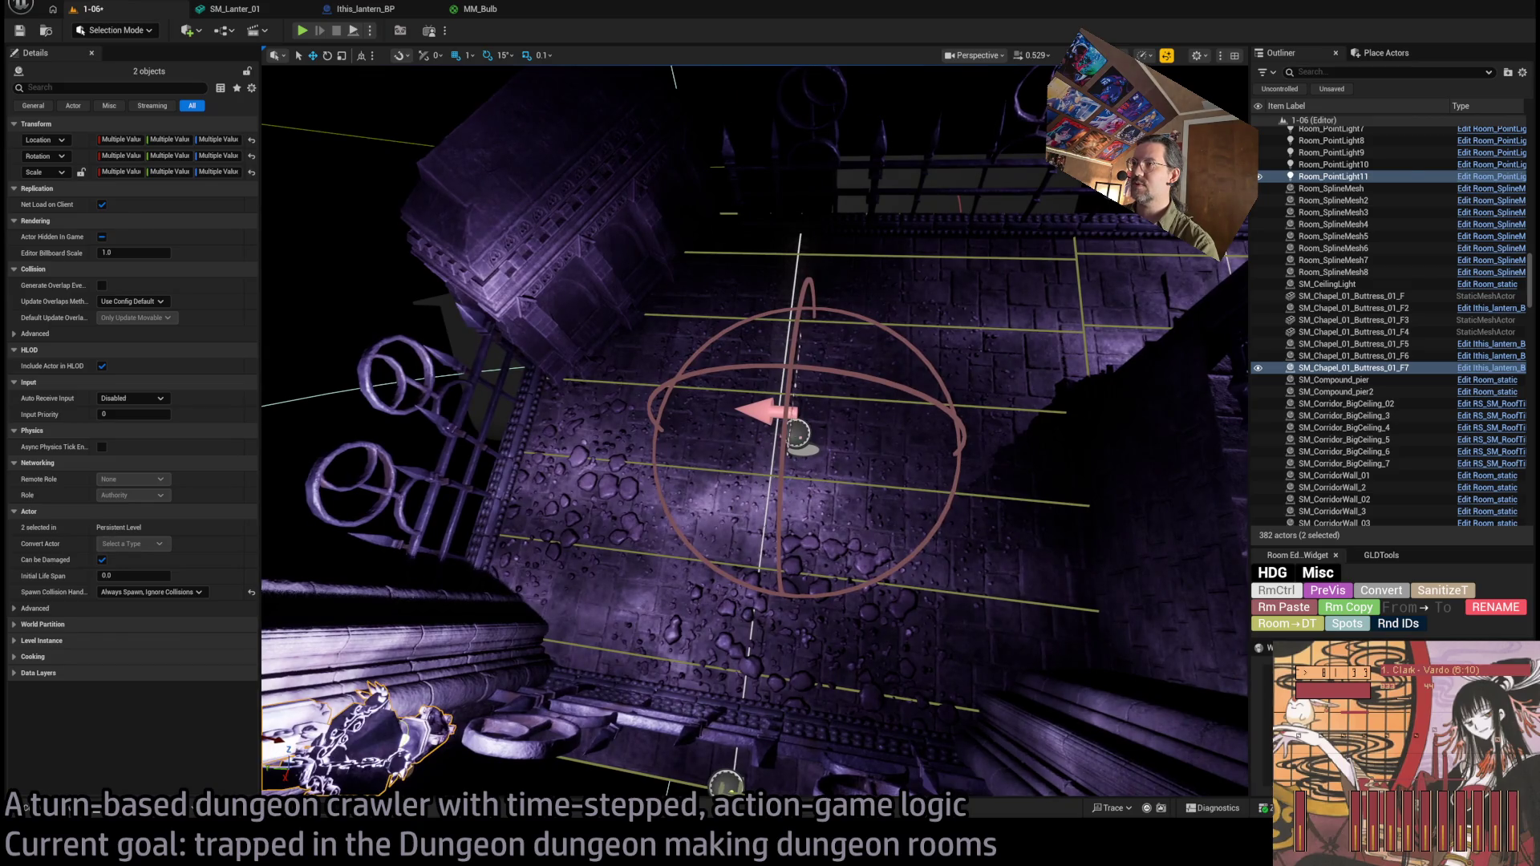
Move the Spawn_marker2 enemy marker to Y 2209.91 and Alt-drag a duplicate tombstone, SM_TombStone_6.
{"action": "left_click", "coordinate": [798, 433]}
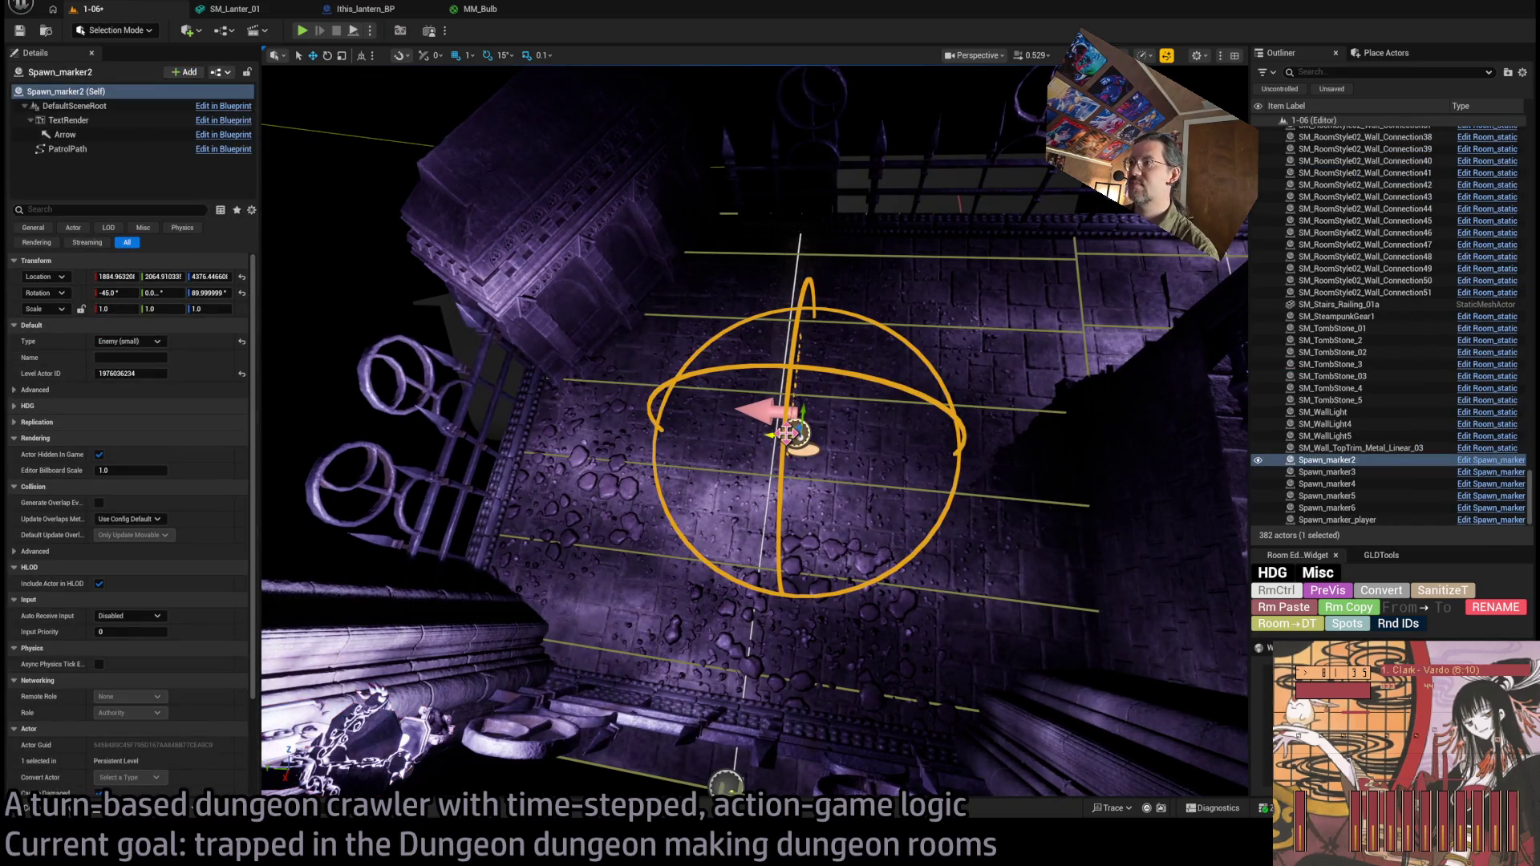
{"action": "mouse_move", "coordinate": [798, 433]}
{"action": "left_mouse_down", "text": "alt"}
{"action": "mouse_move", "coordinate": [834, 449]}
{"action": "mouse_move", "coordinate": [890, 433]}
{"action": "mouse_move", "coordinate": [866, 417]}
{"action": "mouse_move", "coordinate": [842, 425]}
{"action": "mouse_move", "coordinate": [898, 450]}
{"action": "mouse_move", "coordinate": [1184, 681]}
{"action": "left_mouse_up", "text": "alt"}
{"action": "mouse_move", "coordinate": [709, 388]}
{"action": "left_mouse_down"}
{"action": "mouse_move", "coordinate": [664, 383]}
{"action": "mouse_move", "coordinate": [680, 385]}
{"action": "left_mouse_up"}
{"action": "left_click", "coordinate": [849, 539]}
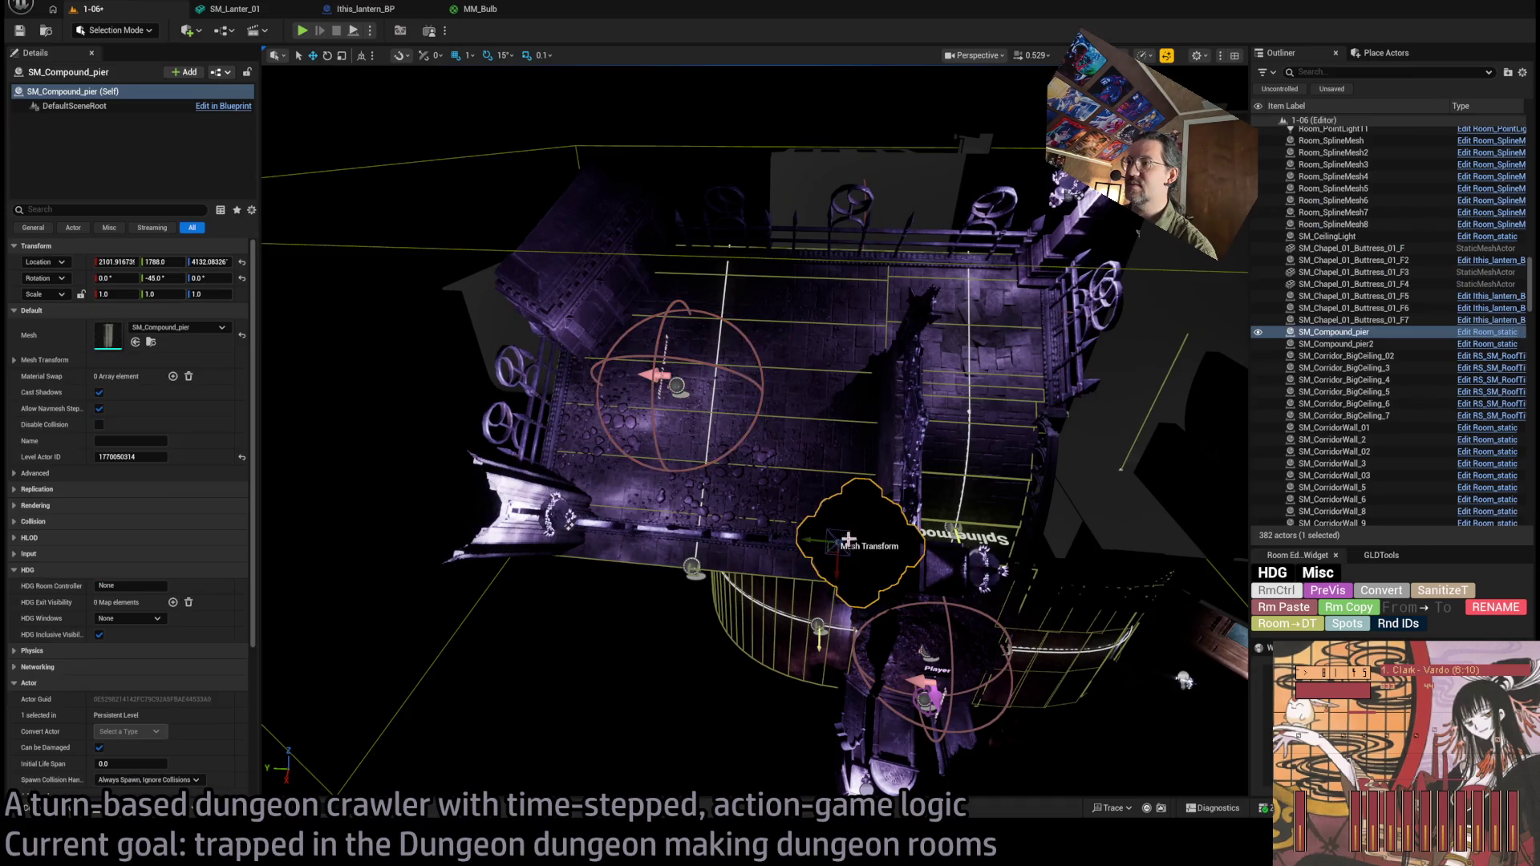
{"action": "left_click", "coordinate": [604, 280]}
{"action": "left_click_drag", "start_coordinate": [624, 296], "coordinate": [817, 458], "text": "alt"}
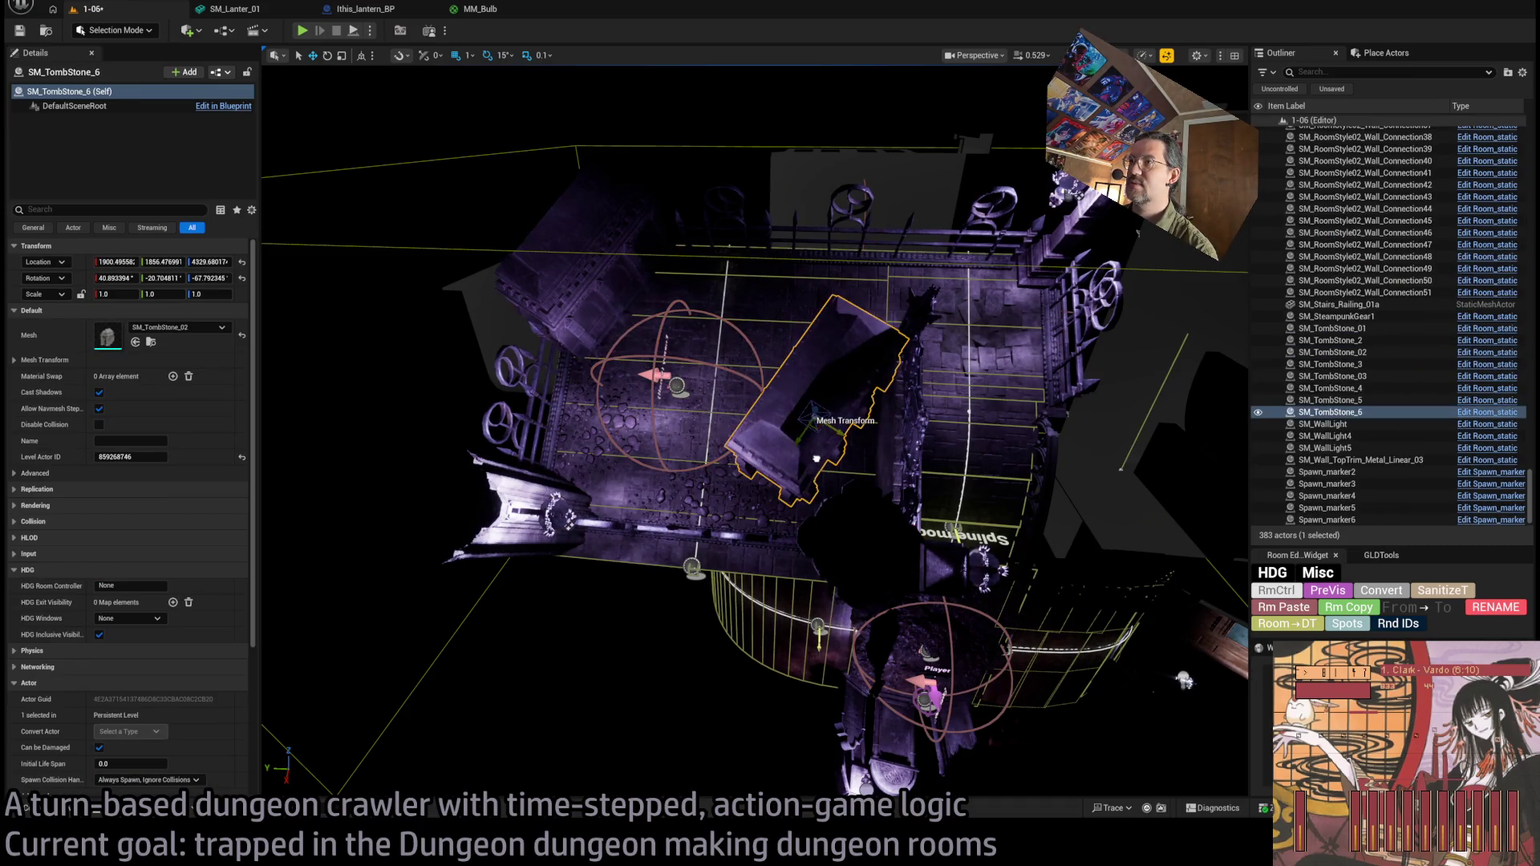
Browse the IthrisCemetery Cinematic and Geometry folders, peeking into Lantern_01, StoneSquares_01 and Candles_01.
{"action": "key", "text": "ctrl+space"}
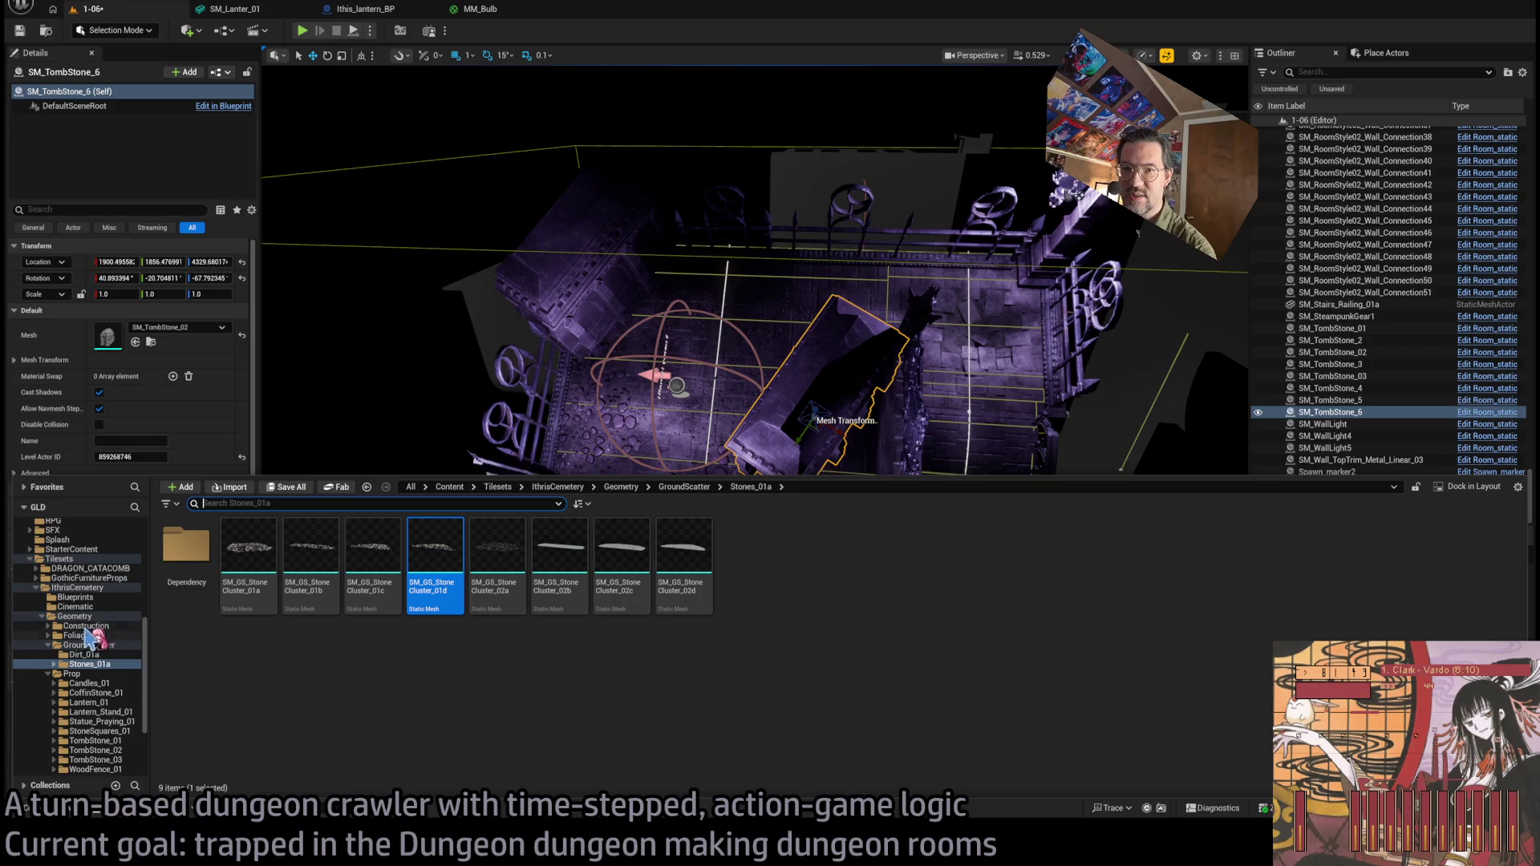
{"action": "left_click", "coordinate": [102, 608]}
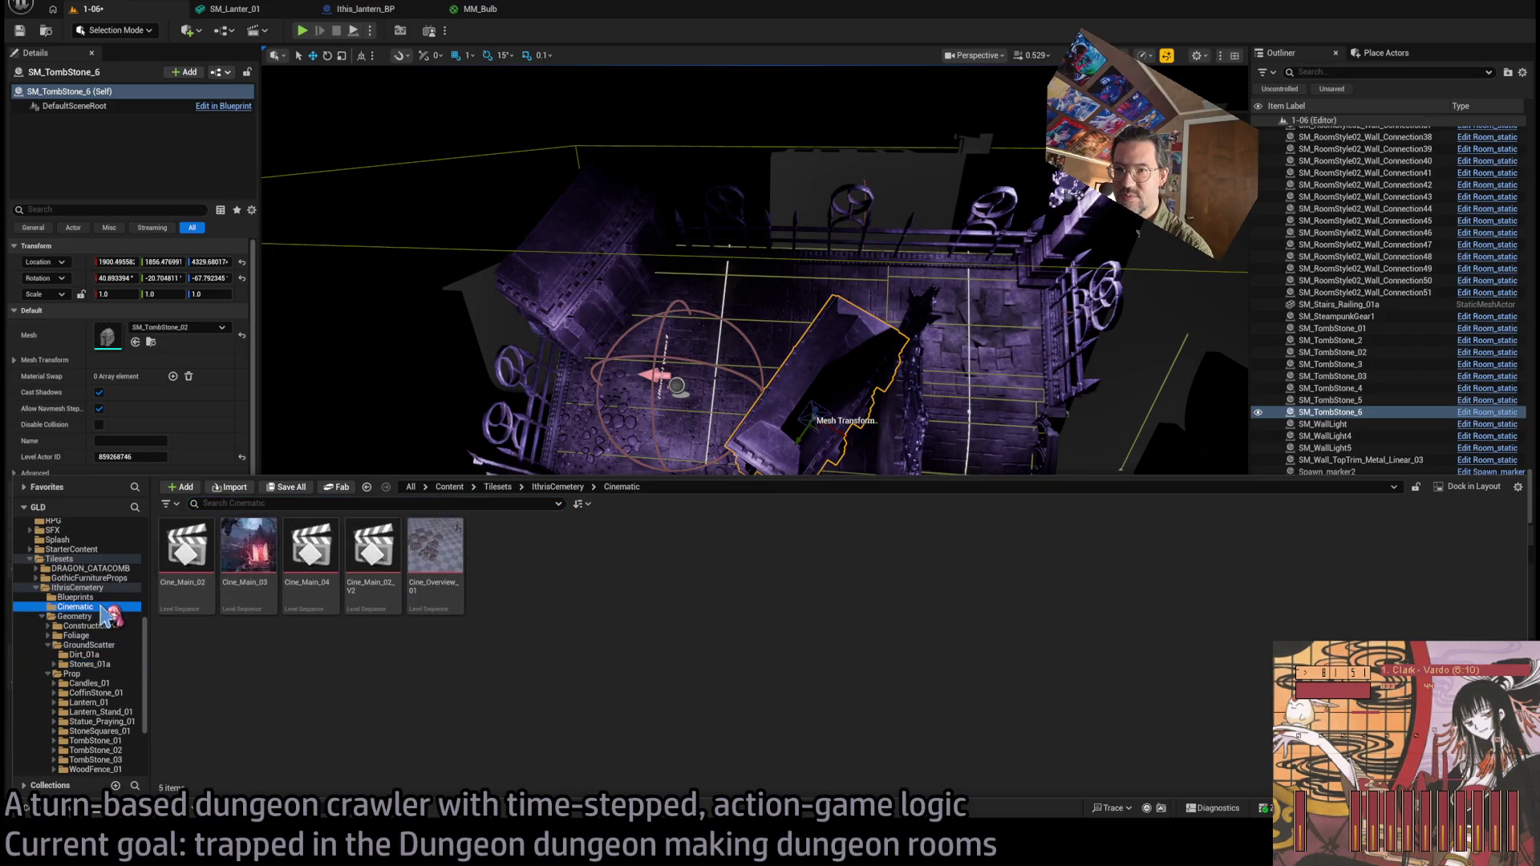
{"action": "left_click", "coordinate": [119, 608]}
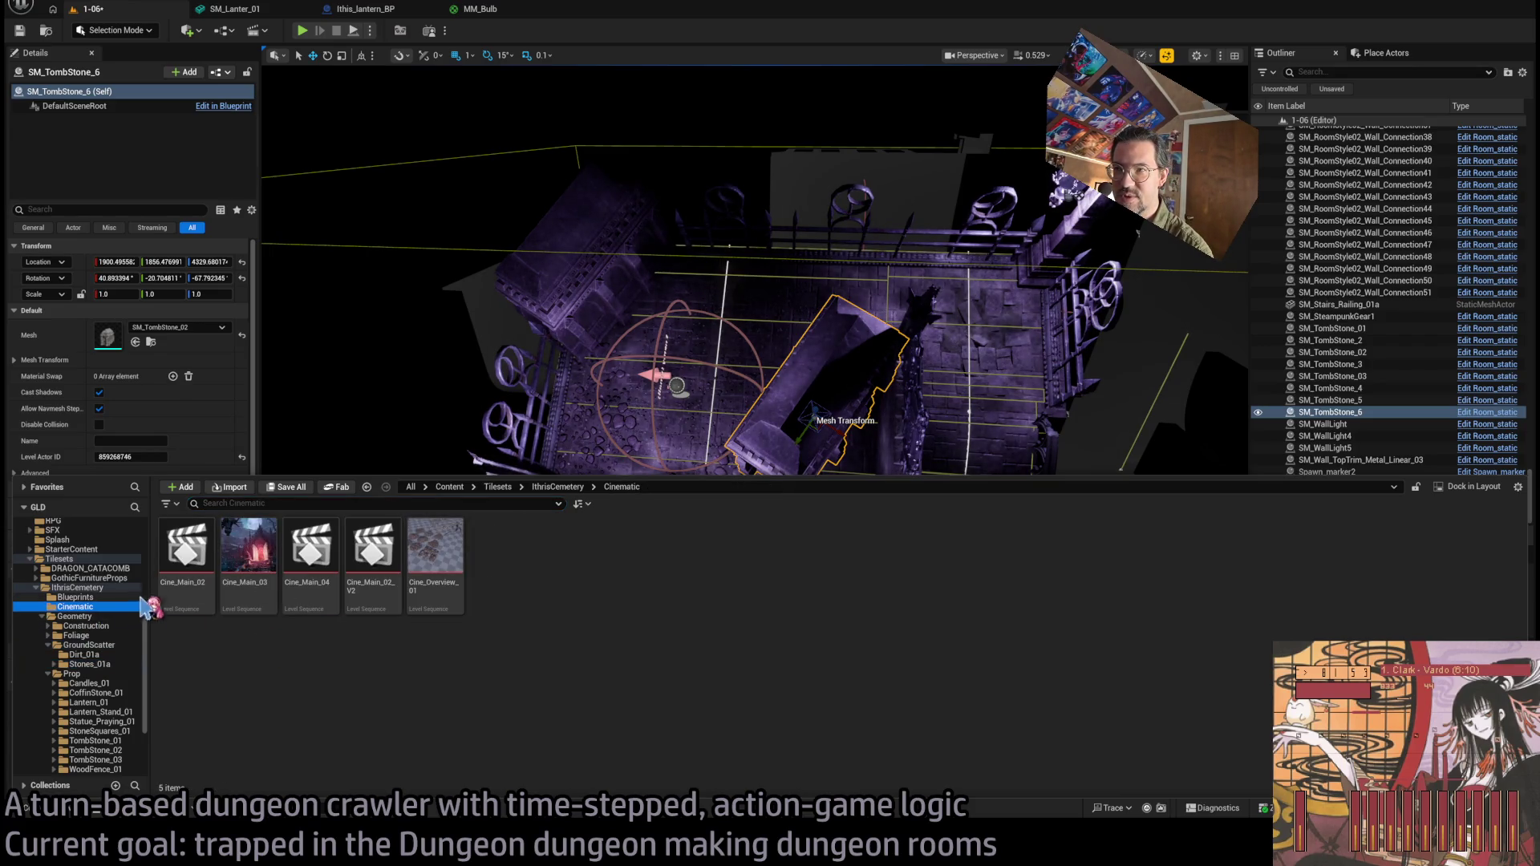
{"action": "scroll", "coordinate": [94, 706], "scroll_direction": "down", "scroll_amount": 3}
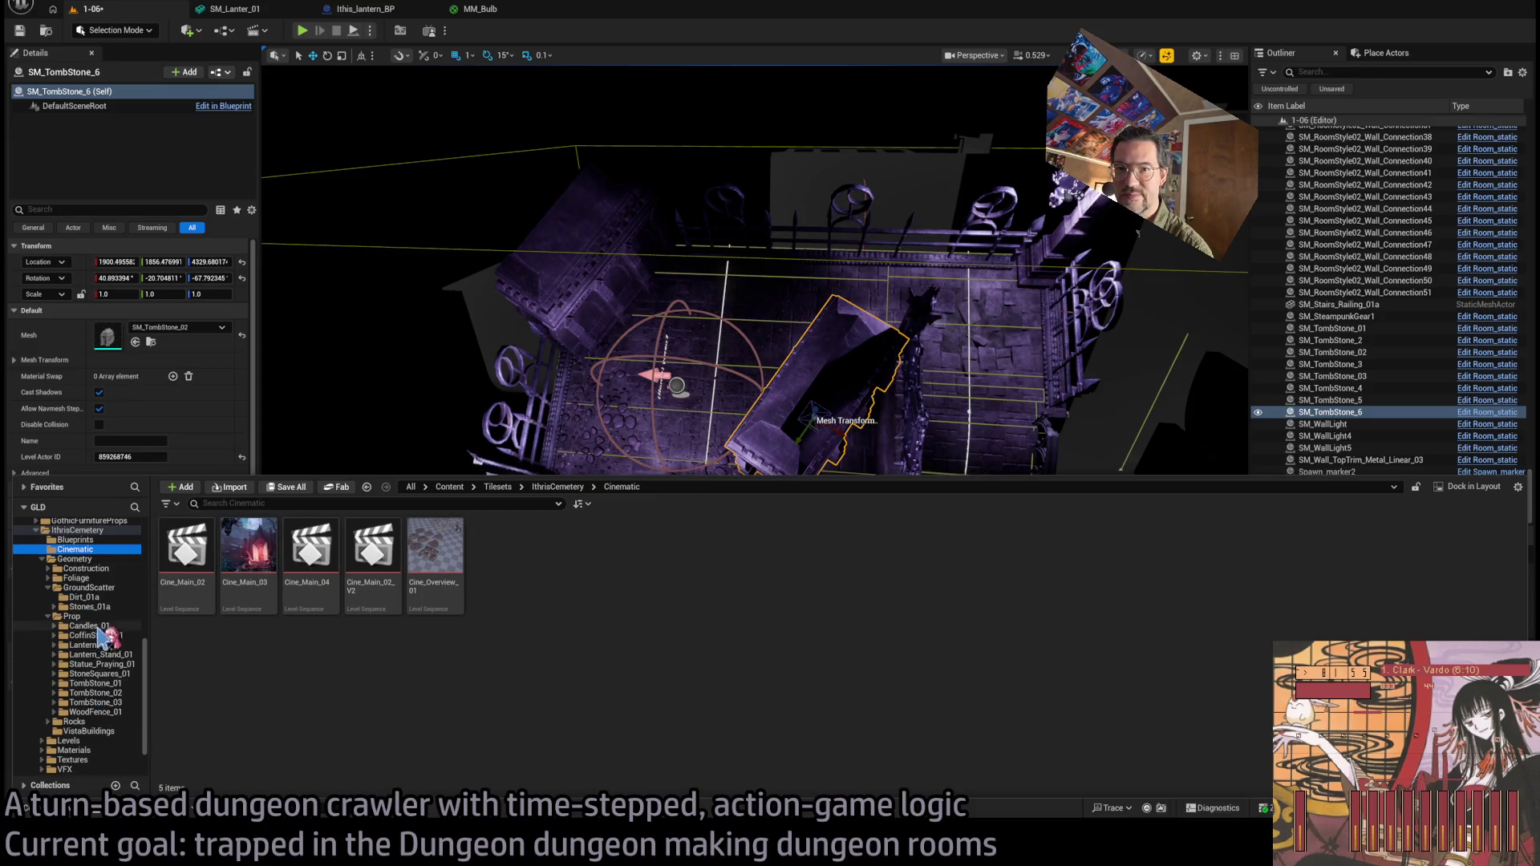
{"action": "left_click", "coordinate": [100, 645]}
{"action": "left_click", "coordinate": [118, 673]}
{"action": "left_click", "coordinate": [108, 635]}
Compare the Candles_01 and GroundScatter folders, ending on the full Geometry/Prop asset list.
{"action": "left_click", "coordinate": [104, 627]}
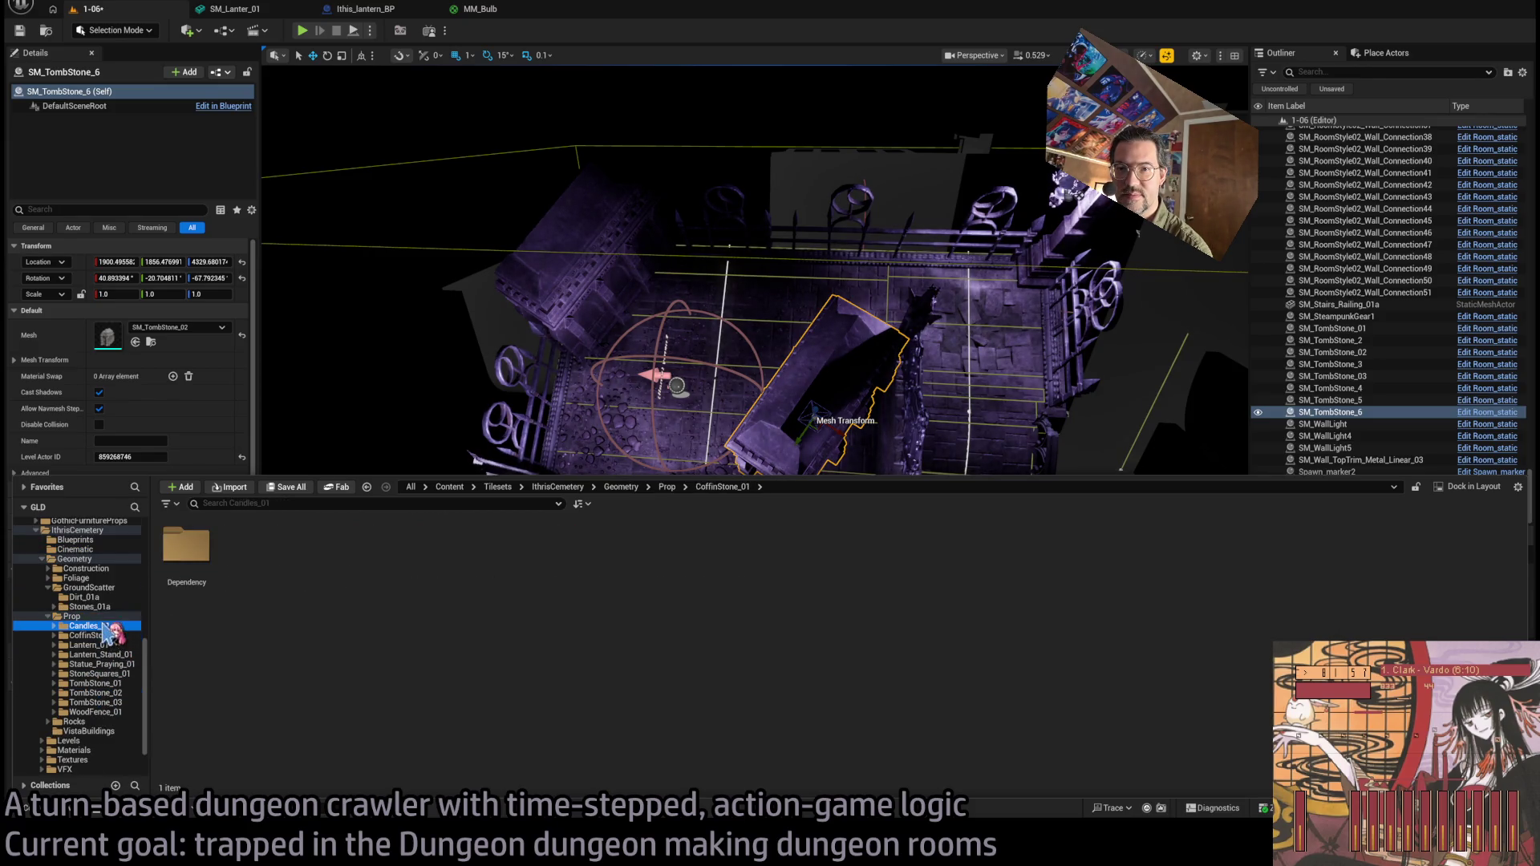
{"action": "left_click", "coordinate": [76, 616]}
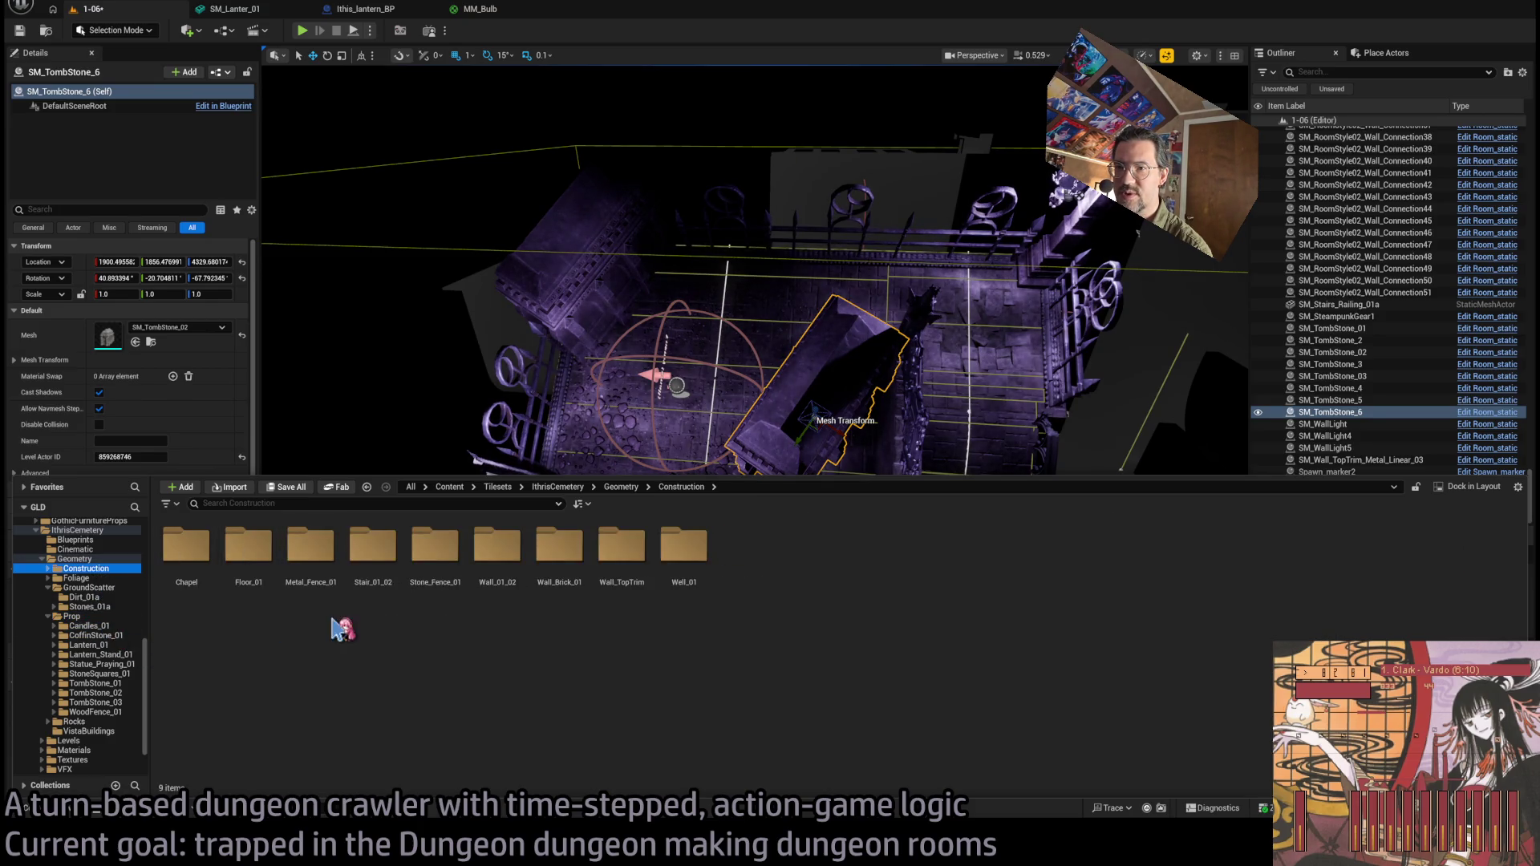
{"action": "left_click", "coordinate": [115, 590]}
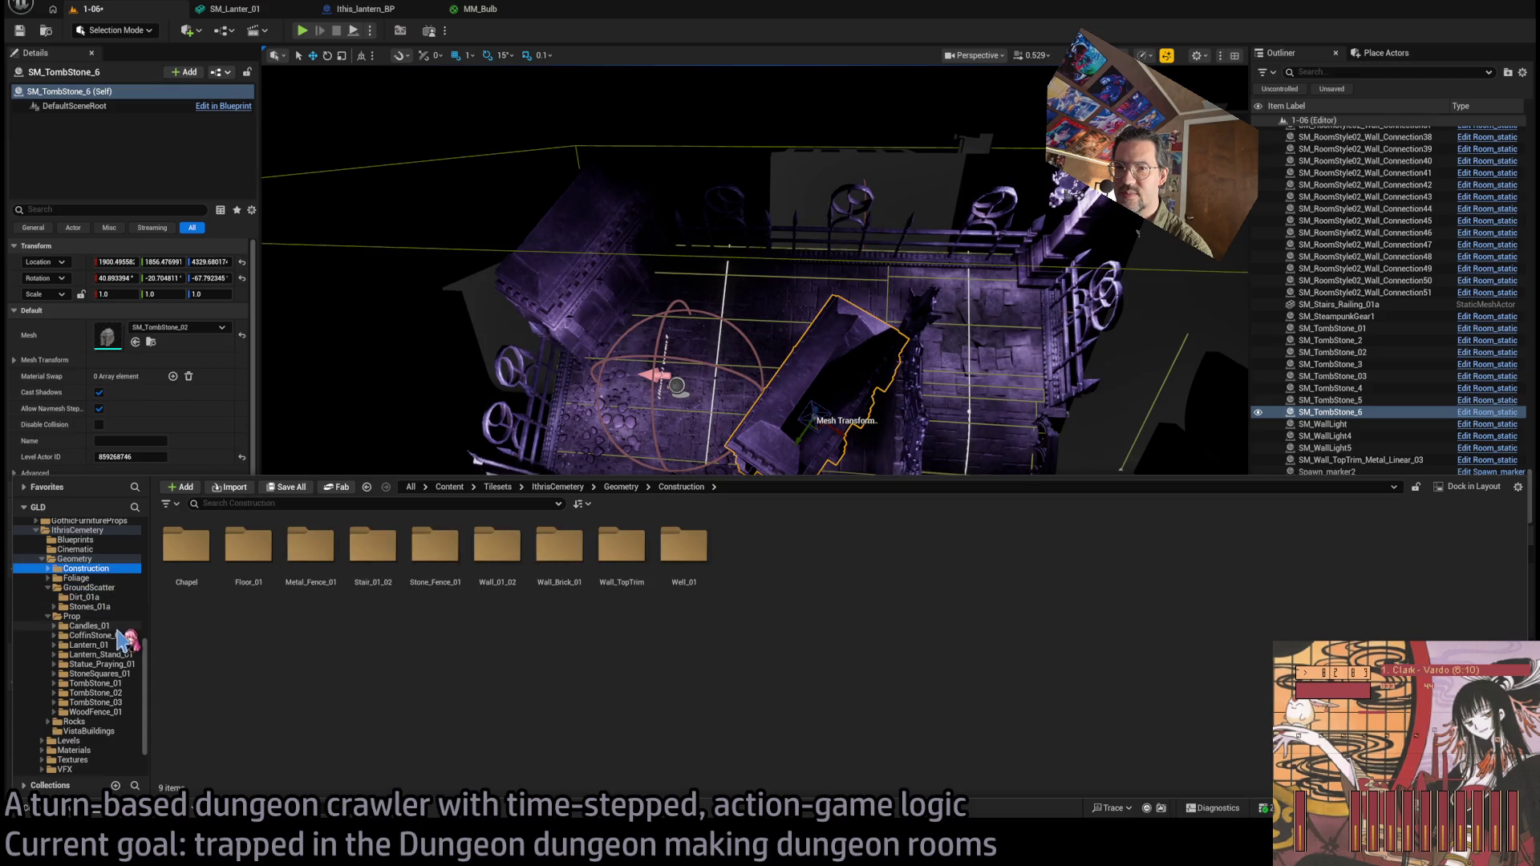
{"action": "left_click", "coordinate": [118, 627]}
{"action": "left_click", "coordinate": [72, 616]}
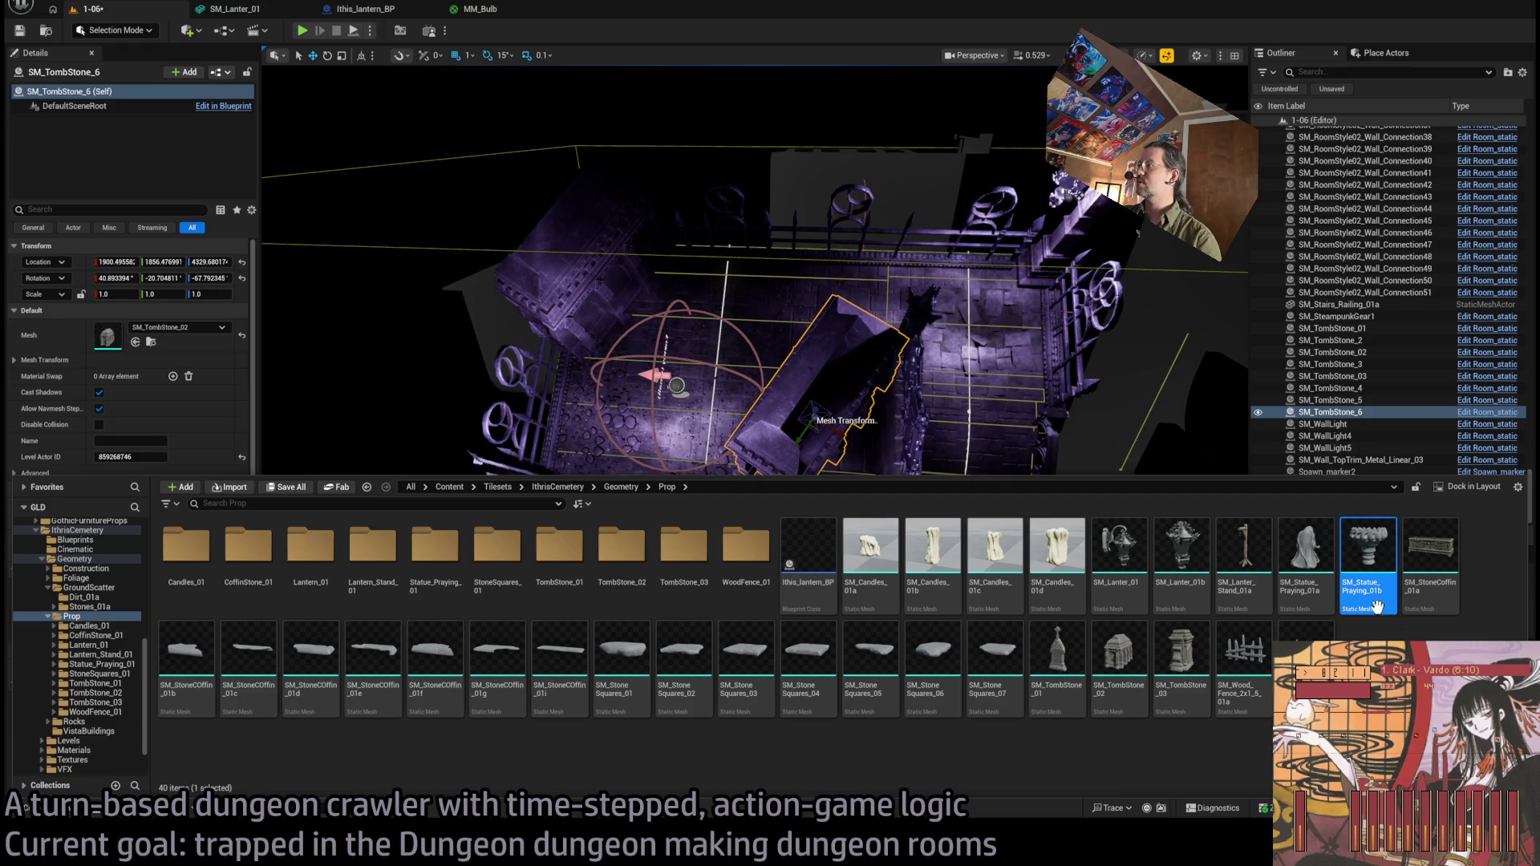
Trial-place SM_Statue_Praying_01b in the room, rotate it -45°, then delete it.
{"action": "mouse_move", "coordinate": [1377, 603]}
{"action": "left_mouse_down"}
{"action": "mouse_move", "coordinate": [766, 353]}
{"action": "mouse_move", "coordinate": [726, 397]}
{"action": "left_mouse_up"}
{"action": "left_click", "coordinate": [668, 468]}
{"action": "key", "text": "f"}
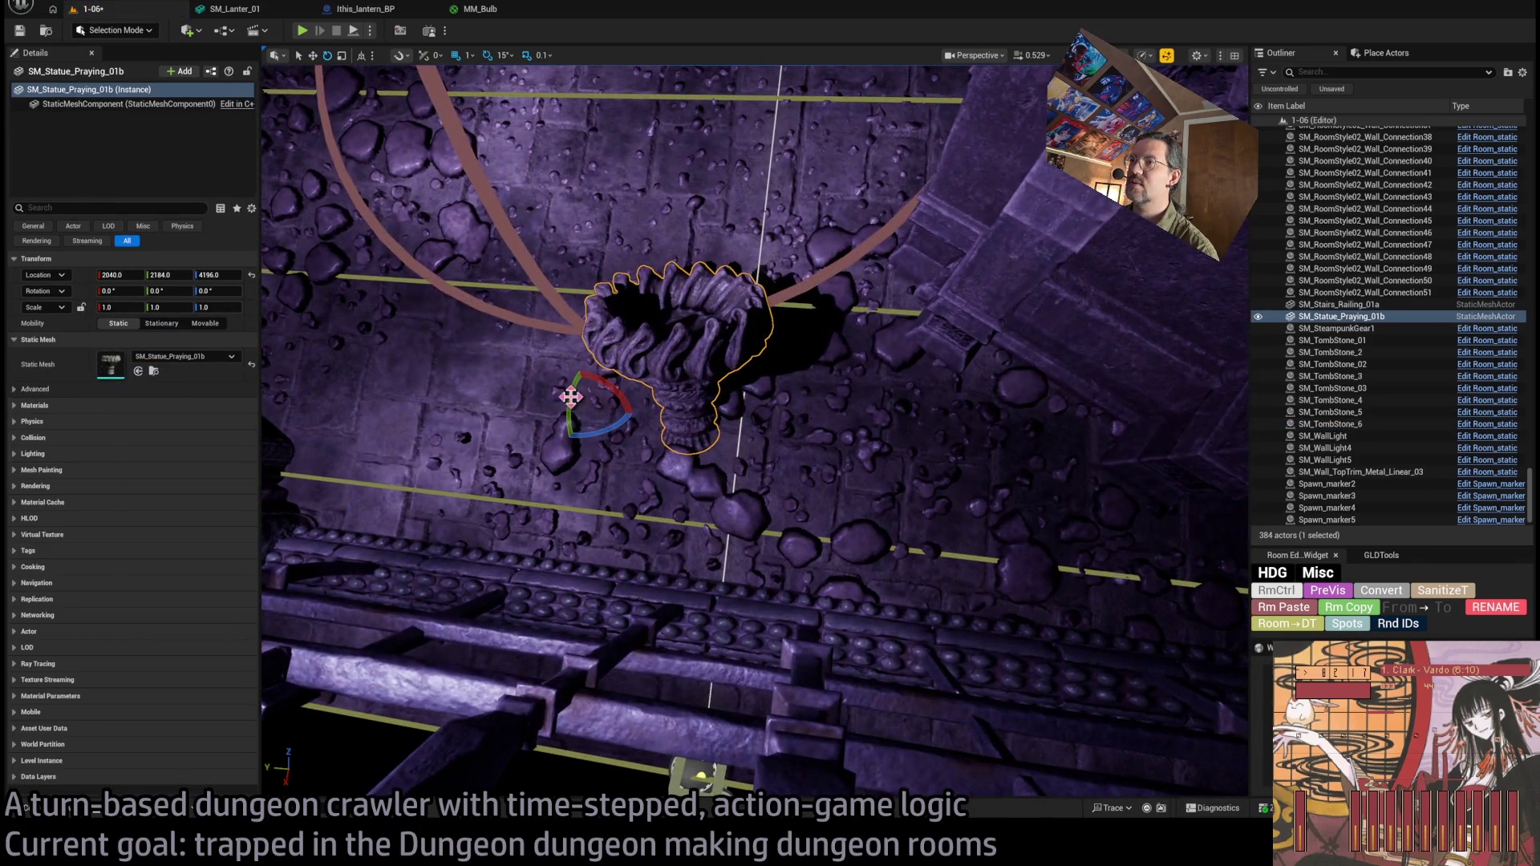
{"action": "left_click_drag", "start_coordinate": [570, 396], "coordinate": [578, 450]}
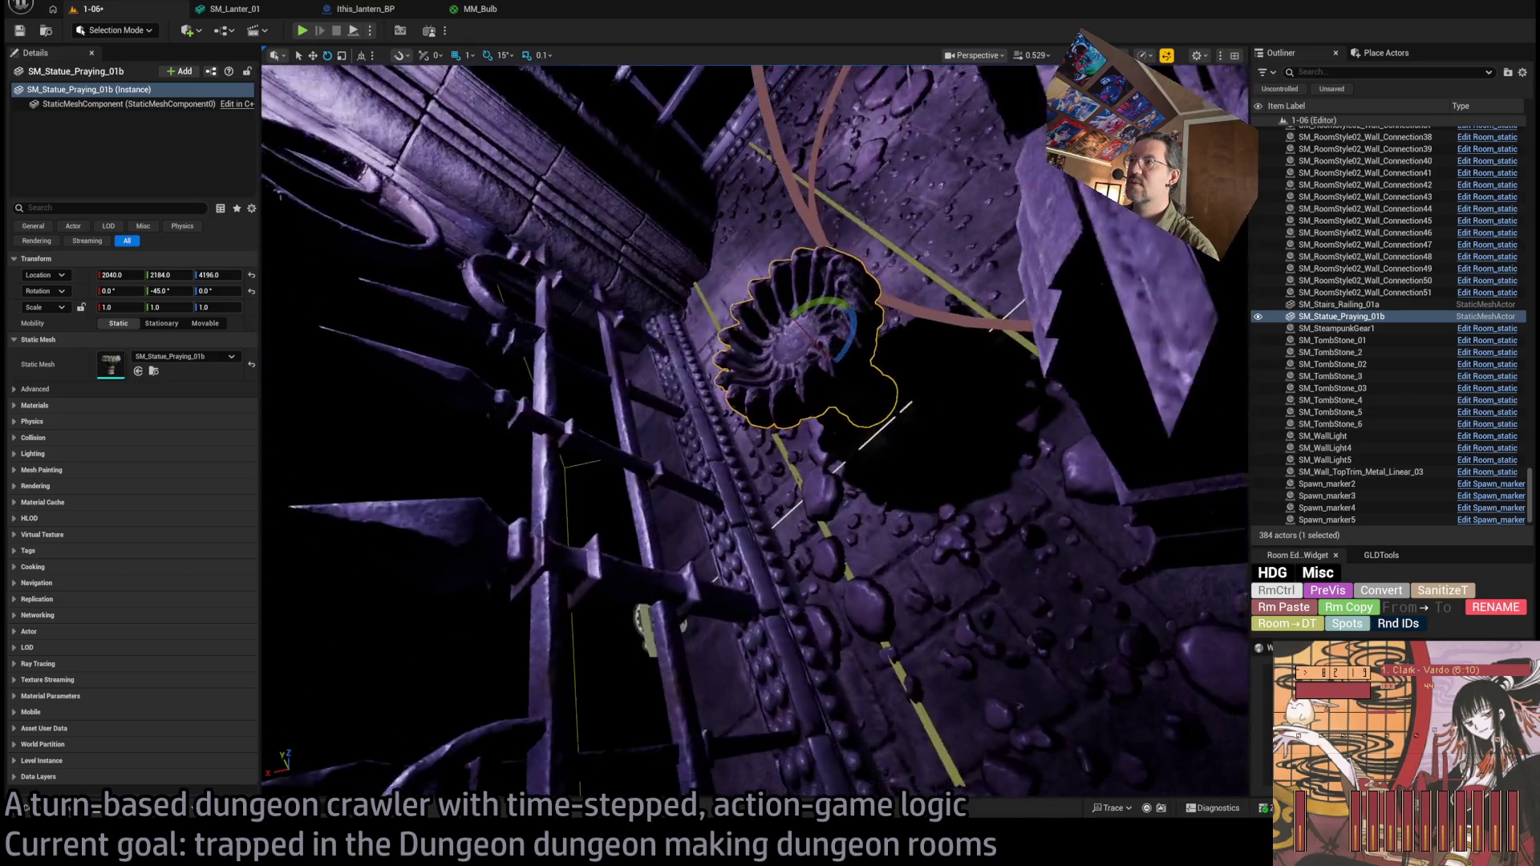
{"action": "mouse_move", "coordinate": [847, 396]}
{"action": "left_mouse_down"}
{"action": "mouse_move", "coordinate": [826, 377]}
{"action": "mouse_move", "coordinate": [846, 396]}
{"action": "left_mouse_up"}
{"action": "key", "text": "Delete"}
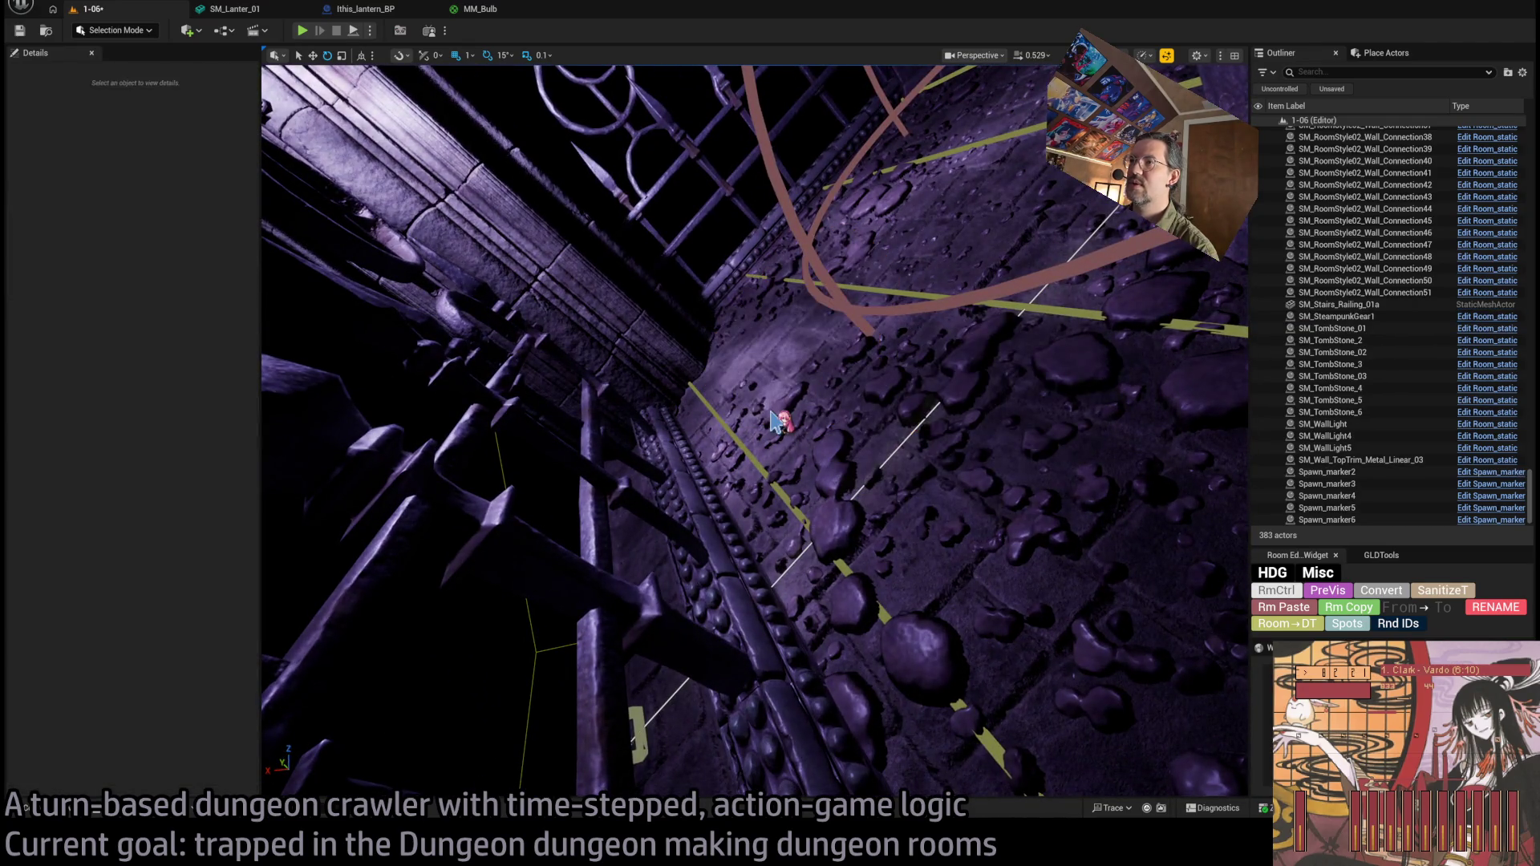
Save level 1-06 and show the IthrisCemetery Levels folder in the Content Drawer.
{"action": "key", "text": "ctrl+s"}
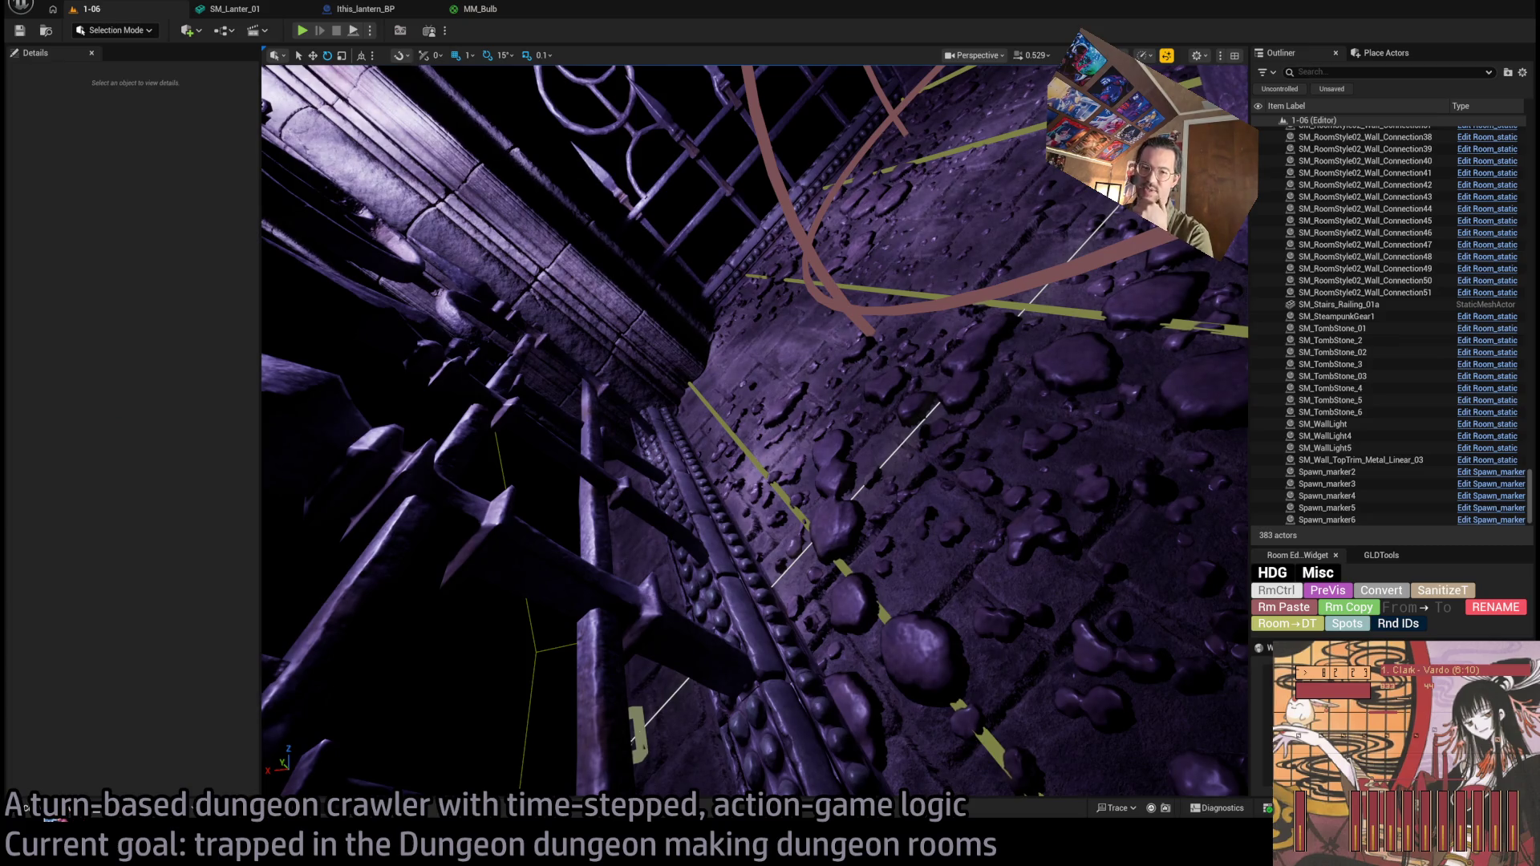
{"action": "left_click", "coordinate": [26, 807]}
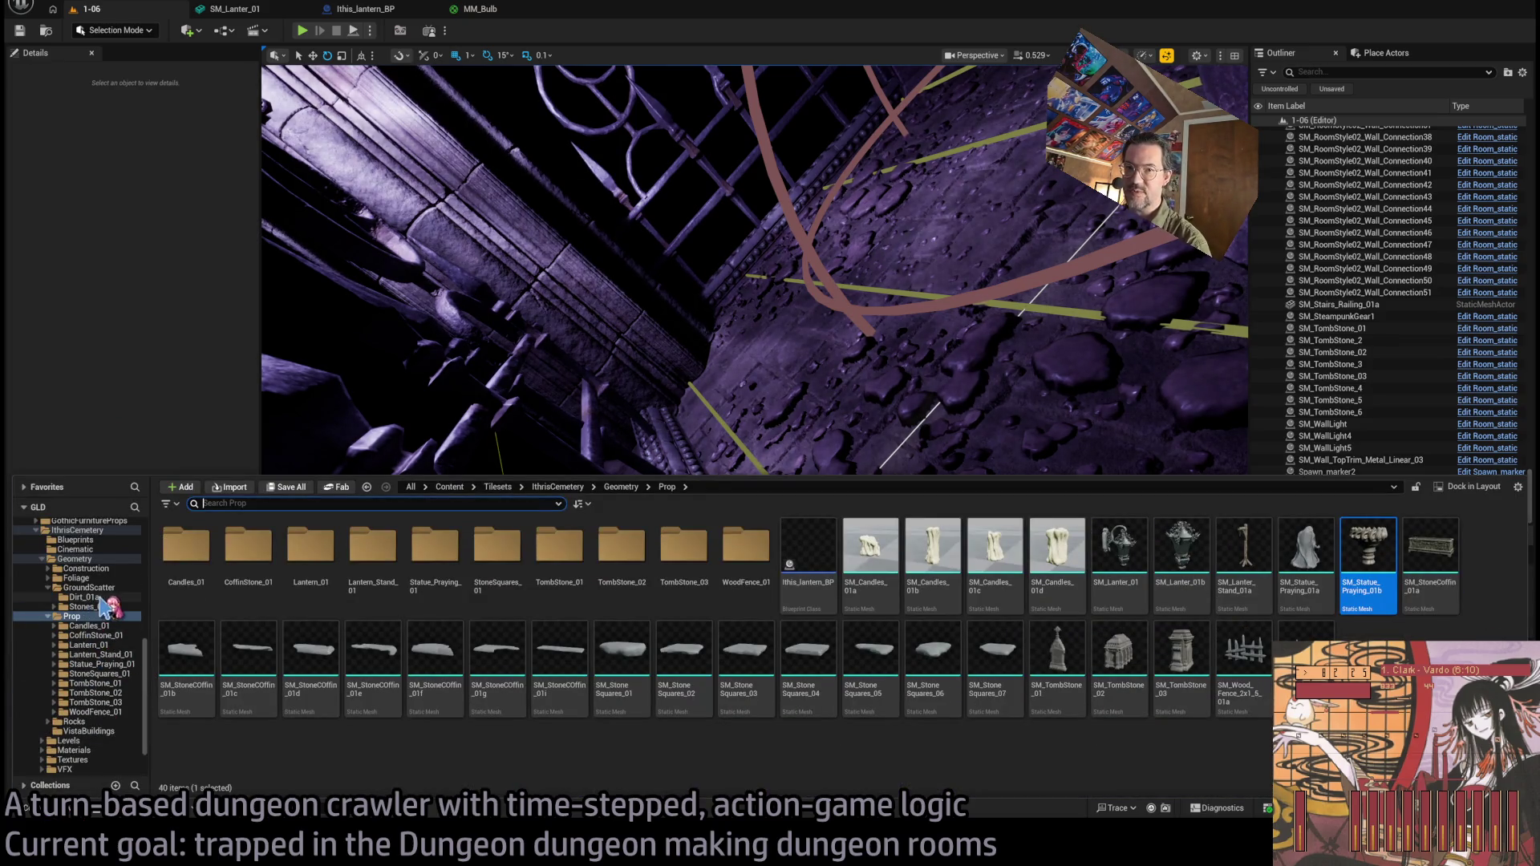
{"action": "left_click", "coordinate": [93, 740]}
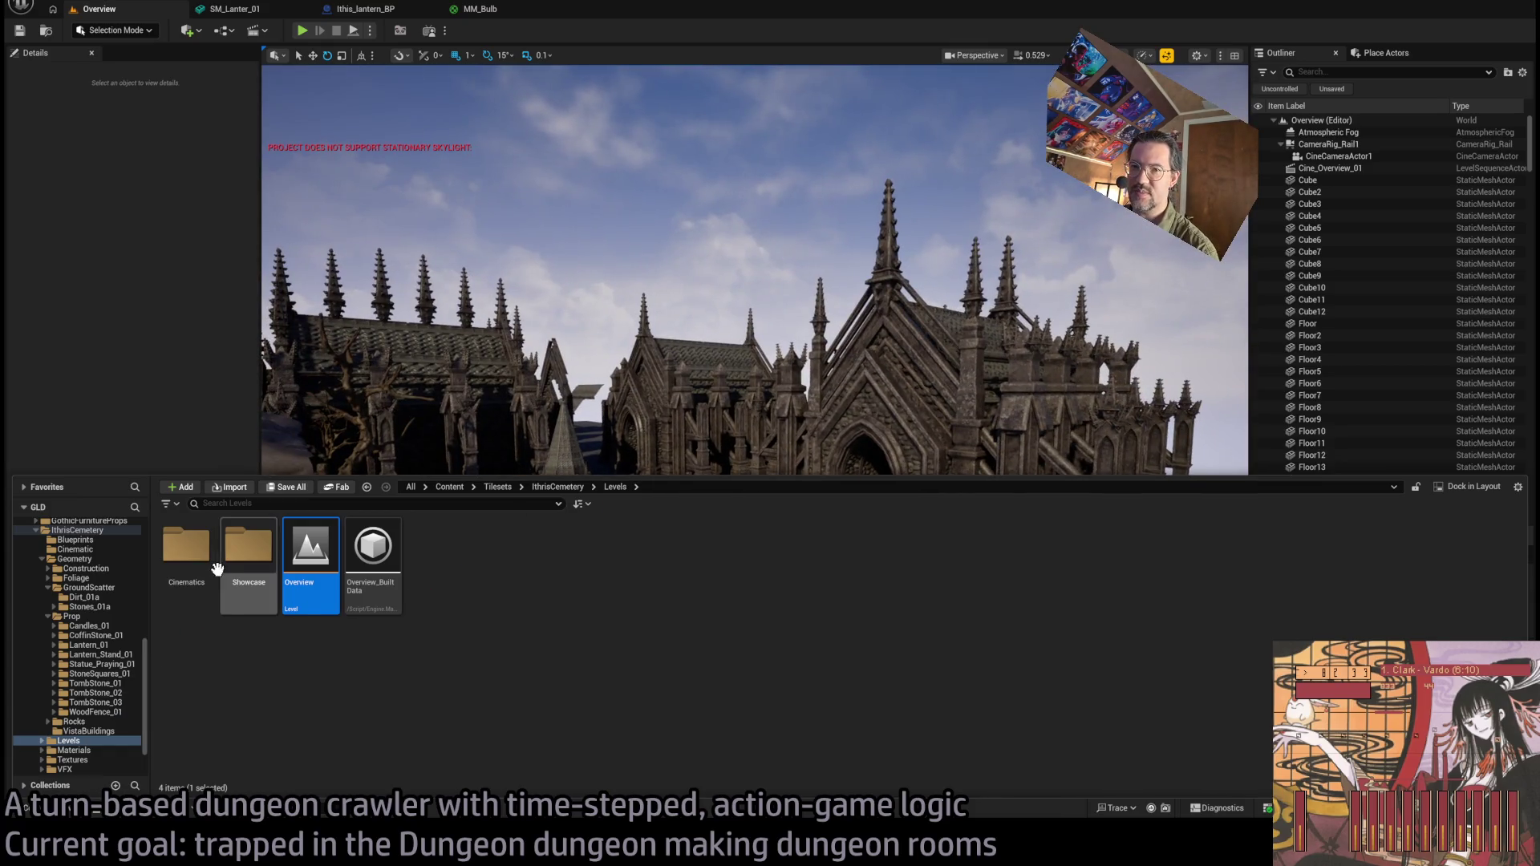
Open the Showcase levels folder, load L_LightLumen_01, then load Persistent_01.
{"action": "double_click", "coordinate": [249, 550]}
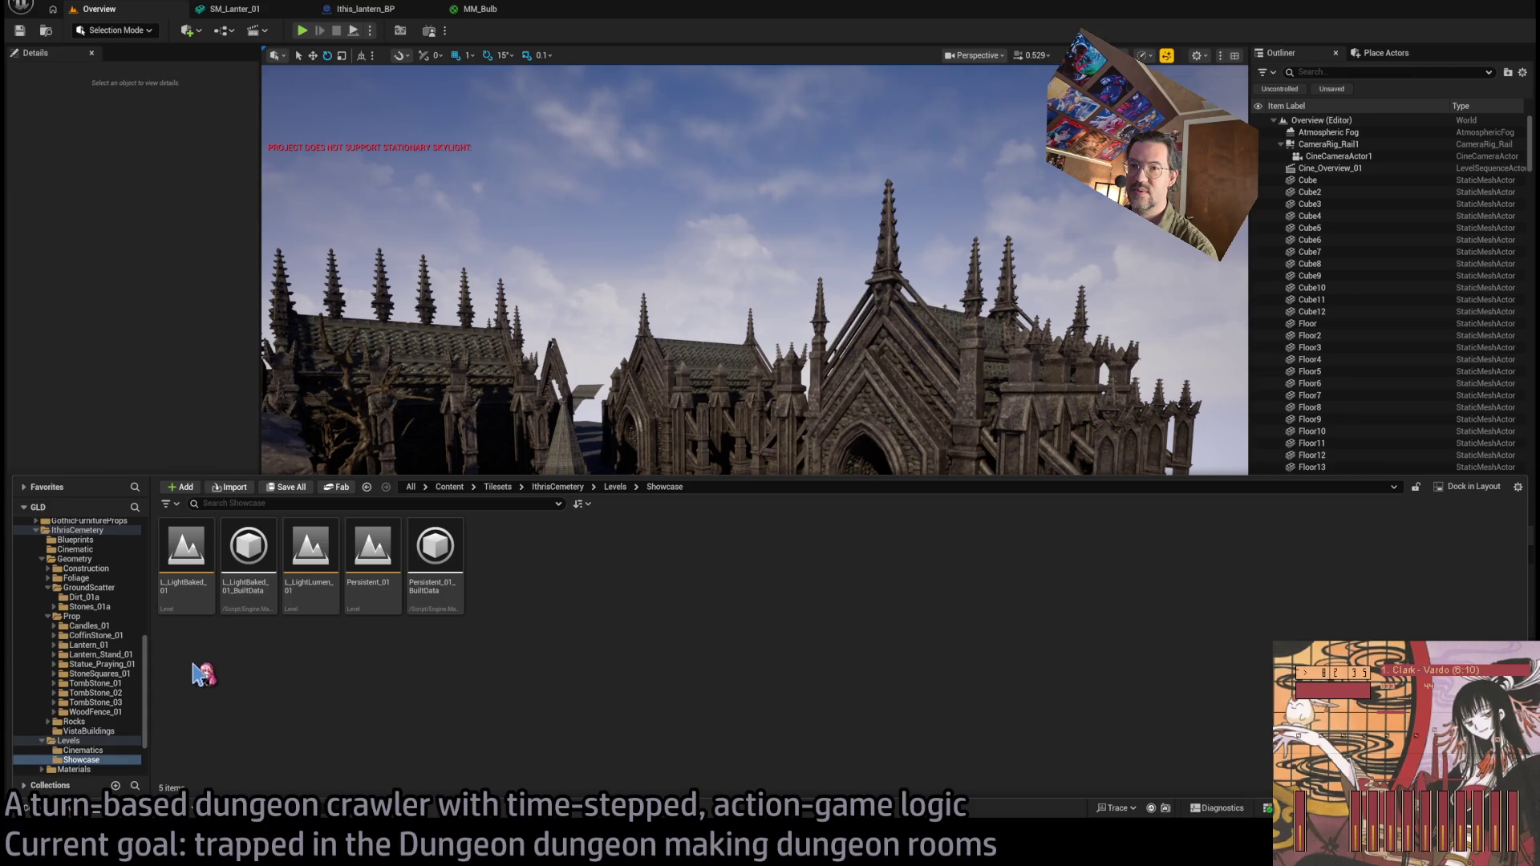
{"action": "left_click", "coordinate": [307, 551]}
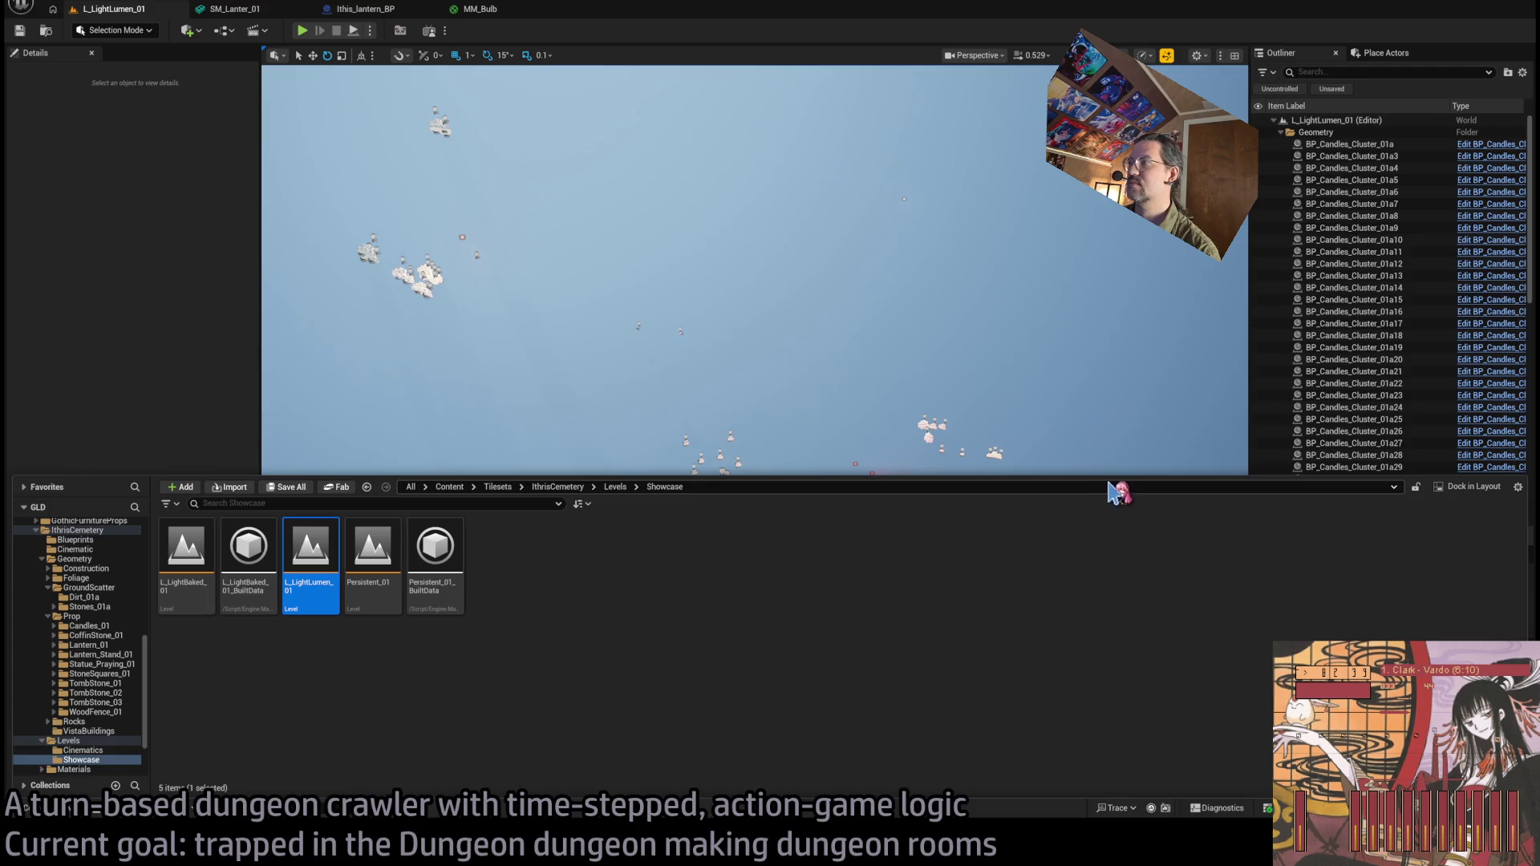
{"action": "left_click", "coordinate": [373, 560]}
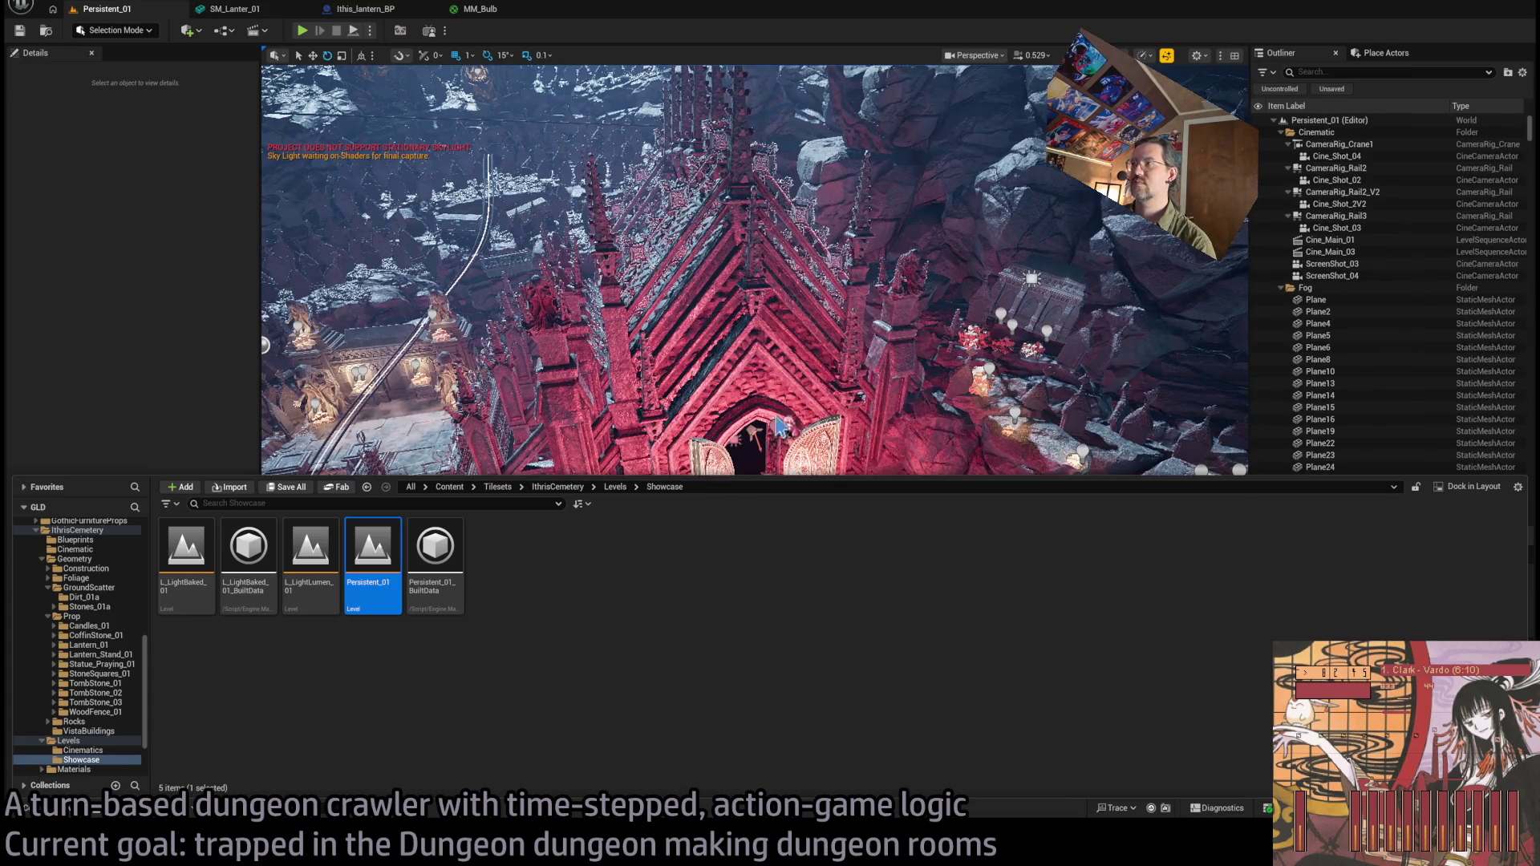
Fly around the showcase, inspecting the chapel SM_Chapel_01_A, fog plane, cliff rock walls and praying statue.
{"action": "left_click", "coordinate": [877, 472]}
{"action": "mouse_move", "coordinate": [836, 559]}
{"action": "left_mouse_down"}
{"action": "mouse_move", "coordinate": [891, 513]}
{"action": "mouse_move", "coordinate": [898, 482]}
{"action": "left_mouse_up"}
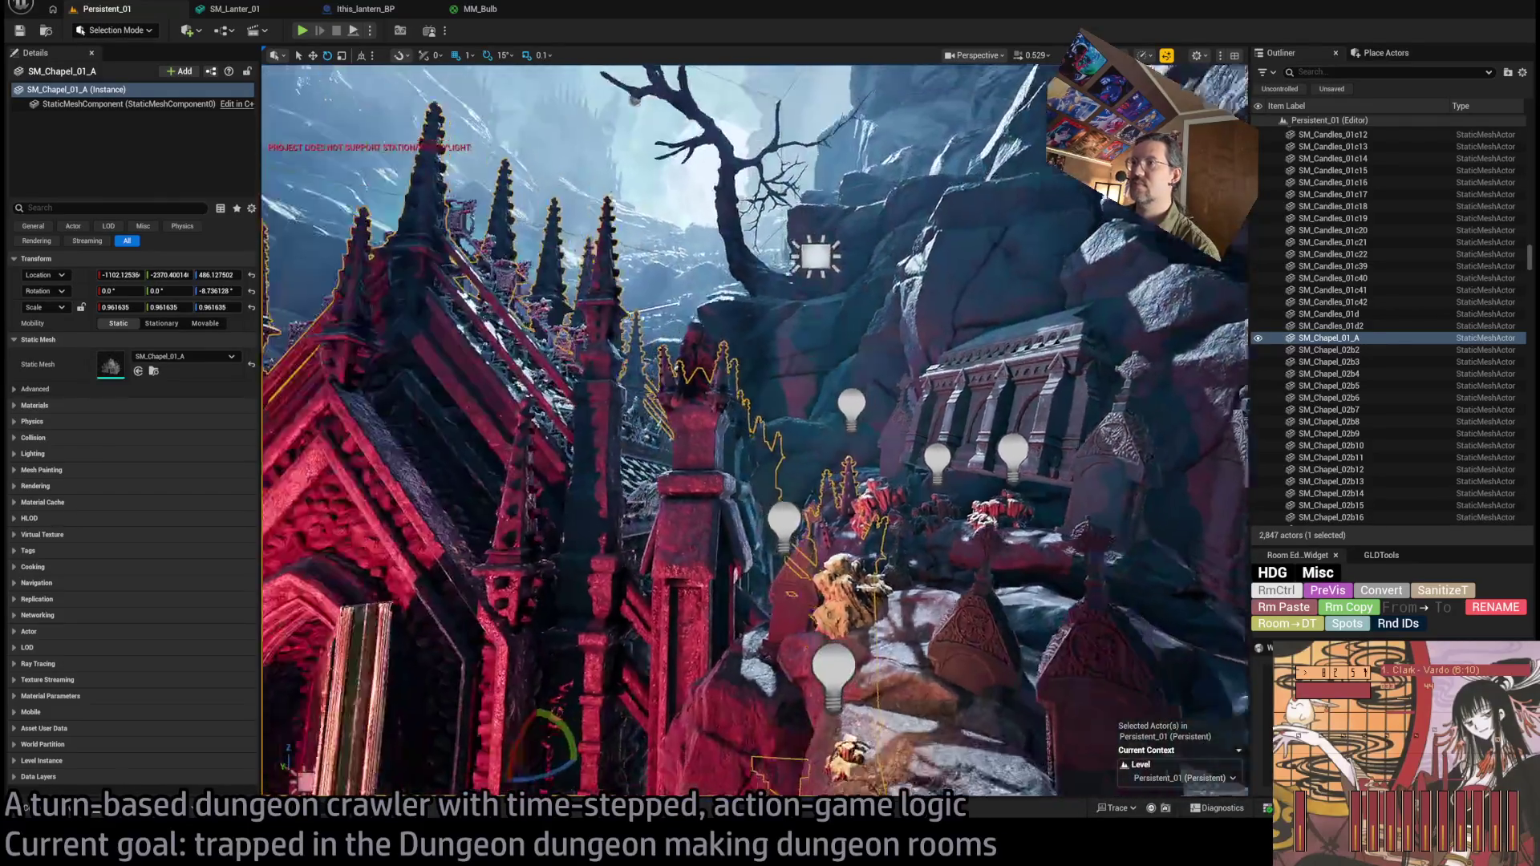
{"action": "mouse_move", "coordinate": [899, 482]}
{"action": "left_mouse_down"}
{"action": "mouse_move", "coordinate": [879, 510]}
{"action": "mouse_move", "coordinate": [898, 507]}
{"action": "left_mouse_up"}
{"action": "left_click", "coordinate": [899, 507]}
{"action": "key", "text": "f"}
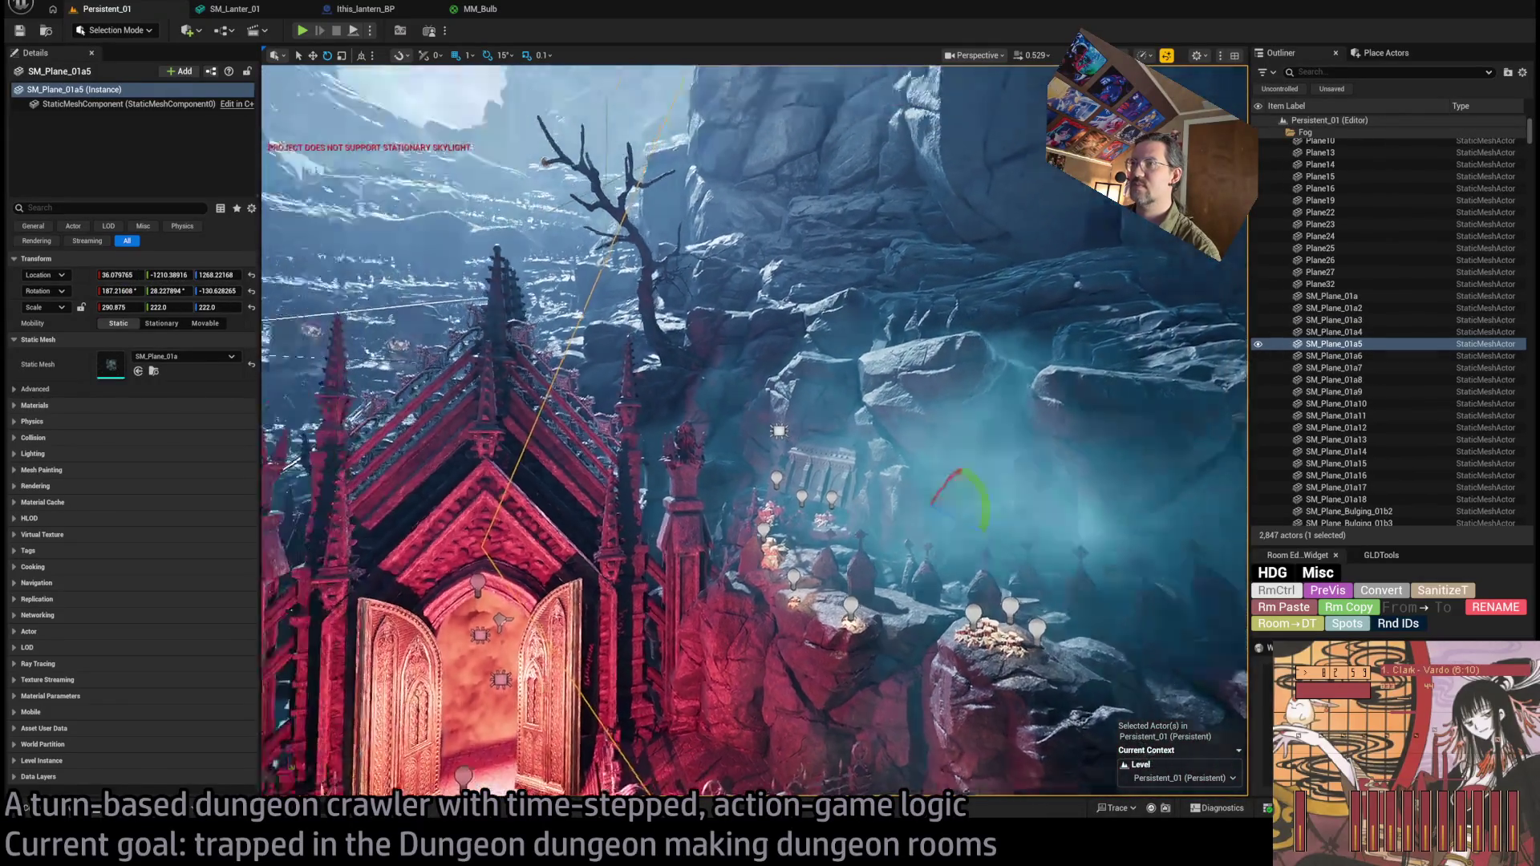
{"action": "left_click", "coordinate": [954, 219]}
{"action": "left_click_drag", "start_coordinate": [697, 726], "coordinate": [697, 722]}
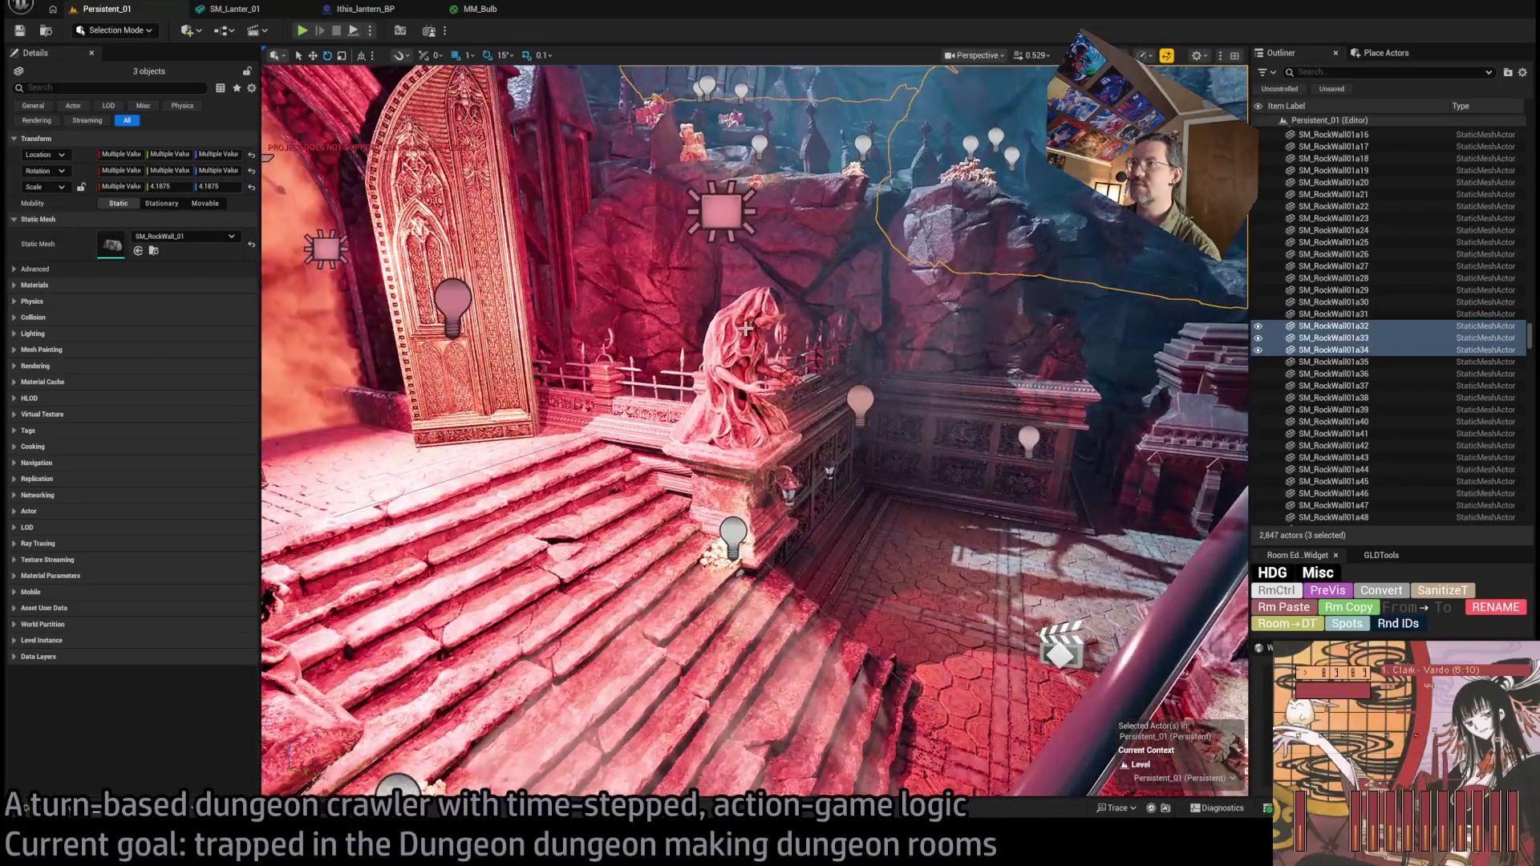
{"action": "left_click", "coordinate": [746, 328]}
{"action": "left_click_drag", "start_coordinate": [746, 327], "coordinate": [746, 328]}
Select water cylinder Cylinder4, reveal its MI_Water_Base material, and inspect the skull basin and stairs.
{"action": "left_click", "coordinate": [794, 530]}
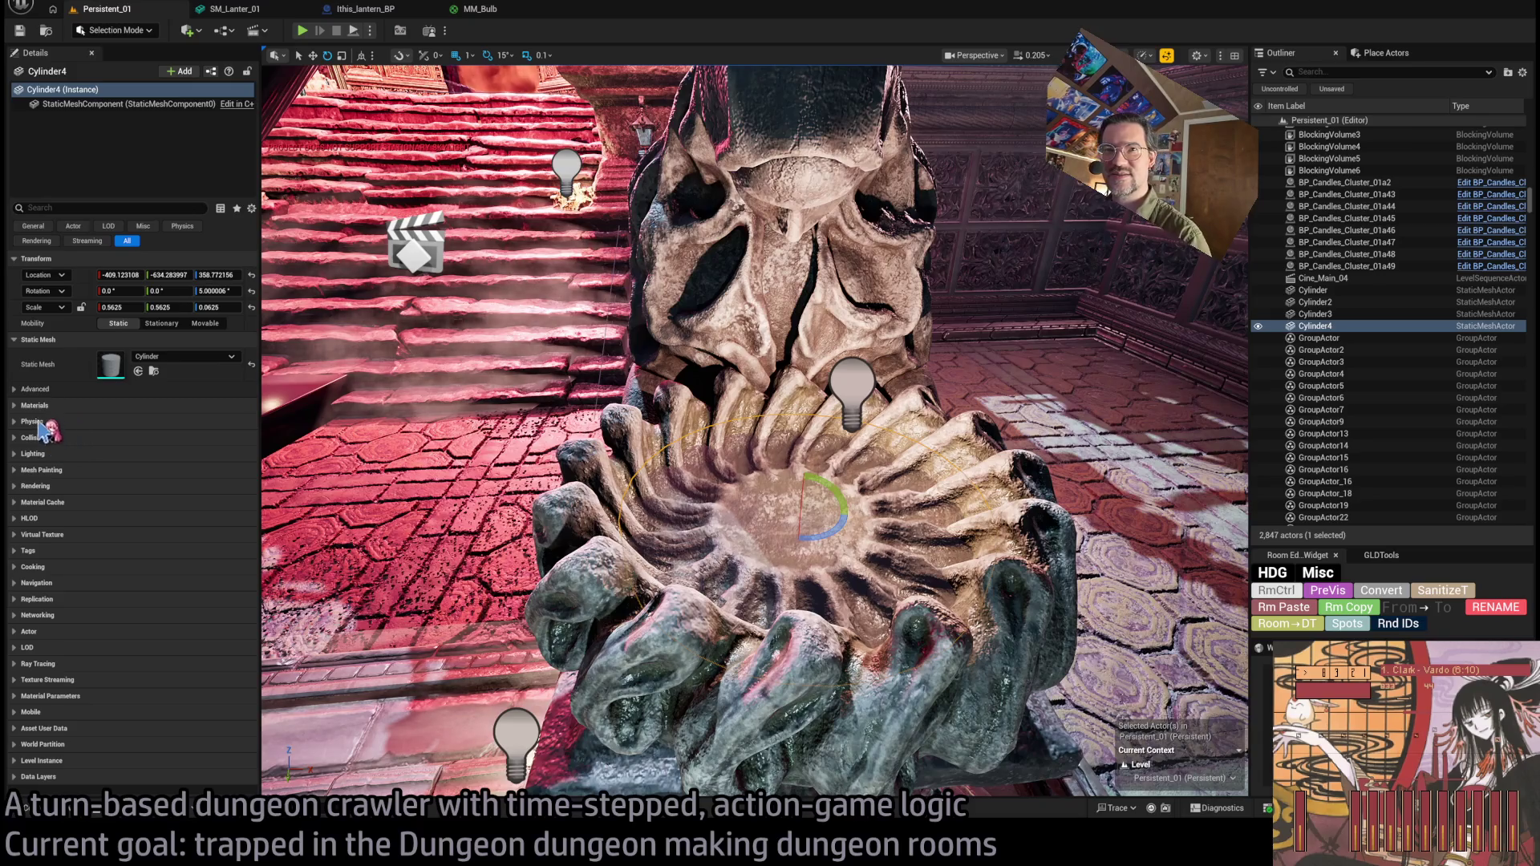
{"action": "left_click", "coordinate": [34, 406]}
{"action": "left_click_drag", "start_coordinate": [722, 417], "coordinate": [818, 417]}
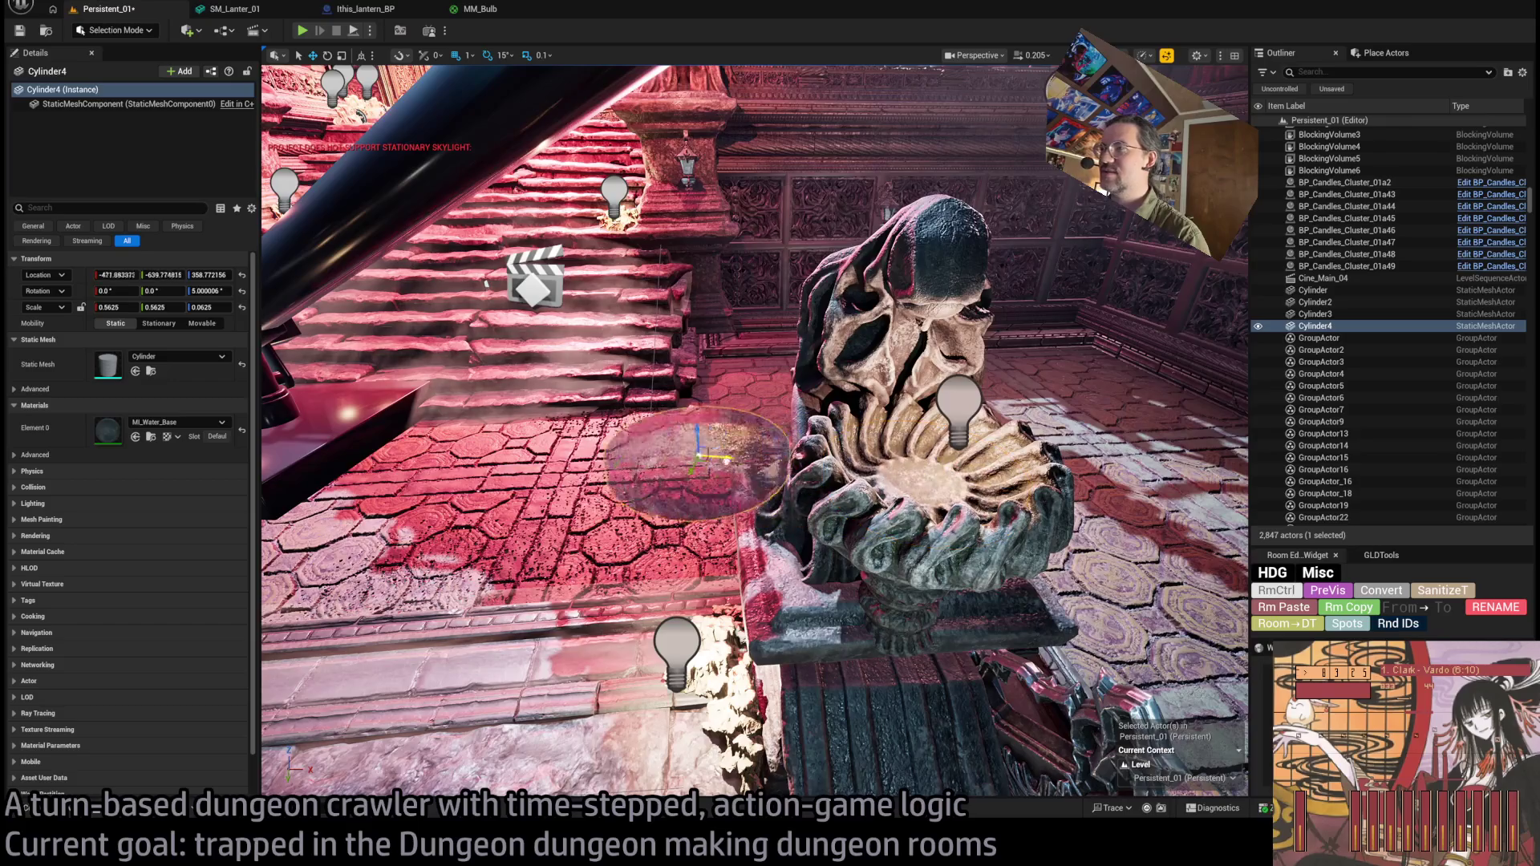
{"action": "key", "text": "f"}
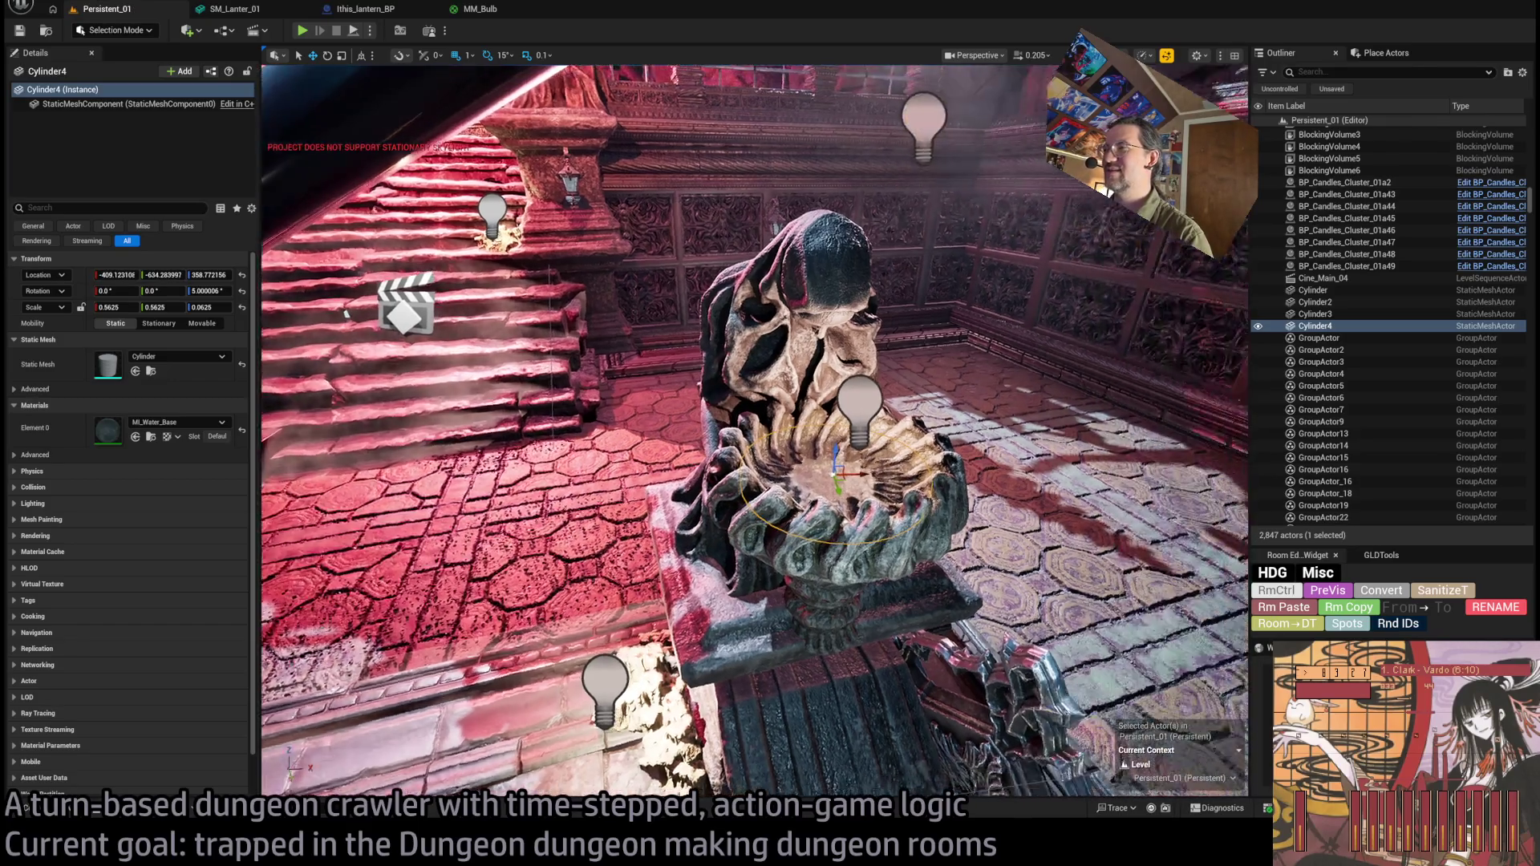
{"action": "scroll", "coordinate": [873, 430], "scroll_direction": "down", "scroll_amount": 5}
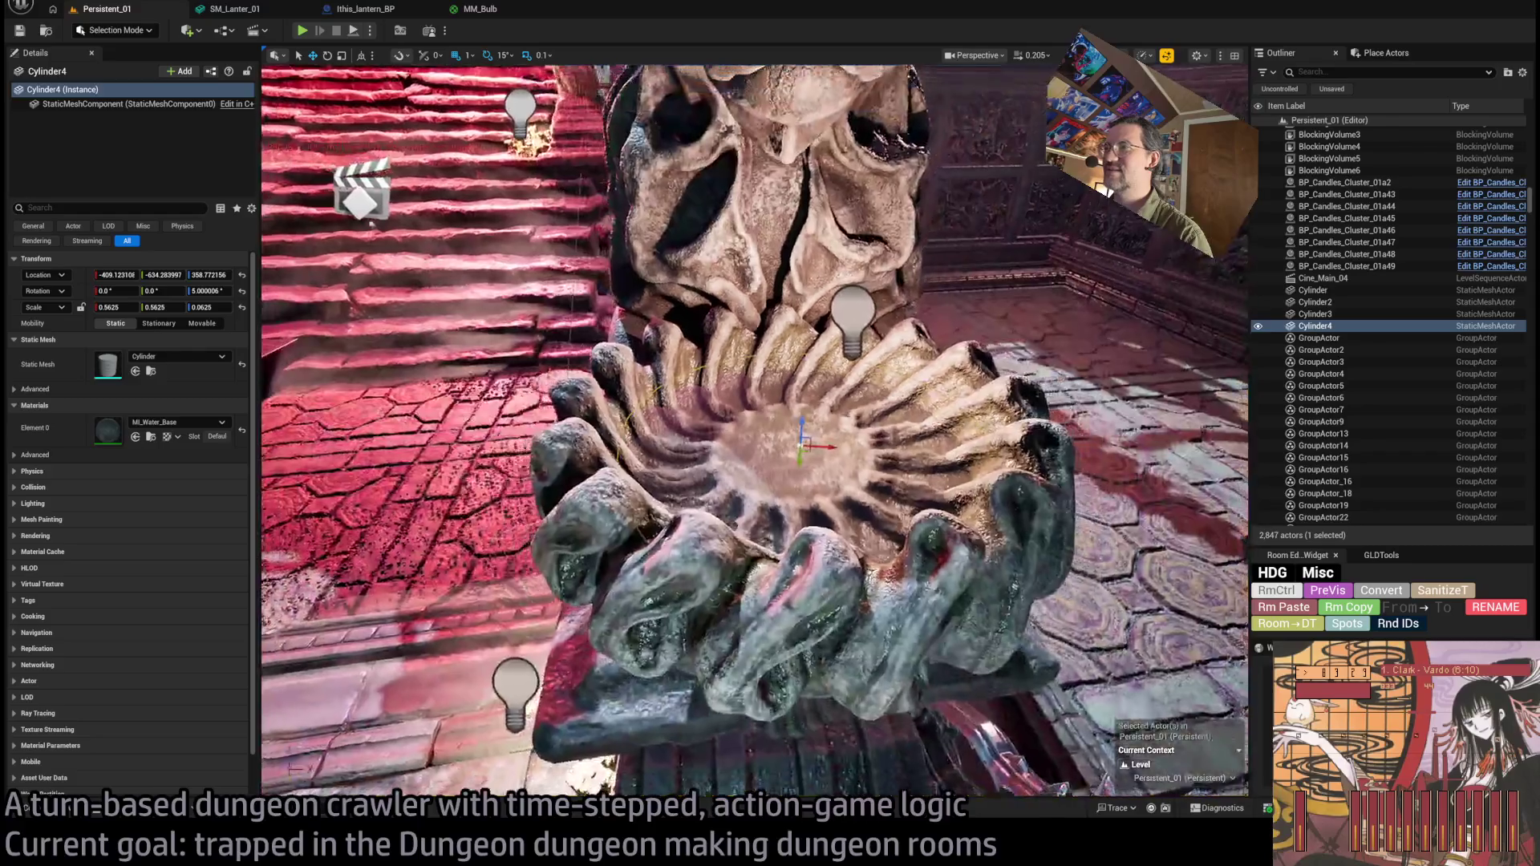
{"action": "mouse_move", "coordinate": [873, 434]}
{"action": "left_mouse_down"}
{"action": "mouse_move", "coordinate": [874, 481]}
{"action": "mouse_move", "coordinate": [834, 562]}
{"action": "left_mouse_up"}
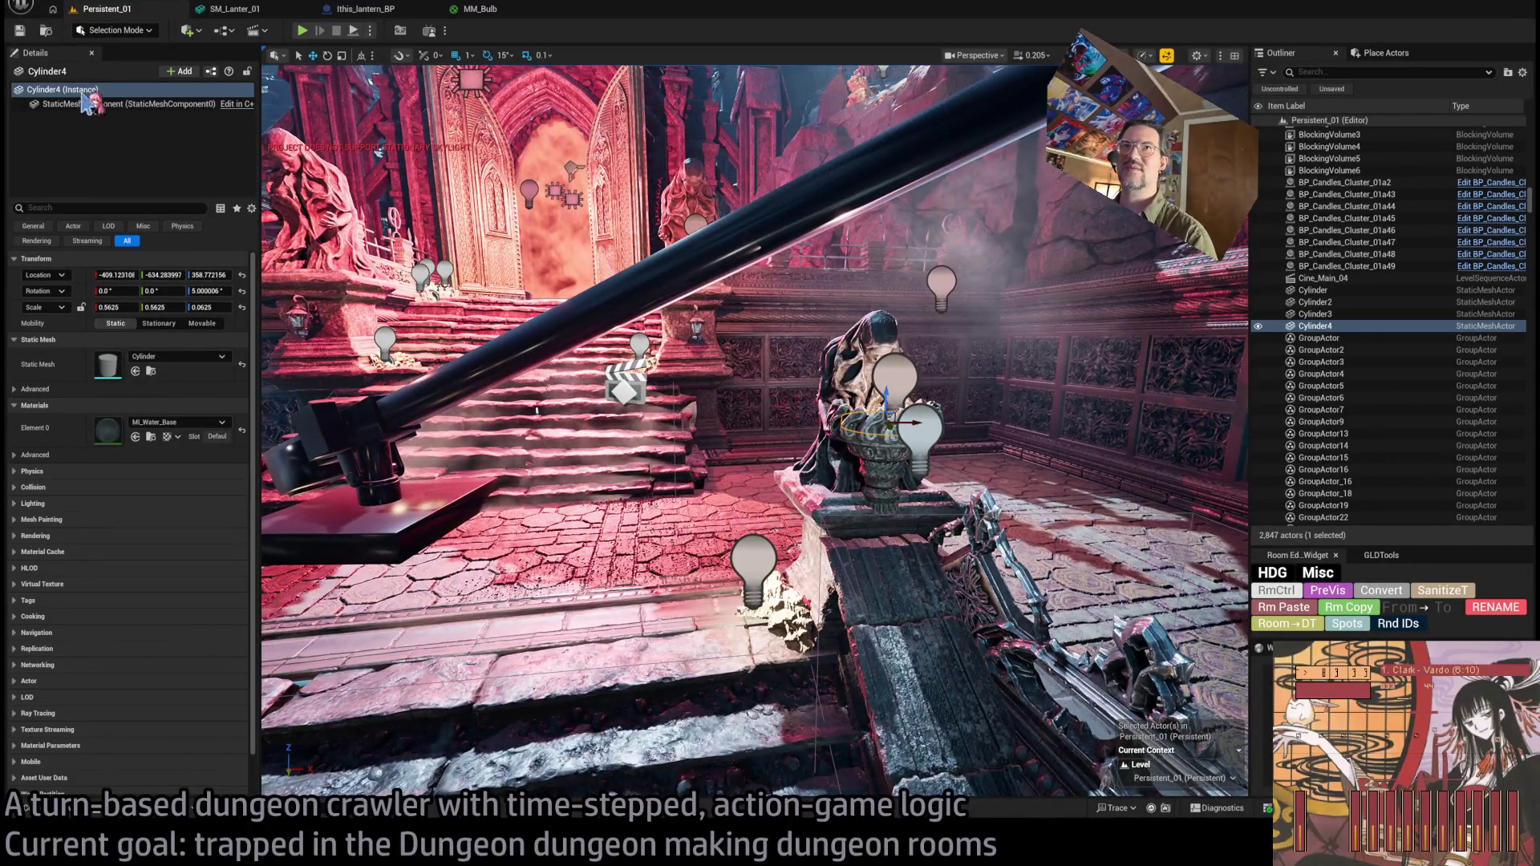
{"action": "left_click_drag", "start_coordinate": [391, 195], "coordinate": [489, 220]}
{"action": "mouse_move", "coordinate": [770, 237]}
{"action": "left_mouse_down"}
{"action": "mouse_move", "coordinate": [757, 235]}
{"action": "mouse_move", "coordinate": [802, 257]}
{"action": "left_mouse_up"}
Inspect the fog plane SM_Plane_01a15 and point light, then delete fog card Plane13.
{"action": "left_click", "coordinate": [758, 235]}
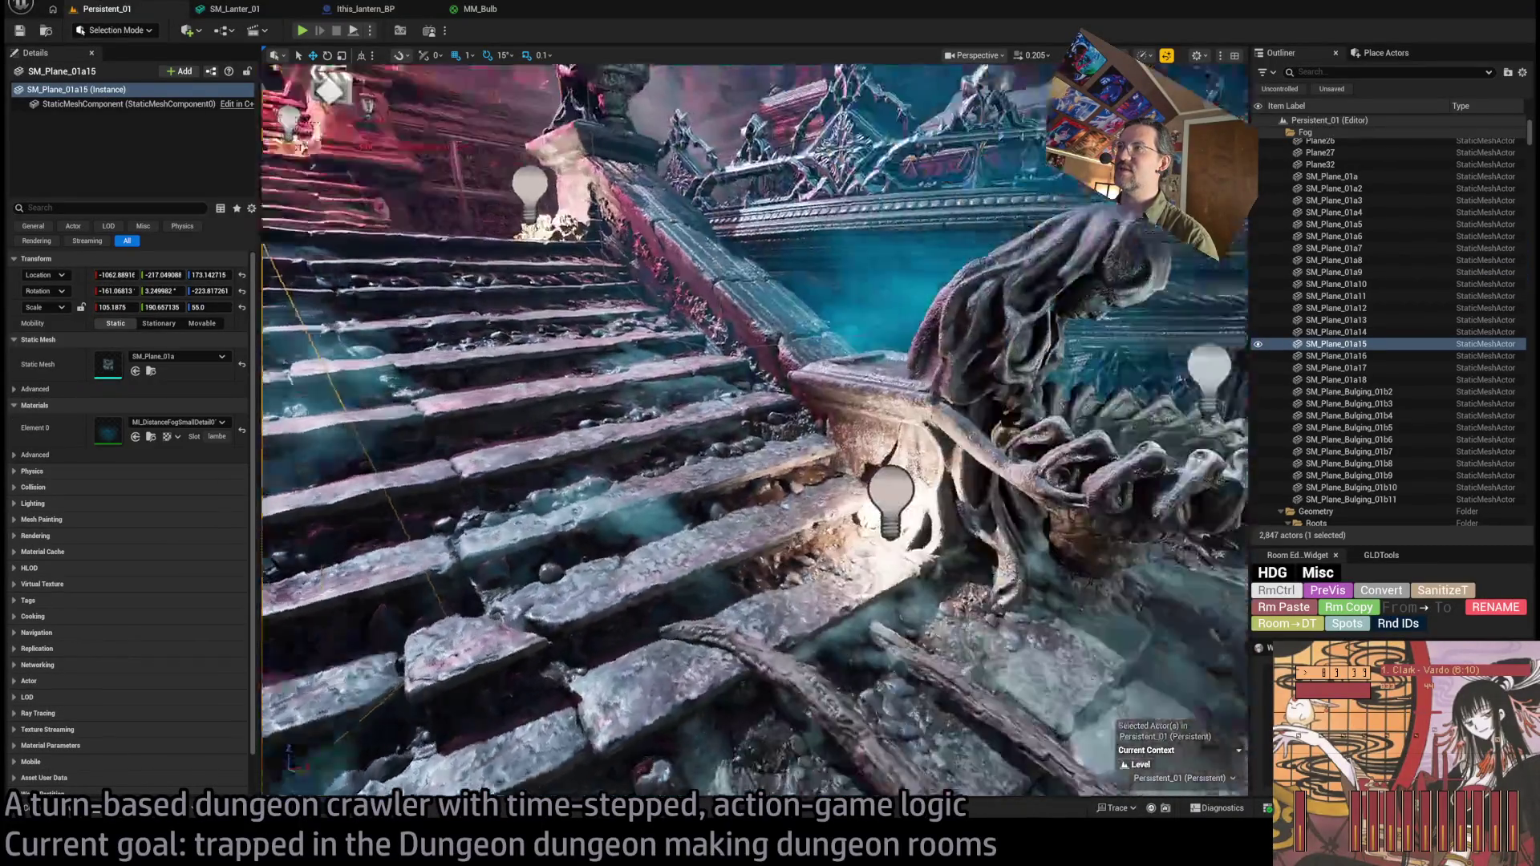
{"action": "left_click", "coordinate": [834, 634]}
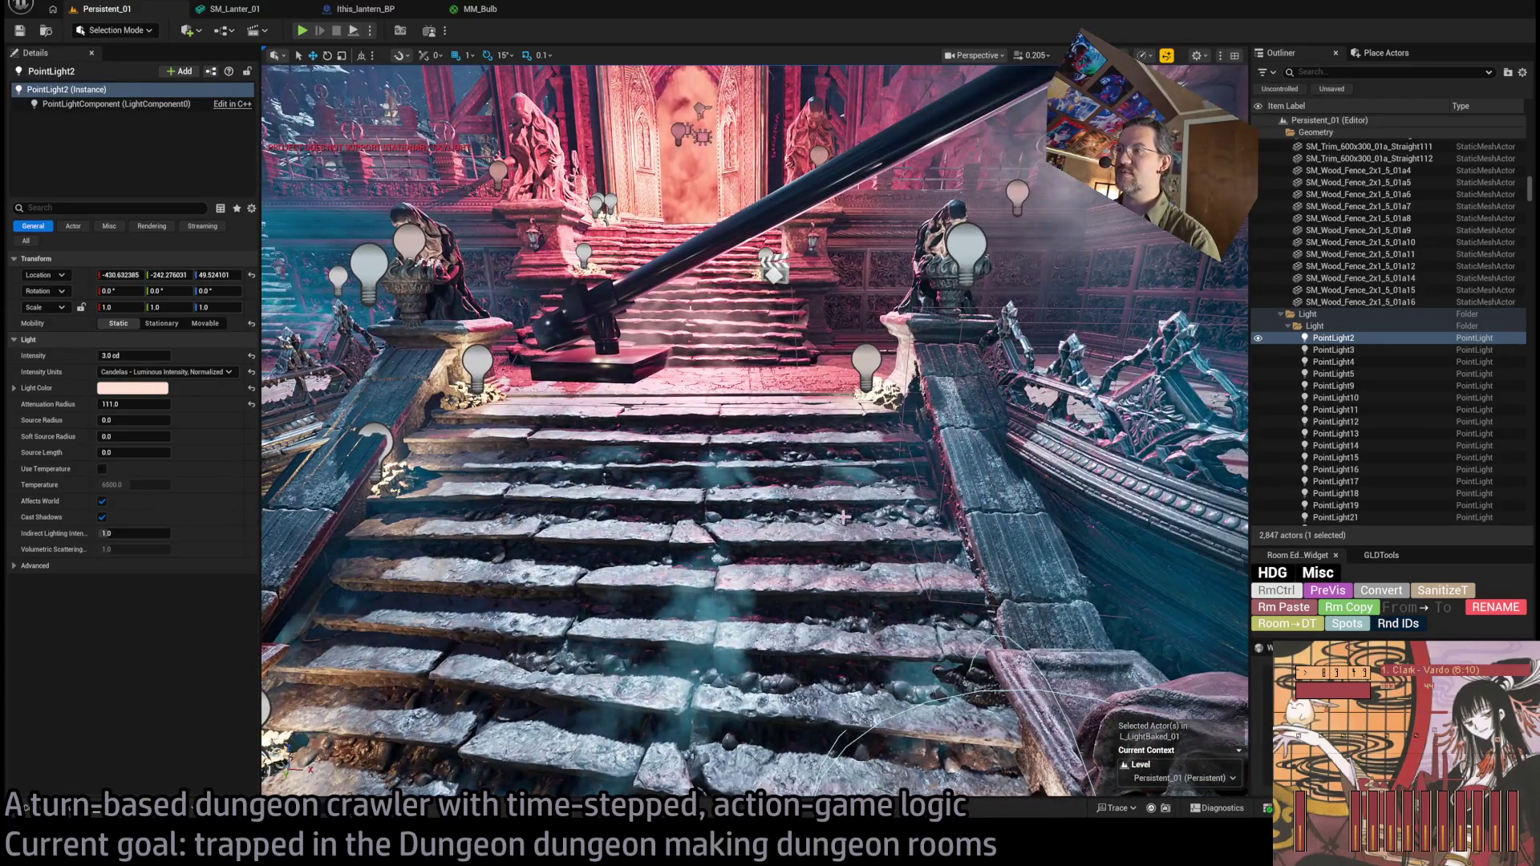
{"action": "left_click", "coordinate": [870, 542]}
{"action": "key", "text": "Delete"}
Trial-move a row of stair steps and the dirt patch, undoing both moves.
{"action": "left_click", "coordinate": [770, 333]}
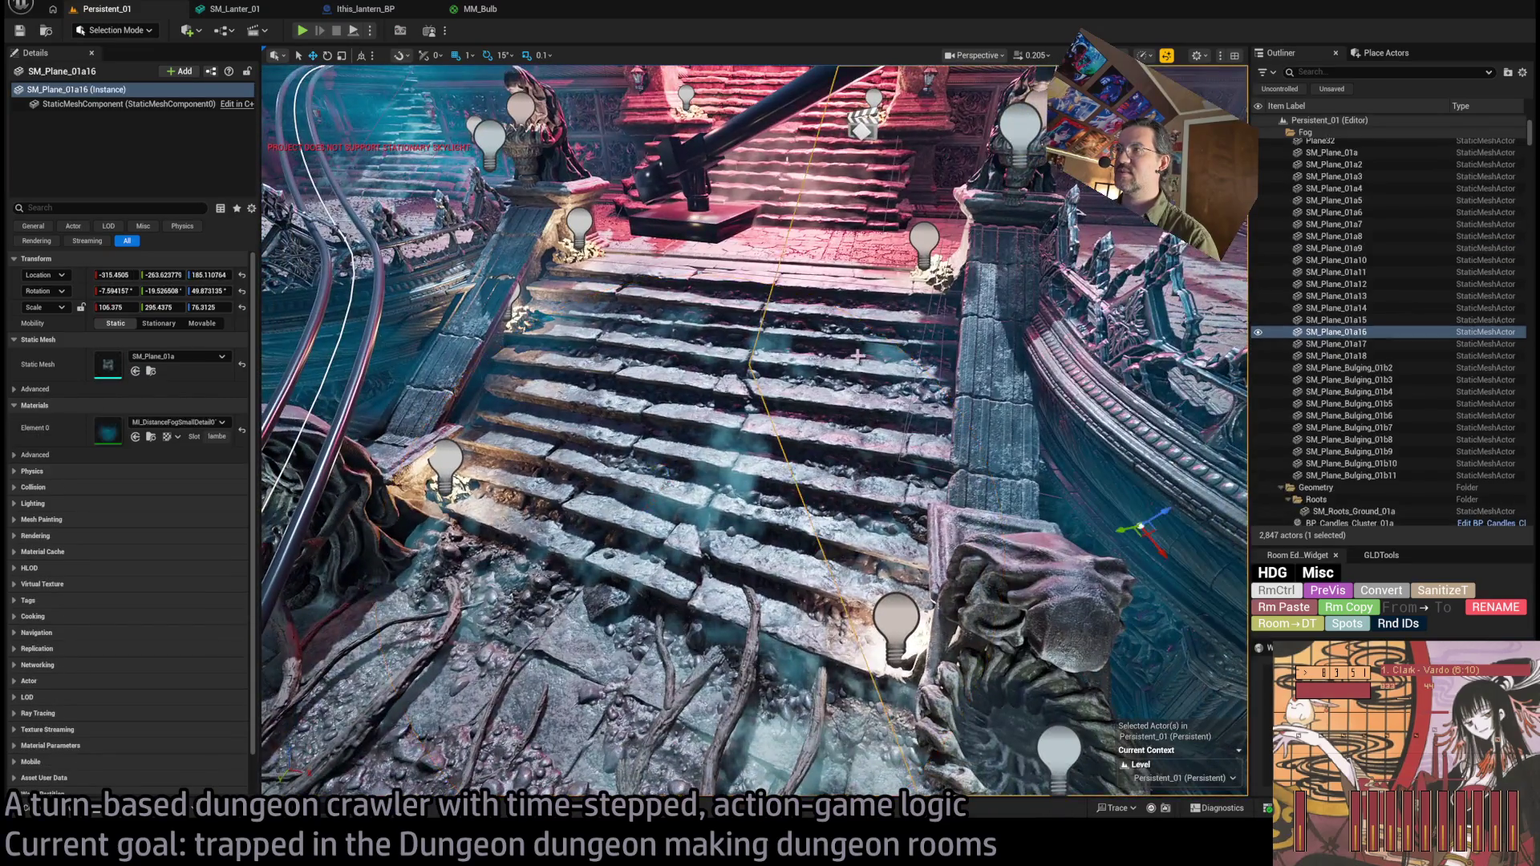
{"action": "left_click", "coordinate": [834, 337], "text": "ctrl"}
{"action": "left_click", "coordinate": [922, 341], "text": "ctrl"}
{"action": "left_click", "coordinate": [743, 388]}
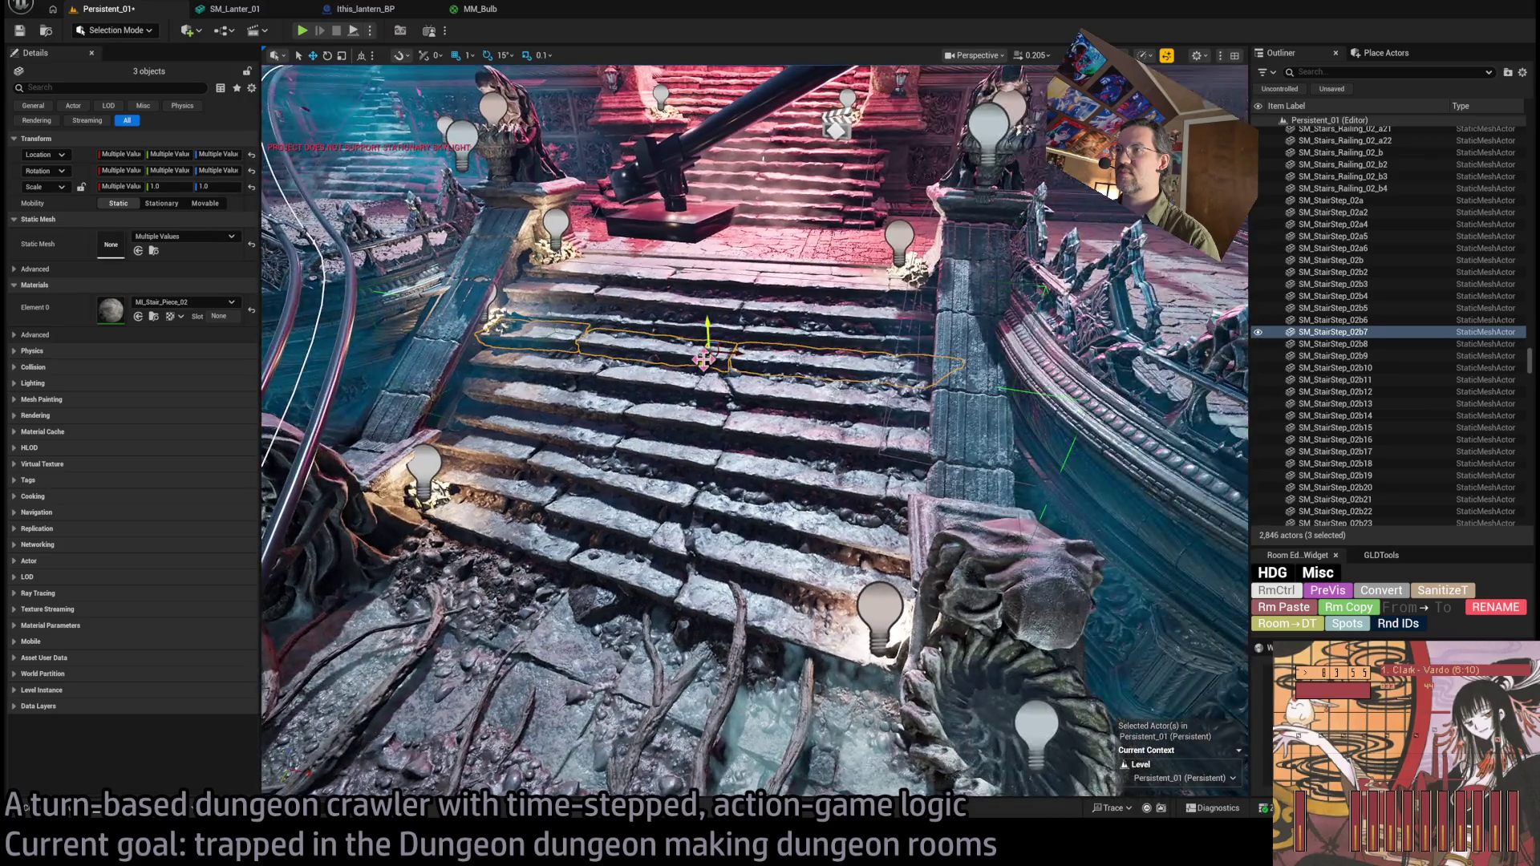
{"action": "mouse_move", "coordinate": [706, 357]}
{"action": "left_mouse_down"}
{"action": "mouse_move", "coordinate": [649, 387]}
{"action": "mouse_move", "coordinate": [633, 349]}
{"action": "left_mouse_up"}
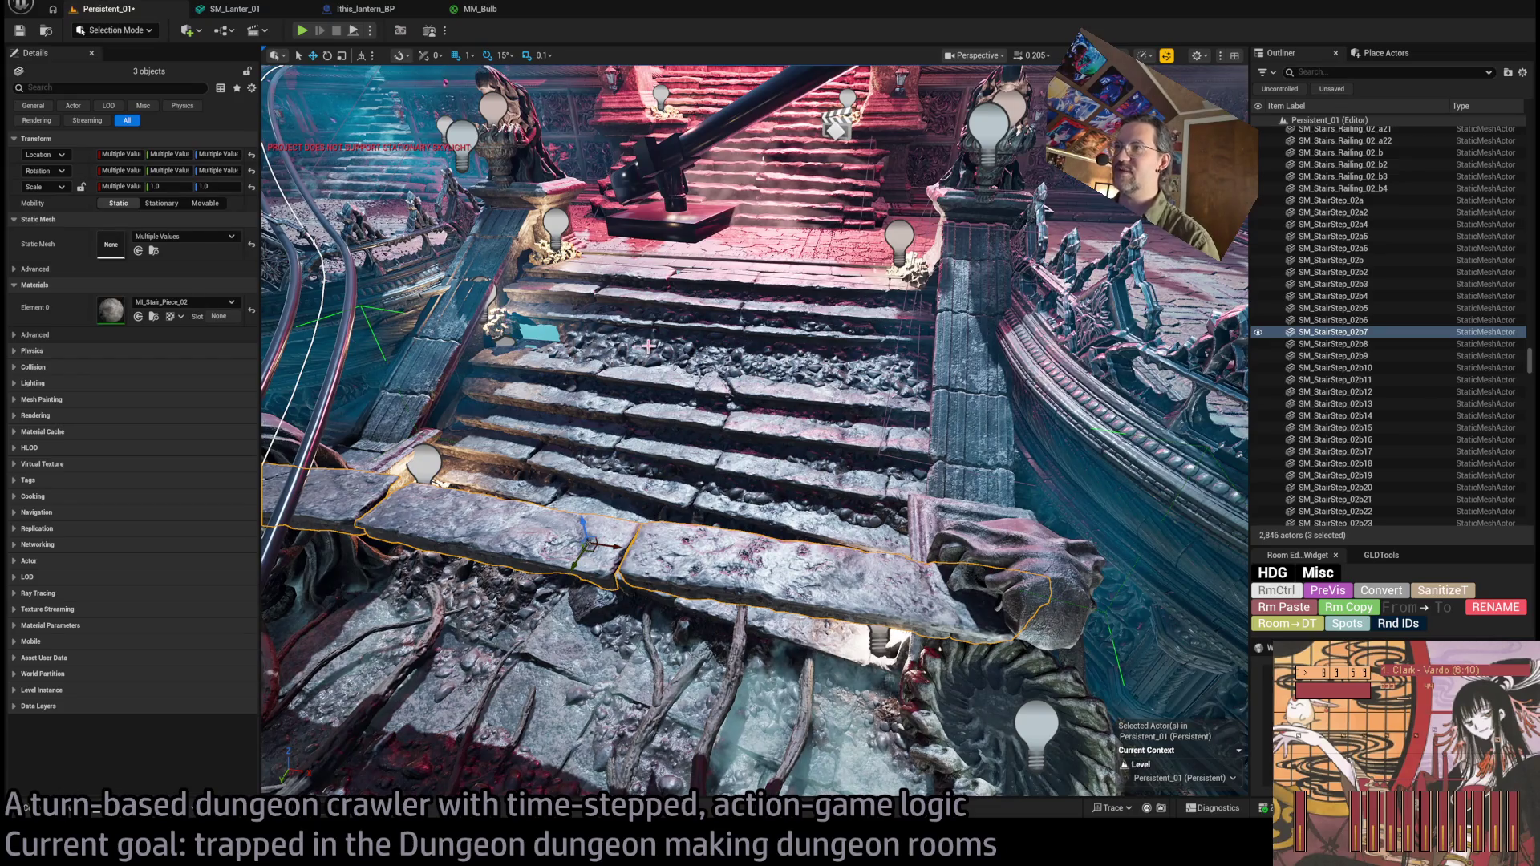
{"action": "key", "text": "ctrl+z"}
{"action": "left_click", "coordinate": [686, 329]}
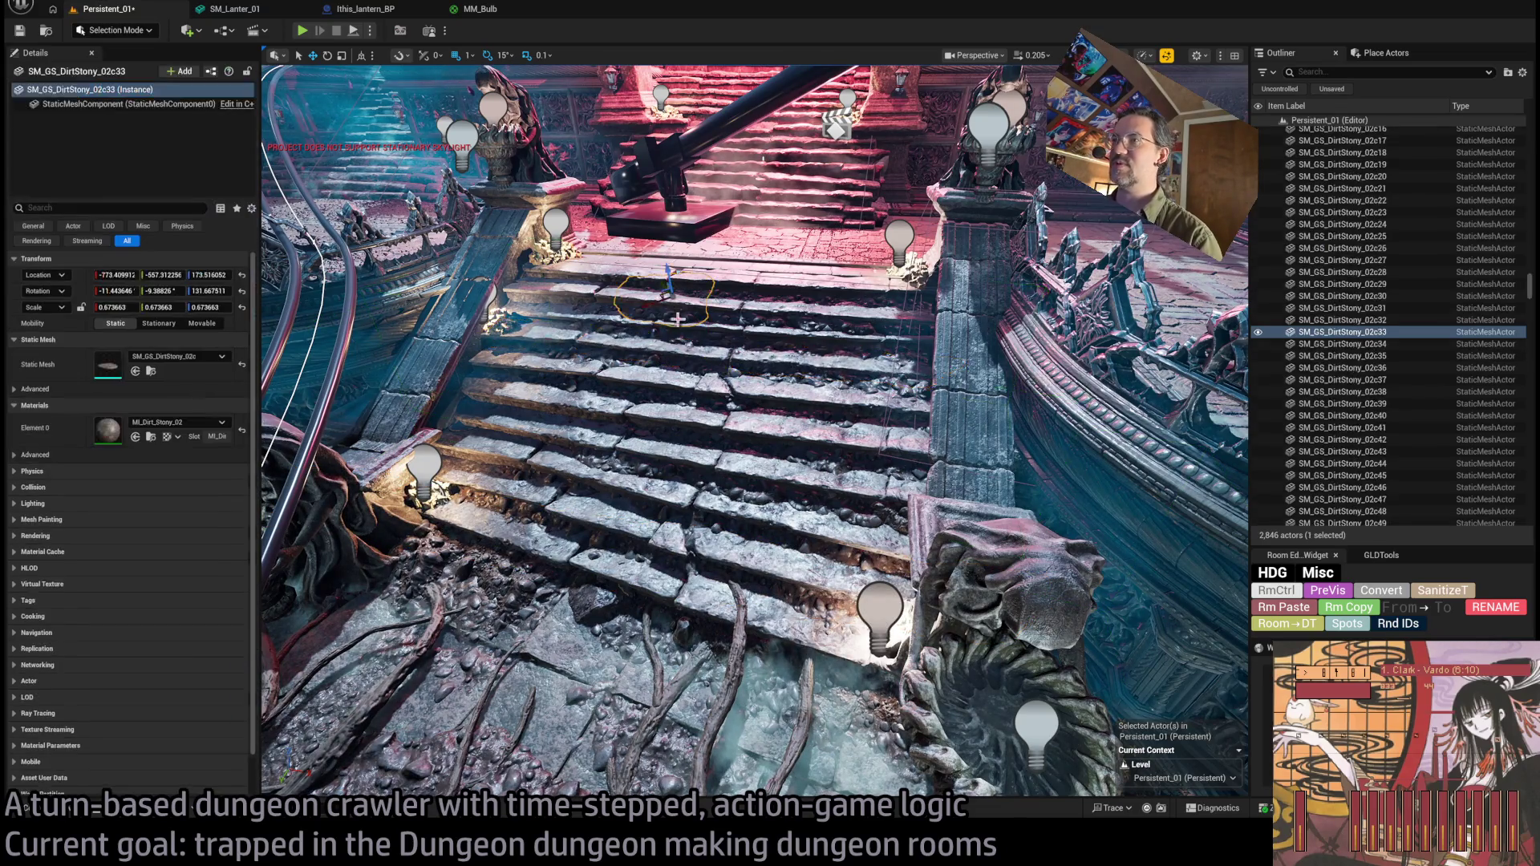
{"action": "mouse_move", "coordinate": [682, 325]}
{"action": "left_mouse_down"}
{"action": "mouse_move", "coordinate": [481, 341]}
{"action": "mouse_move", "coordinate": [642, 337]}
{"action": "left_mouse_up"}
{"action": "key", "text": "ctrl+z"}
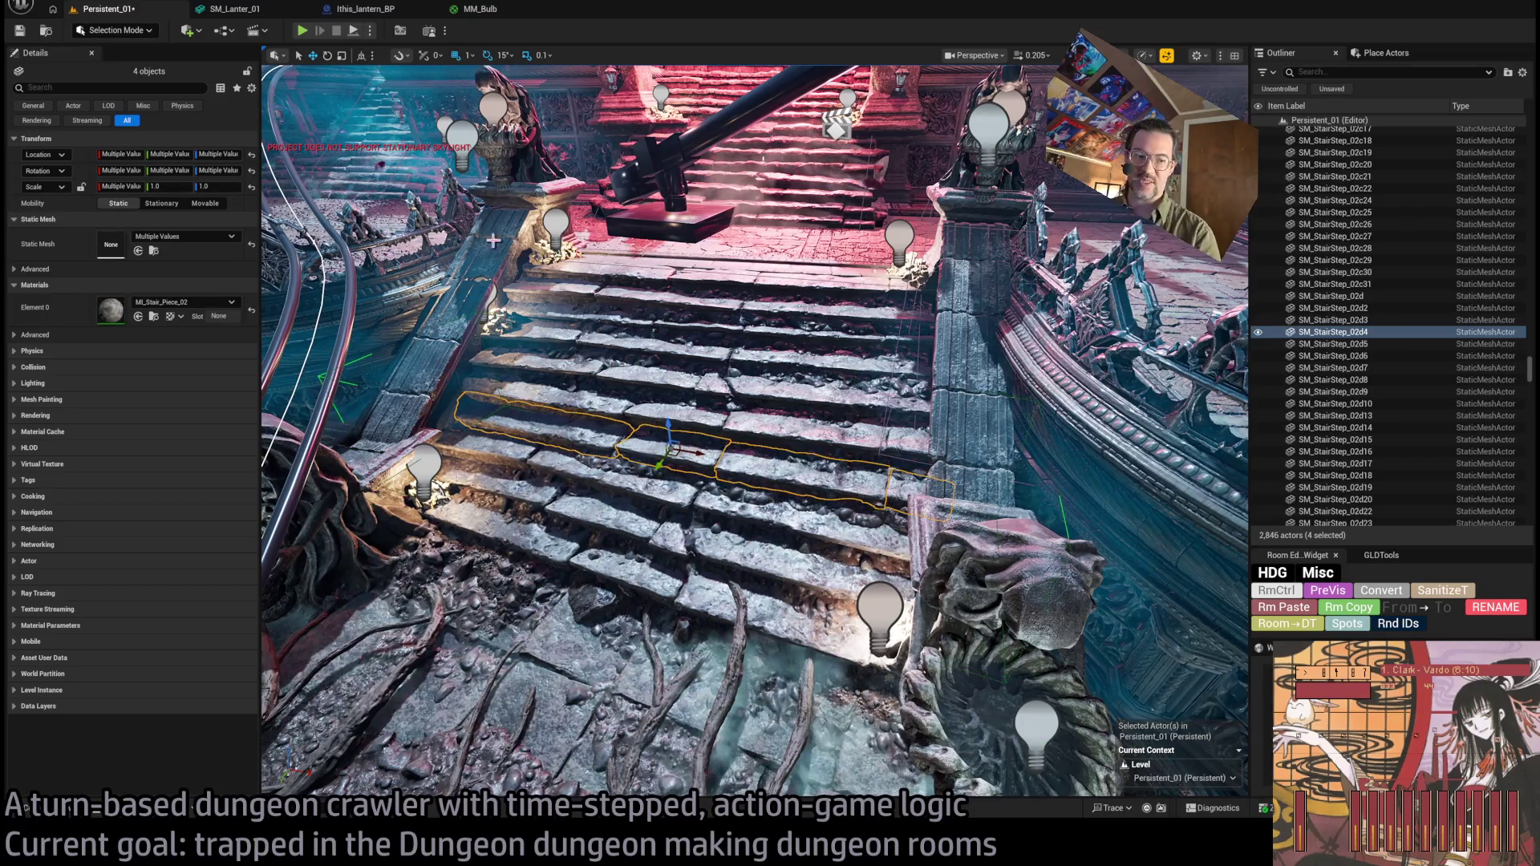
{"action": "key", "text": "f"}
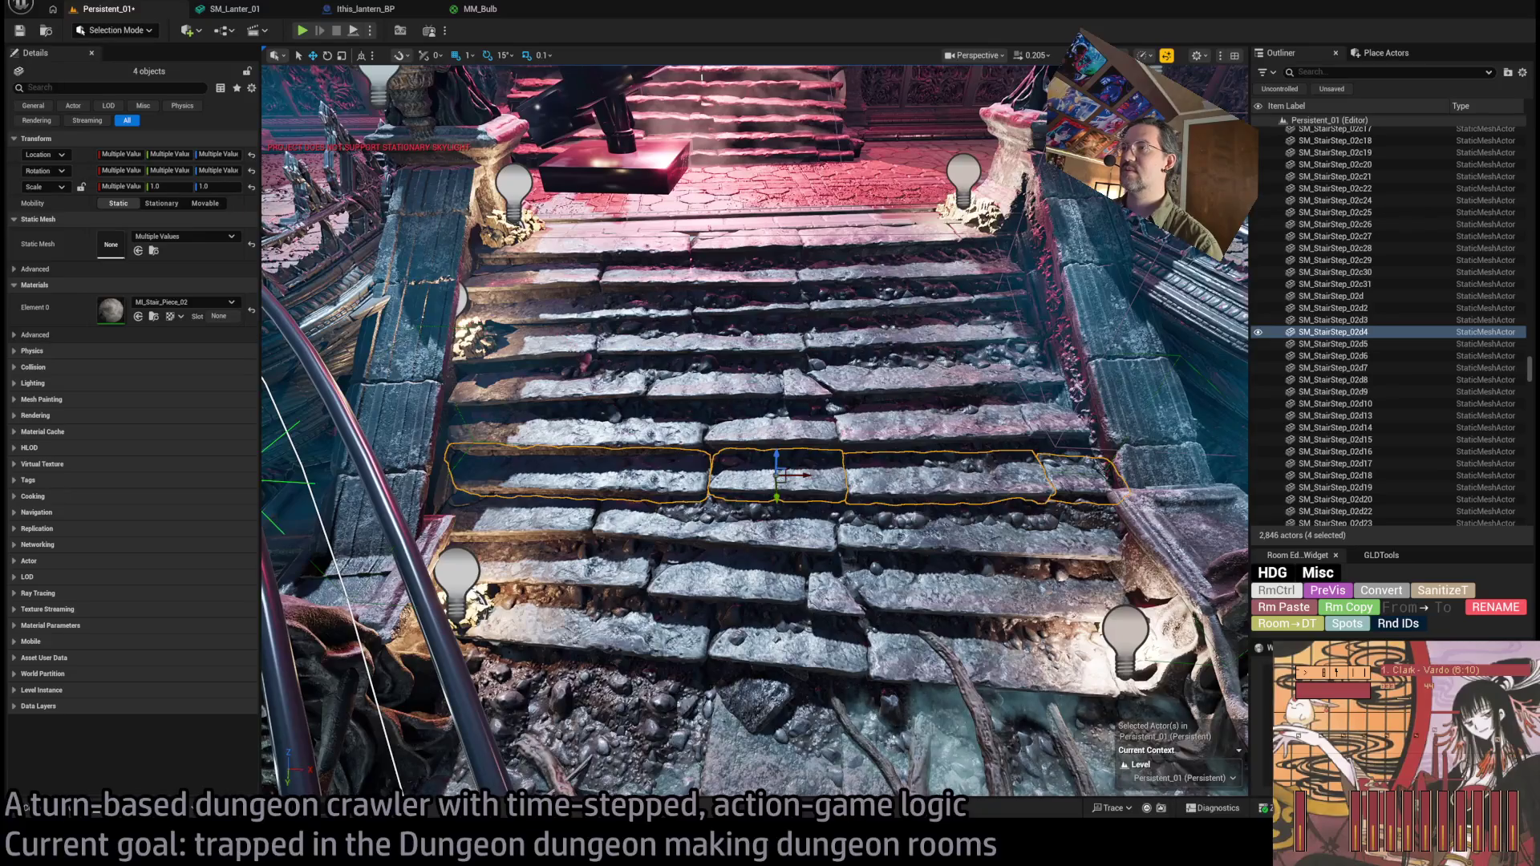
Inspect the upper stair step rows and the fog plane over the stairs.
{"action": "left_click", "coordinate": [582, 385]}
{"action": "left_click", "coordinate": [666, 345]}
{"action": "left_click", "coordinate": [721, 243]}
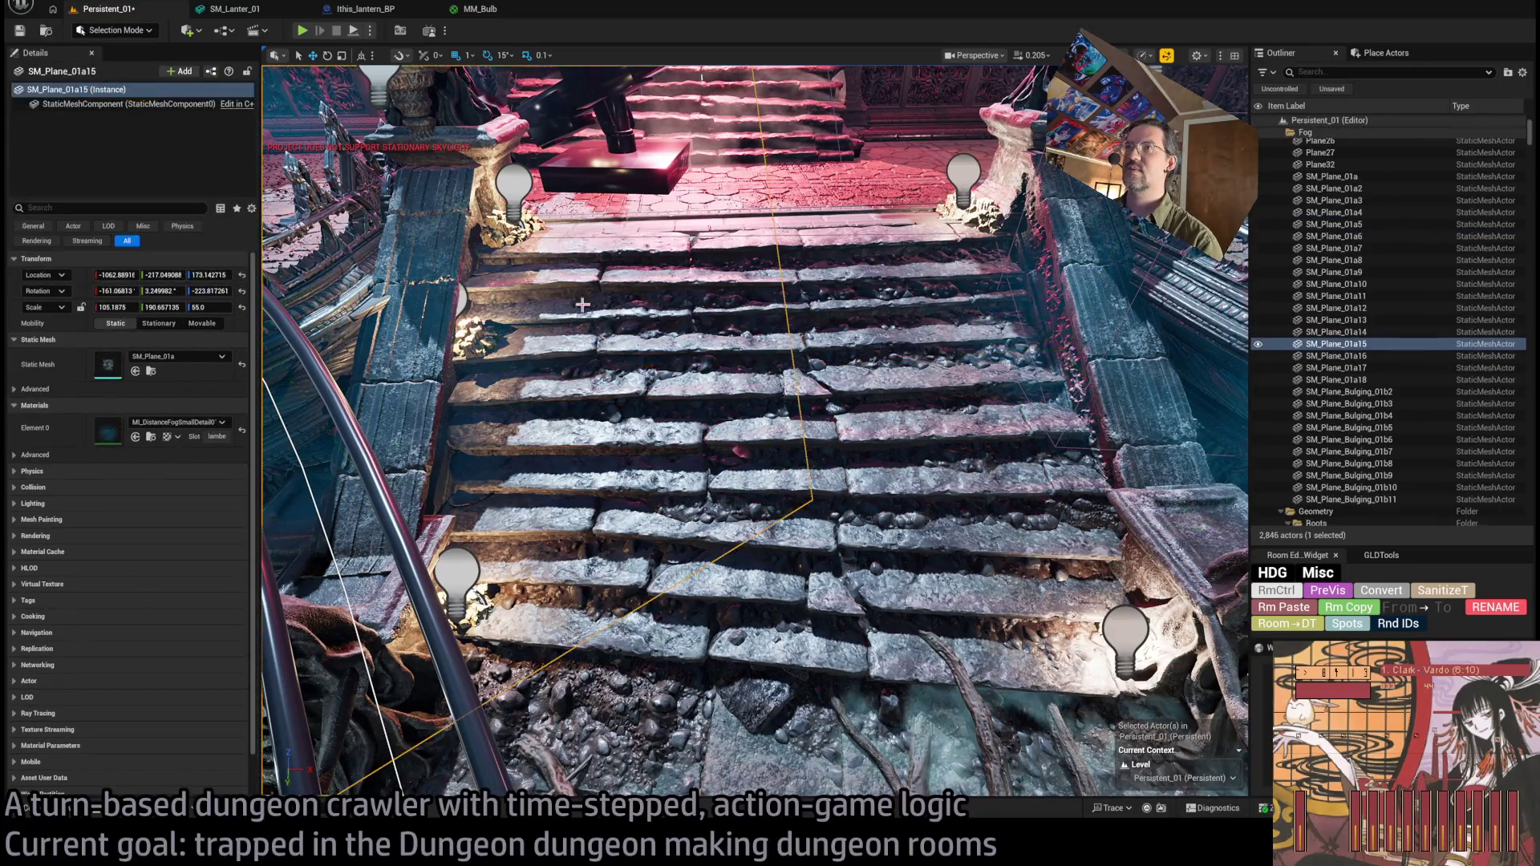
{"action": "key", "text": "f"}
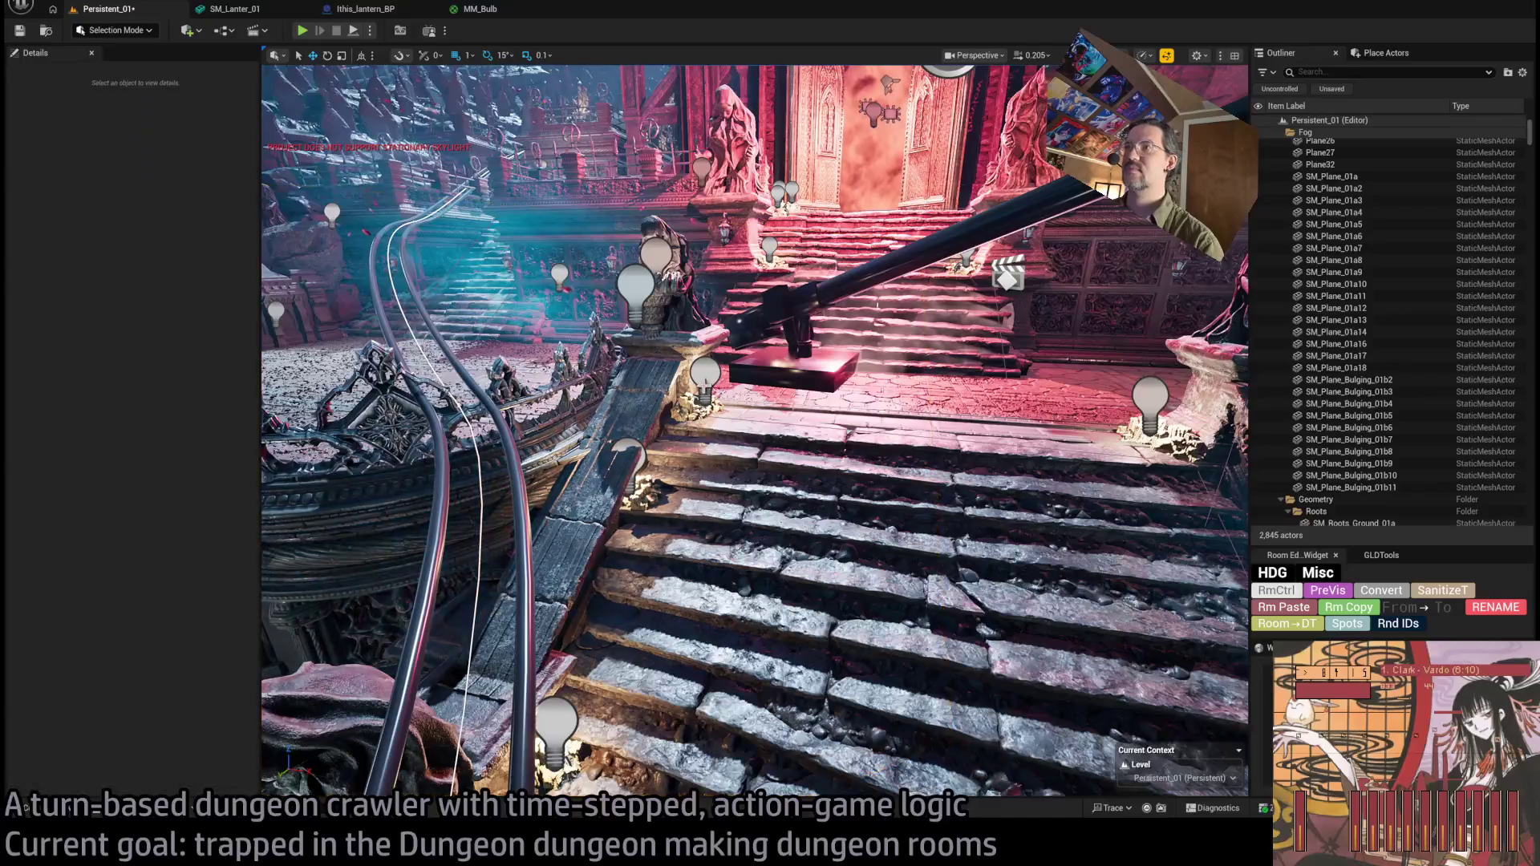
Shift the BP_Candles_Cluster and SM_Candles meshes to the right along the stair landing.
{"action": "left_click", "coordinate": [705, 383]}
{"action": "key", "text": "f"}
{"action": "left_click_drag", "start_coordinate": [706, 386], "coordinate": [955, 385]}
{"action": "left_click", "coordinate": [722, 369]}
{"action": "left_click_drag", "start_coordinate": [722, 369], "coordinate": [882, 393]}
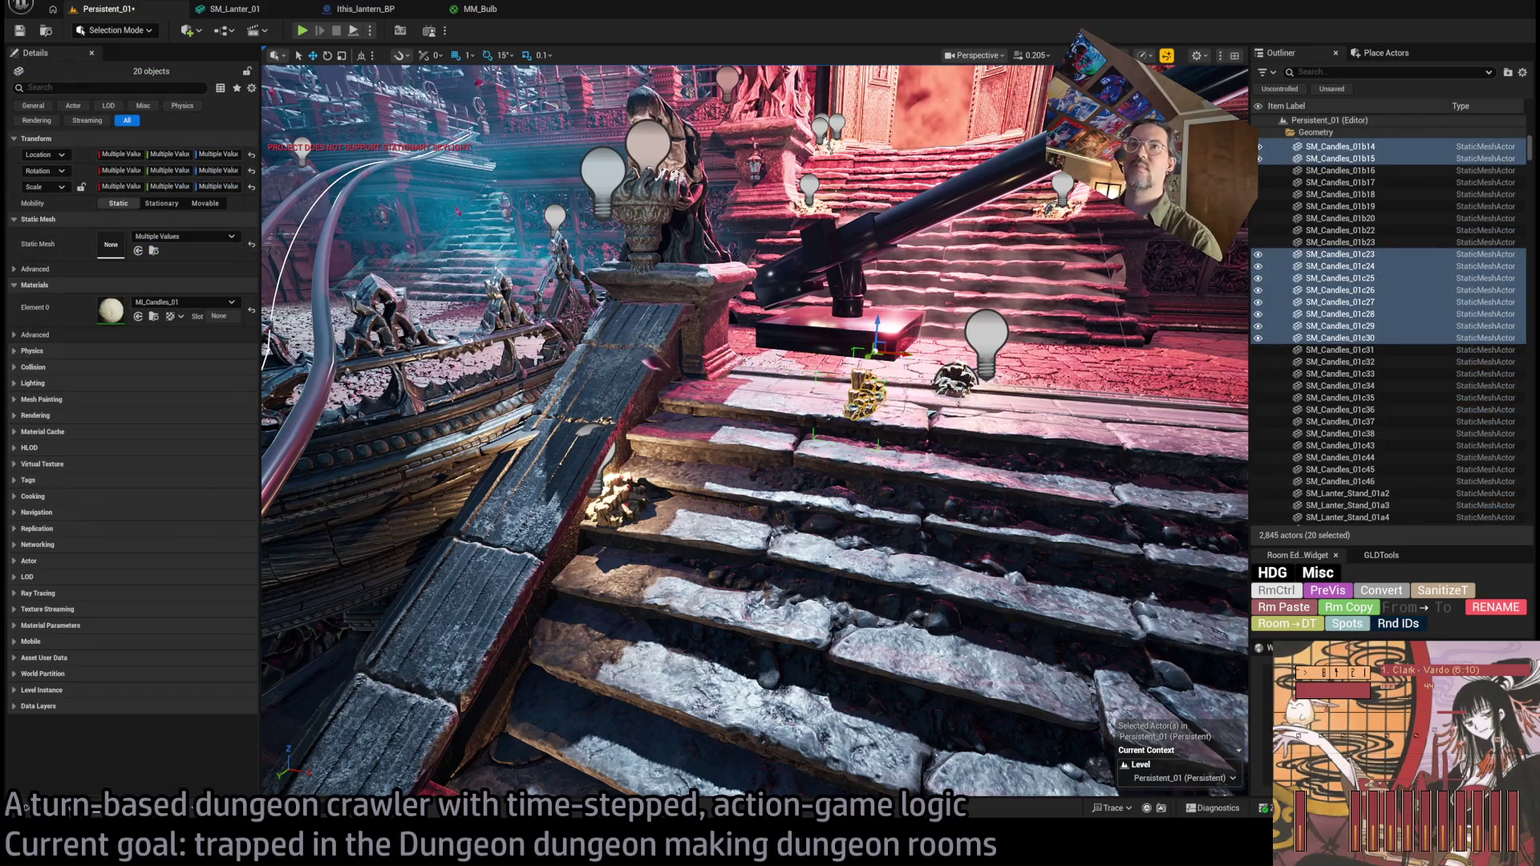
{"action": "key", "text": "f"}
{"action": "scroll", "coordinate": [754, 433], "scroll_direction": "down", "scroll_amount": 5}
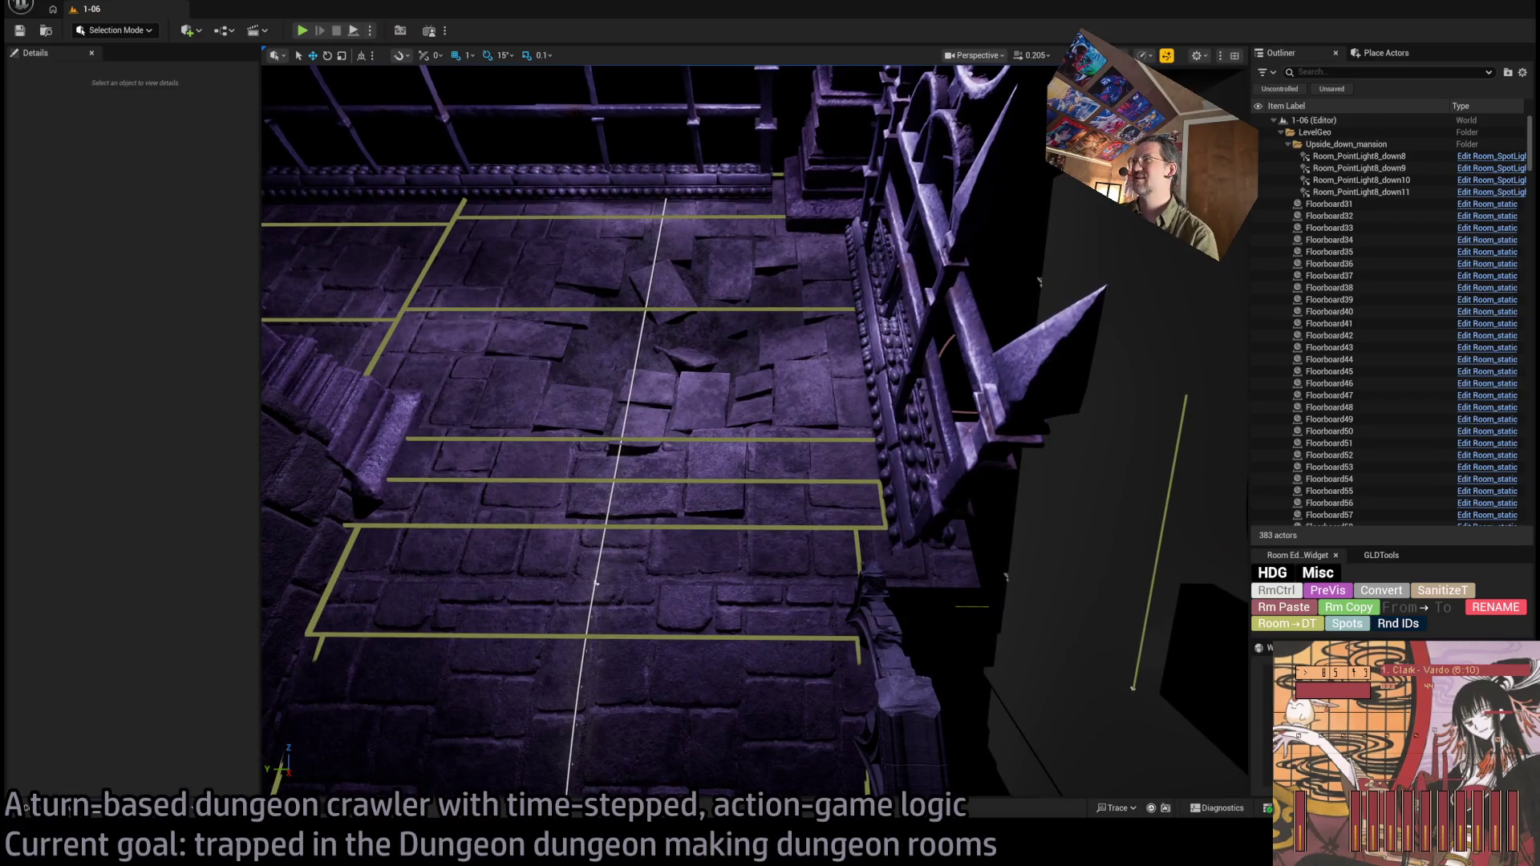
Switch the level 1-06 viewport to Unlit shading with Alt+3.
{"action": "key", "text": "alt+3"}
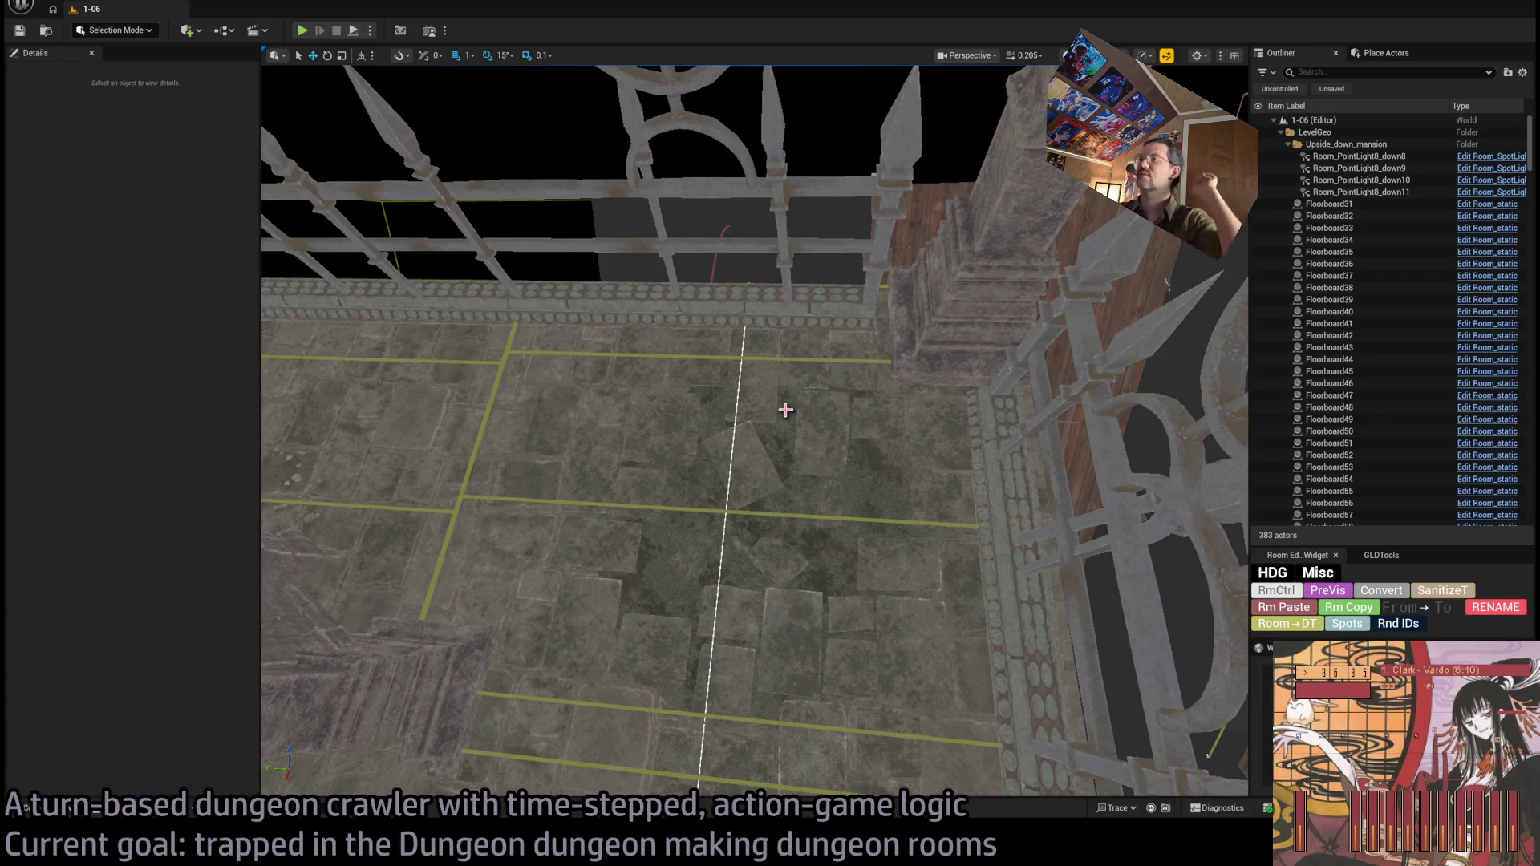
Move the camera over the mansion floor and select Room_nav_surface11.
{"action": "mouse_move", "coordinate": [711, 418]}
{"action": "left_mouse_down"}
{"action": "mouse_move", "coordinate": [712, 389]}
{"action": "mouse_move", "coordinate": [639, 403]}
{"action": "left_mouse_up"}
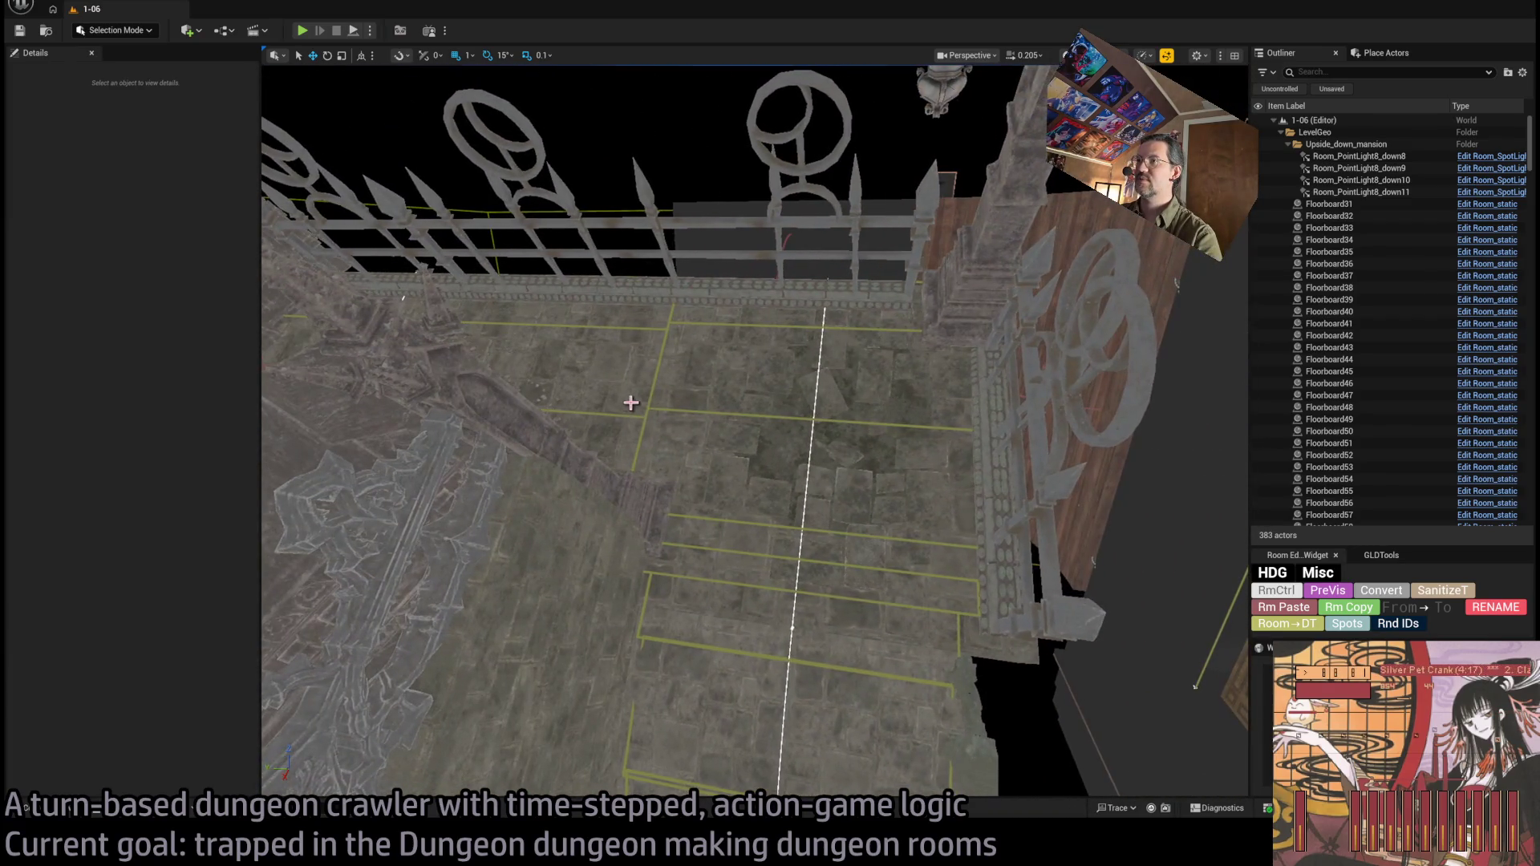
{"action": "left_click", "coordinate": [674, 412]}
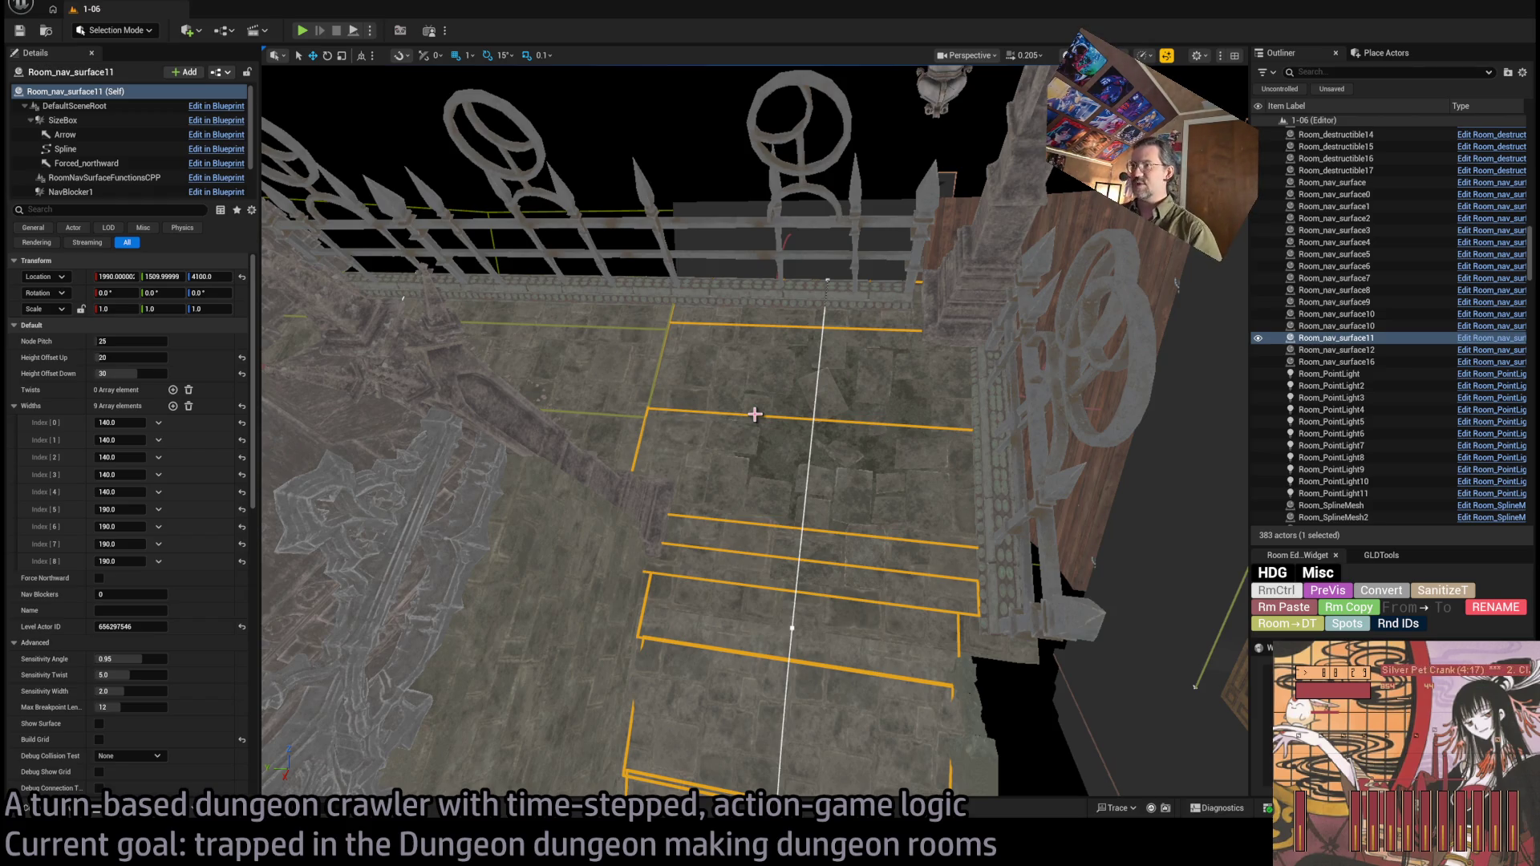
Orbit around the Room_nav_surface11 spline and bring up the Content Drawer at Levels/Showcase.
{"action": "left_click_drag", "start_coordinate": [754, 414], "coordinate": [626, 545]}
{"action": "left_click_drag", "start_coordinate": [710, 391], "coordinate": [710, 391]}
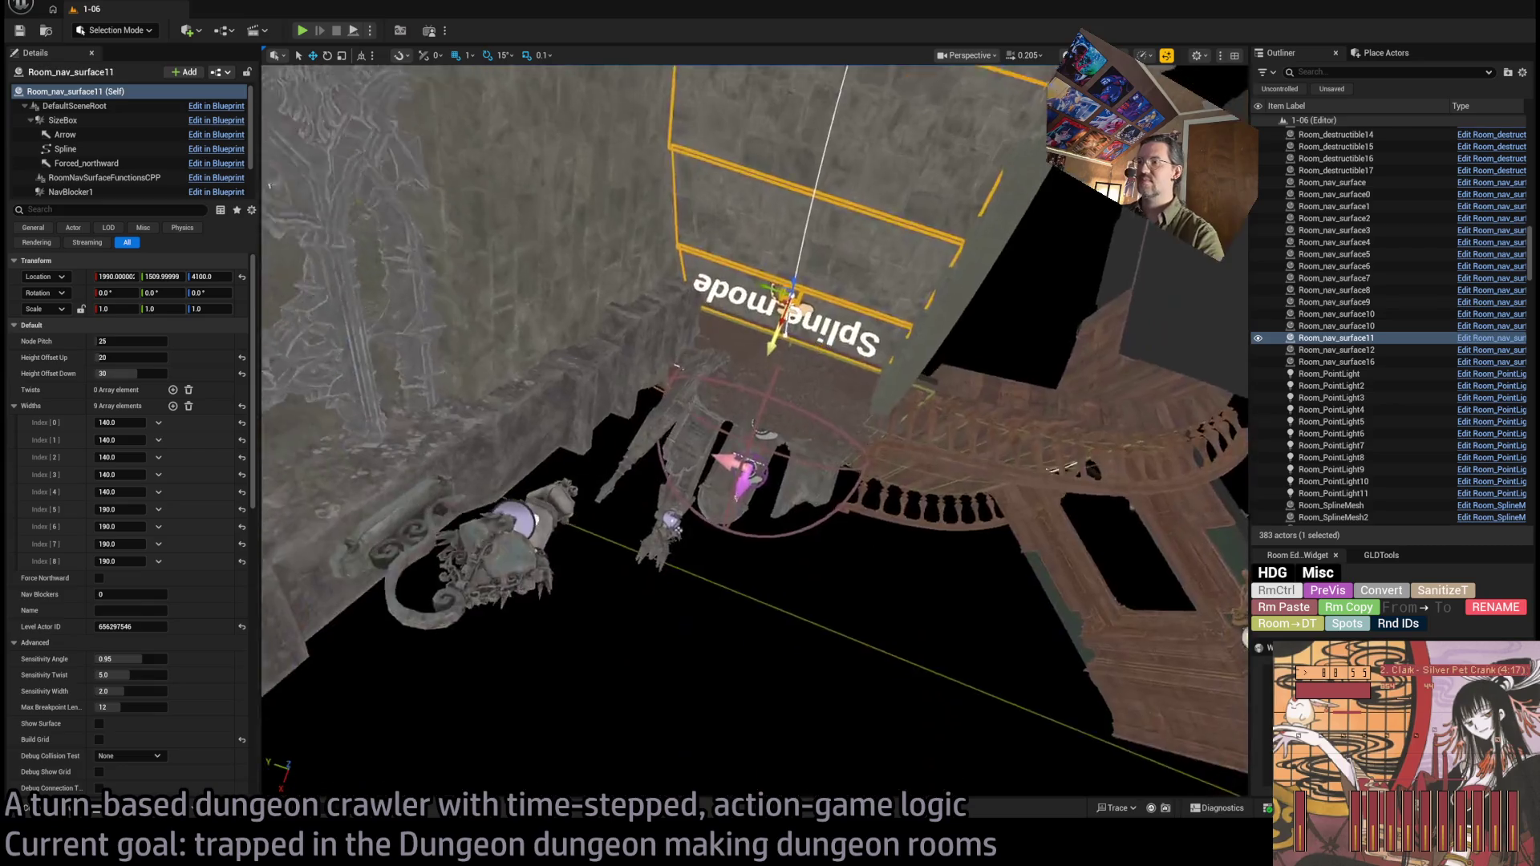
{"action": "left_click_drag", "start_coordinate": [754, 433], "coordinate": [882, 433]}
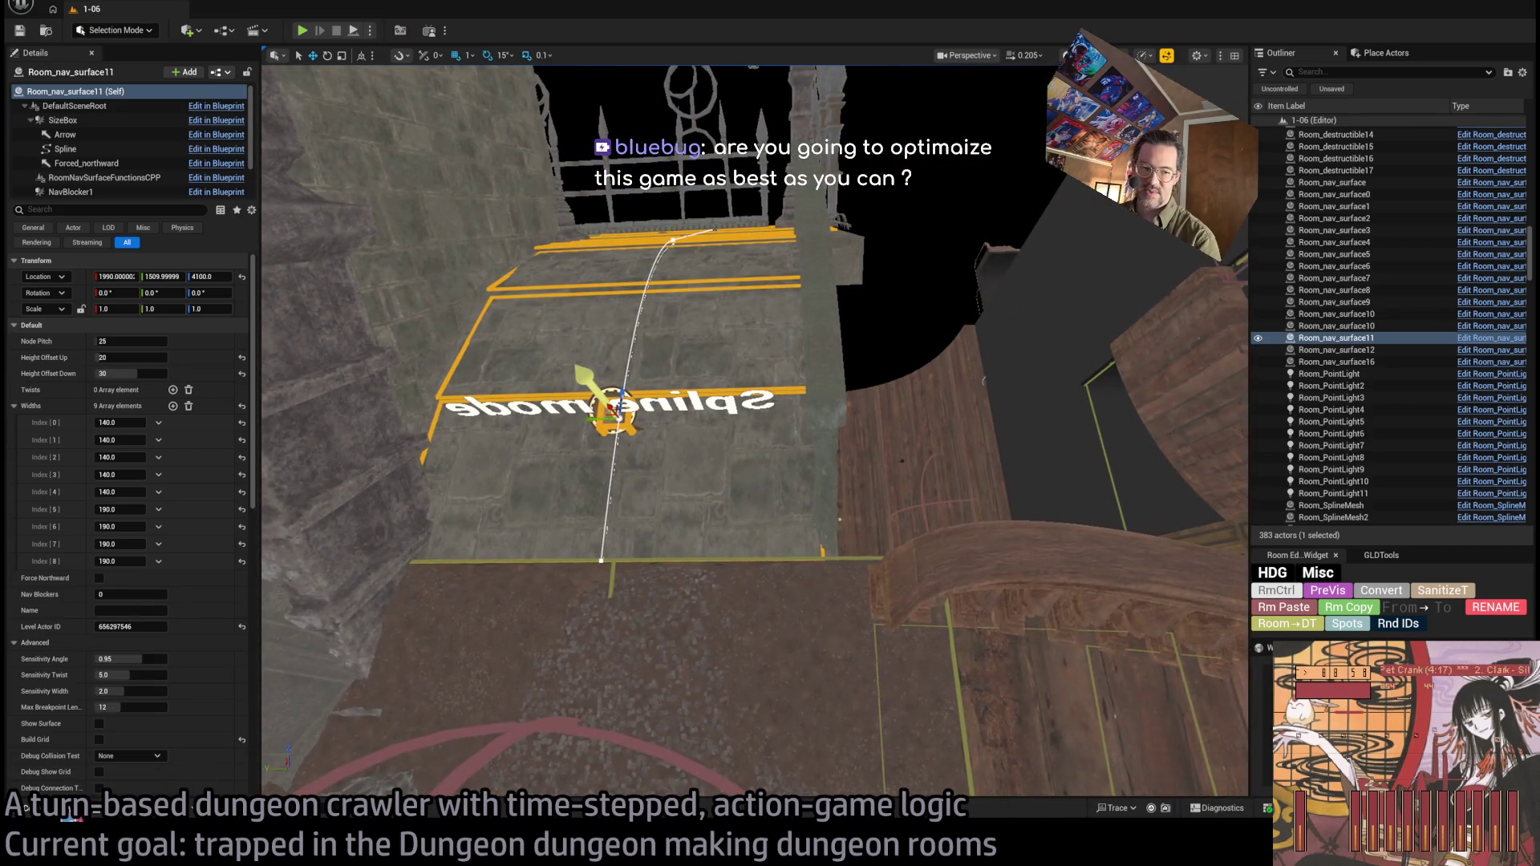
{"action": "left_click", "coordinate": [71, 811]}
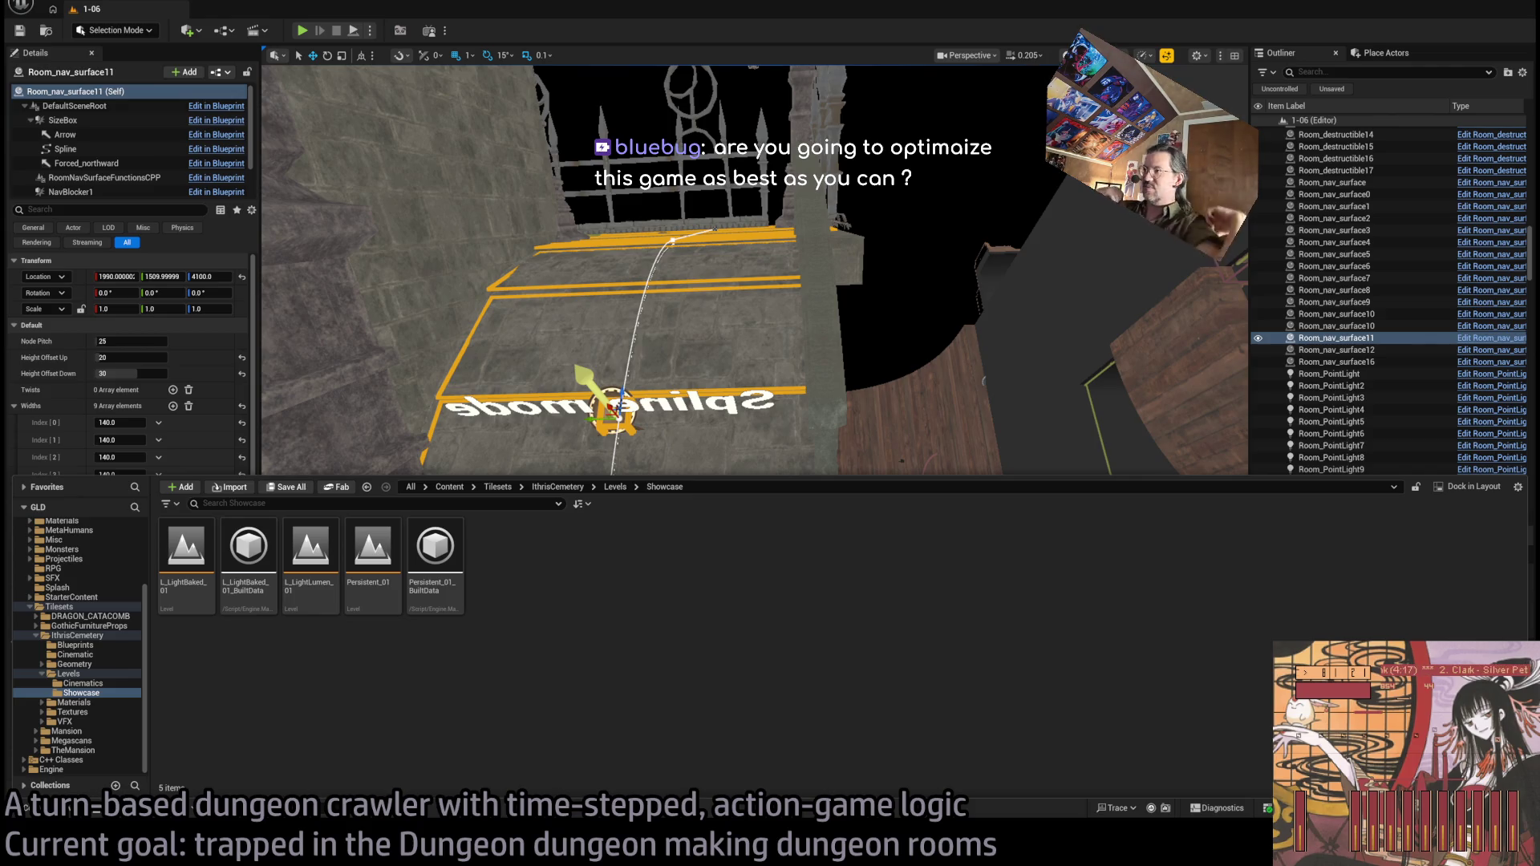
Dismiss the Content Drawer and start a Play In Editor test of level 1-06.
{"action": "left_click_drag", "start_coordinate": [1056, 85], "coordinate": [353, 142]}
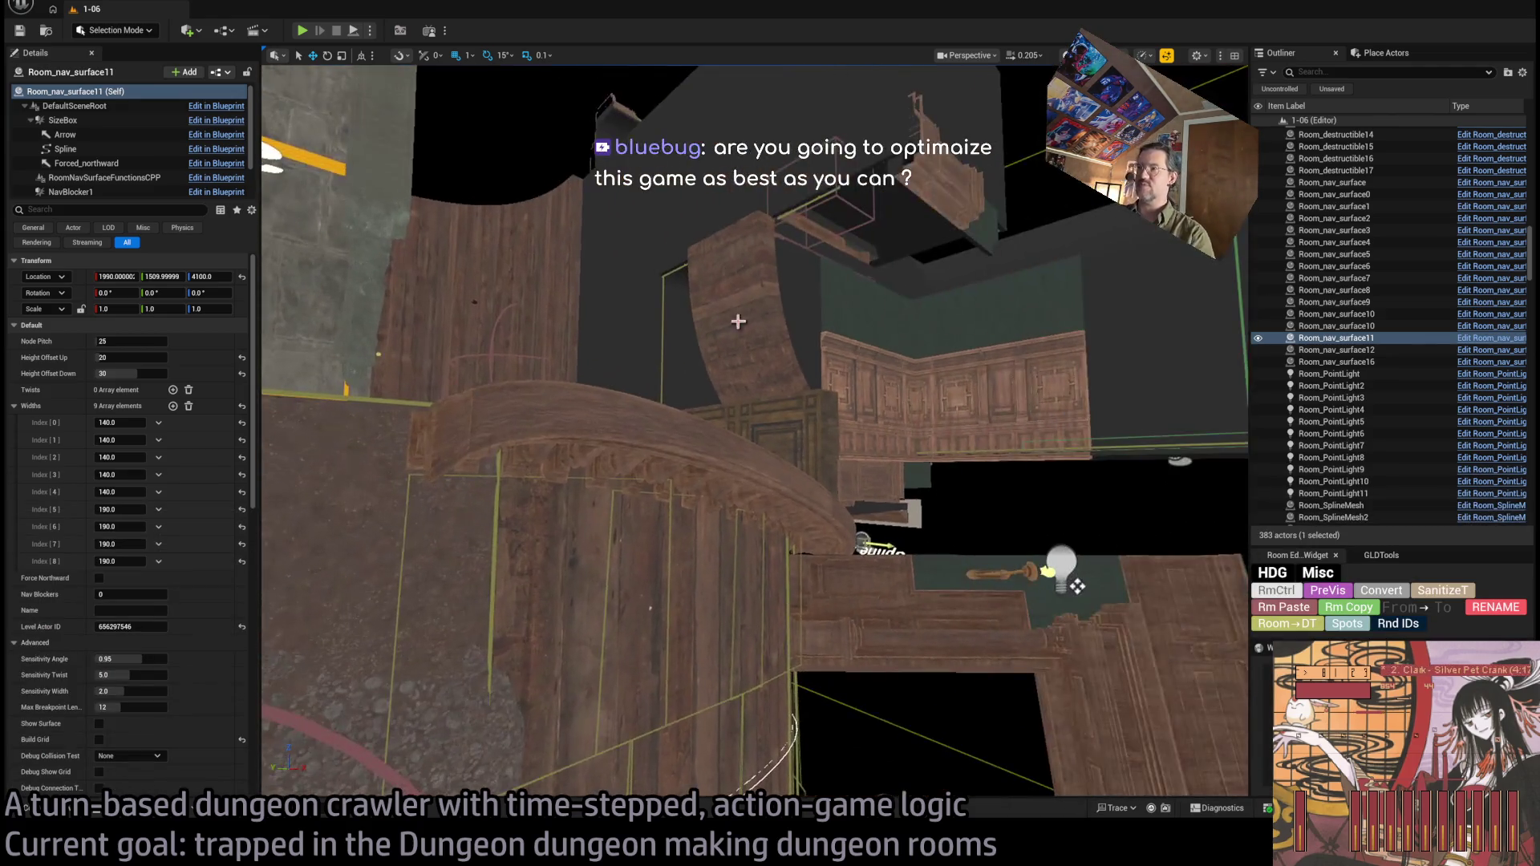
{"action": "left_click", "coordinate": [302, 32]}
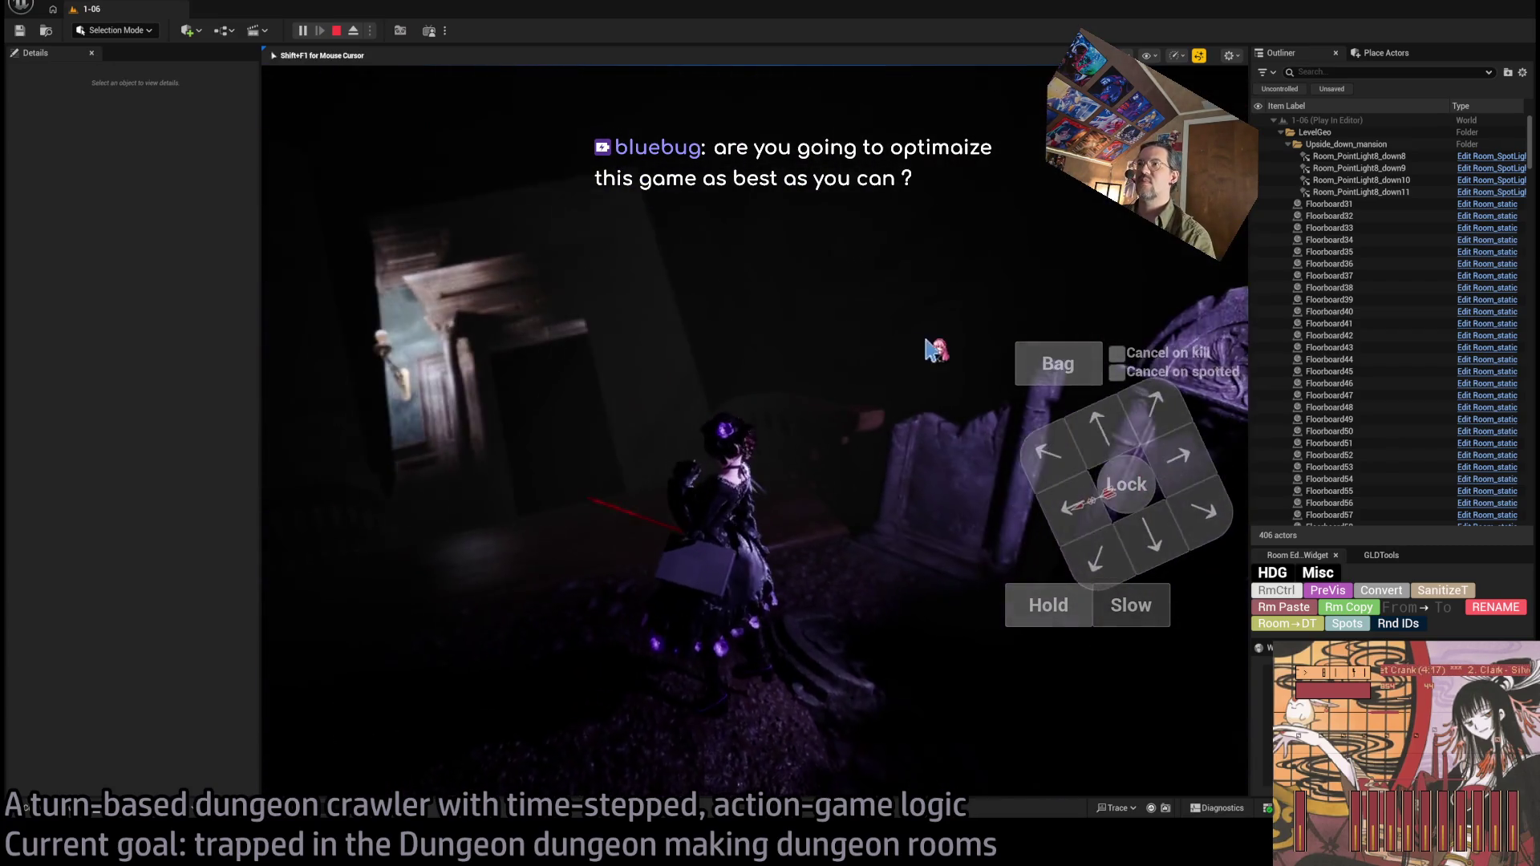
Eject to a free camera with F8, survey the dimly lit mansion rooms, then stop the play-test.
{"action": "key", "text": "F8"}
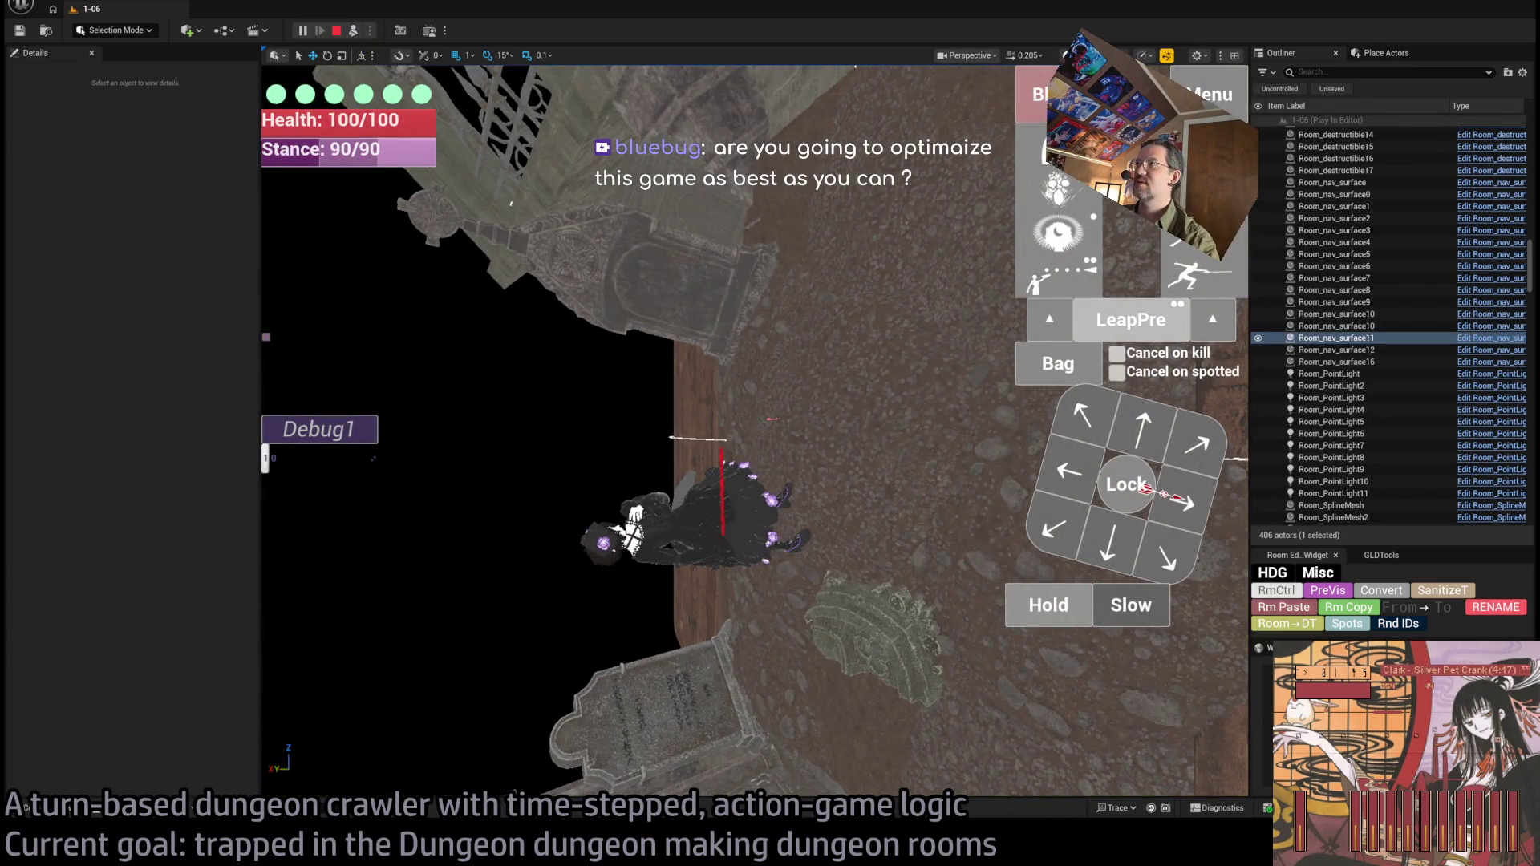
{"action": "scroll", "coordinate": [754, 433], "scroll_direction": "up", "scroll_amount": 5}
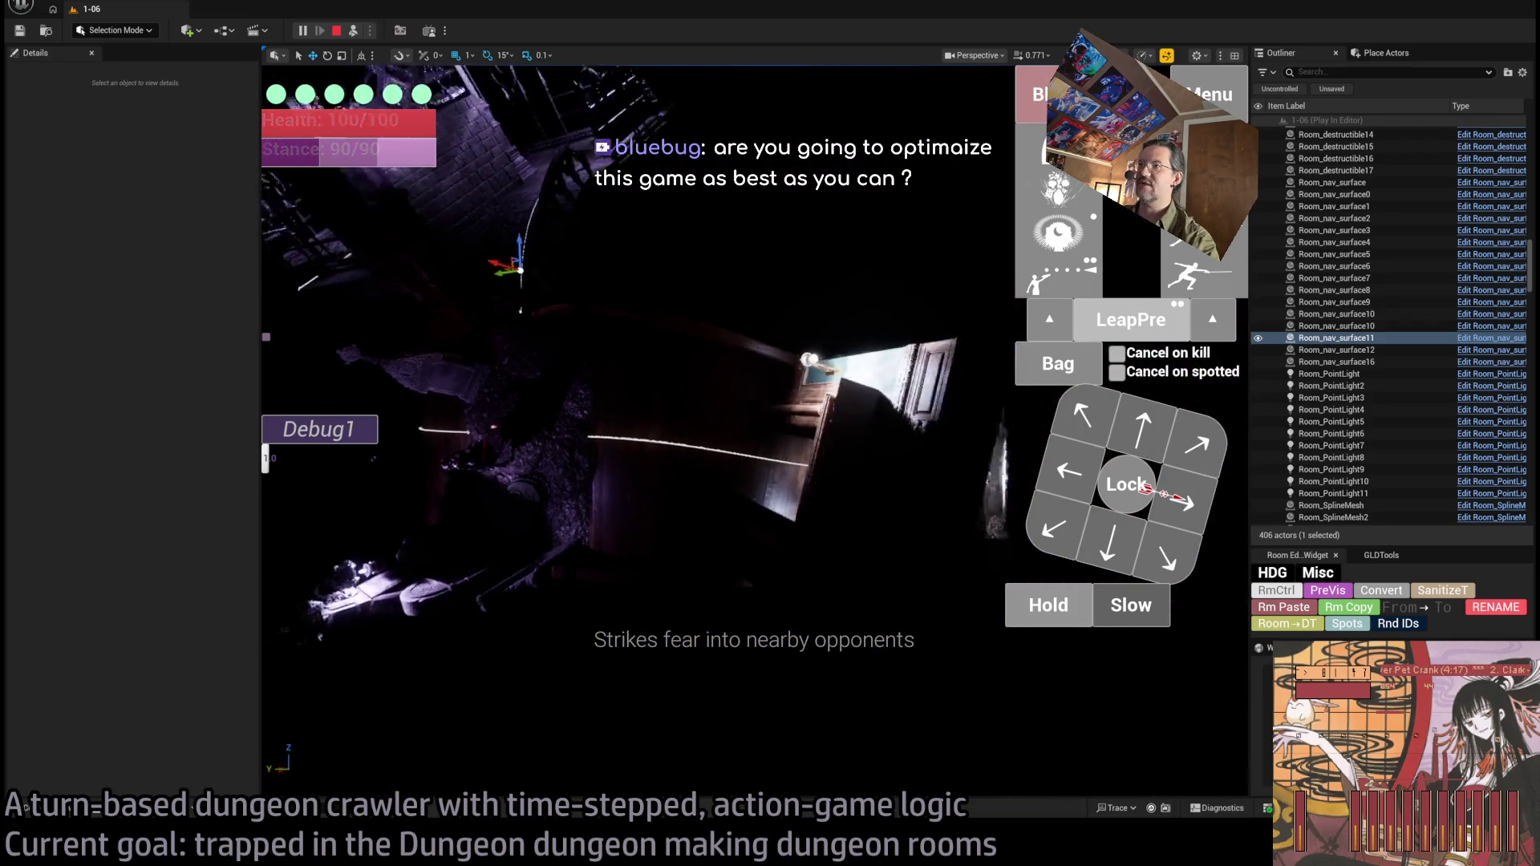
{"action": "scroll", "coordinate": [754, 434], "scroll_direction": "down", "scroll_amount": 5}
{"action": "scroll", "coordinate": [754, 433], "scroll_direction": "up", "scroll_amount": 3}
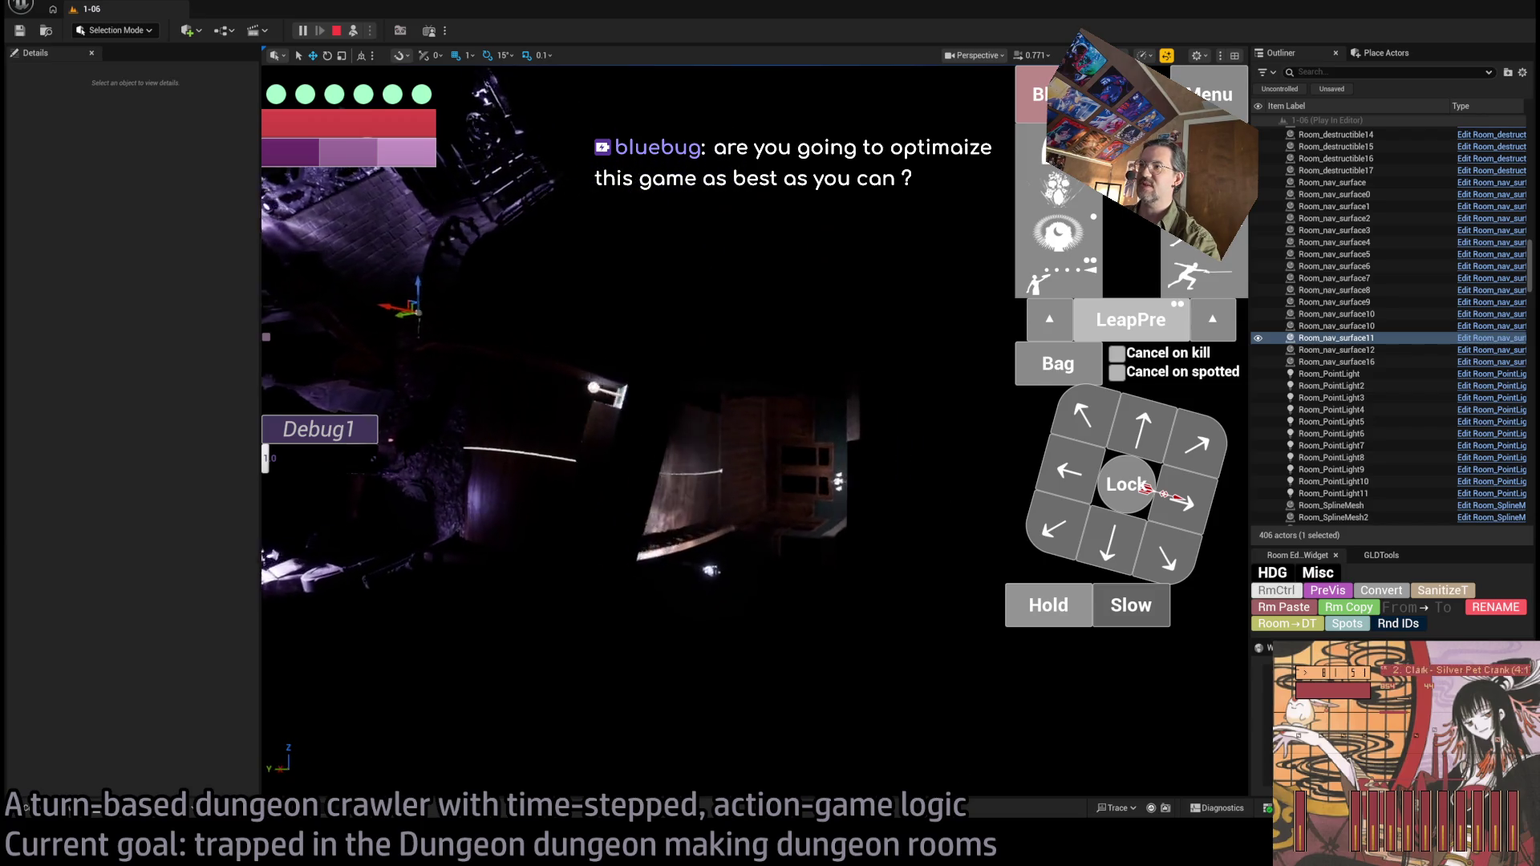
{"action": "scroll", "coordinate": [754, 433], "scroll_direction": "down", "scroll_amount": 3}
{"action": "scroll", "coordinate": [754, 433], "scroll_direction": "down", "scroll_amount": 3}
{"action": "scroll", "coordinate": [754, 433], "scroll_direction": "down", "scroll_amount": 2}
{"action": "scroll", "coordinate": [754, 434], "scroll_direction": "down", "scroll_amount": 3}
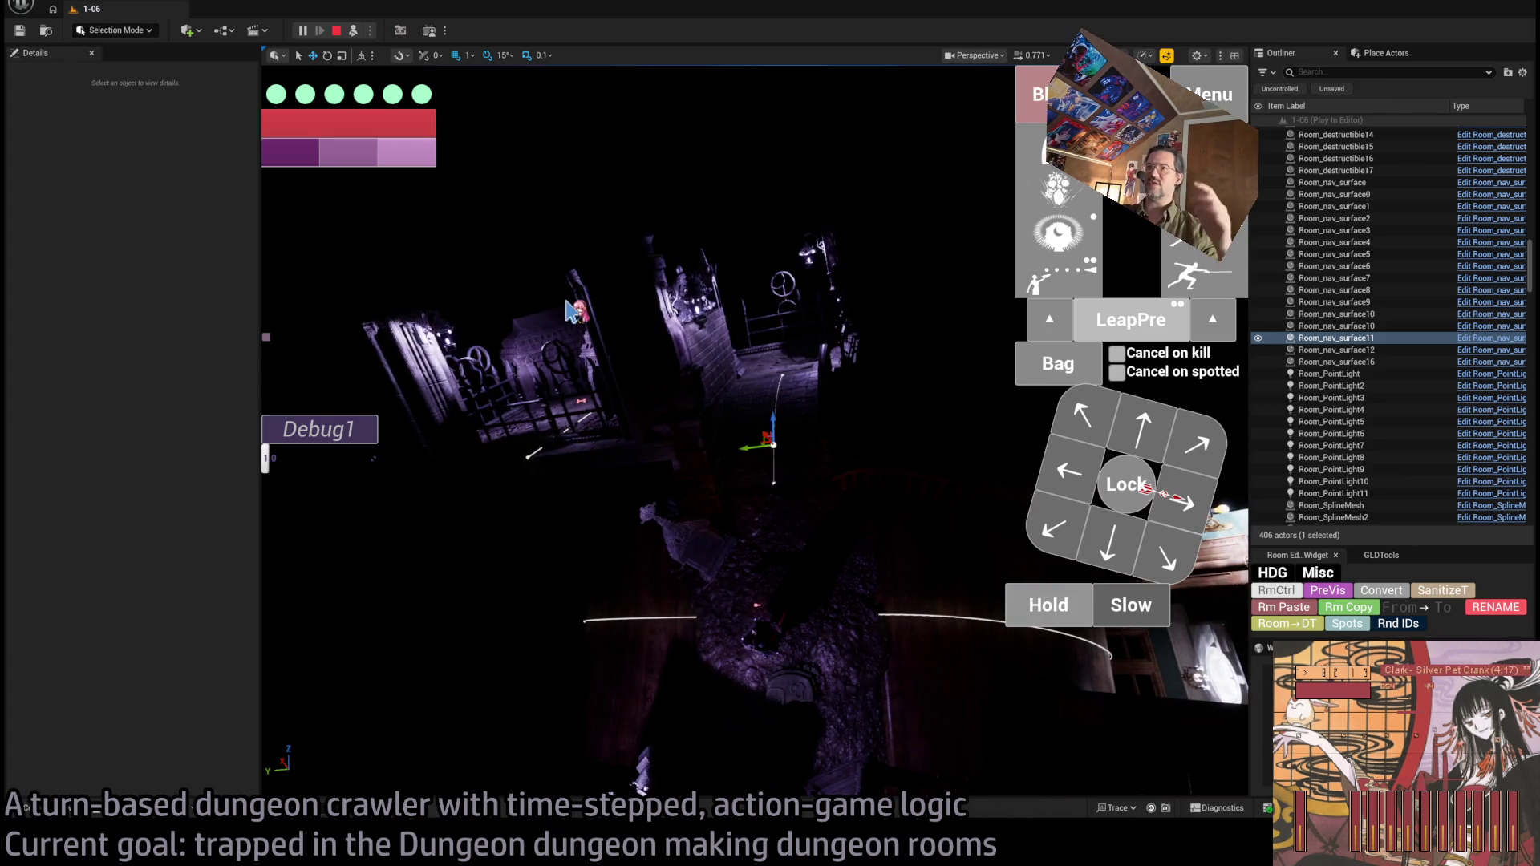
{"action": "mouse_move", "coordinate": [373, 112]}
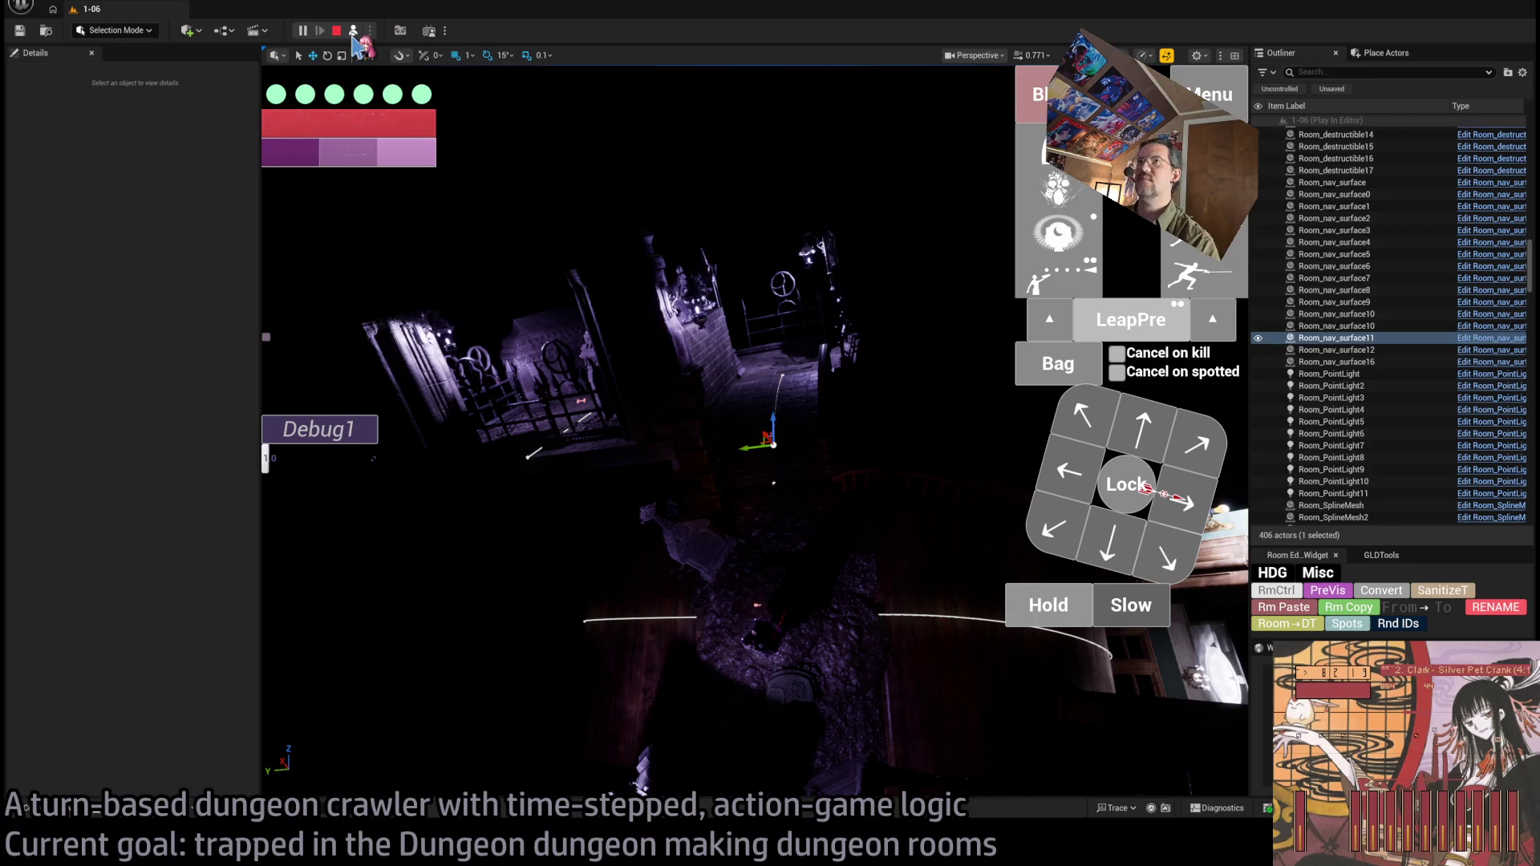
{"action": "left_click", "coordinate": [336, 30]}
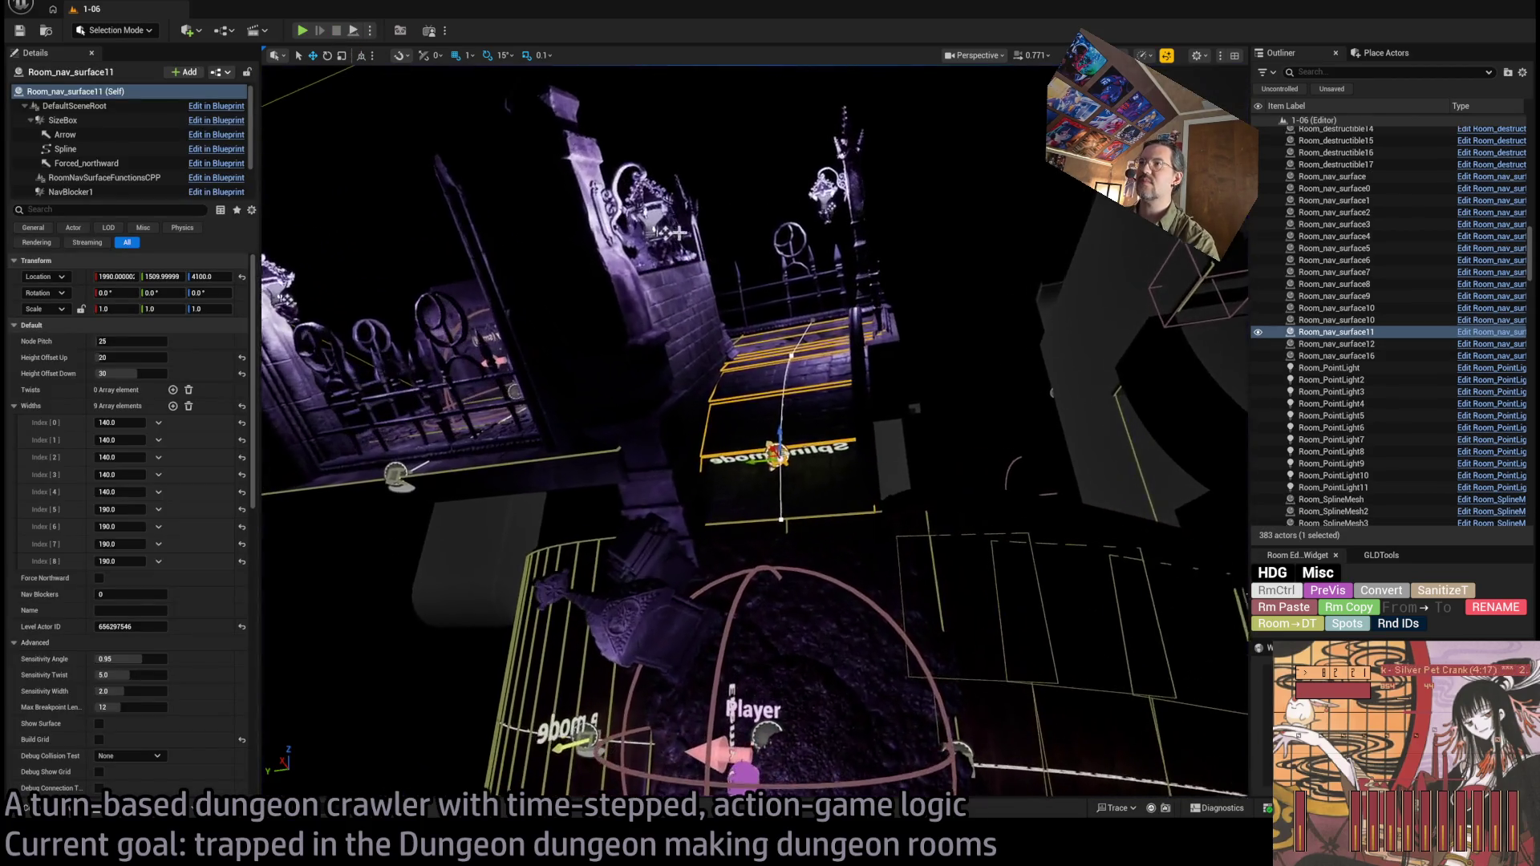
Select the buttress wall lantern, then inspect and frame the Portal1 of Room_PointLight10 and Room_PointLight7.
{"action": "left_click", "coordinate": [688, 245]}
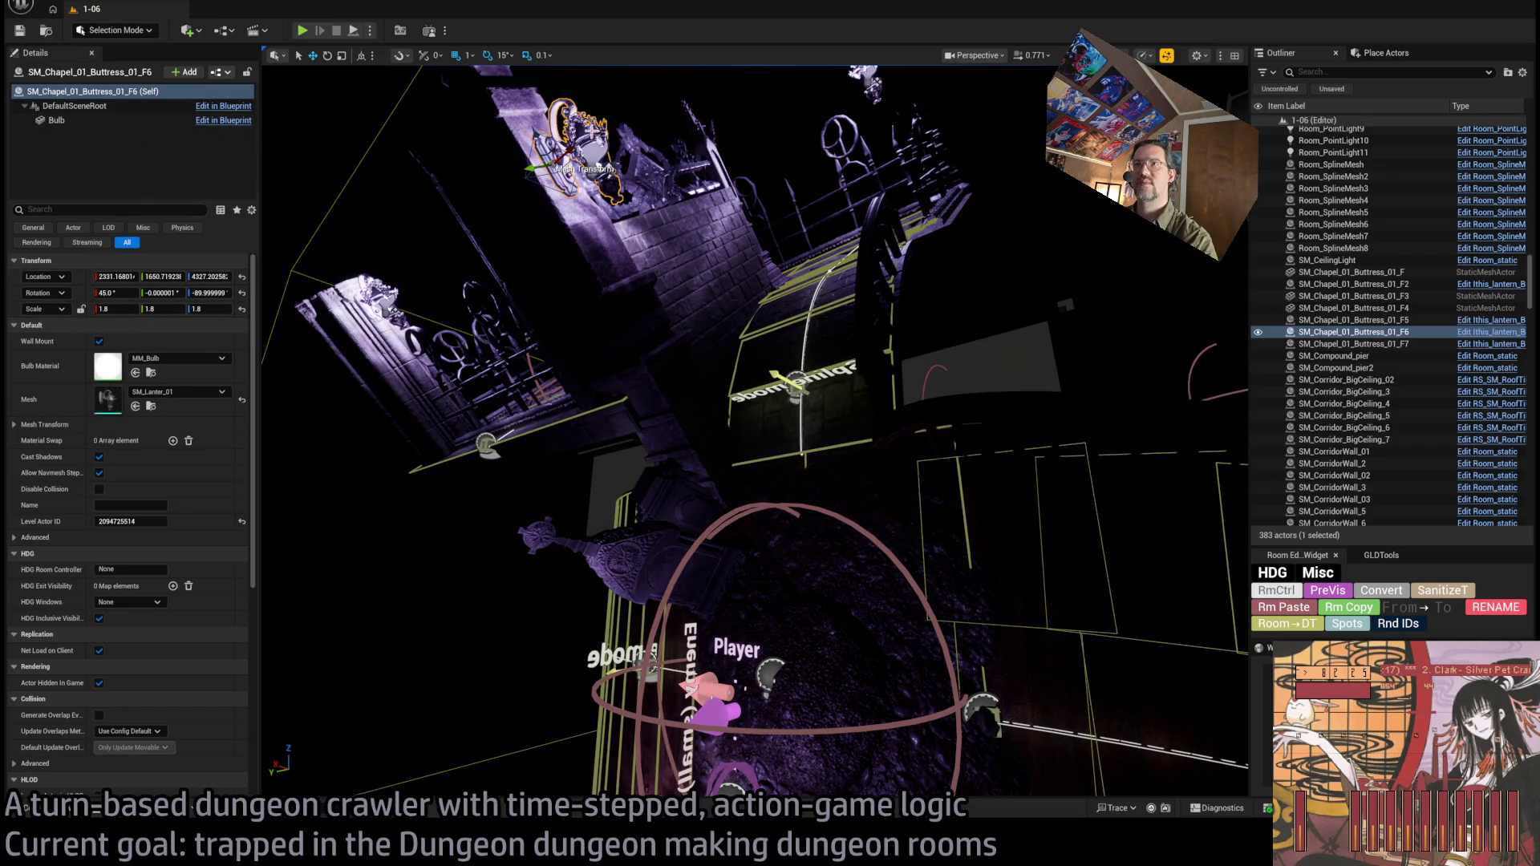
{"action": "left_click", "coordinate": [595, 188]}
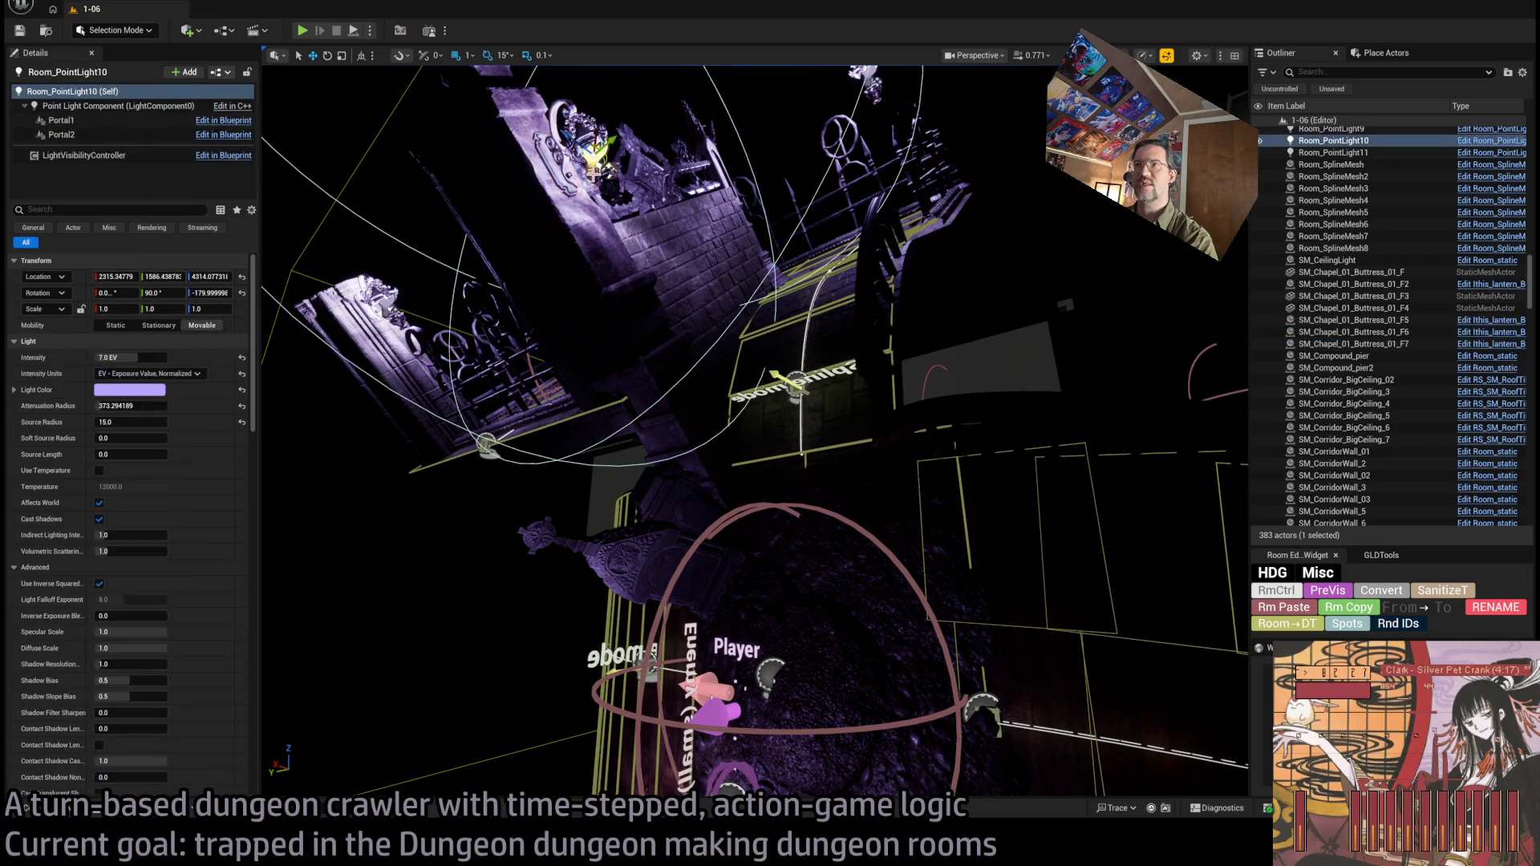
{"action": "left_click", "coordinate": [61, 120]}
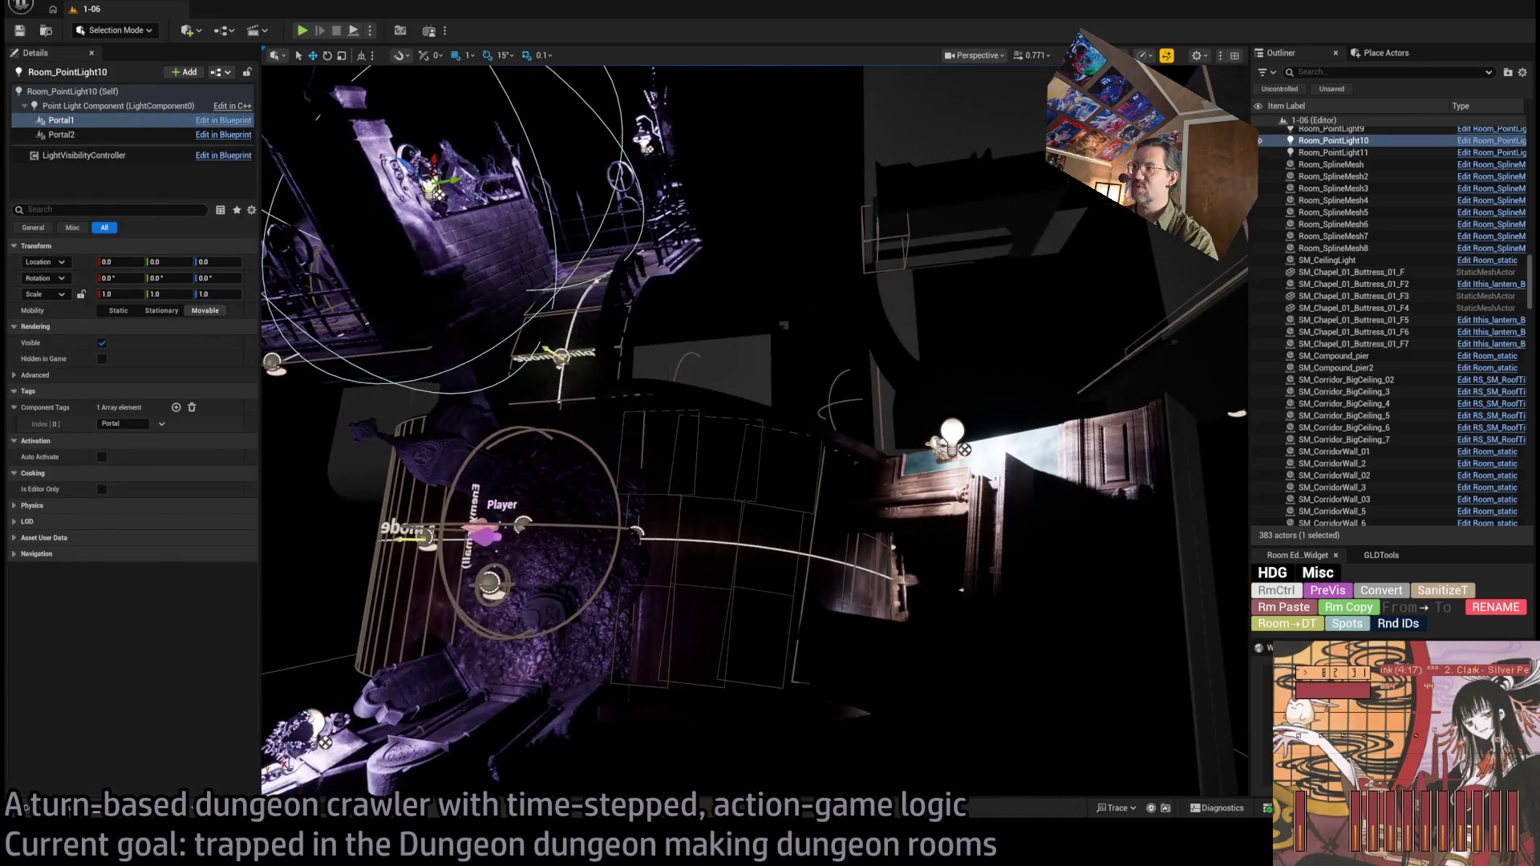
{"action": "left_click", "coordinate": [952, 435]}
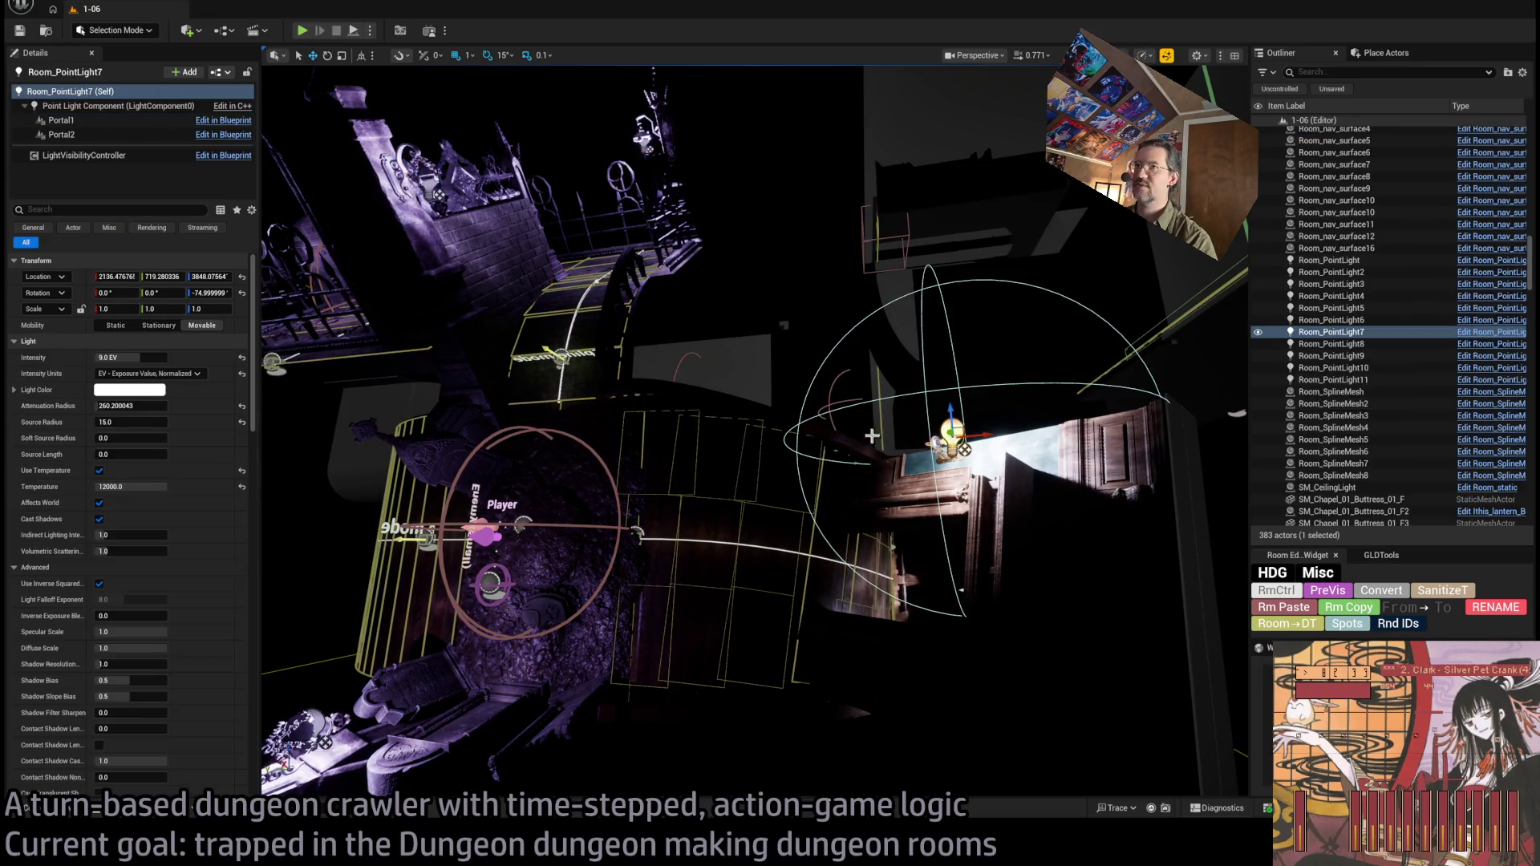
{"action": "key", "text": "f"}
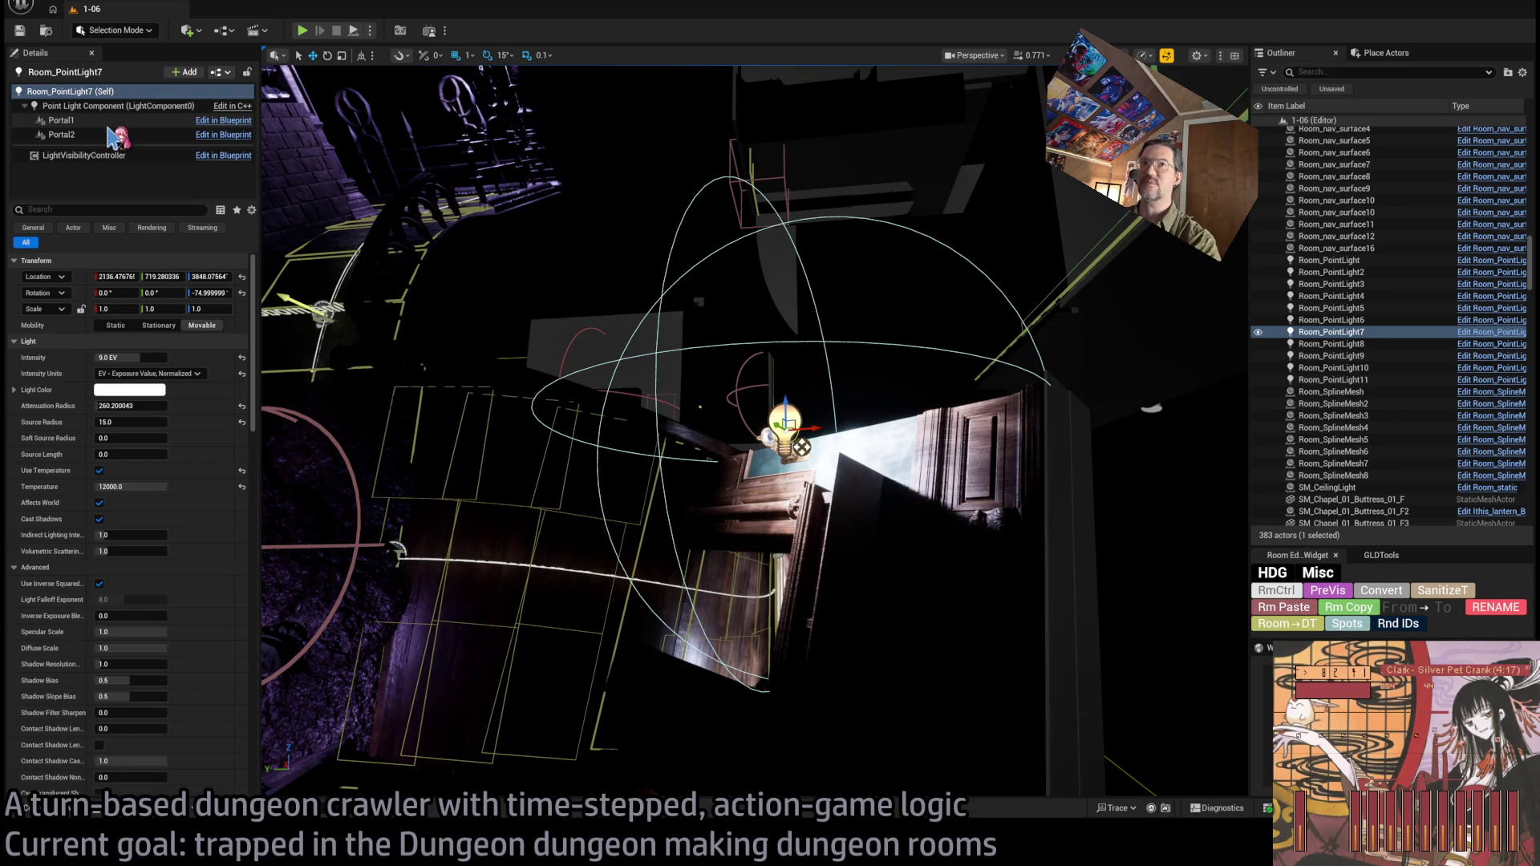
{"action": "left_click", "coordinate": [110, 121]}
{"action": "key", "text": "f"}
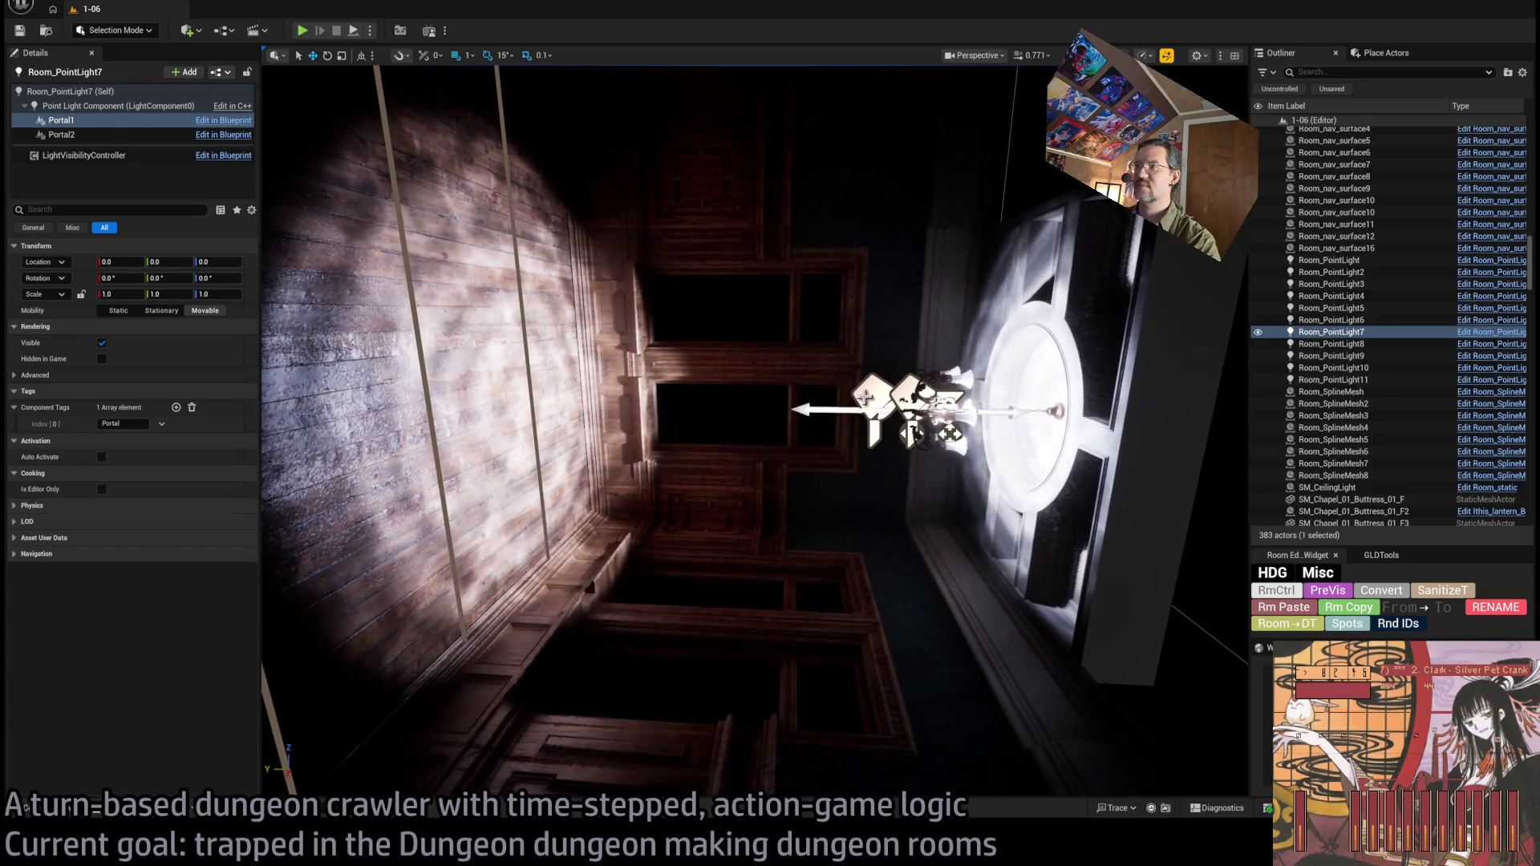
Check spot lights Room_PointLight8_down11 and down10, then inspect and frame Room_PointLight6's Portal1.
{"action": "left_click", "coordinate": [864, 396]}
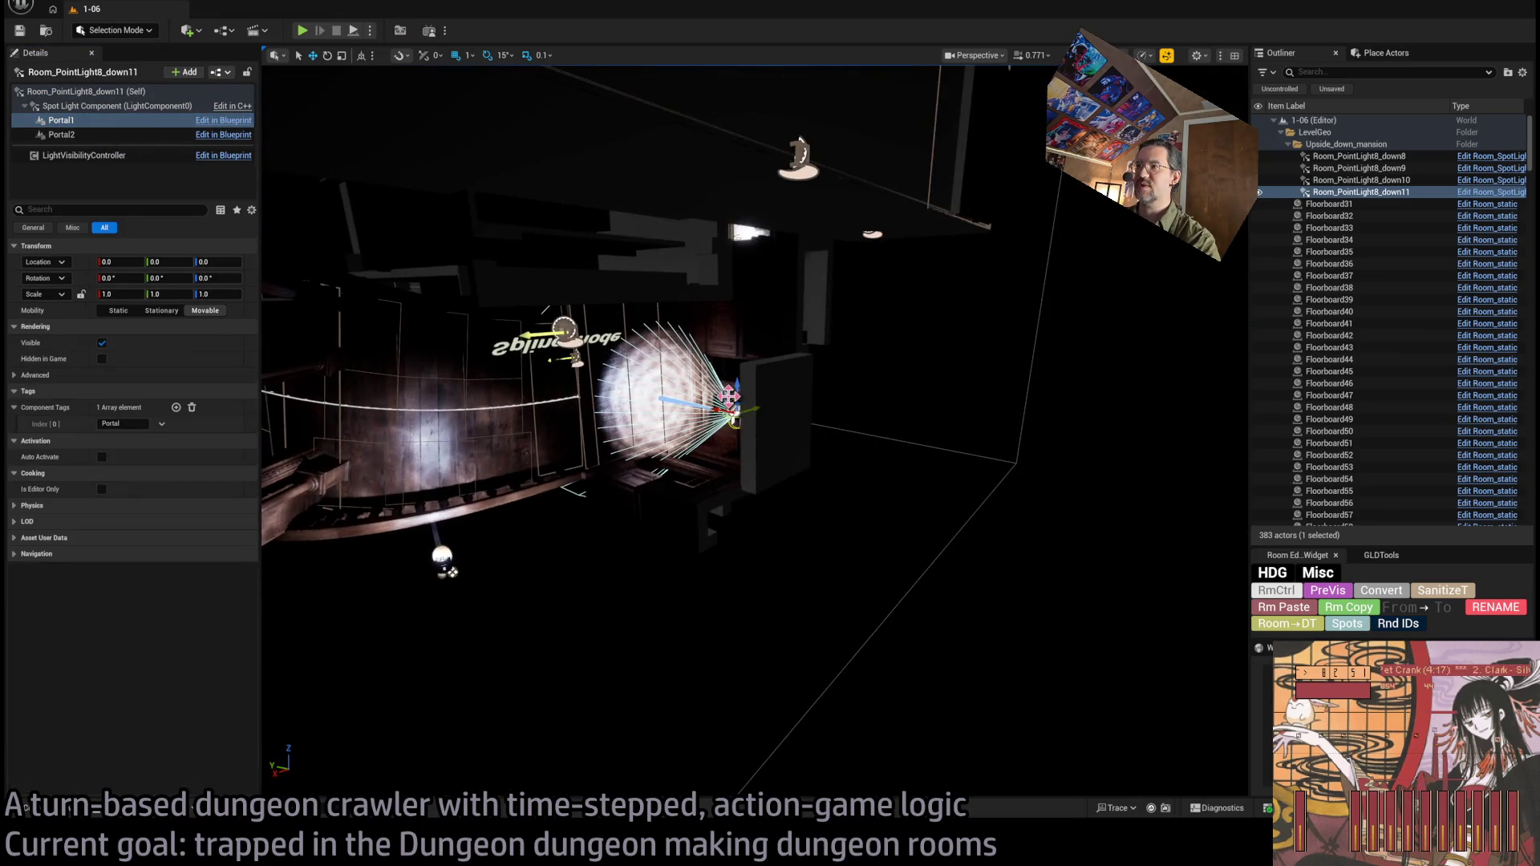
{"action": "left_click", "coordinate": [1362, 179]}
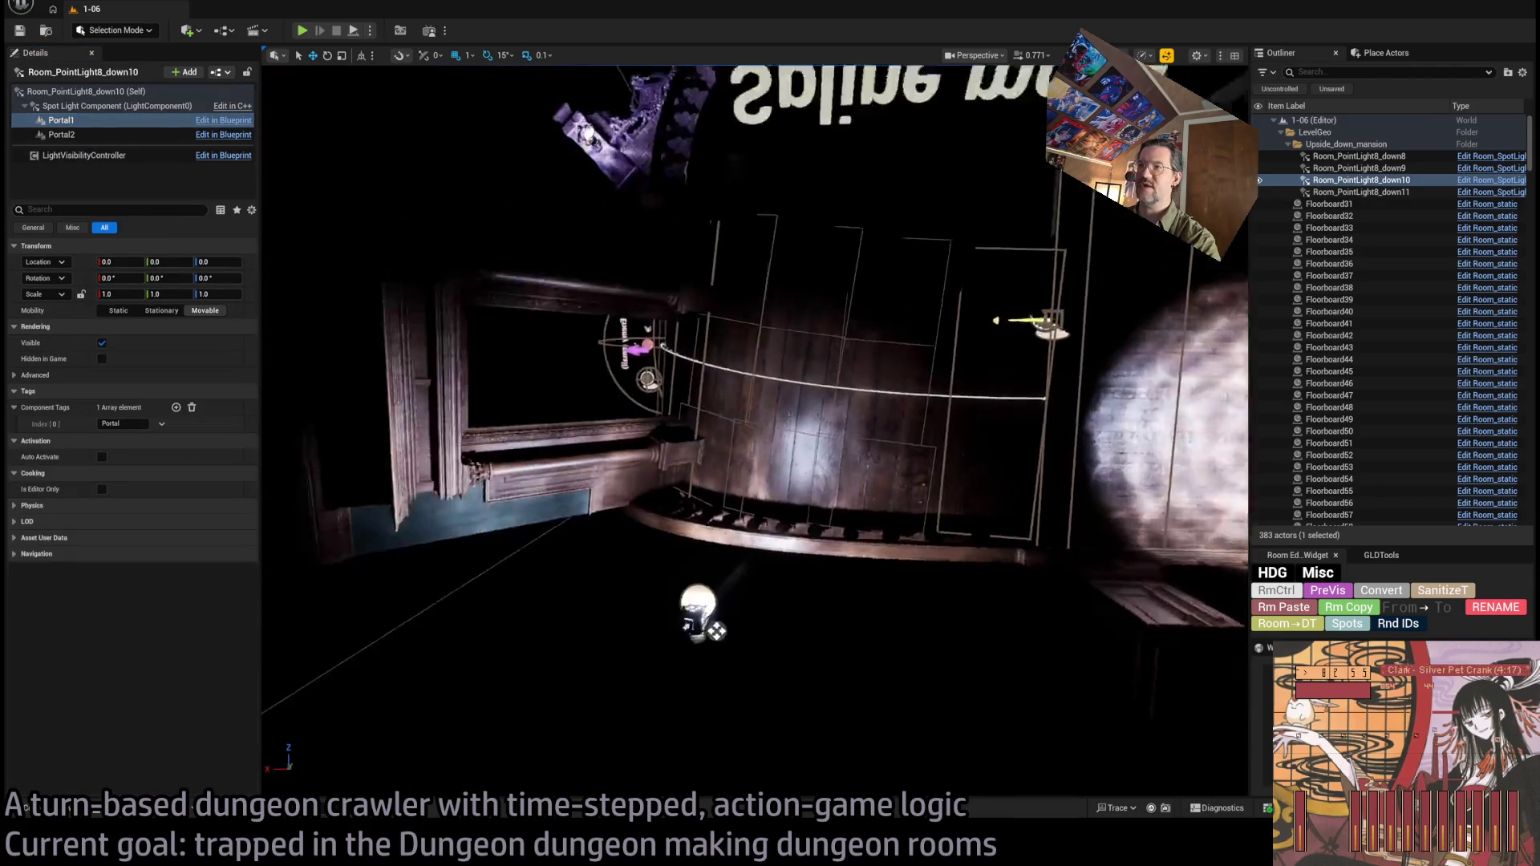
{"action": "left_click", "coordinate": [688, 590]}
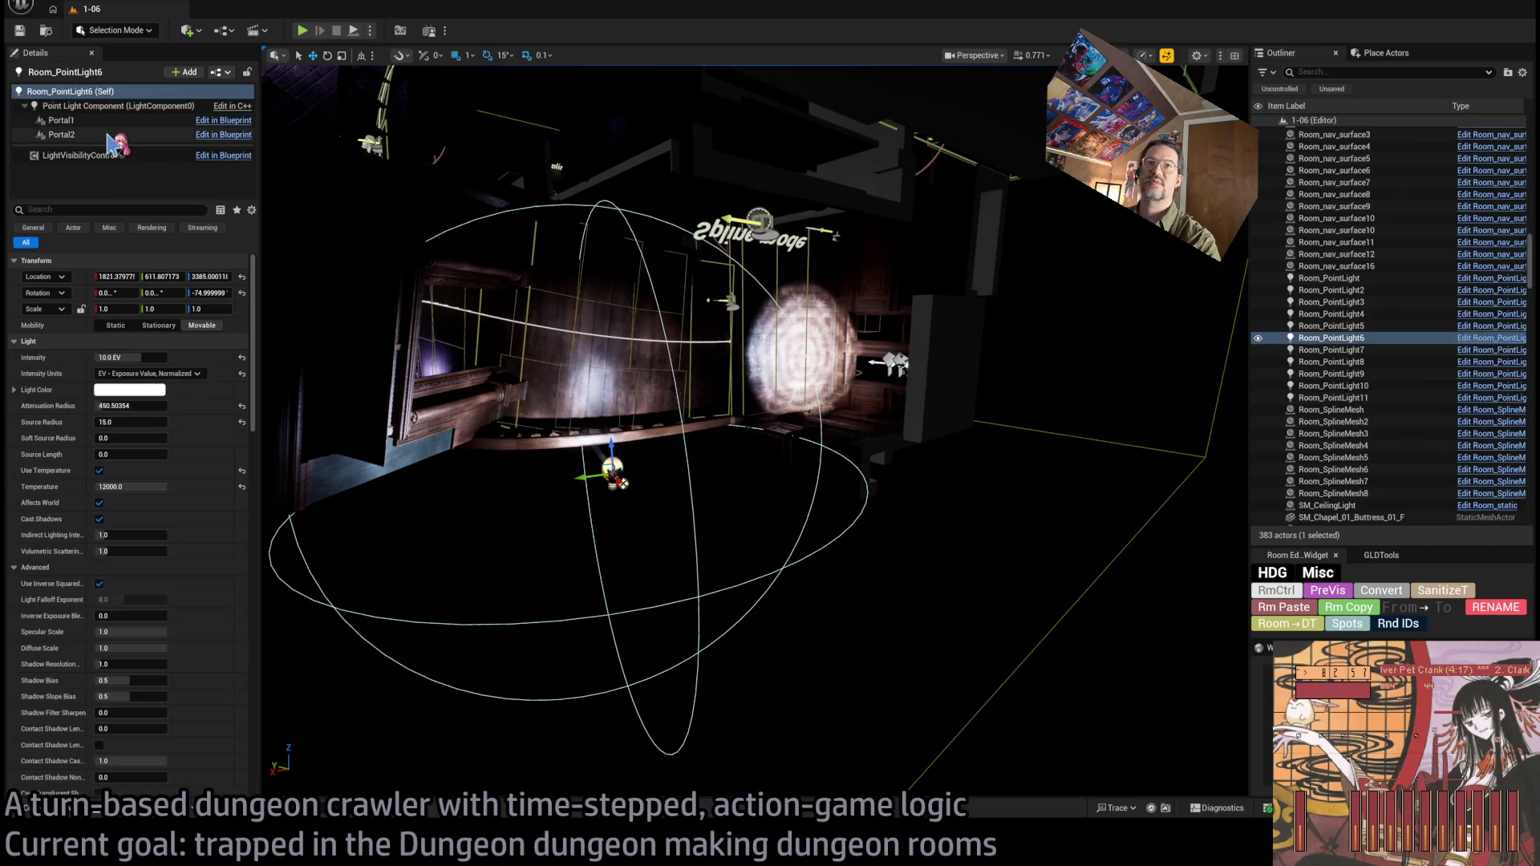
{"action": "left_click", "coordinate": [61, 120]}
{"action": "key", "text": "f"}
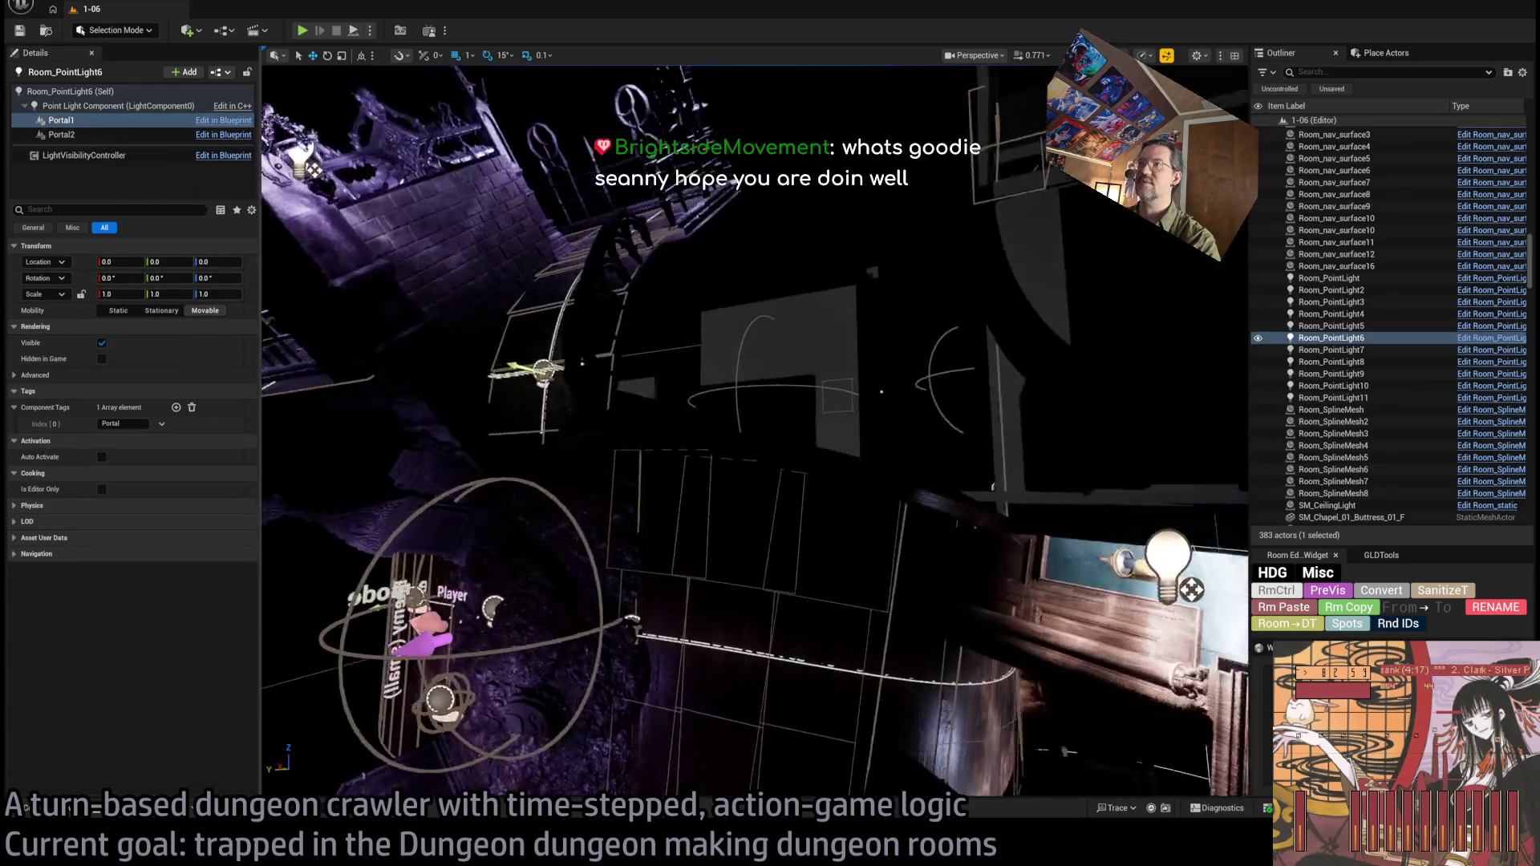
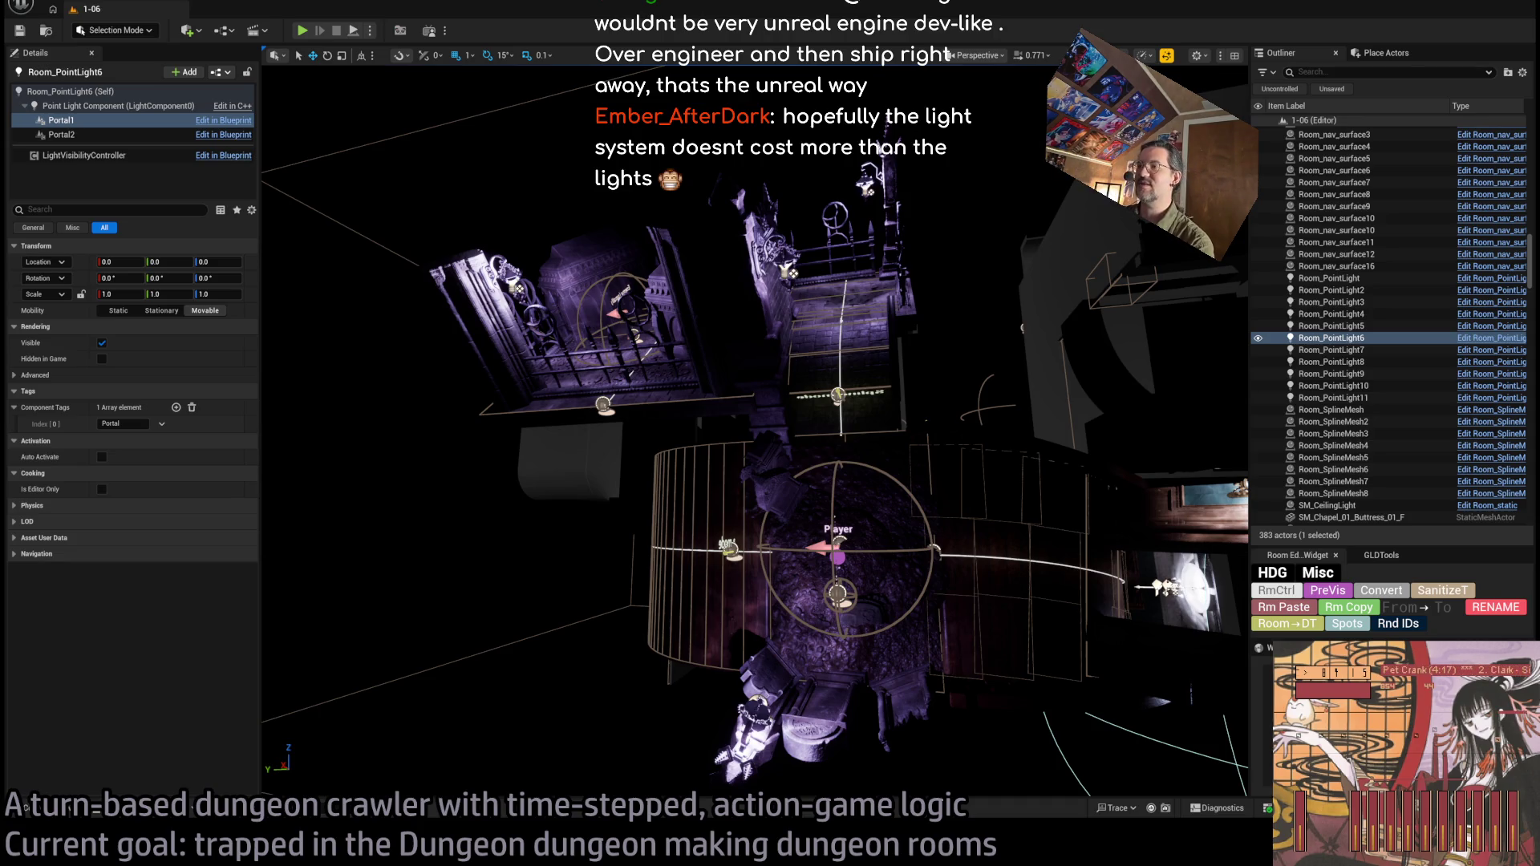
Pan and fly the viewport camera toward the round dungeon room and the Player start.
{"action": "mouse_move", "coordinate": [849, 564]}
{"action": "left_mouse_down"}
{"action": "mouse_move", "coordinate": [753, 507]}
{"action": "mouse_move", "coordinate": [811, 523]}
{"action": "mouse_move", "coordinate": [746, 441]}
{"action": "mouse_move", "coordinate": [714, 329]}
{"action": "mouse_move", "coordinate": [758, 508]}
{"action": "left_mouse_up"}
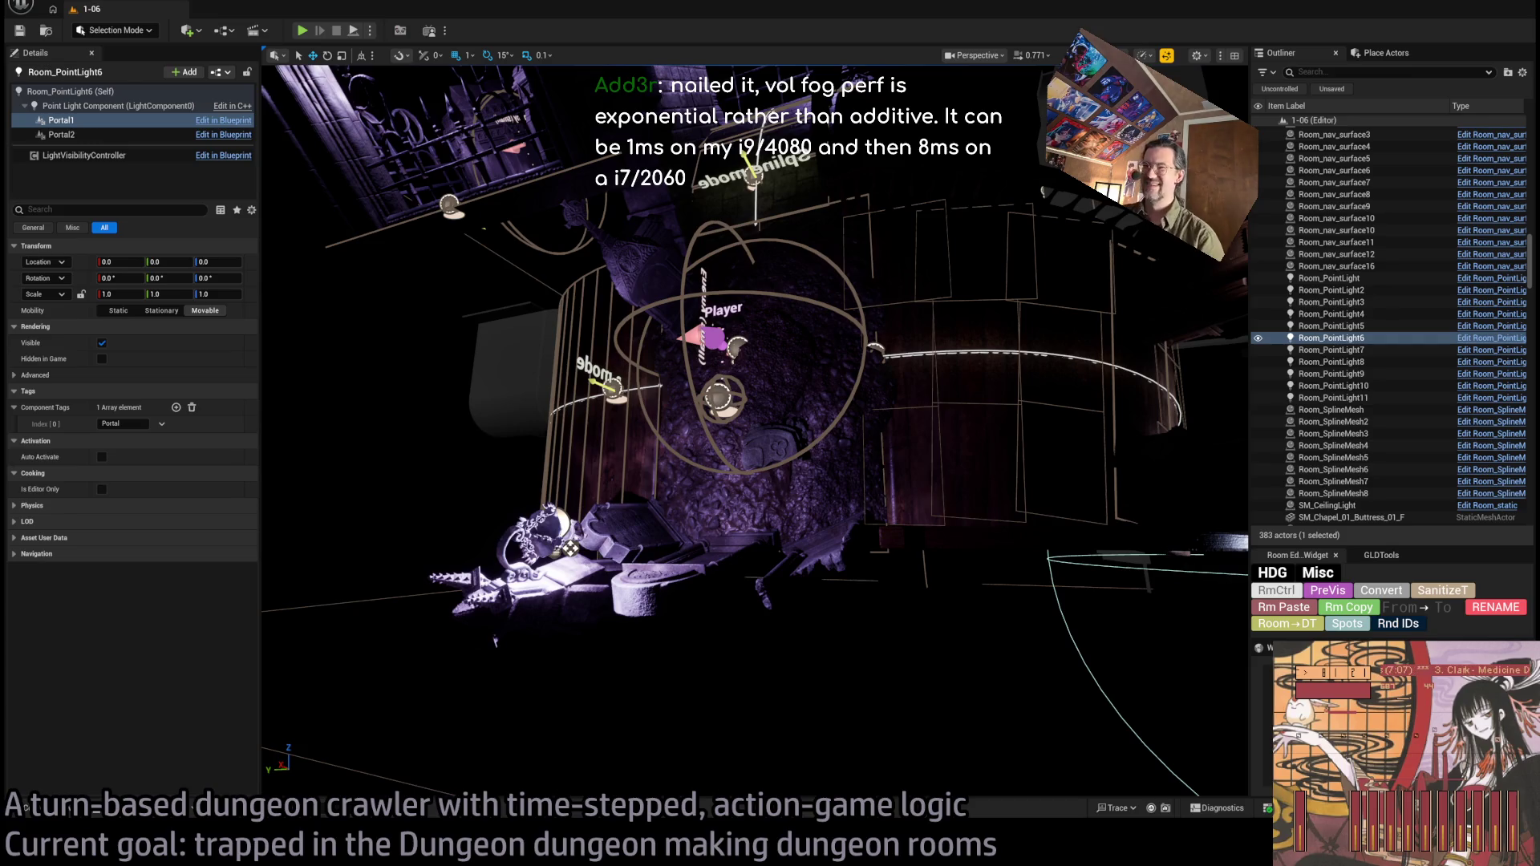
{"action": "mouse_move", "coordinate": [570, 548]}
{"action": "left_mouse_down"}
{"action": "mouse_move", "coordinate": [573, 482]}
{"action": "mouse_move", "coordinate": [579, 546]}
{"action": "mouse_move", "coordinate": [670, 167]}
{"action": "left_mouse_up"}
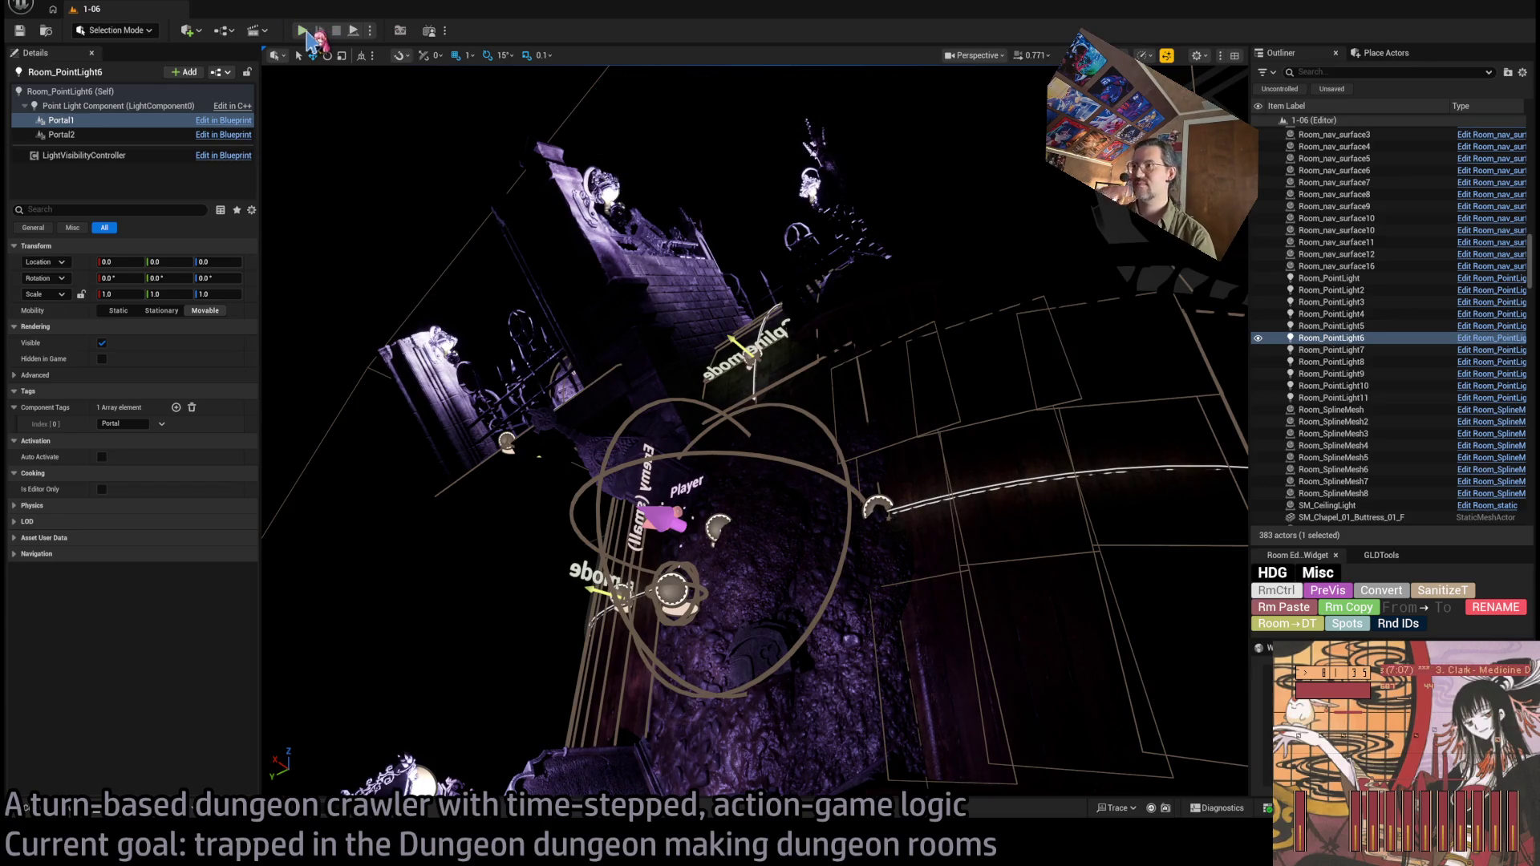
Move the view closer to the Player gizmos, then bring the browser window forward.
{"action": "mouse_move", "coordinate": [838, 335]}
{"action": "left_mouse_down"}
{"action": "mouse_move", "coordinate": [1101, 386]}
{"action": "mouse_move", "coordinate": [975, 313]}
{"action": "mouse_move", "coordinate": [985, 291]}
{"action": "left_mouse_up"}
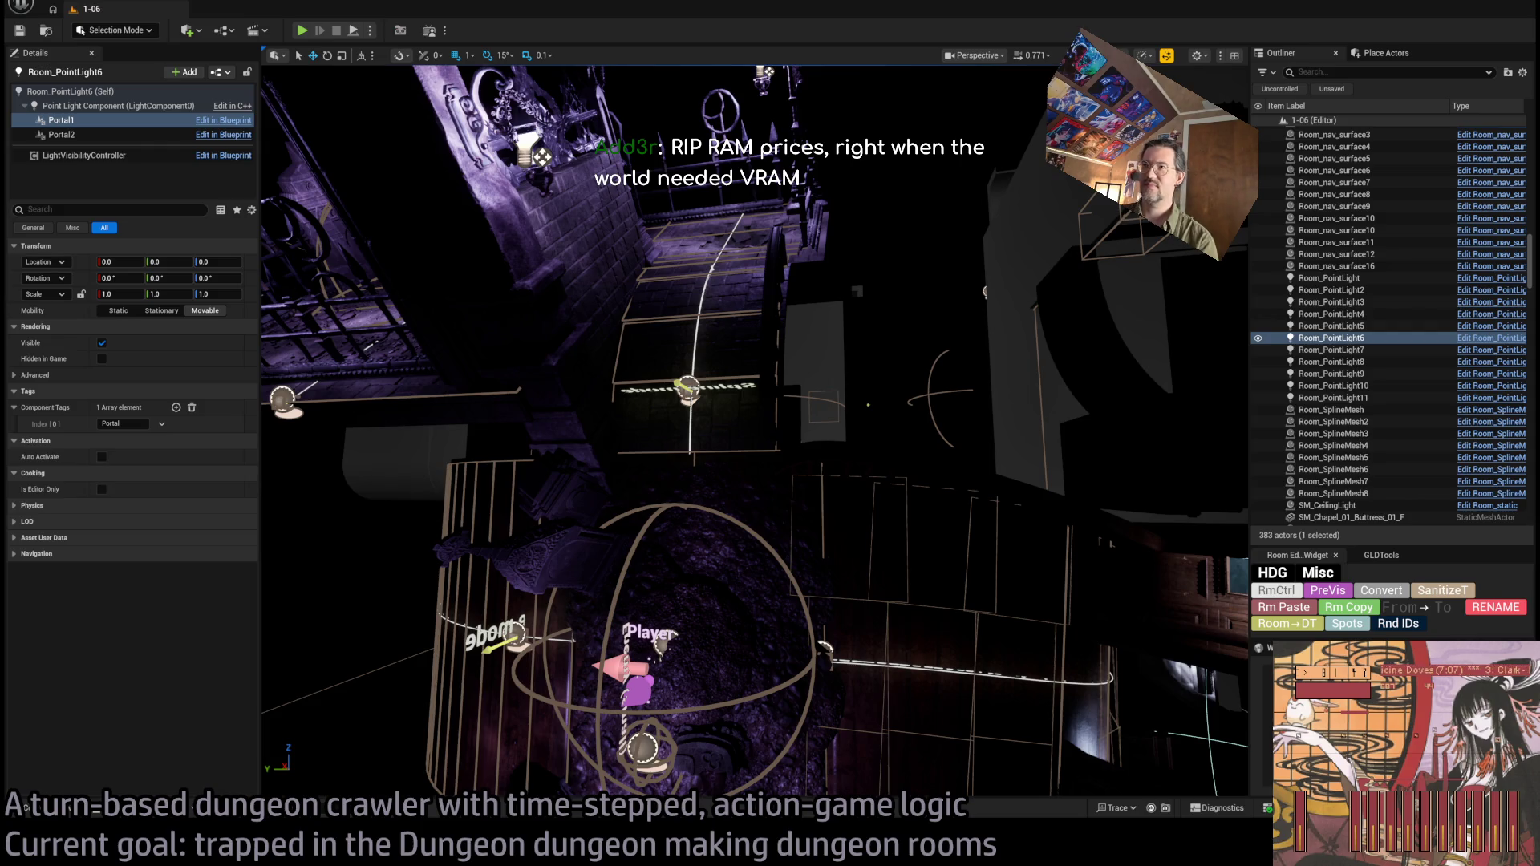
{"action": "key", "text": "alt+Tab"}
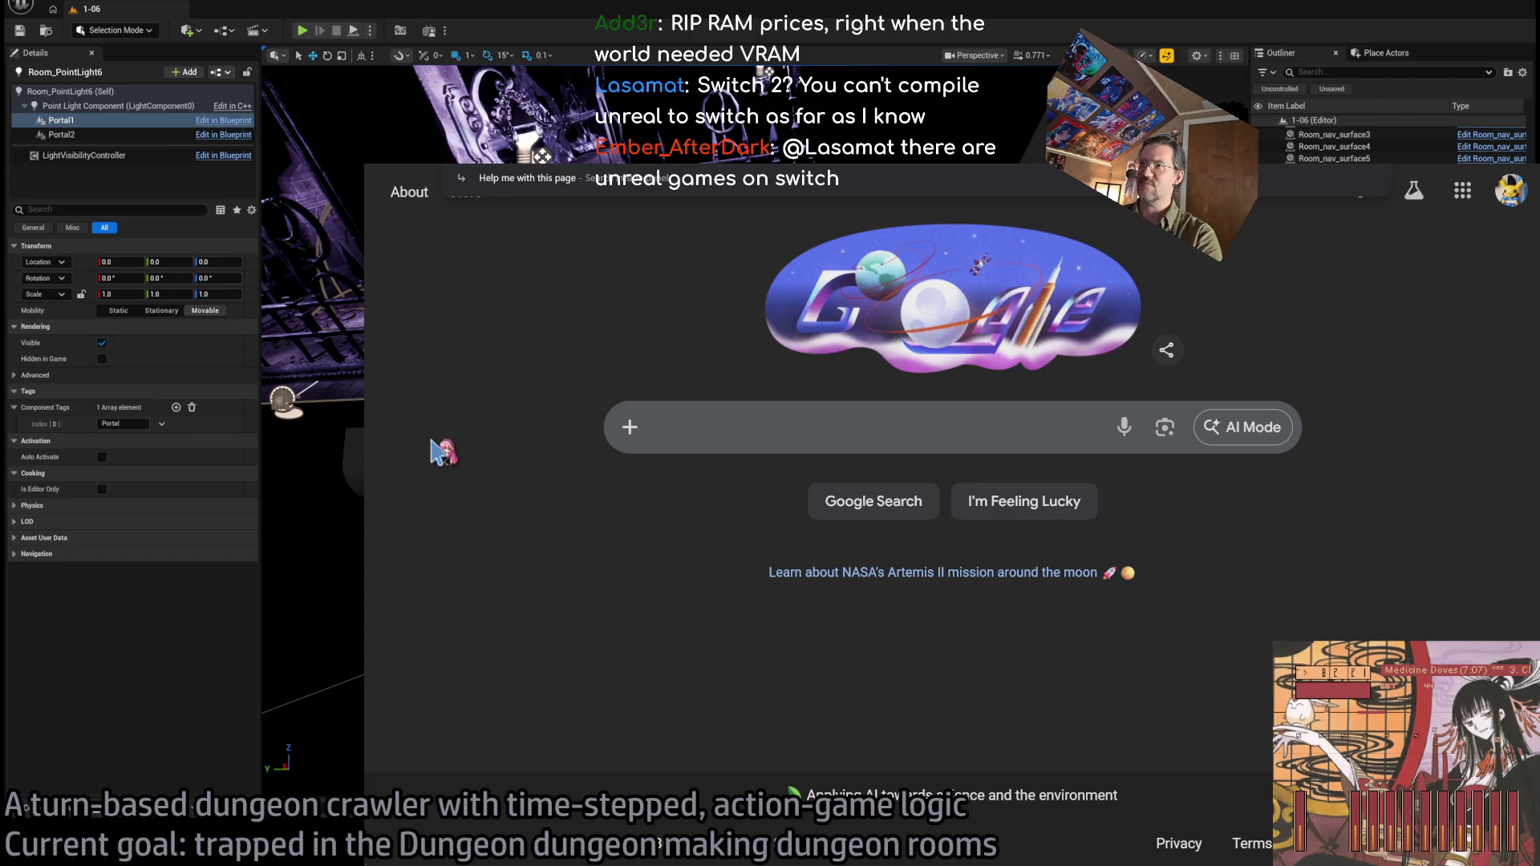
Google 'yoshi unreal engine' and open the Reddit thread on Nintendo using Unreal Engine 4.
{"action": "left_click", "coordinate": [751, 435]}
{"action": "type", "text": "y"}
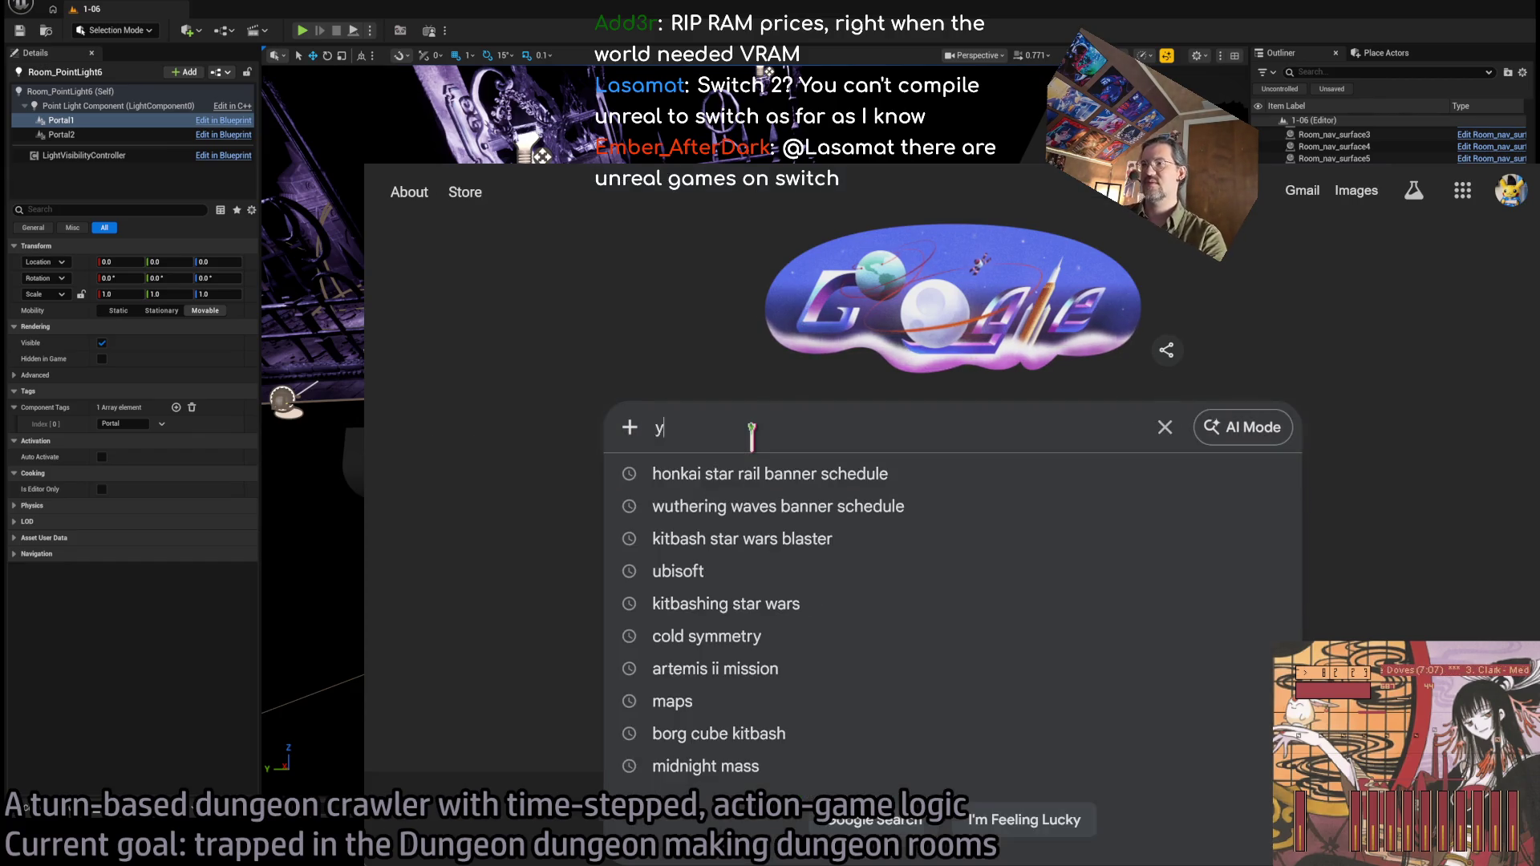
{"action": "type", "text": "oshi unreal engine"}
{"action": "key", "text": "Return"}
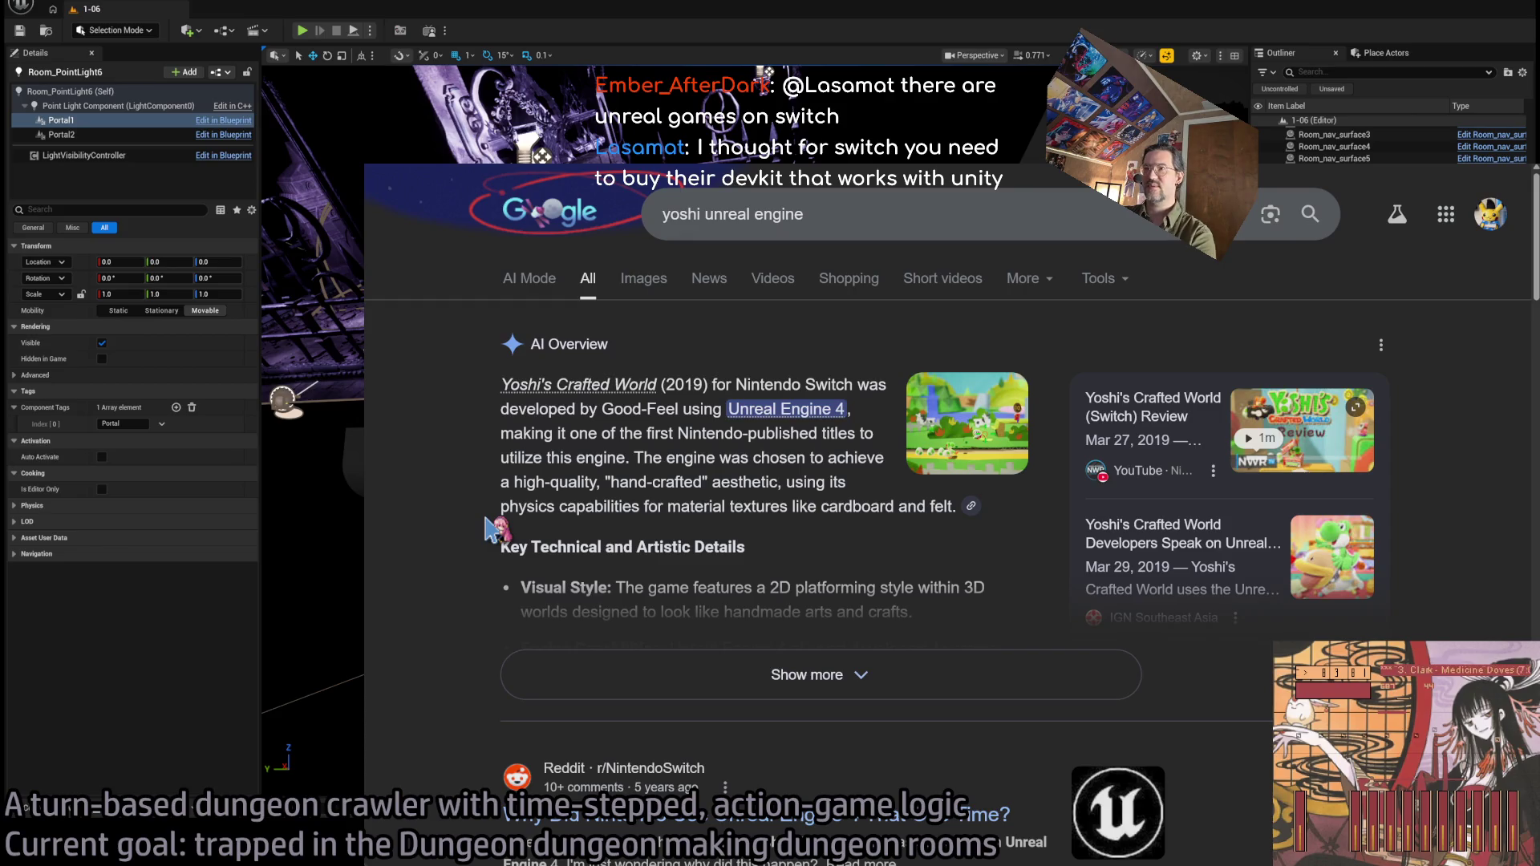
{"action": "key", "text": "alt+Tab"}
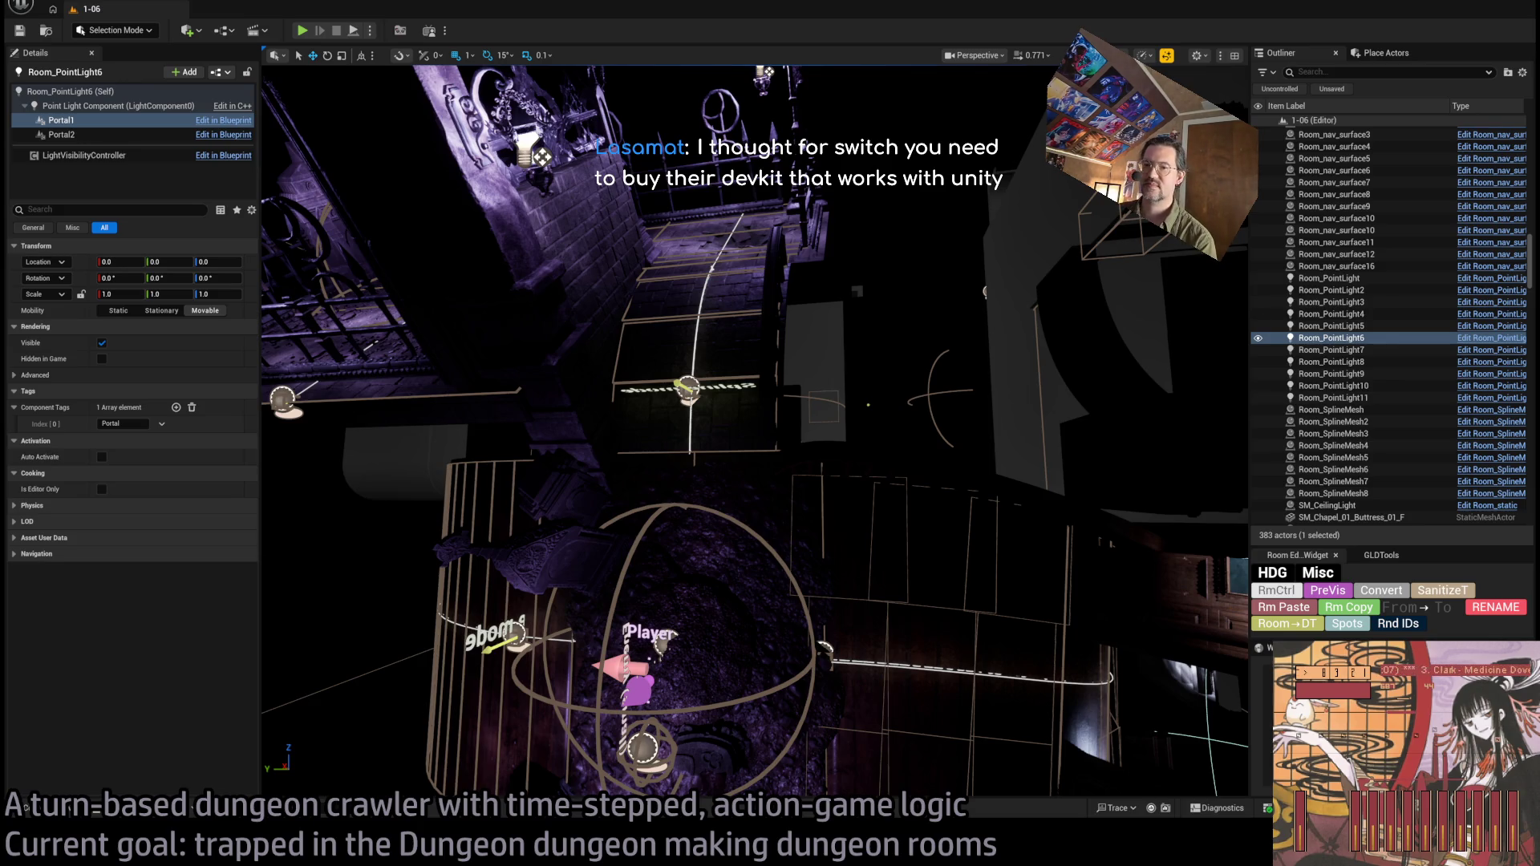
{"action": "key", "text": "alt+Tab"}
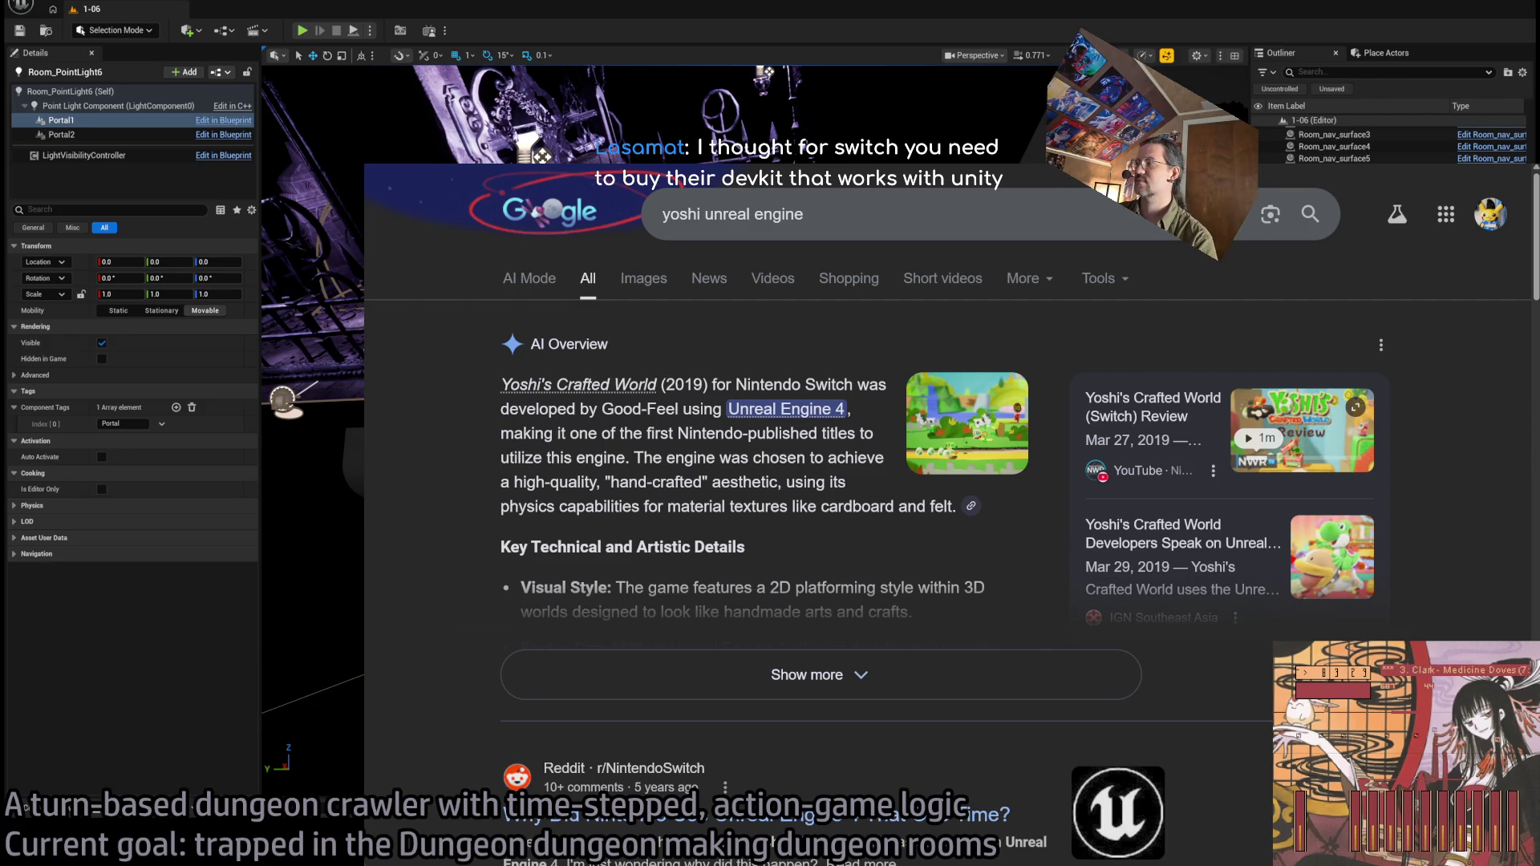
{"action": "scroll", "coordinate": [905, 618], "scroll_direction": "down", "scroll_amount": 3}
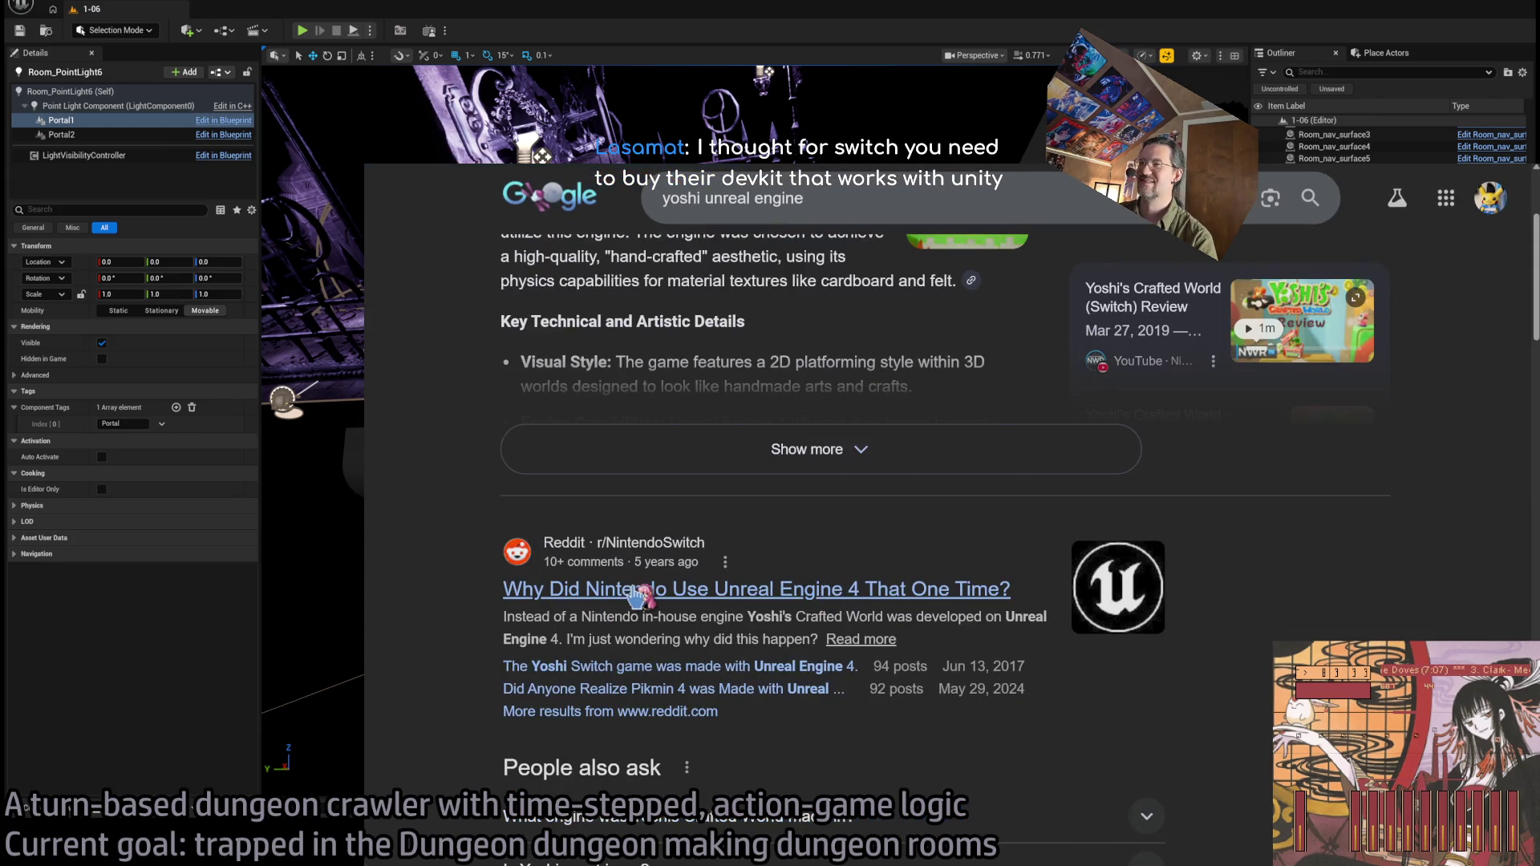
{"action": "left_click", "coordinate": [594, 587]}
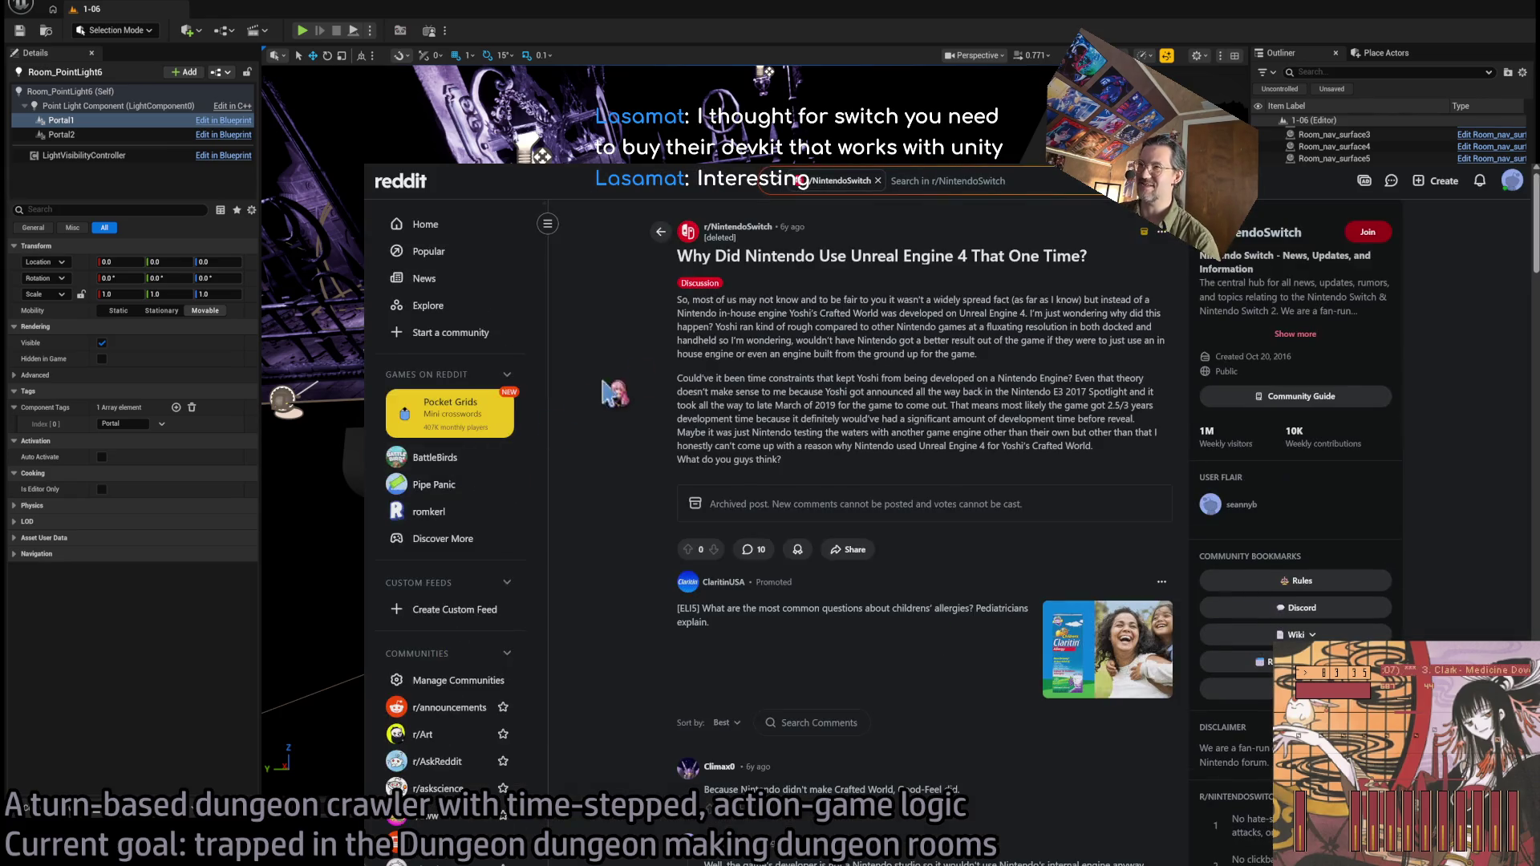
Zoom in on the Reddit thread, briefly highlight its title, and type the query 'pokemon new game'.
{"action": "key", "text": "ctrl+plus"}
{"action": "key", "text": "ctrl+plus"}
{"action": "key", "text": "ctrl+plus"}
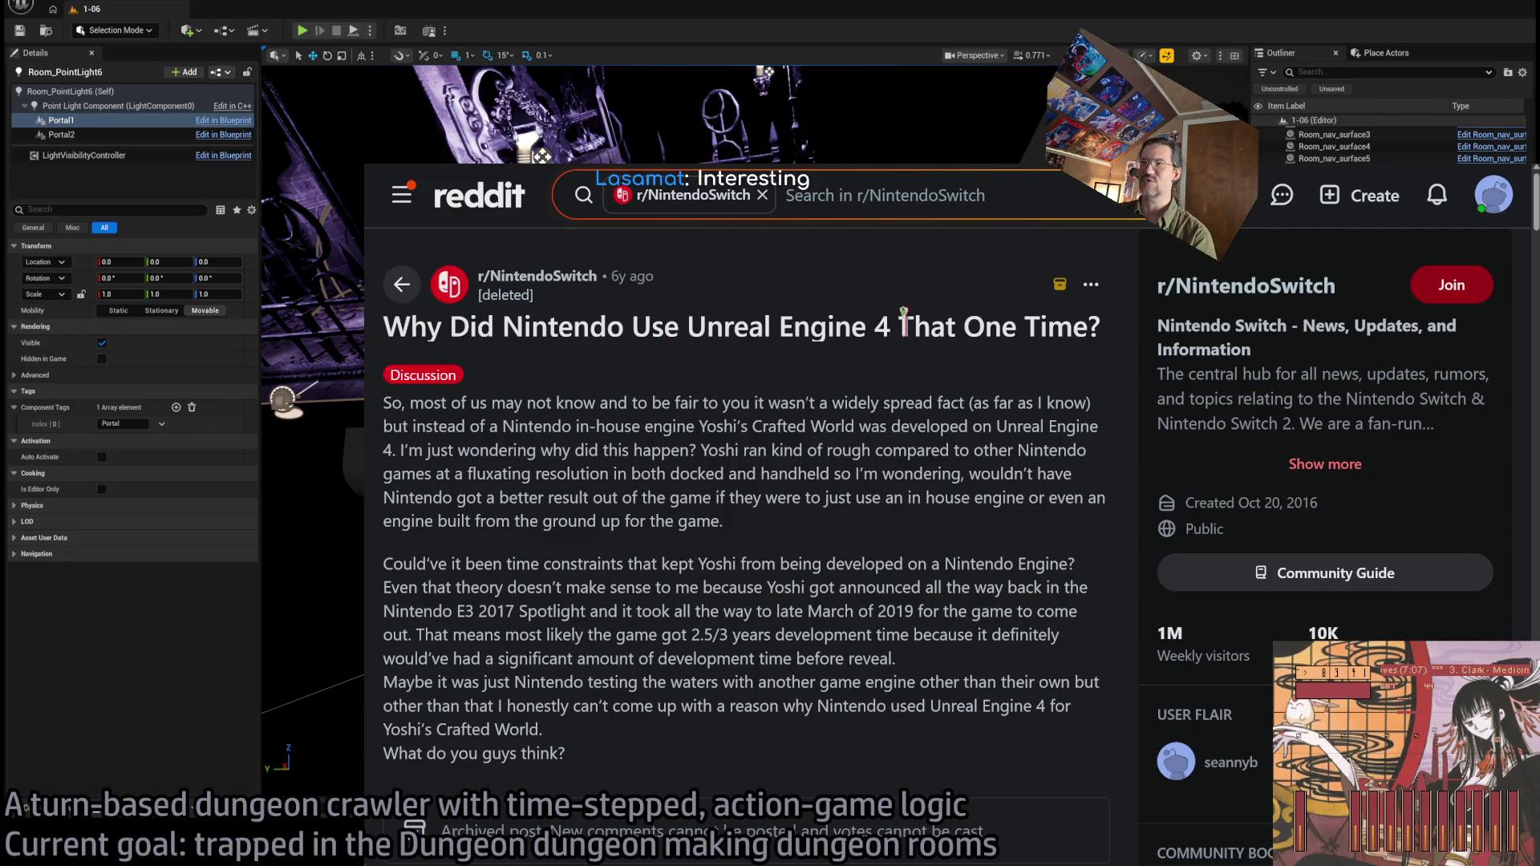
{"action": "left_click_drag", "start_coordinate": [899, 325], "coordinate": [1101, 329]}
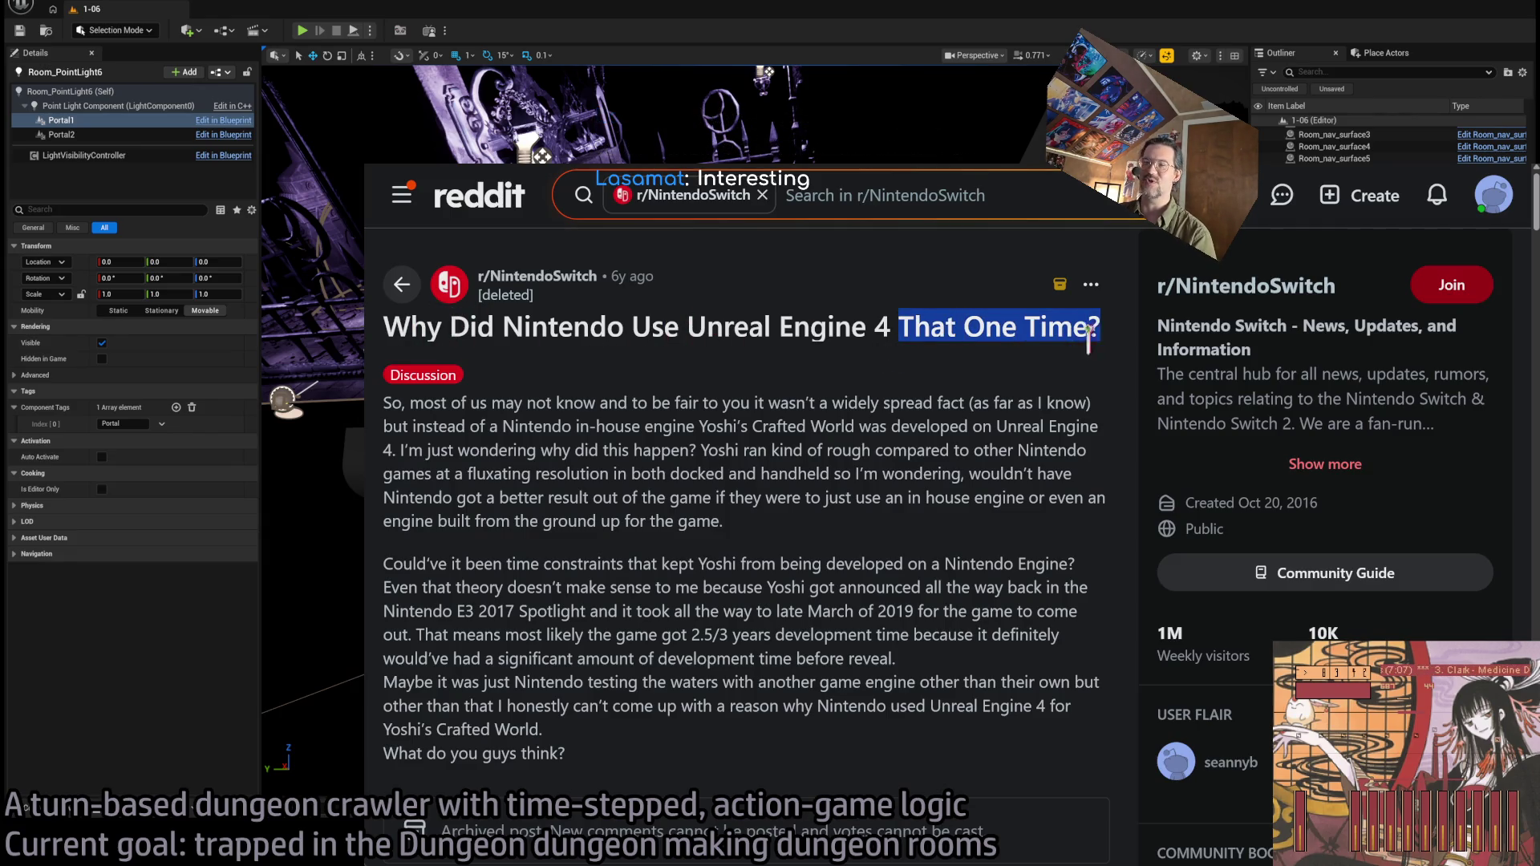
{"action": "left_click", "coordinate": [676, 516]}
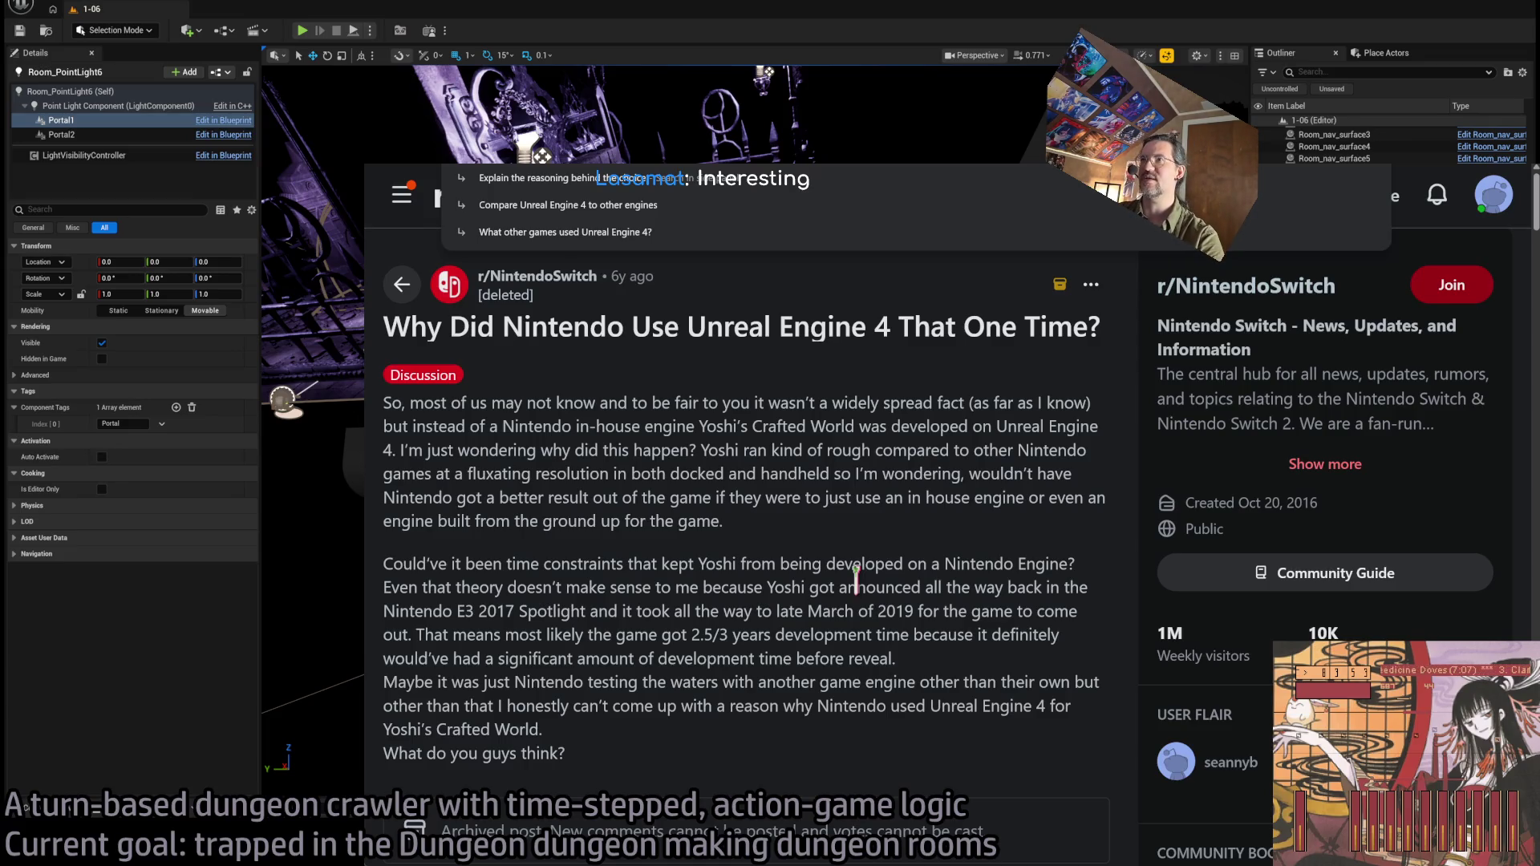
{"action": "type", "text": "pokemon"}
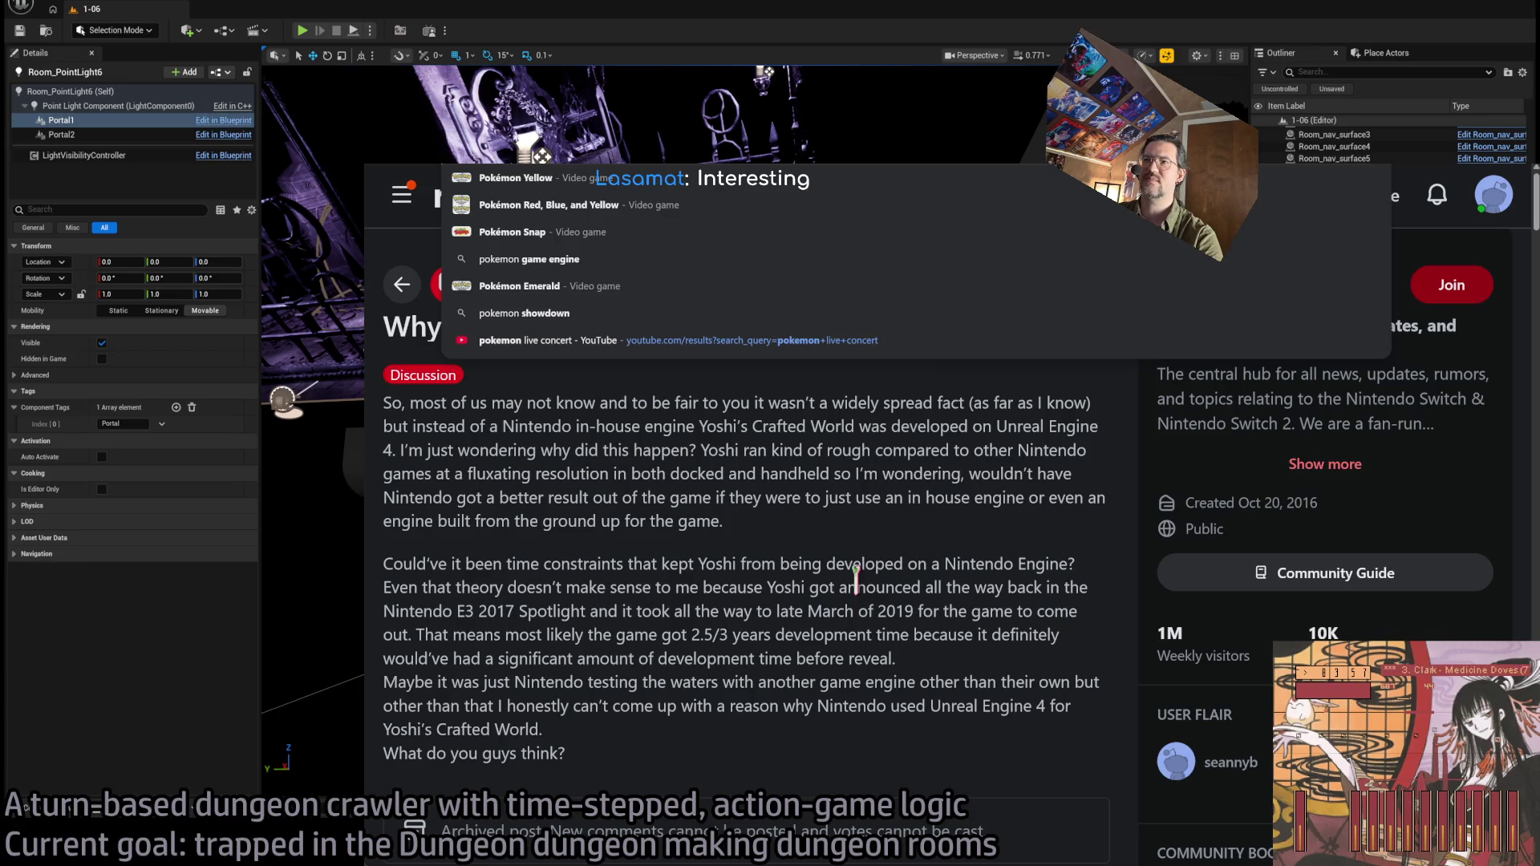
{"action": "type", "text": " new game"}
Search for 'pokemon new game' and scroll through the results.
{"action": "key", "text": "Return"}
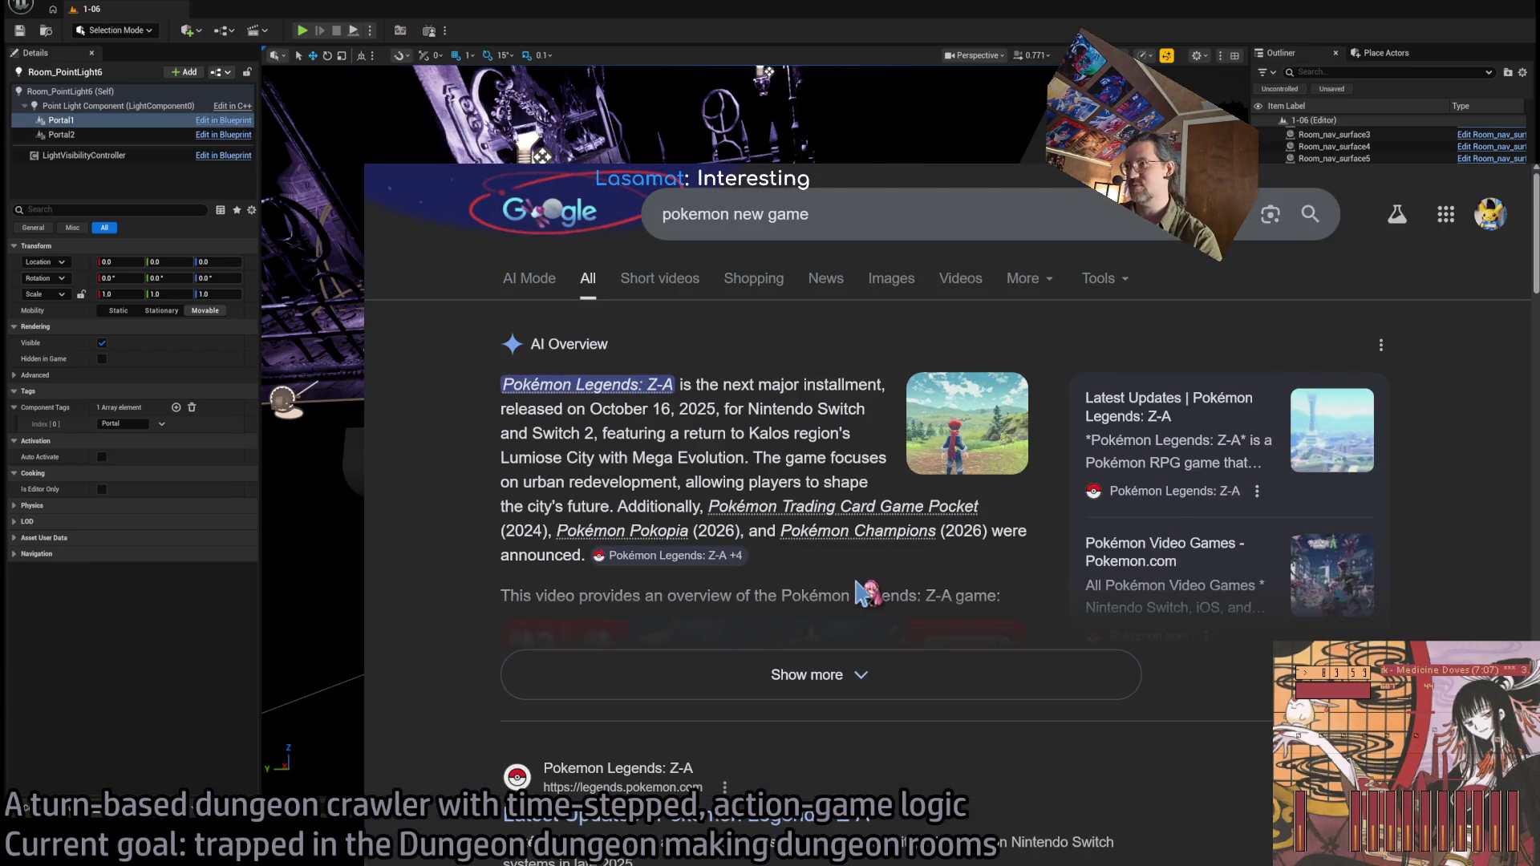
{"action": "scroll", "coordinate": [662, 386], "scroll_direction": "down", "scroll_amount": 8}
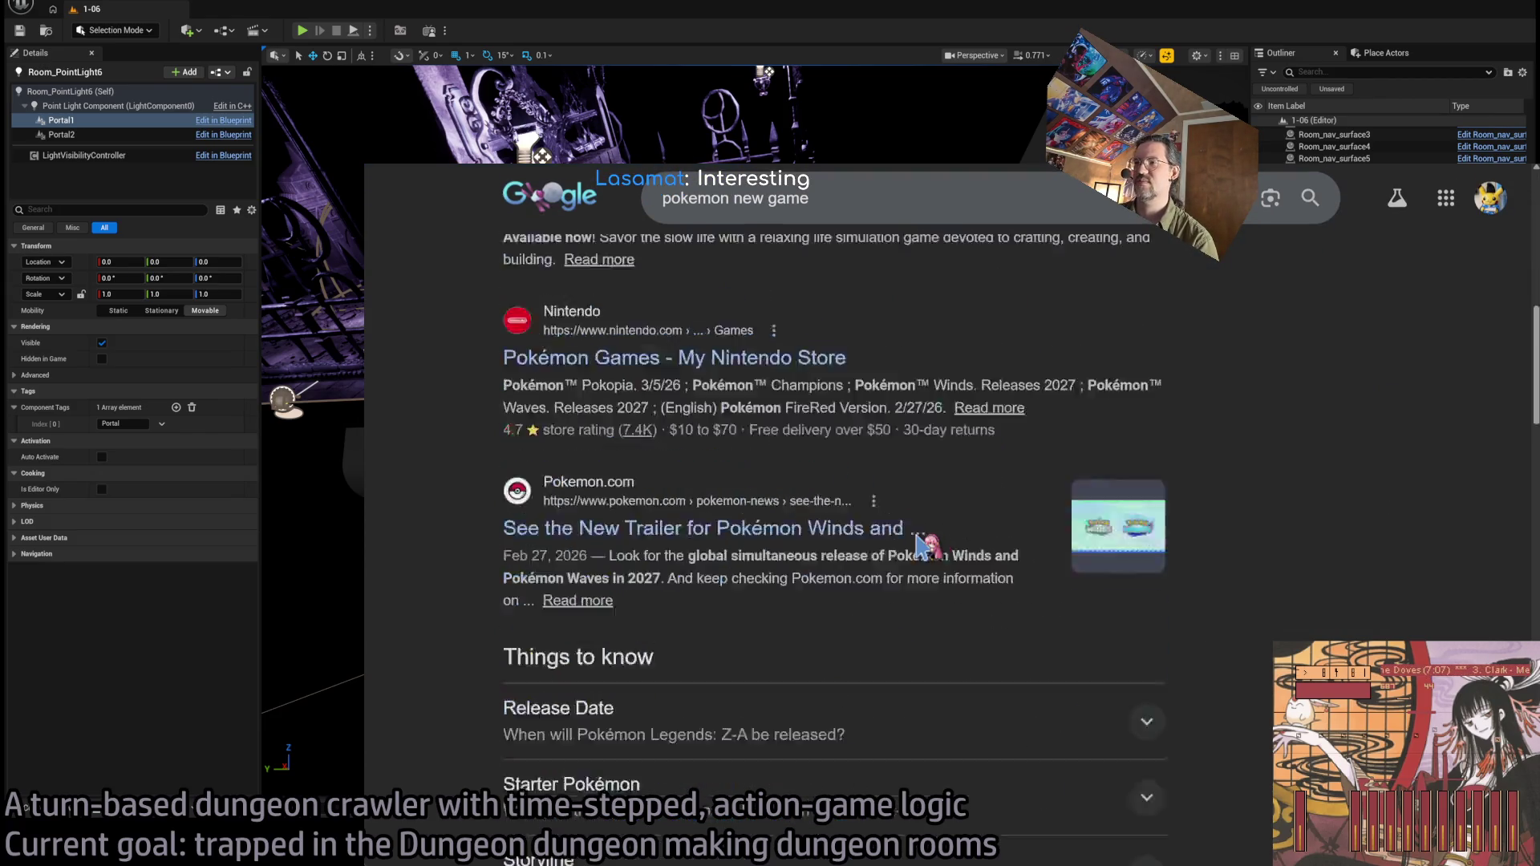
{"action": "scroll", "coordinate": [920, 548], "scroll_direction": "down", "scroll_amount": 6}
{"action": "scroll", "coordinate": [921, 551], "scroll_direction": "down", "scroll_amount": 3}
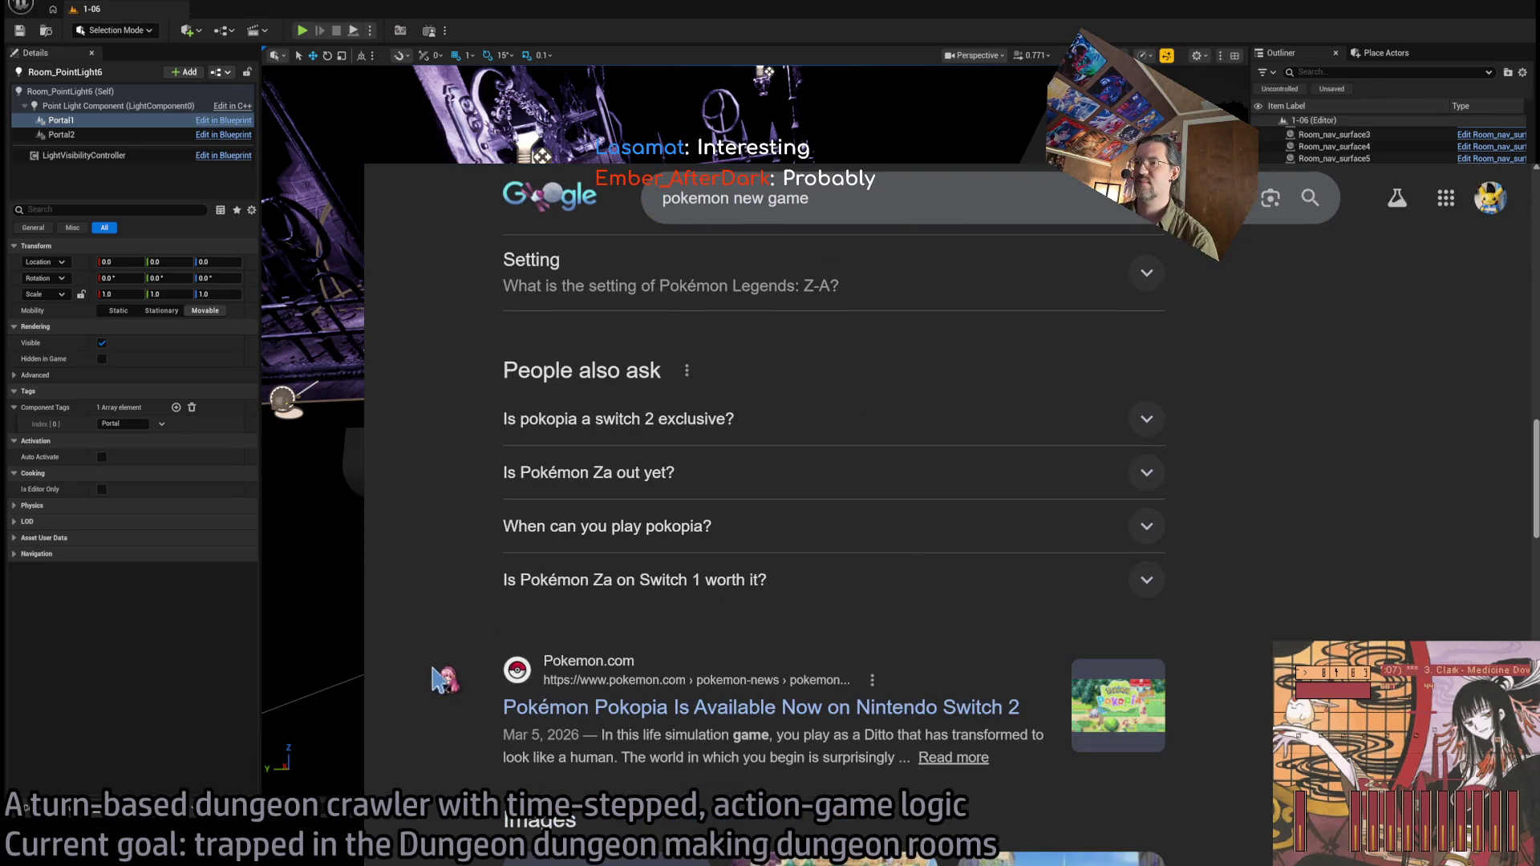
{"action": "scroll", "coordinate": [478, 646], "scroll_direction": "down", "scroll_amount": 8}
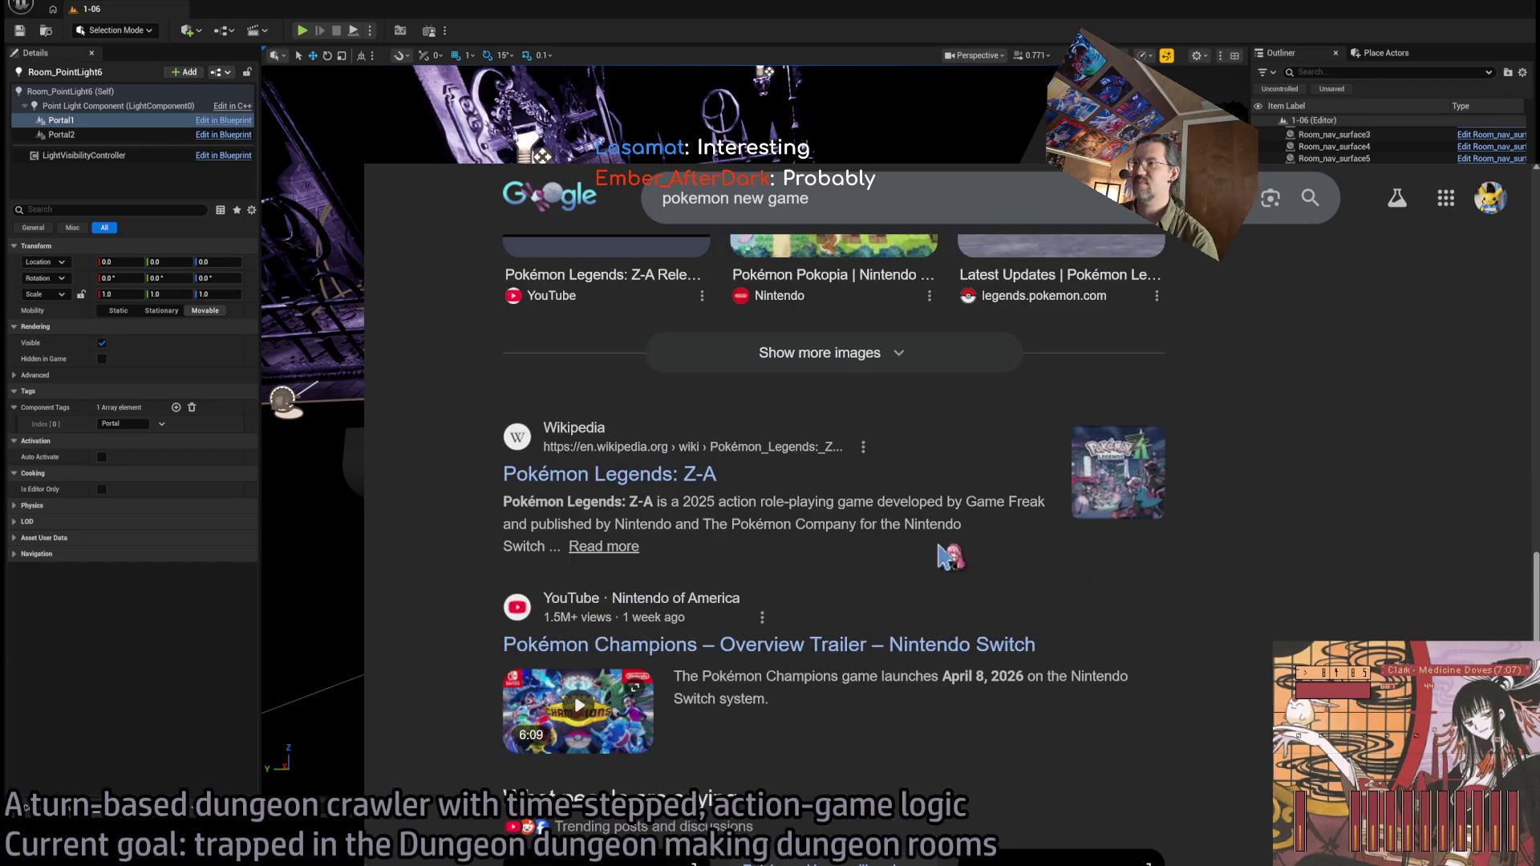
{"action": "scroll", "coordinate": [848, 600], "scroll_direction": "down", "scroll_amount": 5}
{"action": "scroll", "coordinate": [1008, 616], "scroll_direction": "up", "scroll_amount": 4}
{"action": "scroll", "coordinate": [1008, 618], "scroll_direction": "down", "scroll_amount": 10}
{"action": "scroll", "coordinate": [1009, 618], "scroll_direction": "up", "scroll_amount": 8}
{"action": "scroll", "coordinate": [1010, 618], "scroll_direction": "up", "scroll_amount": 15}
Change the query to 'pokemon upcoming game' and search again.
{"action": "left_click", "coordinate": [771, 214]}
{"action": "double_click", "coordinate": [788, 214]}
{"action": "key", "text": "BackSpace"}
{"action": "key", "text": "BackSpace"}
{"action": "key", "text": "BackSpace"}
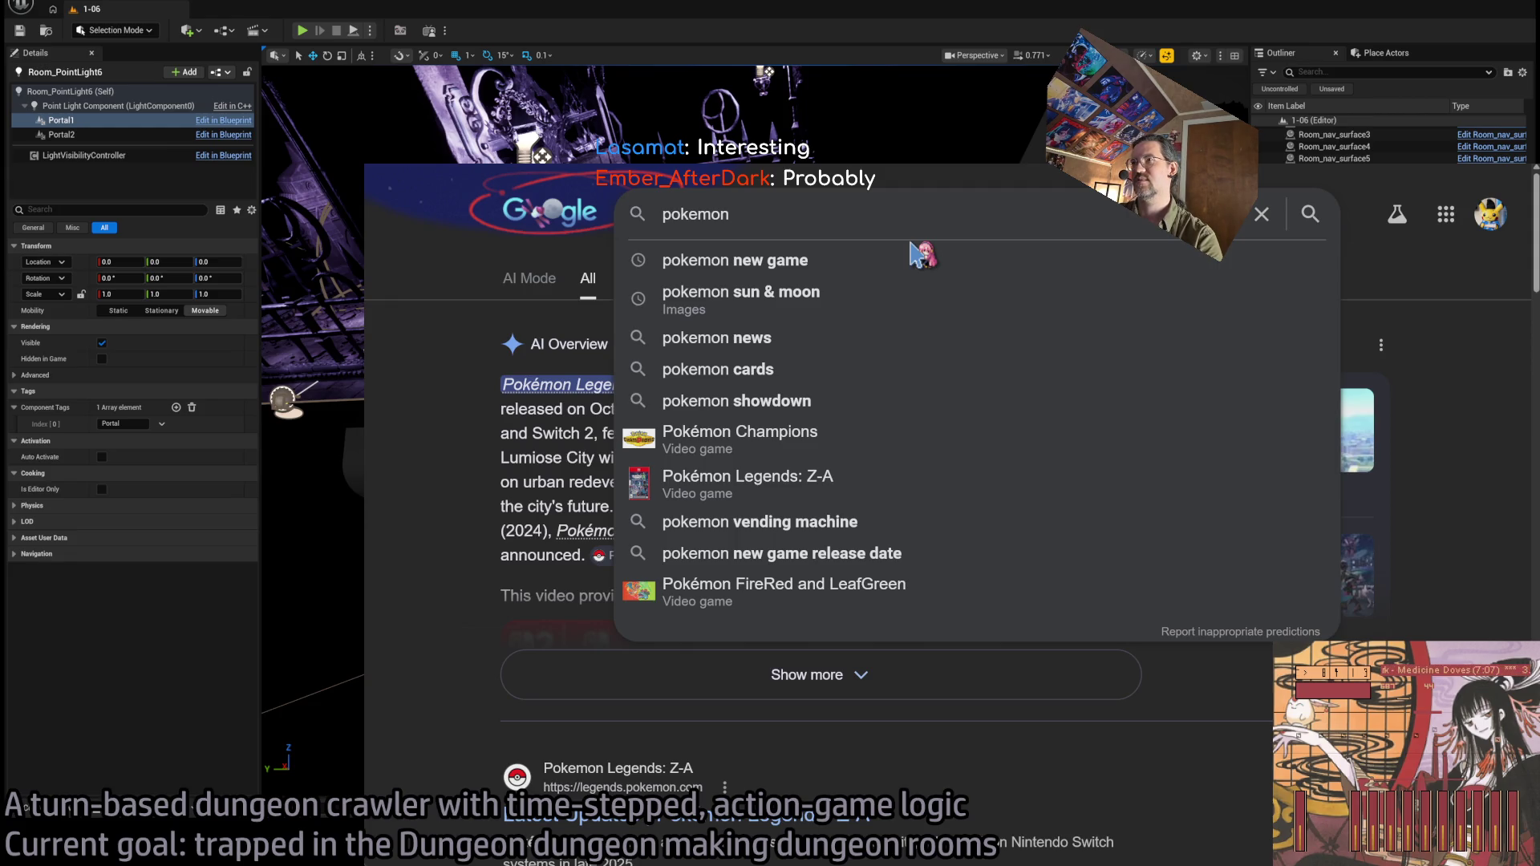
{"action": "type", "text": " upcoming game"}
{"action": "key", "text": "Return"}
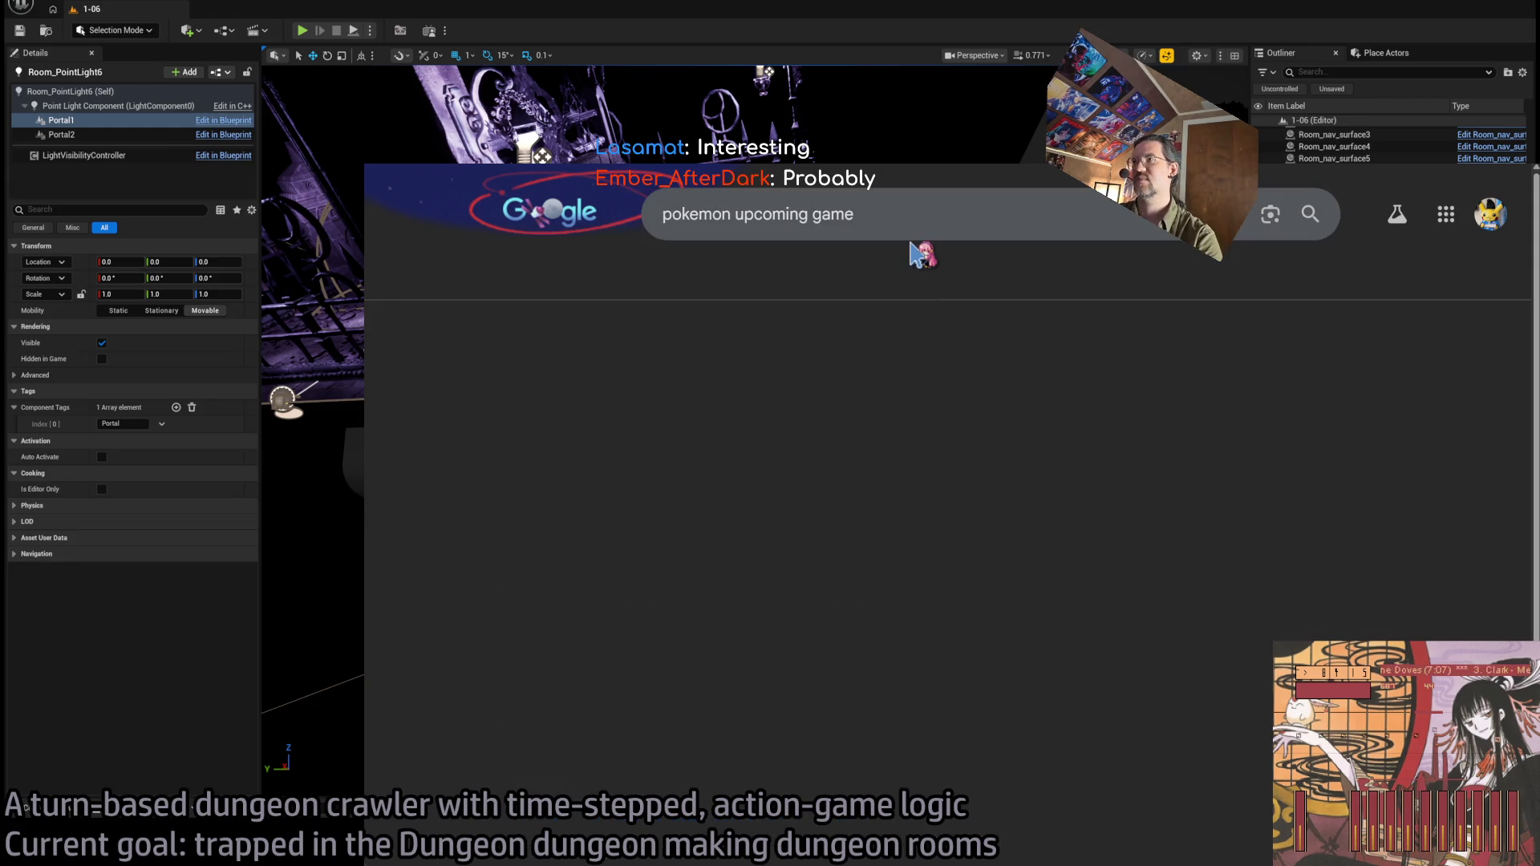
Replace the query with 'pokemon winds & waves unreal engine' and run the search.
{"action": "left_click", "coordinate": [876, 215]}
{"action": "key", "text": "ctrl+a"}
{"action": "key", "text": "BackSpace"}
{"action": "type", "text": "poke"}
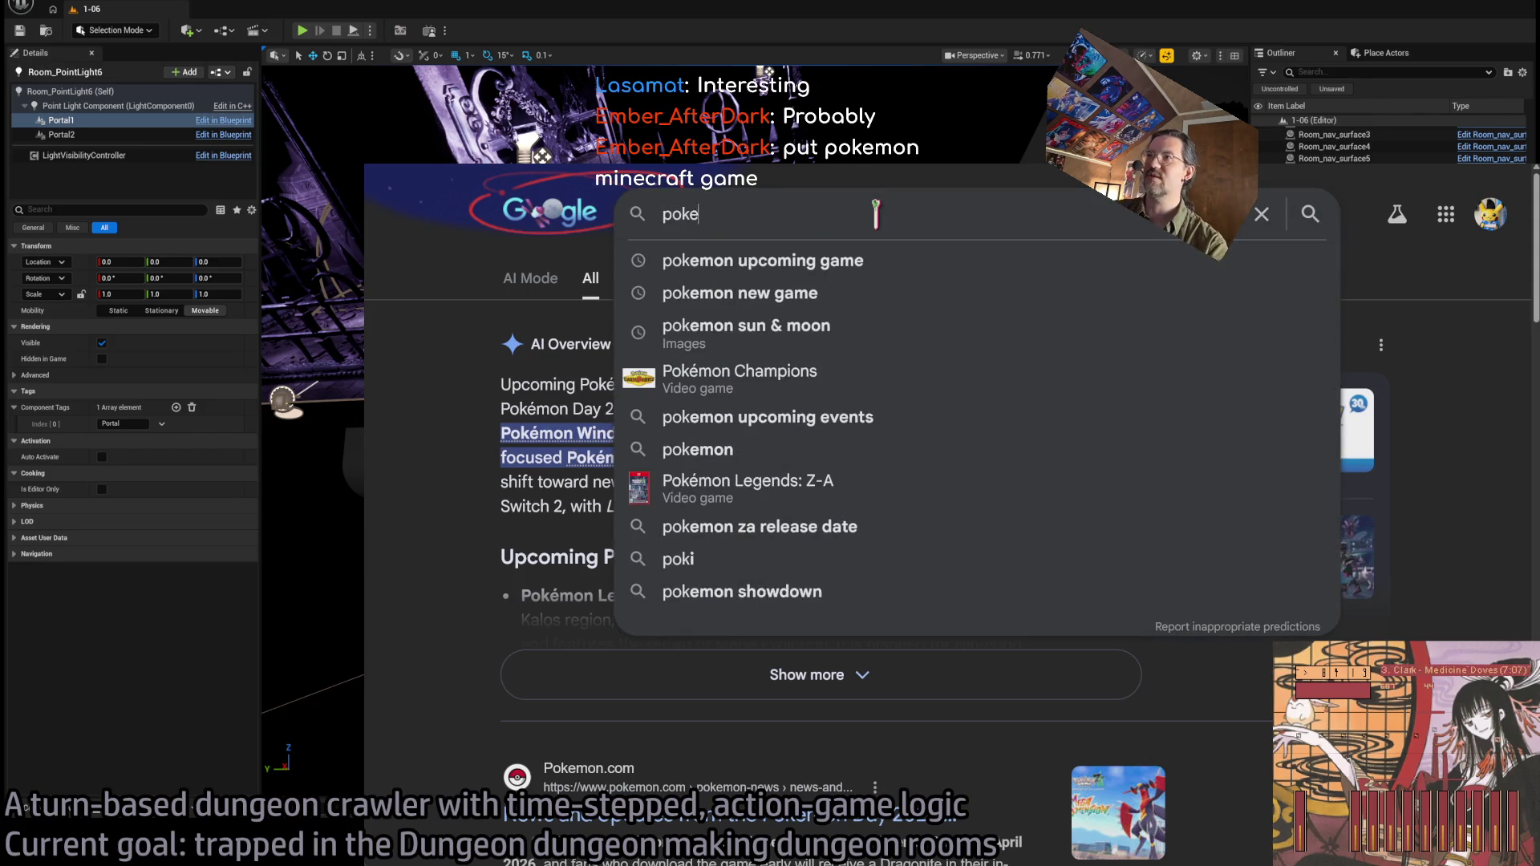
{"action": "type", "text": "mon mind"}
{"action": "key", "text": "BackSpace"}
{"action": "key", "text": "BackSpace"}
{"action": "key", "text": "BackSpace"}
{"action": "type", "text": "winds & waves"}
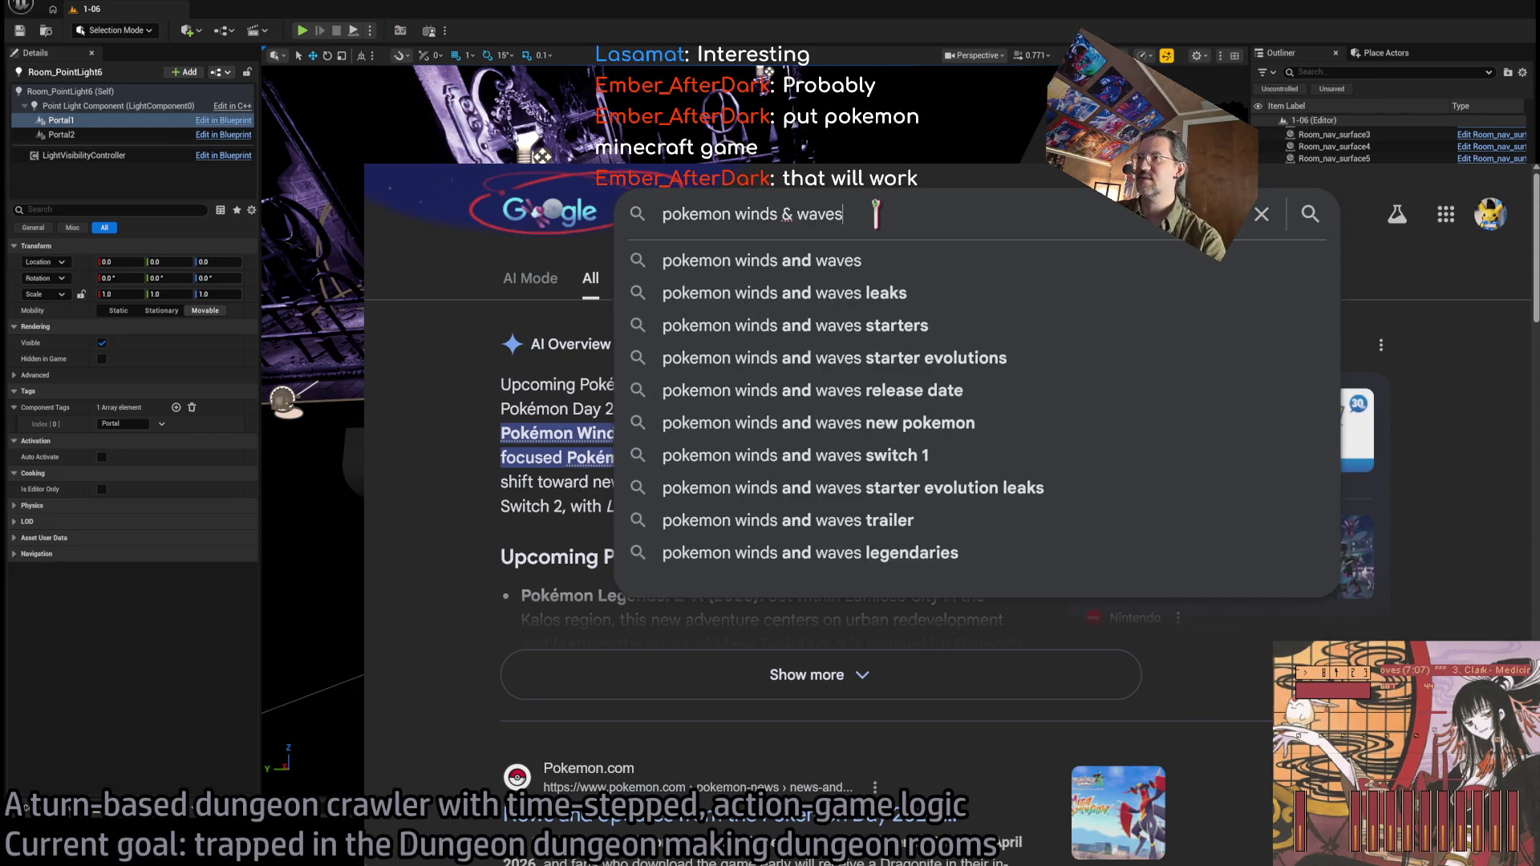
{"action": "type", "text": " unreal engine"}
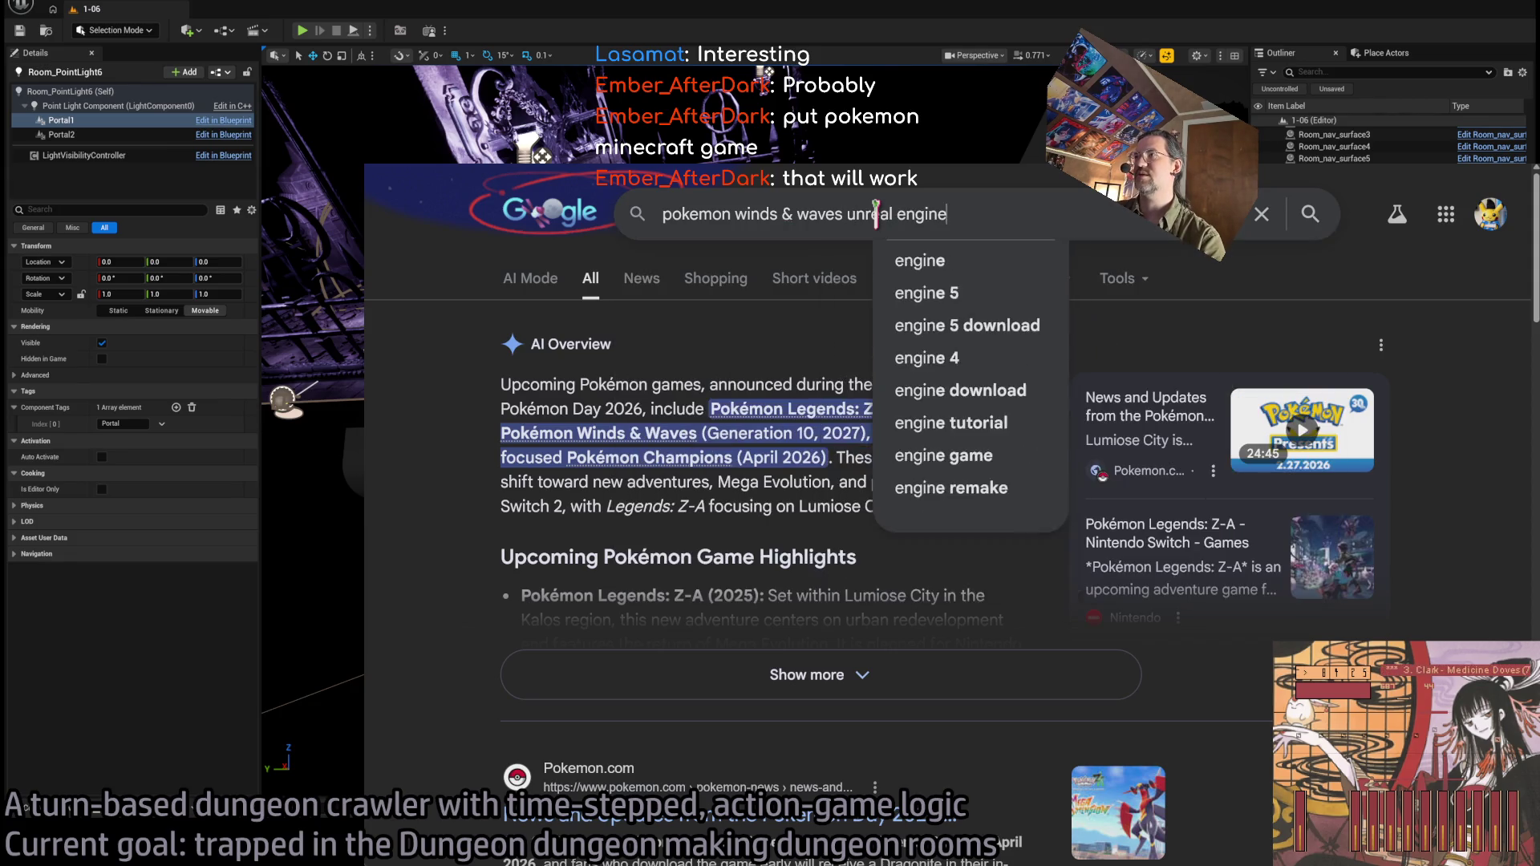
{"action": "key", "text": "Return"}
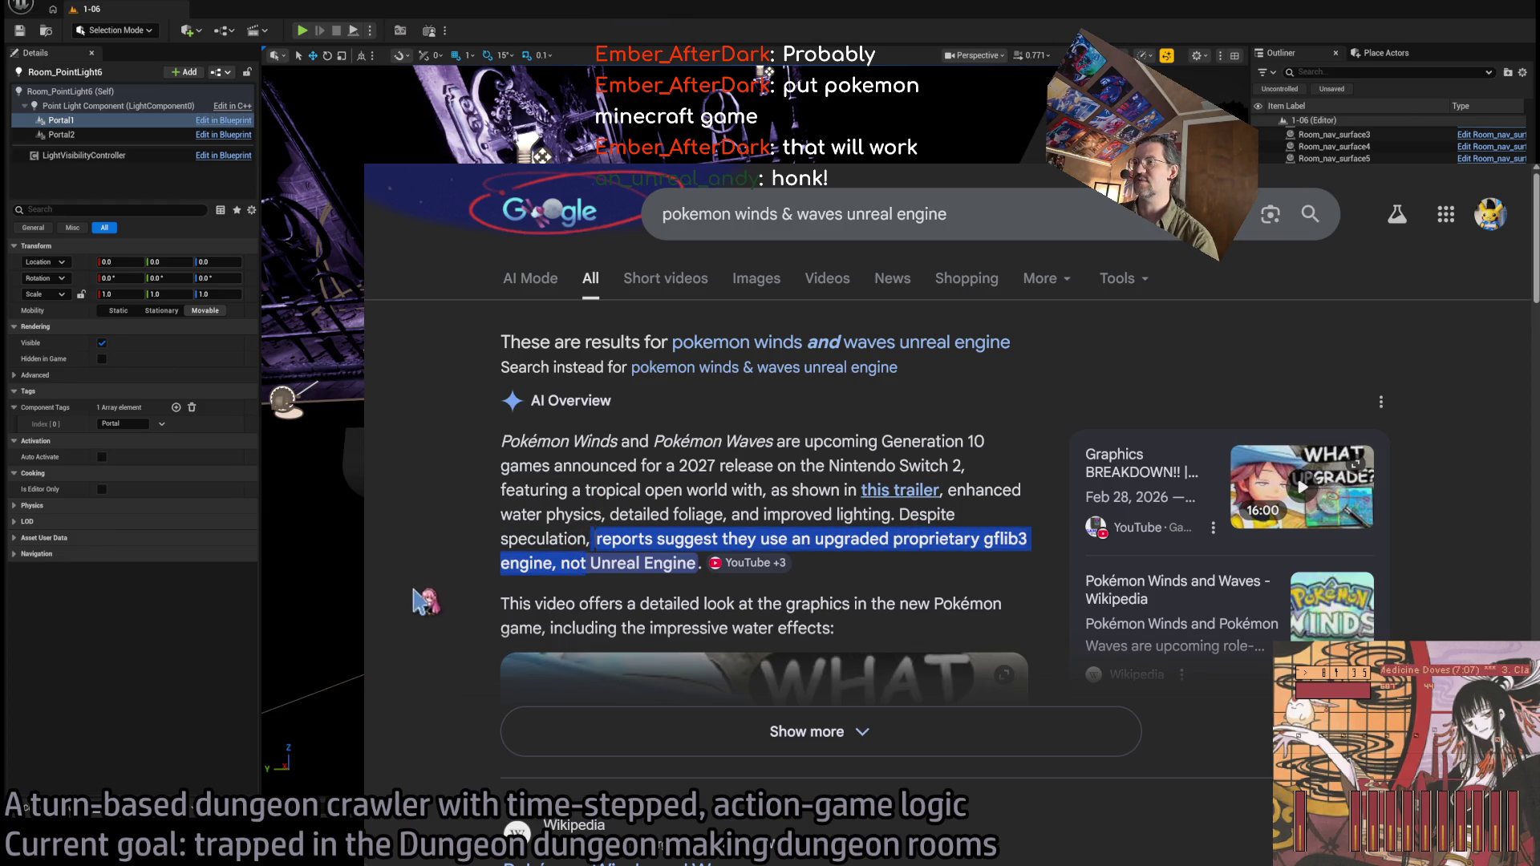
Expand the full AI overview, then open the Pokémon Winds and Waves Wikipedia article.
{"action": "left_click", "coordinate": [562, 731]}
{"action": "scroll", "coordinate": [510, 566], "scroll_direction": "down", "scroll_amount": 4}
{"action": "scroll", "coordinate": [440, 642], "scroll_direction": "down", "scroll_amount": 4}
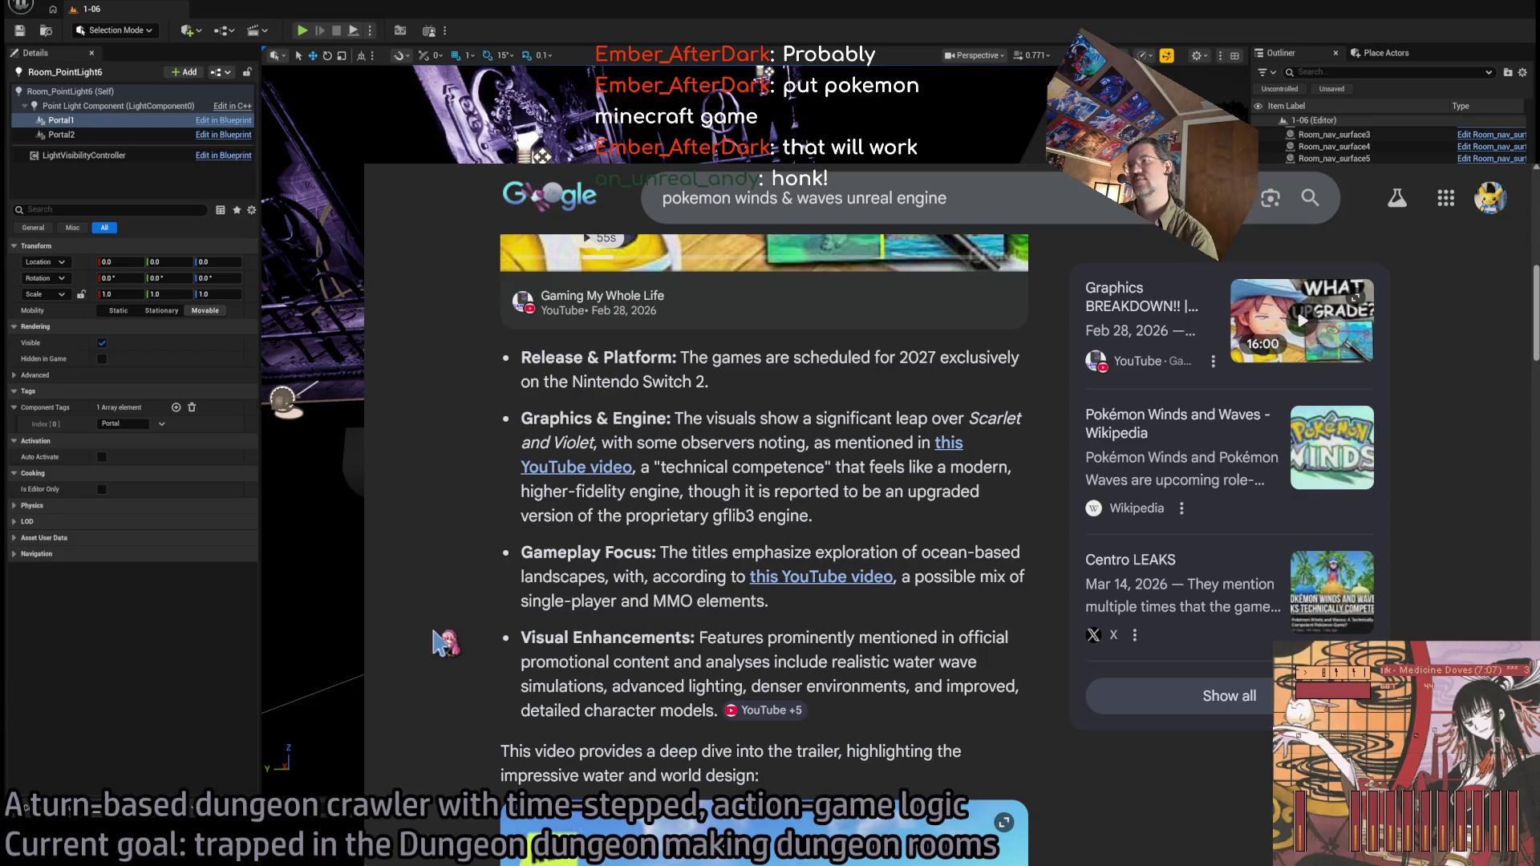
{"action": "scroll", "coordinate": [440, 642], "scroll_direction": "down", "scroll_amount": 12}
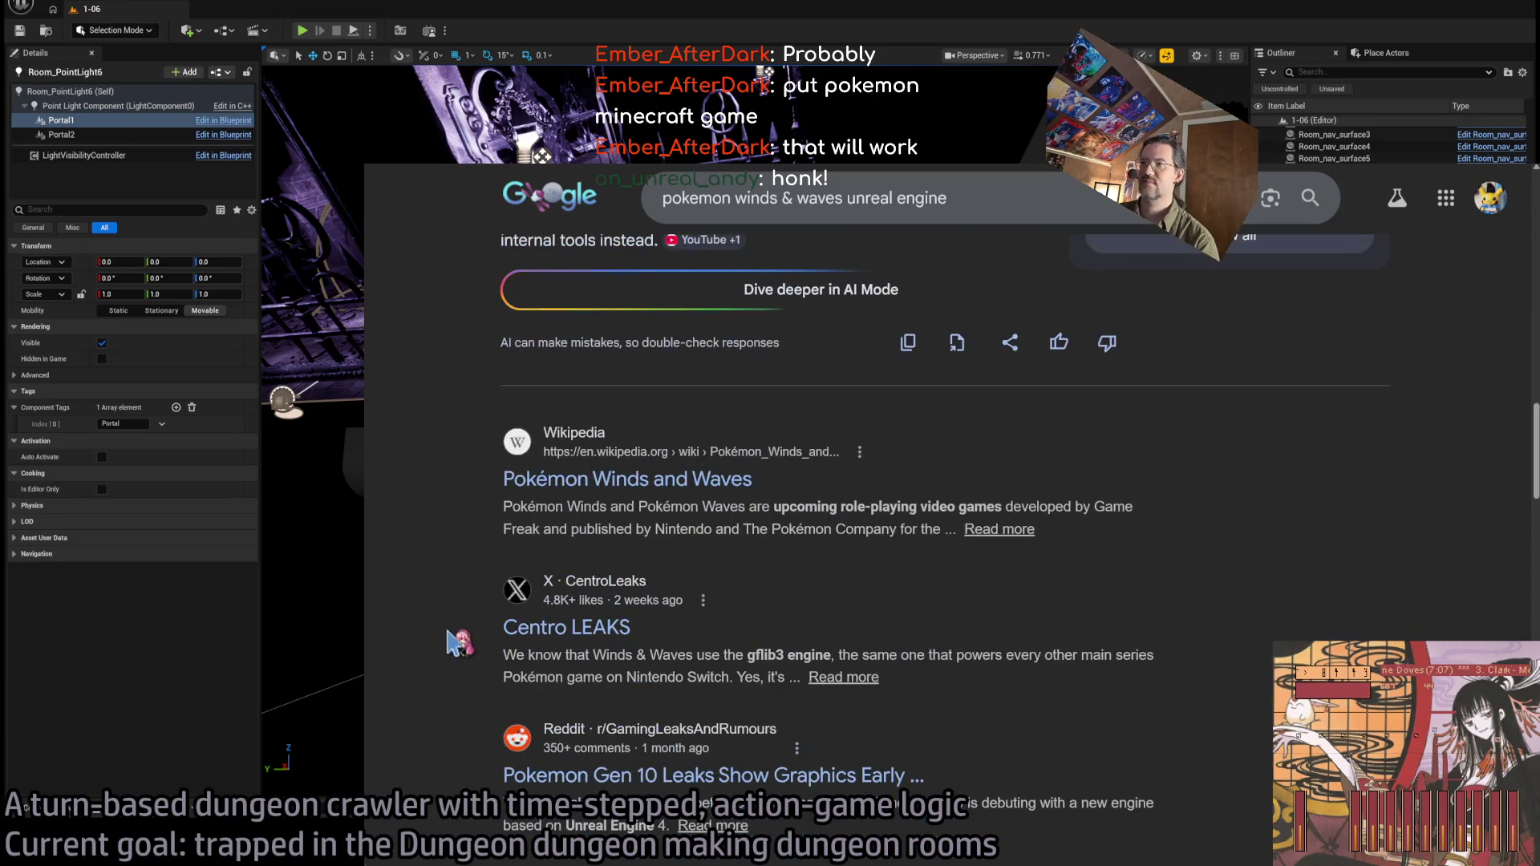
{"action": "left_click", "coordinate": [533, 481]}
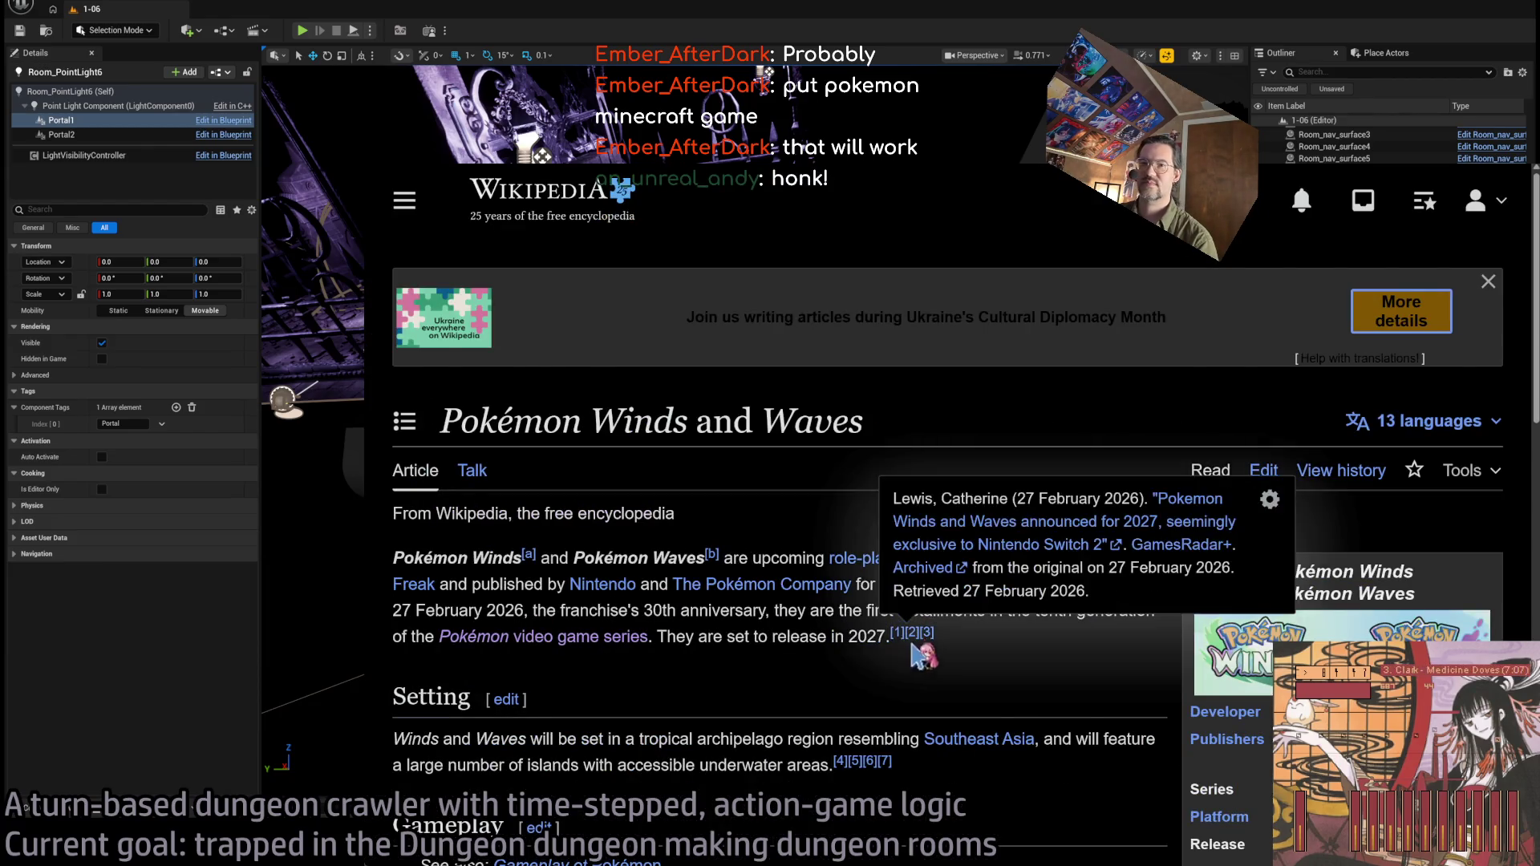
Read further down the Pokémon Winds and Waves article, then start a new browser tab.
{"action": "scroll", "coordinate": [931, 662], "scroll_direction": "down", "scroll_amount": 1}
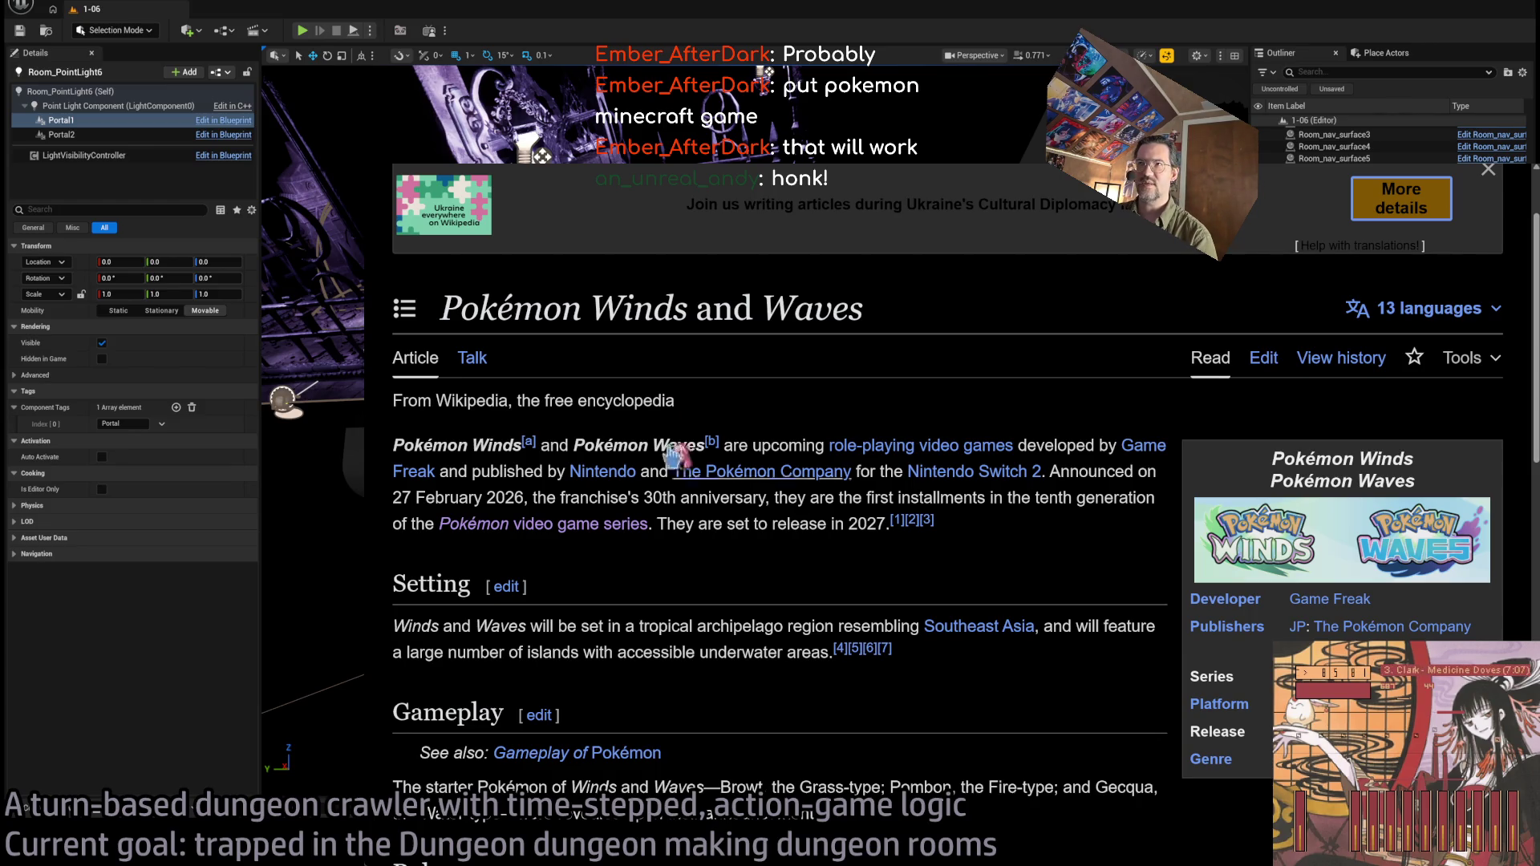
{"action": "key", "text": "ctrl+t"}
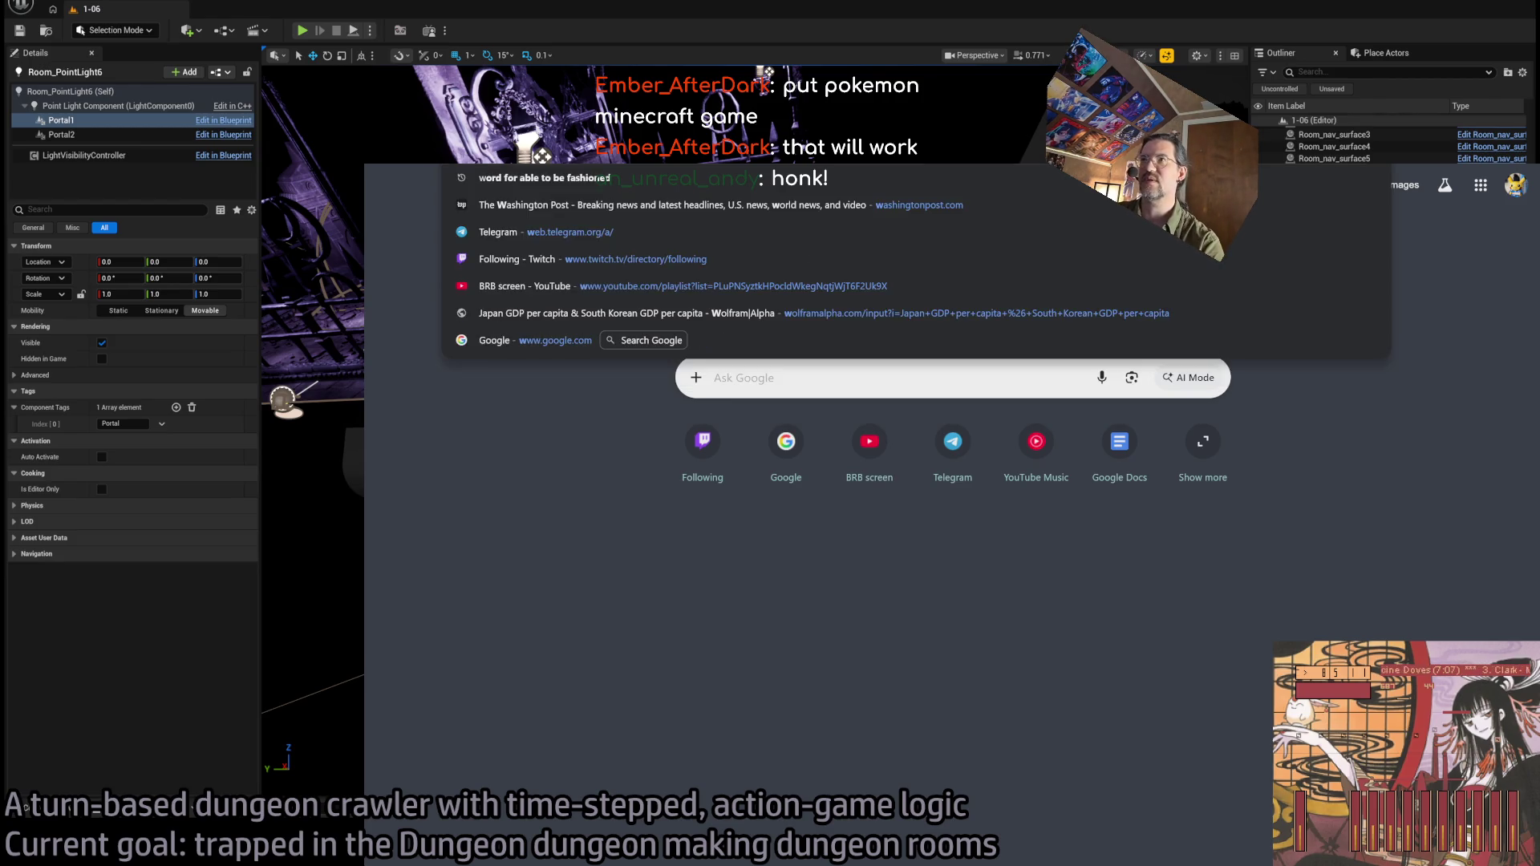
Search 'dragon quest builders' and read through its Wikipedia article.
{"action": "type", "text": "dragon quest builders"}
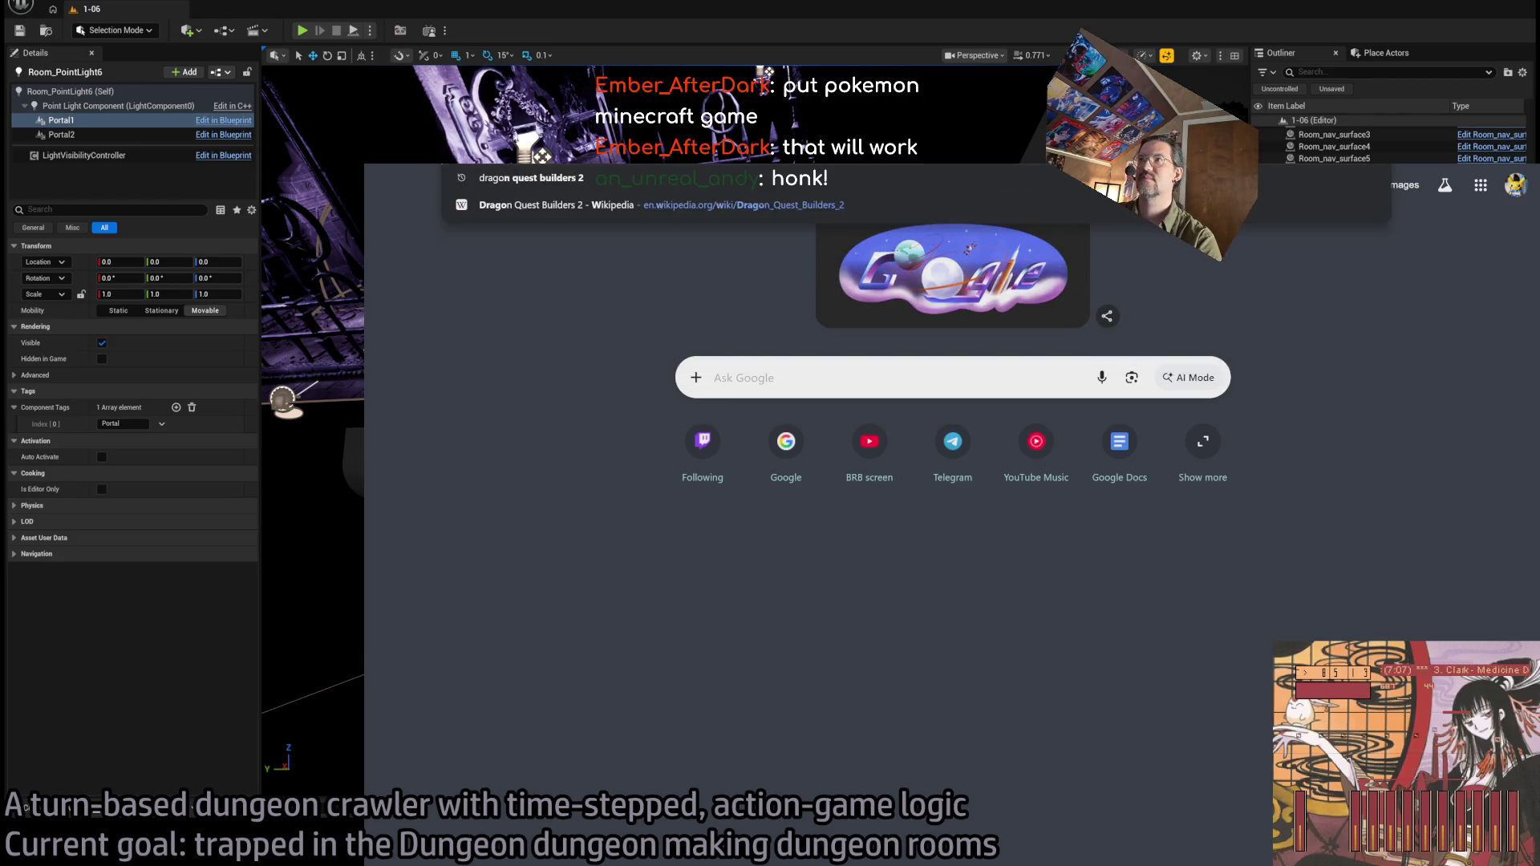
{"action": "key", "text": "Return"}
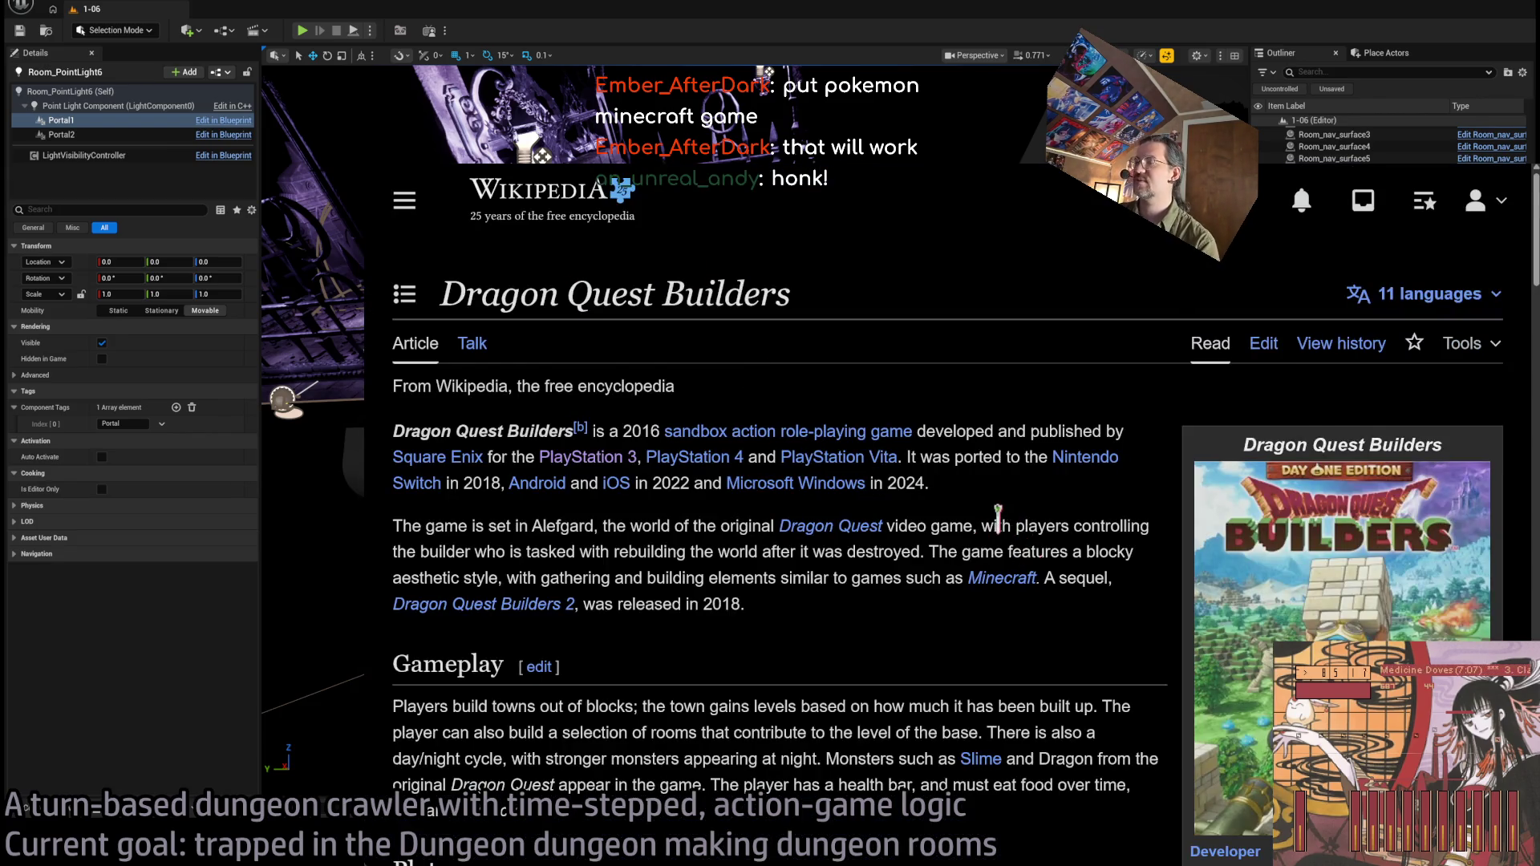
{"action": "scroll", "coordinate": [1017, 533], "scroll_direction": "down", "scroll_amount": 3}
{"action": "scroll", "coordinate": [994, 401], "scroll_direction": "up", "scroll_amount": 2}
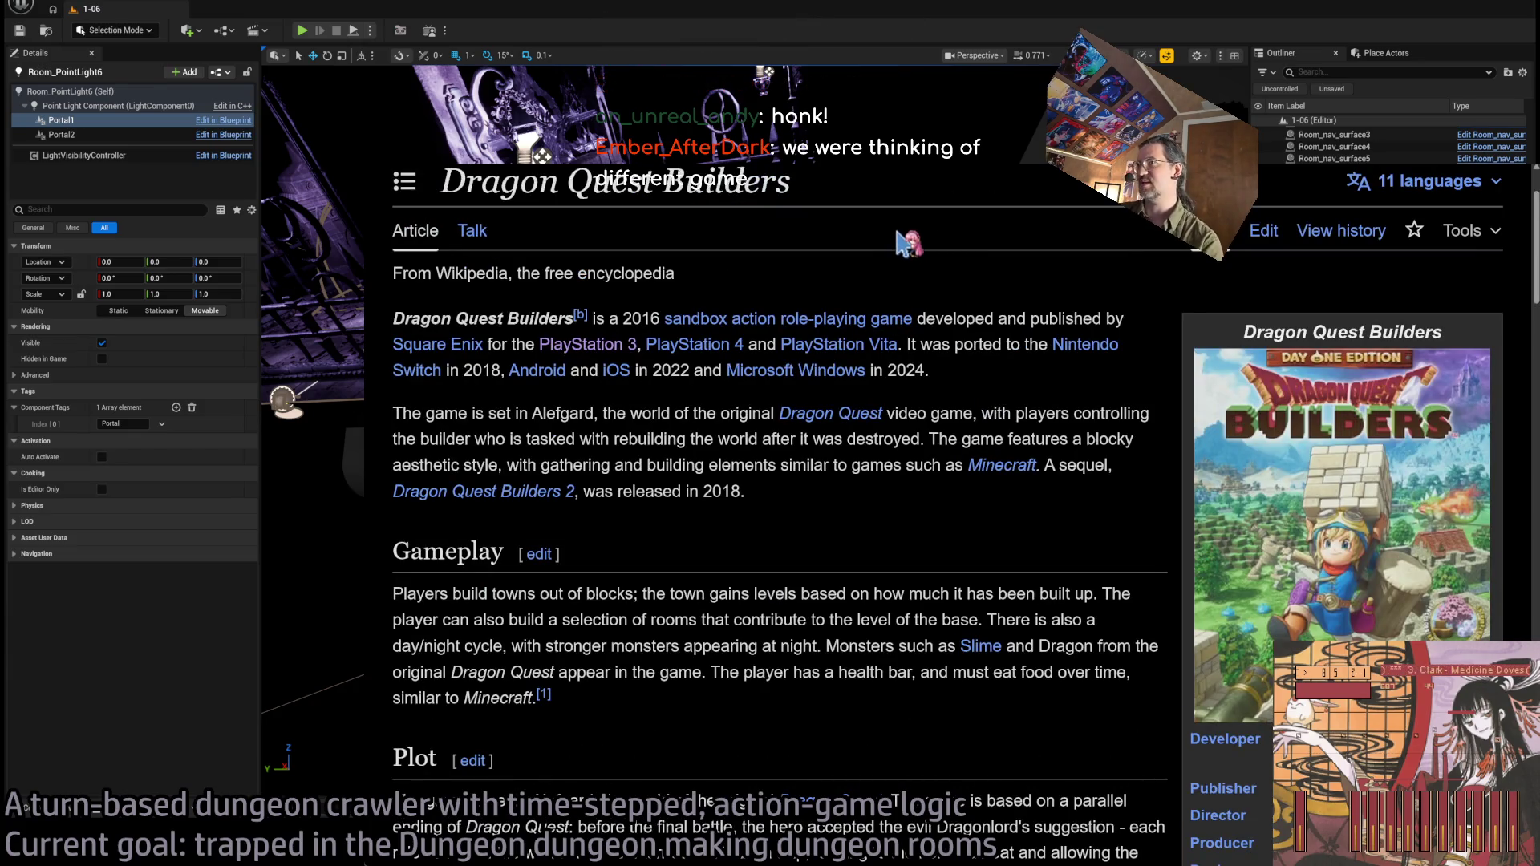
{"action": "scroll", "coordinate": [850, 317], "scroll_direction": "down", "scroll_amount": 1}
{"action": "scroll", "coordinate": [850, 317], "scroll_direction": "down", "scroll_amount": 12}
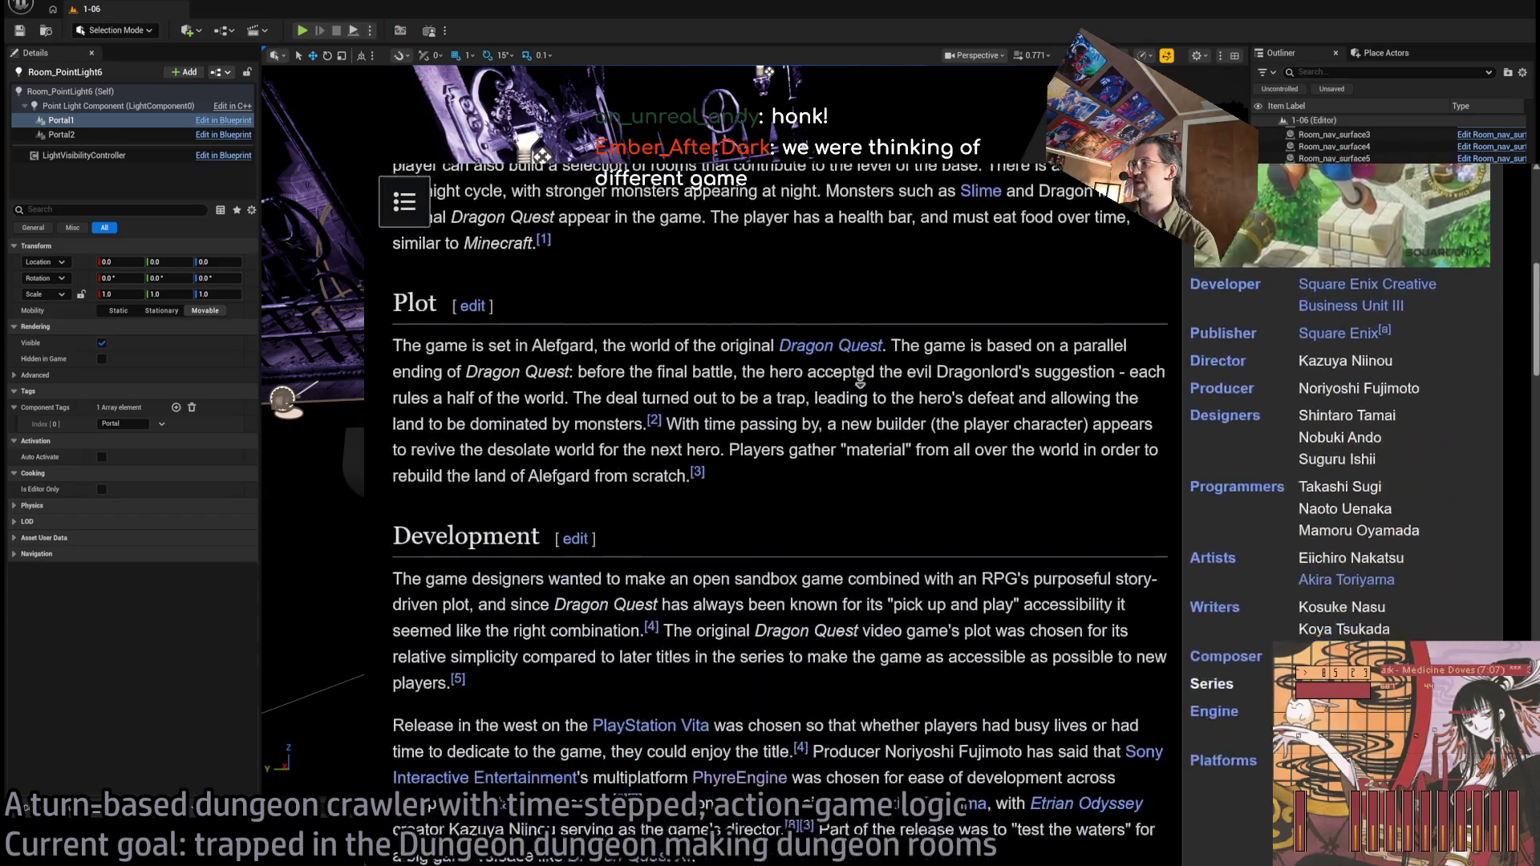
{"action": "scroll", "coordinate": [919, 613], "scroll_direction": "down", "scroll_amount": 3}
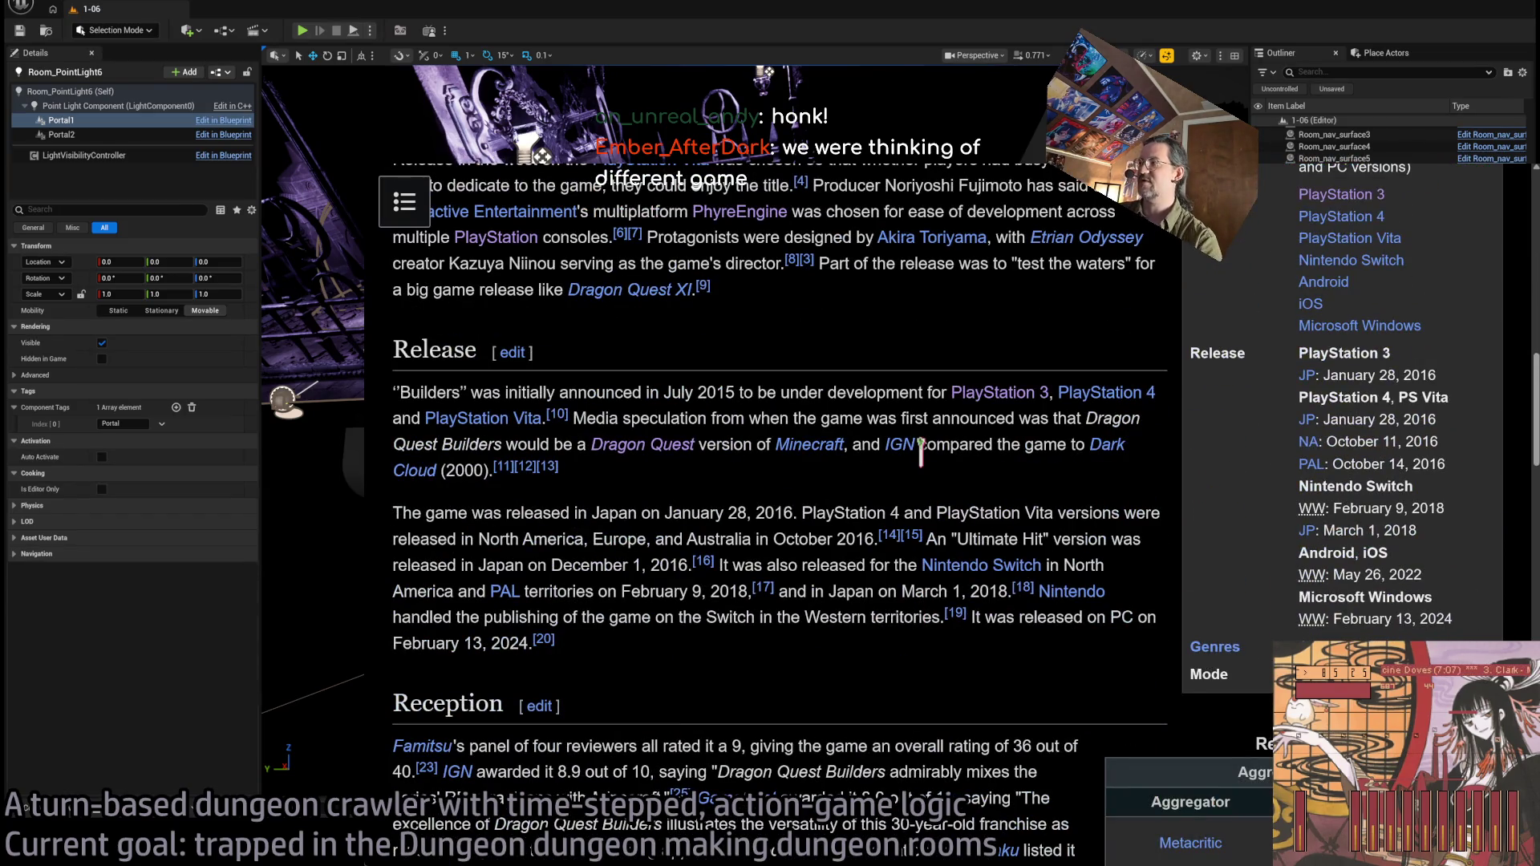
{"action": "scroll", "coordinate": [921, 449], "scroll_direction": "up", "scroll_amount": 10}
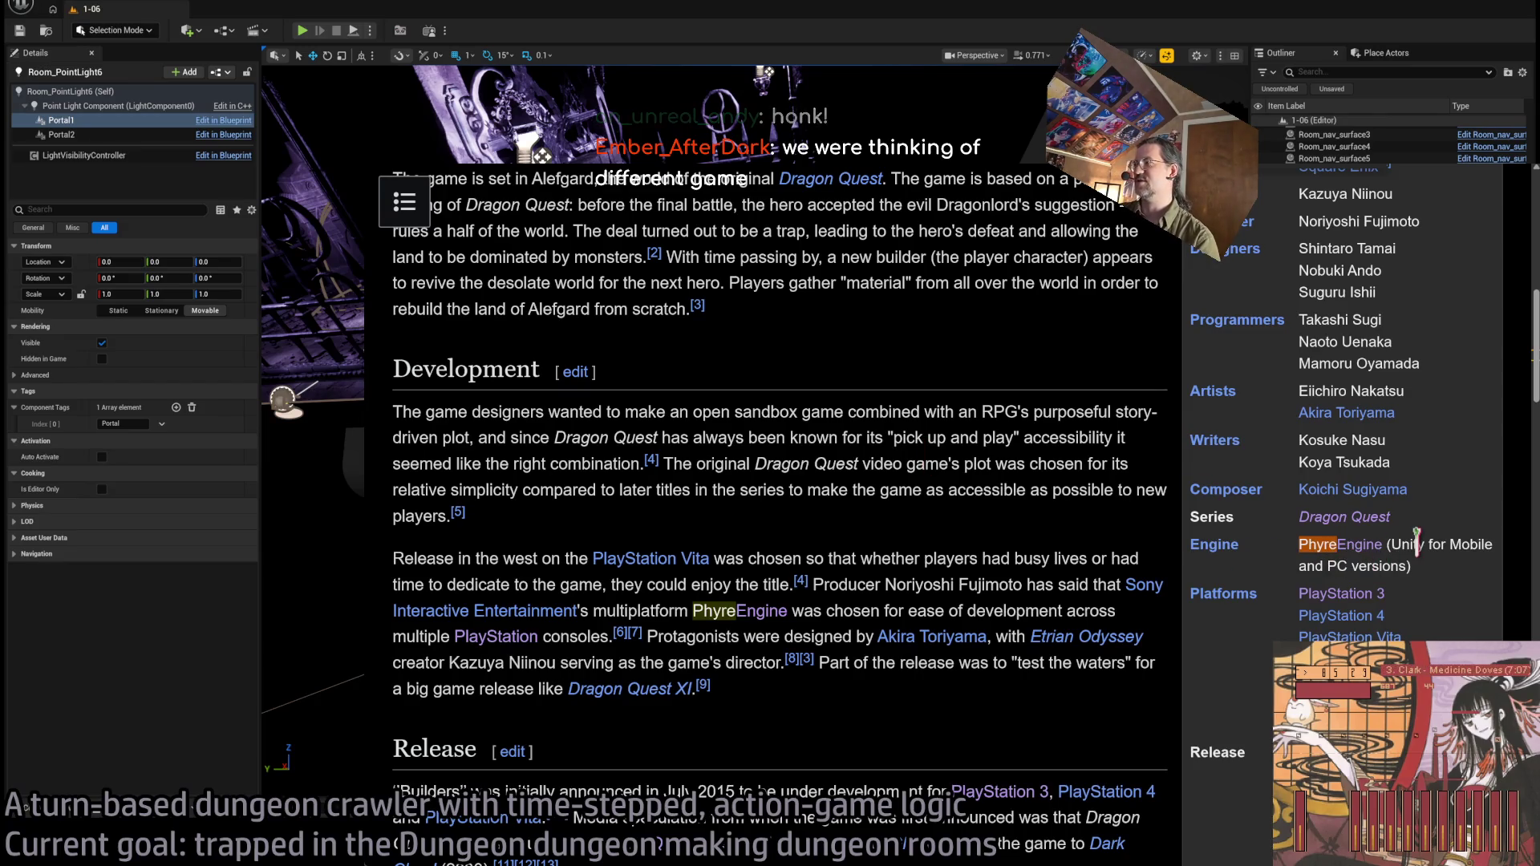
{"action": "scroll", "coordinate": [1357, 553], "scroll_direction": "up", "scroll_amount": 3}
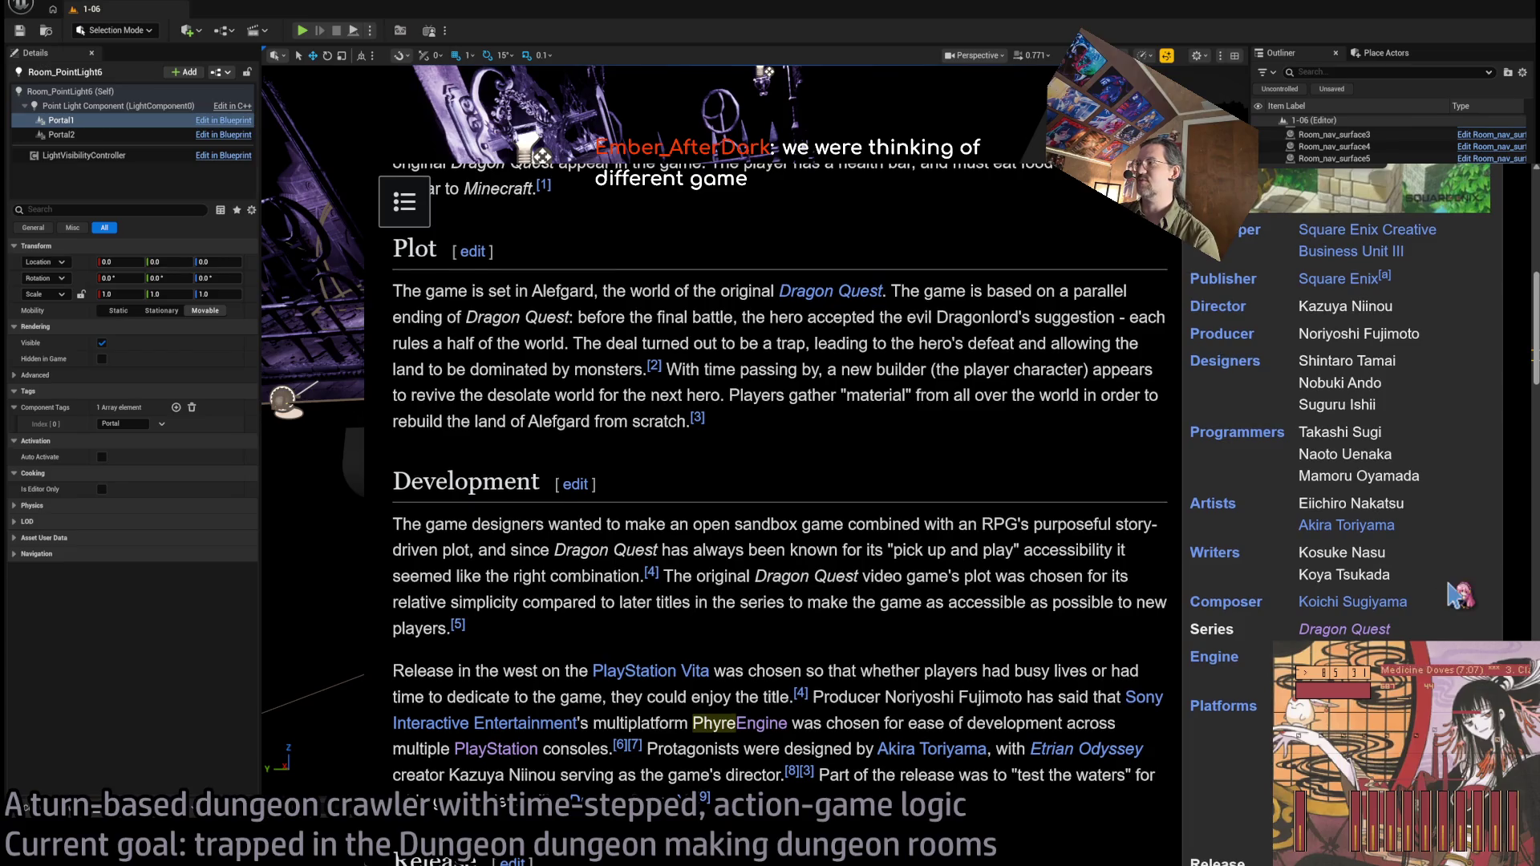
{"action": "scroll", "coordinate": [1357, 552], "scroll_direction": "down", "scroll_amount": 3}
{"action": "scroll", "coordinate": [1358, 553], "scroll_direction": "up", "scroll_amount": 3}
Look over the PhyreEngine article, then return to Dragon Quest Builders.
{"action": "left_click", "coordinate": [721, 724]}
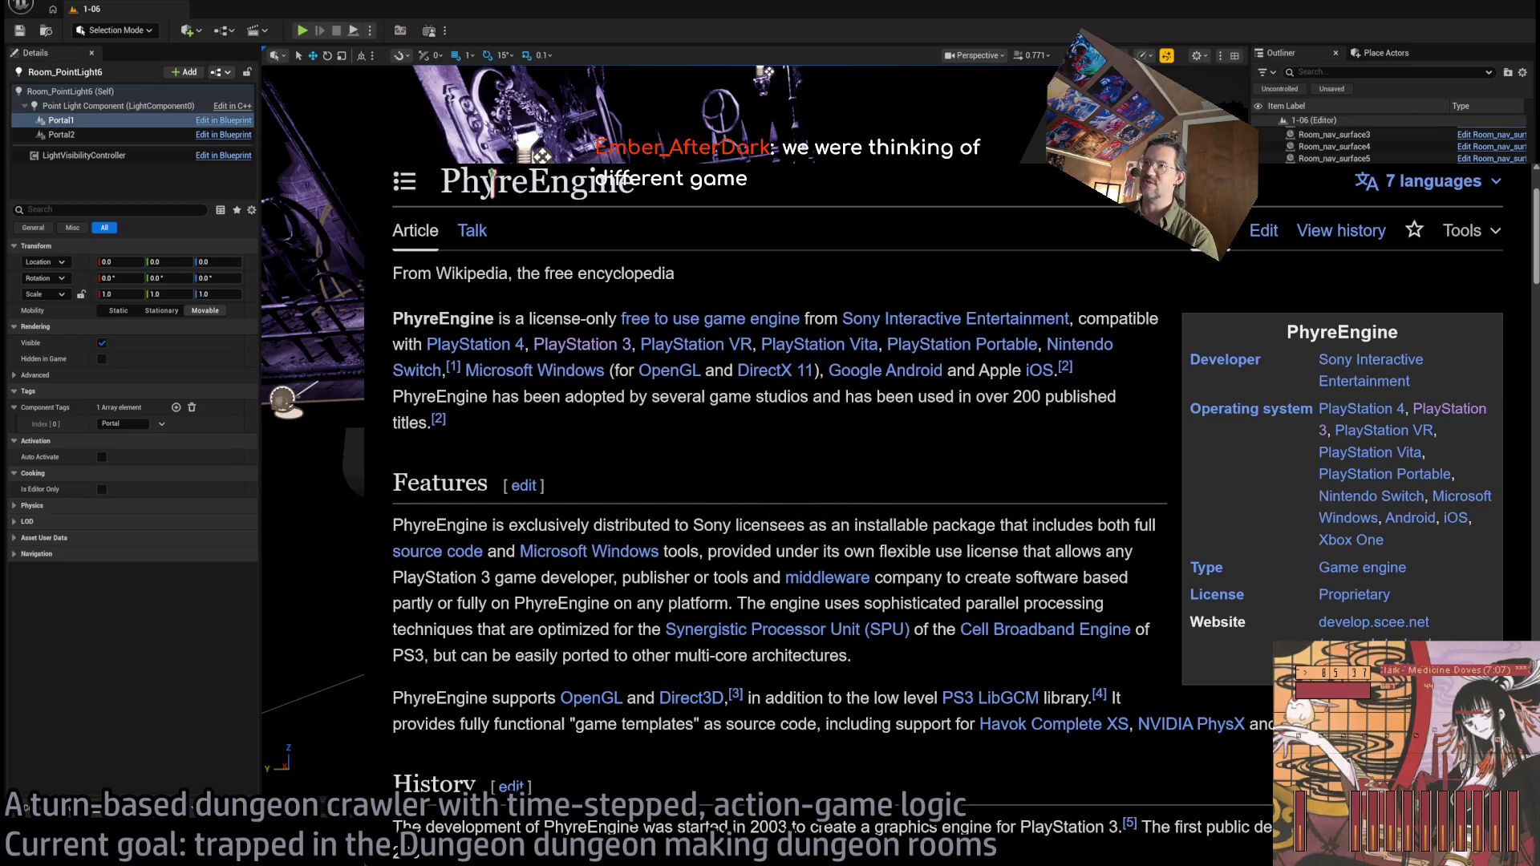
{"action": "left_click_drag", "start_coordinate": [898, 263], "coordinate": [922, 481]}
{"action": "left_click", "coordinate": [914, 474]}
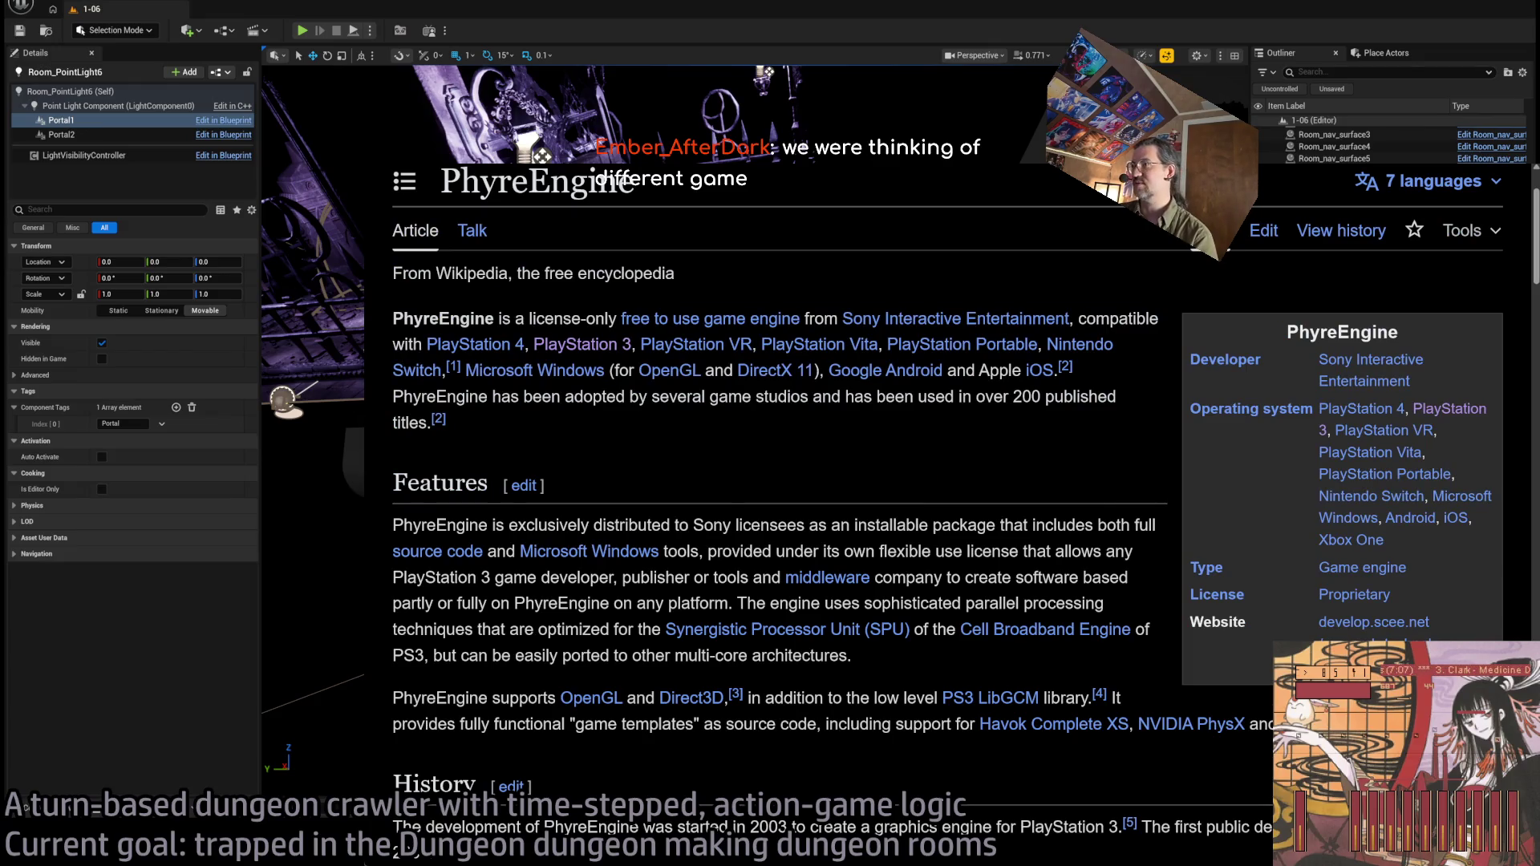
{"action": "key", "text": "alt+Left"}
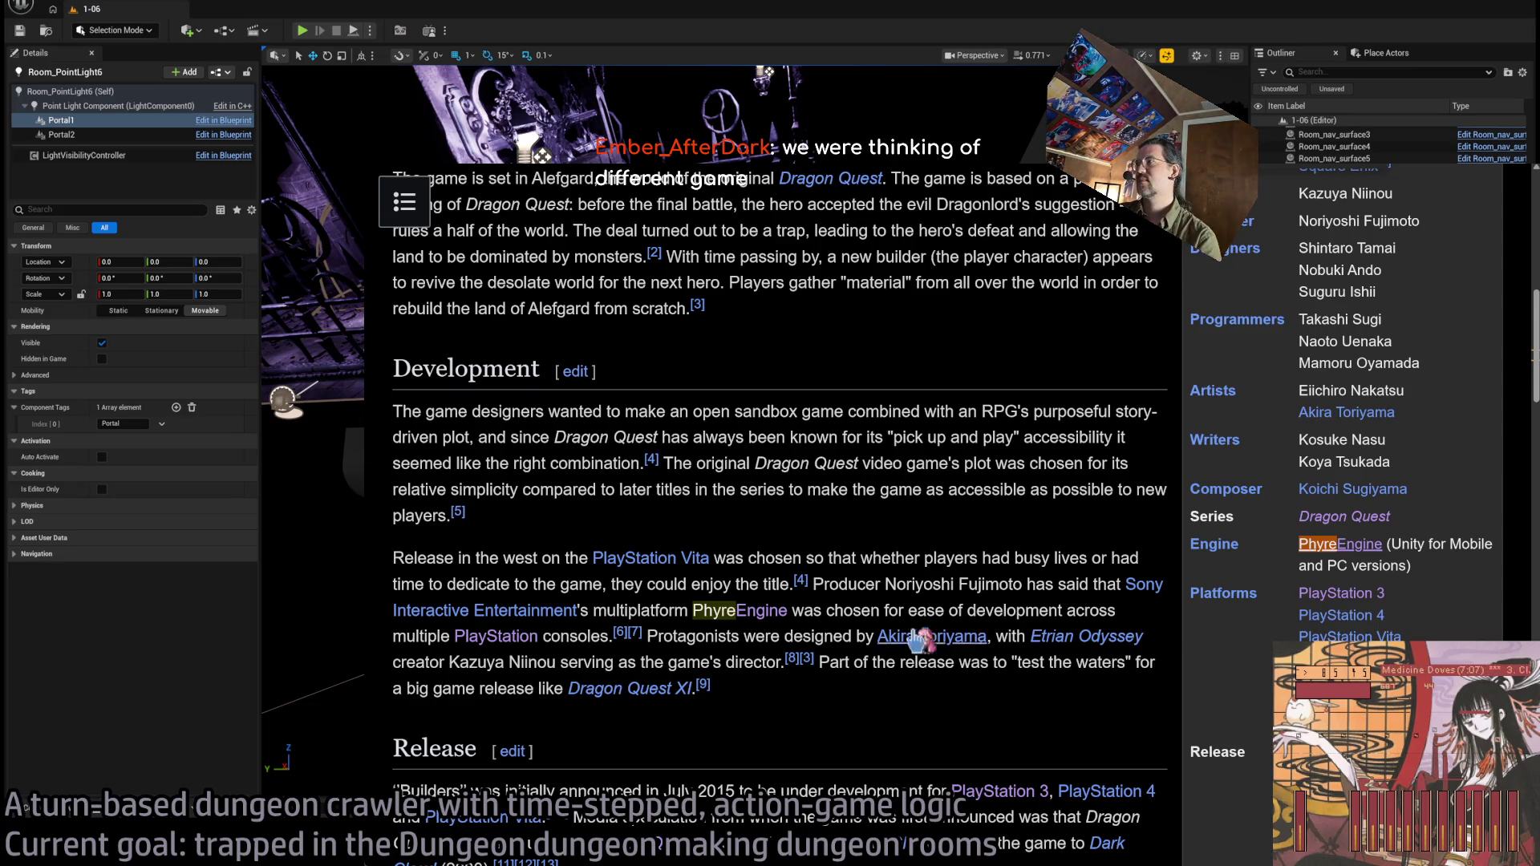
Move on to the Pokopia page and from there open the Katana Engine article.
{"action": "scroll", "coordinate": [915, 654], "scroll_direction": "down", "scroll_amount": 1}
{"action": "scroll", "coordinate": [613, 433], "scroll_direction": "up", "scroll_amount": 3}
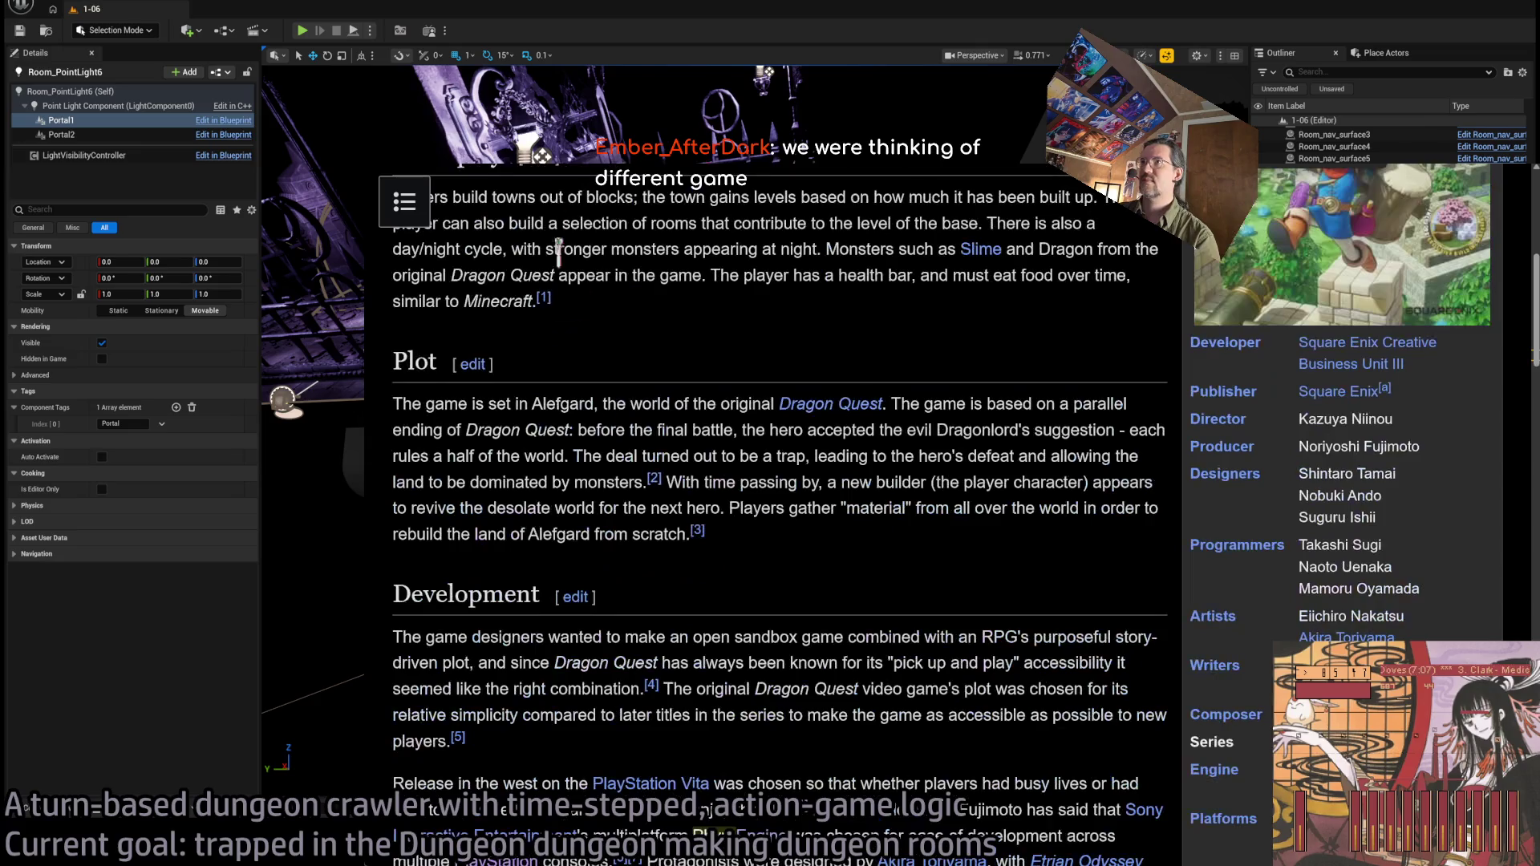
{"action": "key", "text": "ctrl+l"}
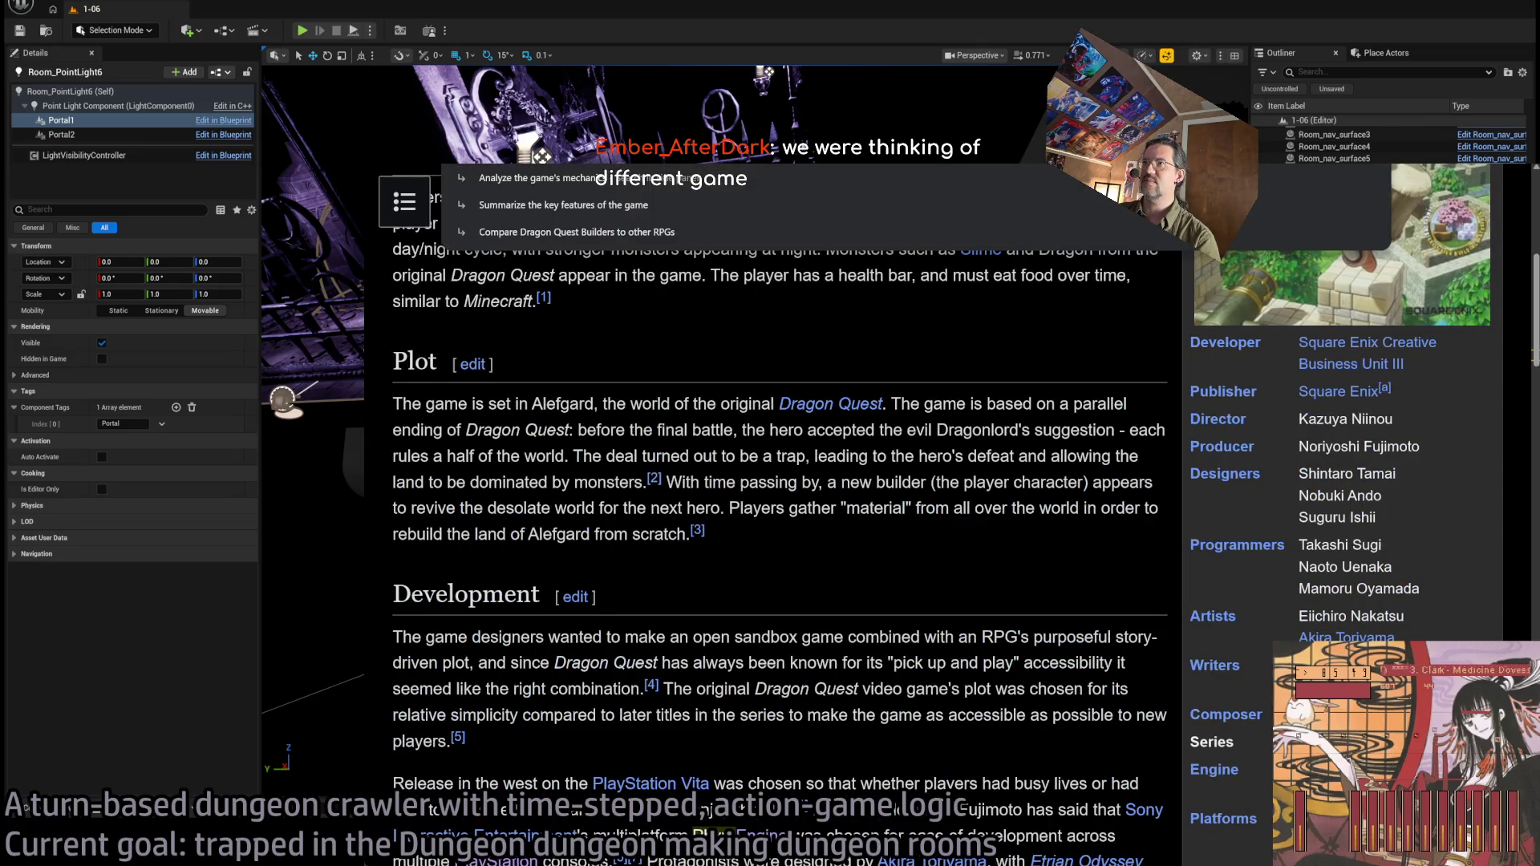
{"action": "key", "text": "Escape"}
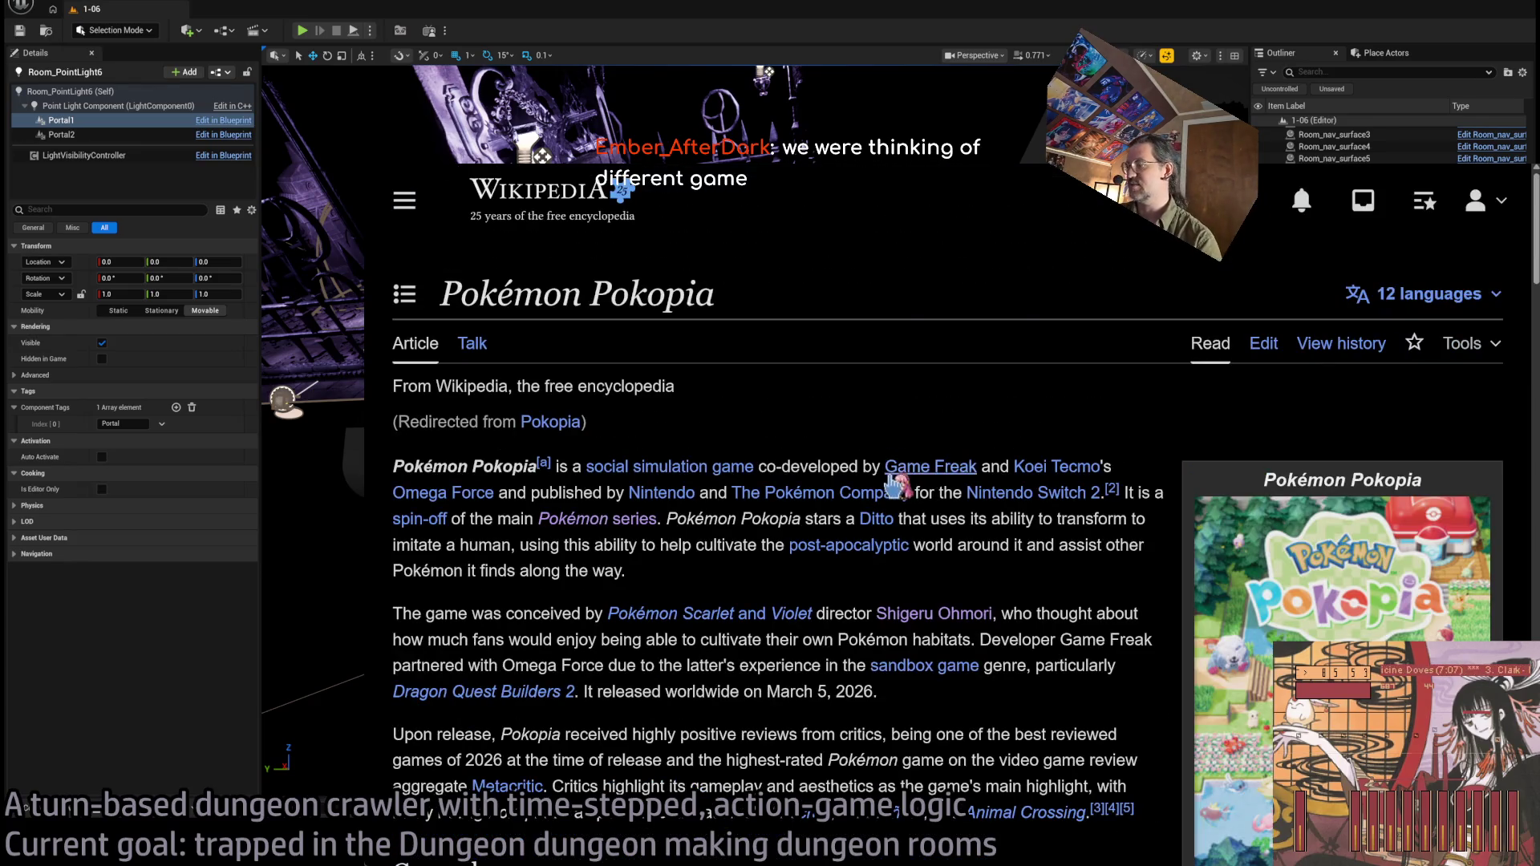
{"action": "scroll", "coordinate": [915, 475], "scroll_direction": "down", "scroll_amount": 7}
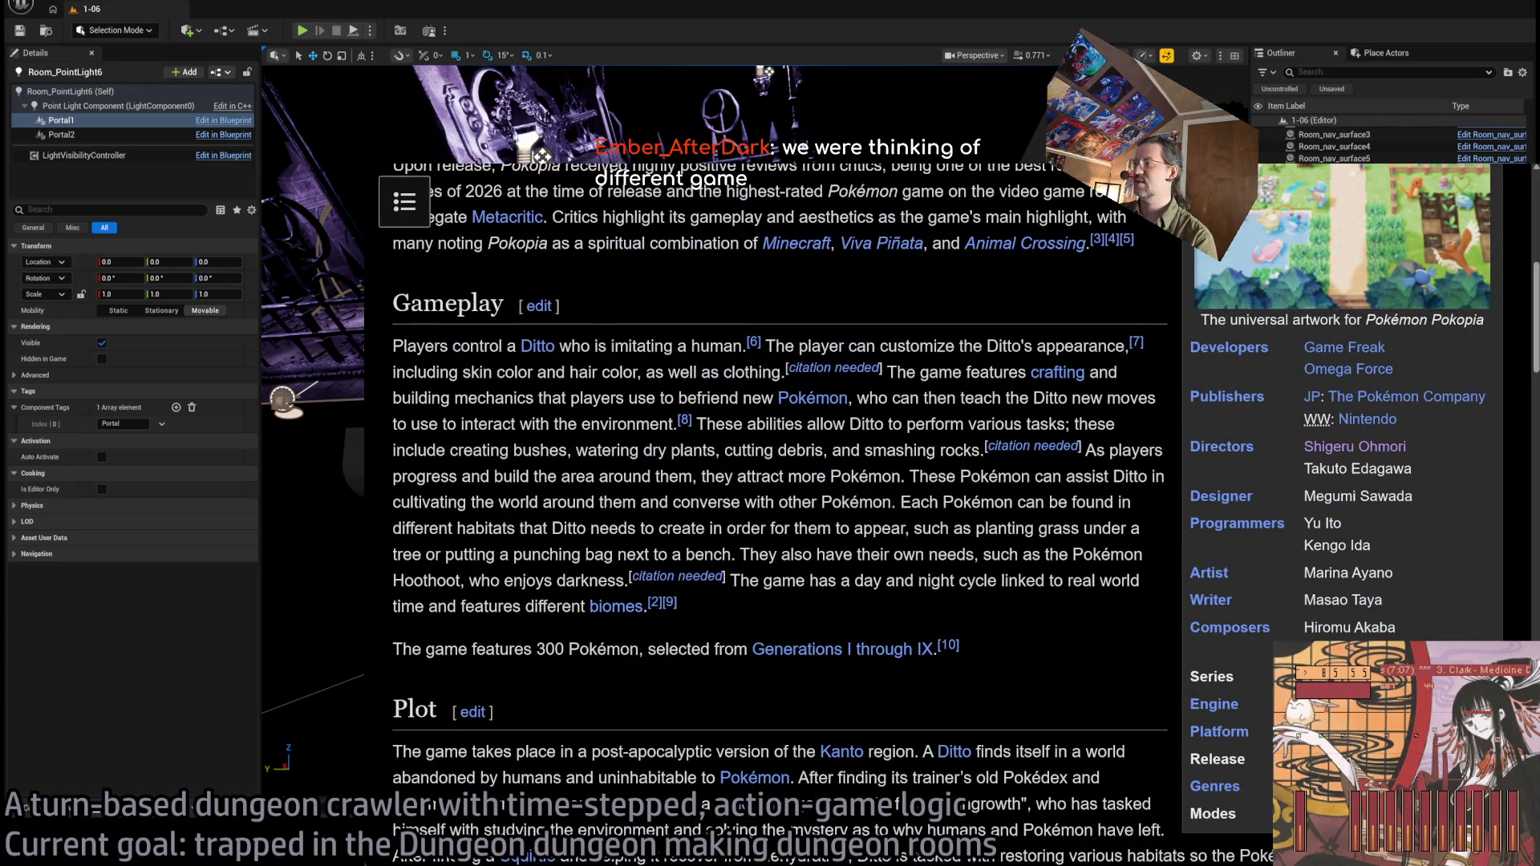
{"action": "scroll", "coordinate": [1216, 726], "scroll_direction": "down", "scroll_amount": 2}
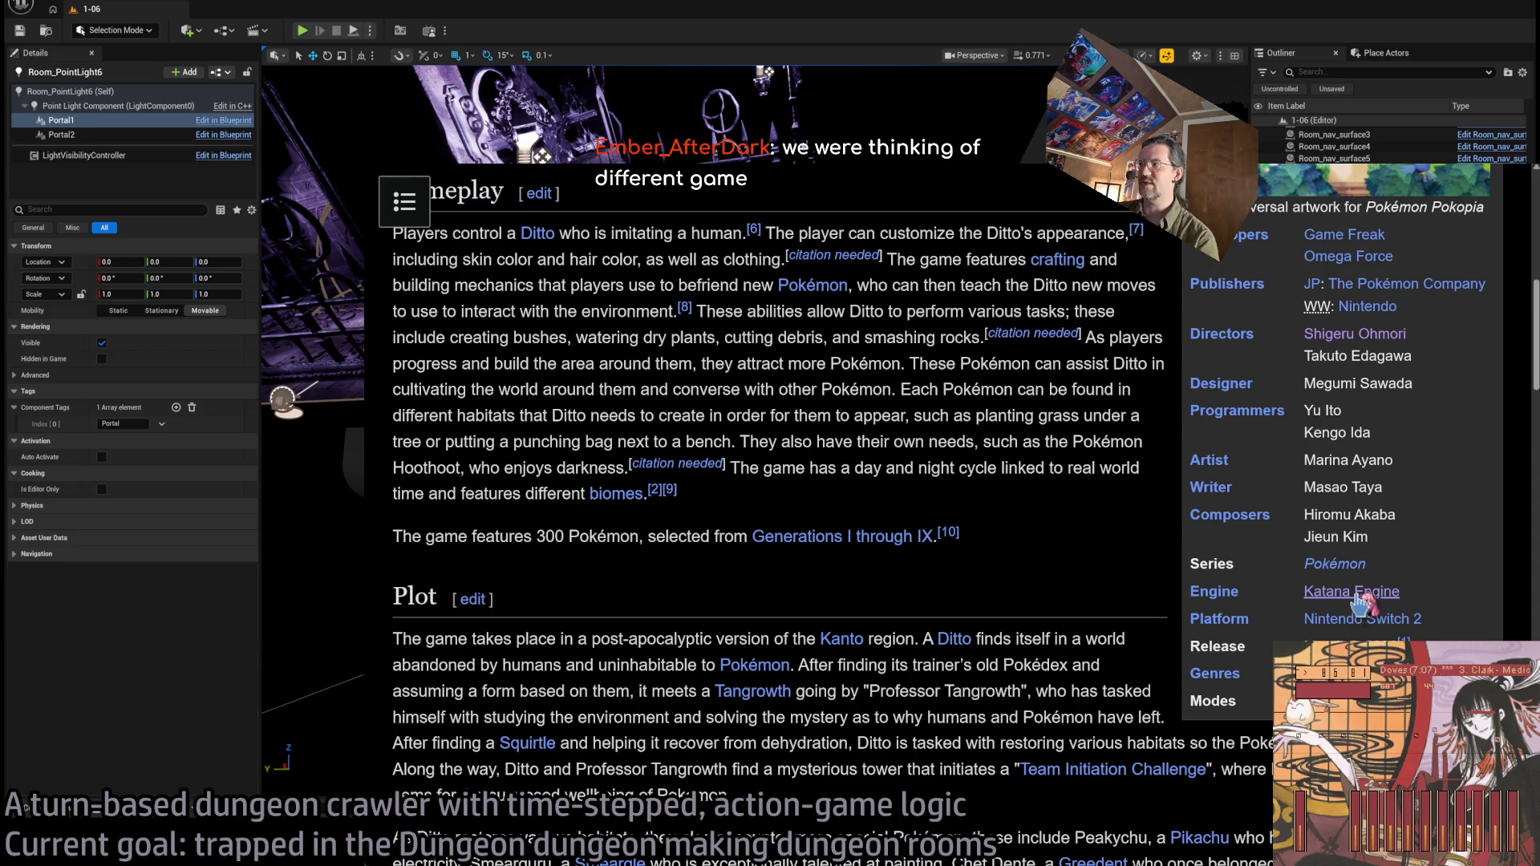
{"action": "scroll", "coordinate": [1351, 609], "scroll_direction": "down", "scroll_amount": 2}
{"action": "left_click_drag", "start_coordinate": [1400, 480], "coordinate": [1370, 479]}
{"action": "left_click", "coordinate": [1370, 479]}
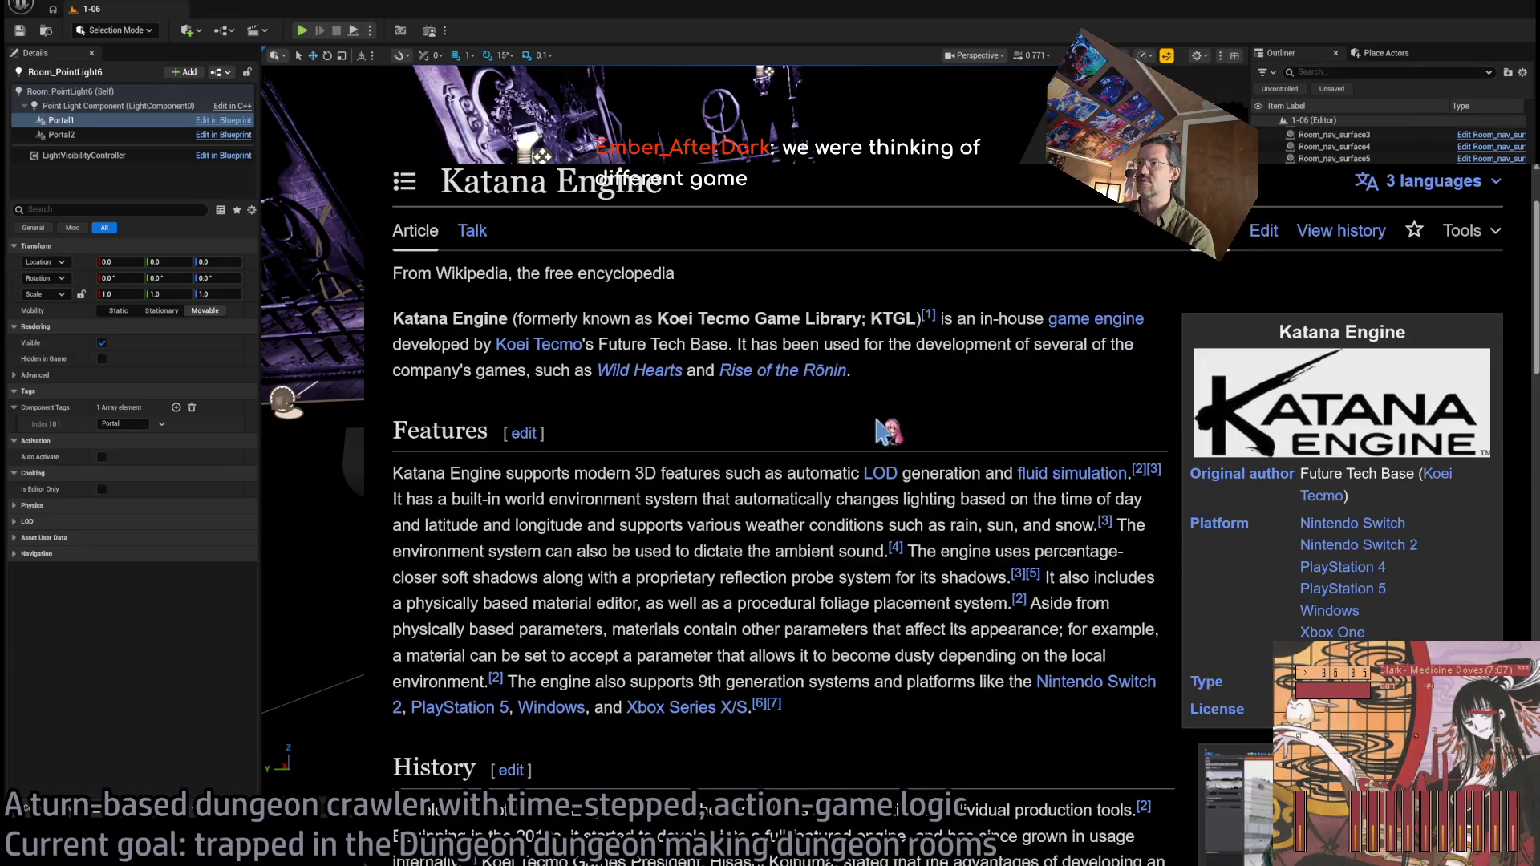
Sort the Katana Engine games table newest first and open the Venus Vacation Prism article.
{"action": "scroll", "coordinate": [841, 552], "scroll_direction": "down", "scroll_amount": 4}
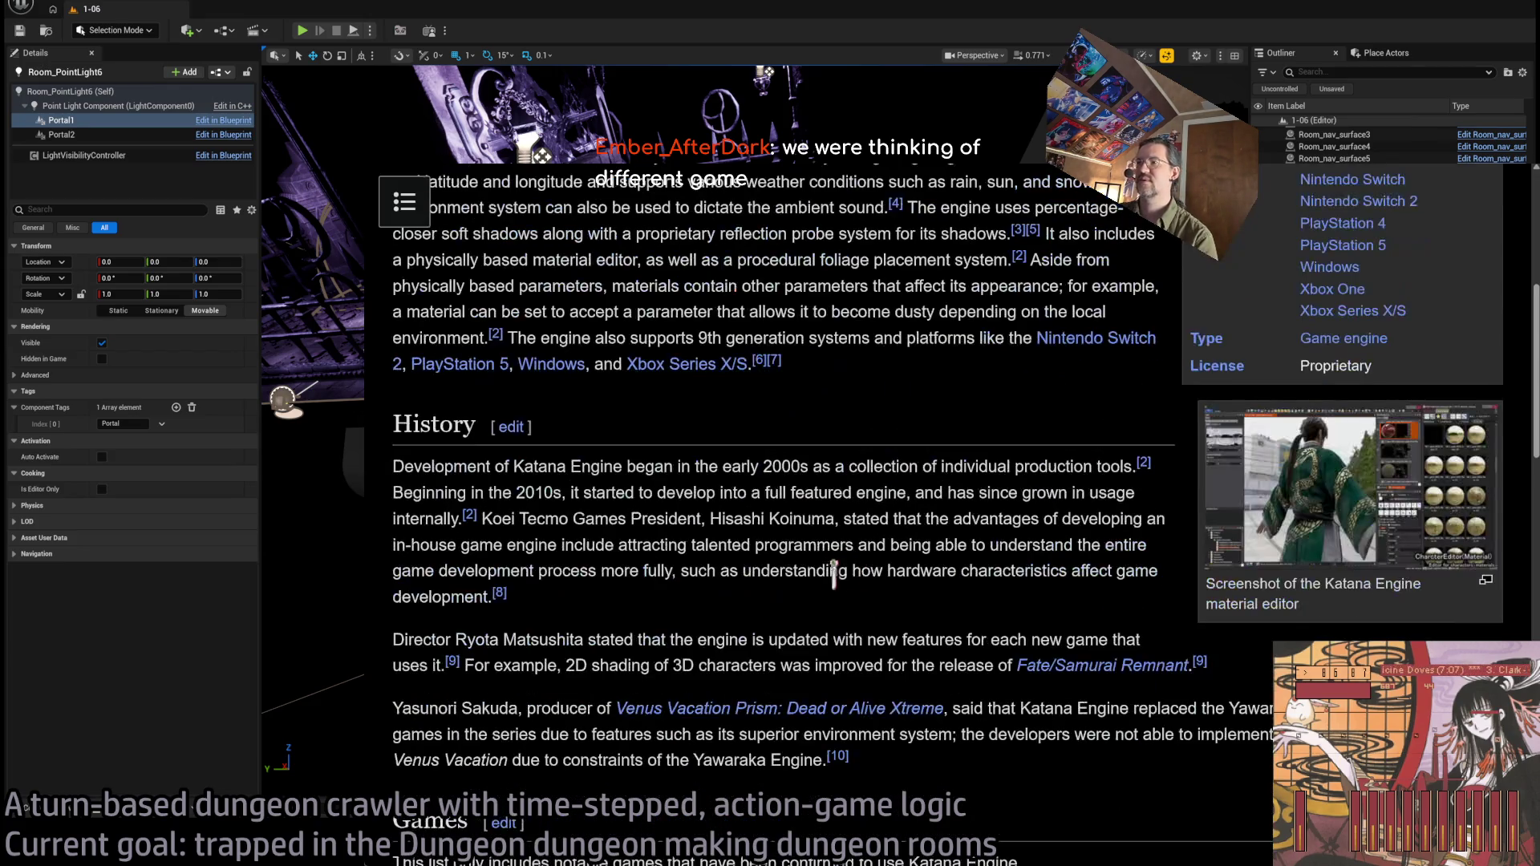
{"action": "scroll", "coordinate": [736, 571], "scroll_direction": "down", "scroll_amount": 7}
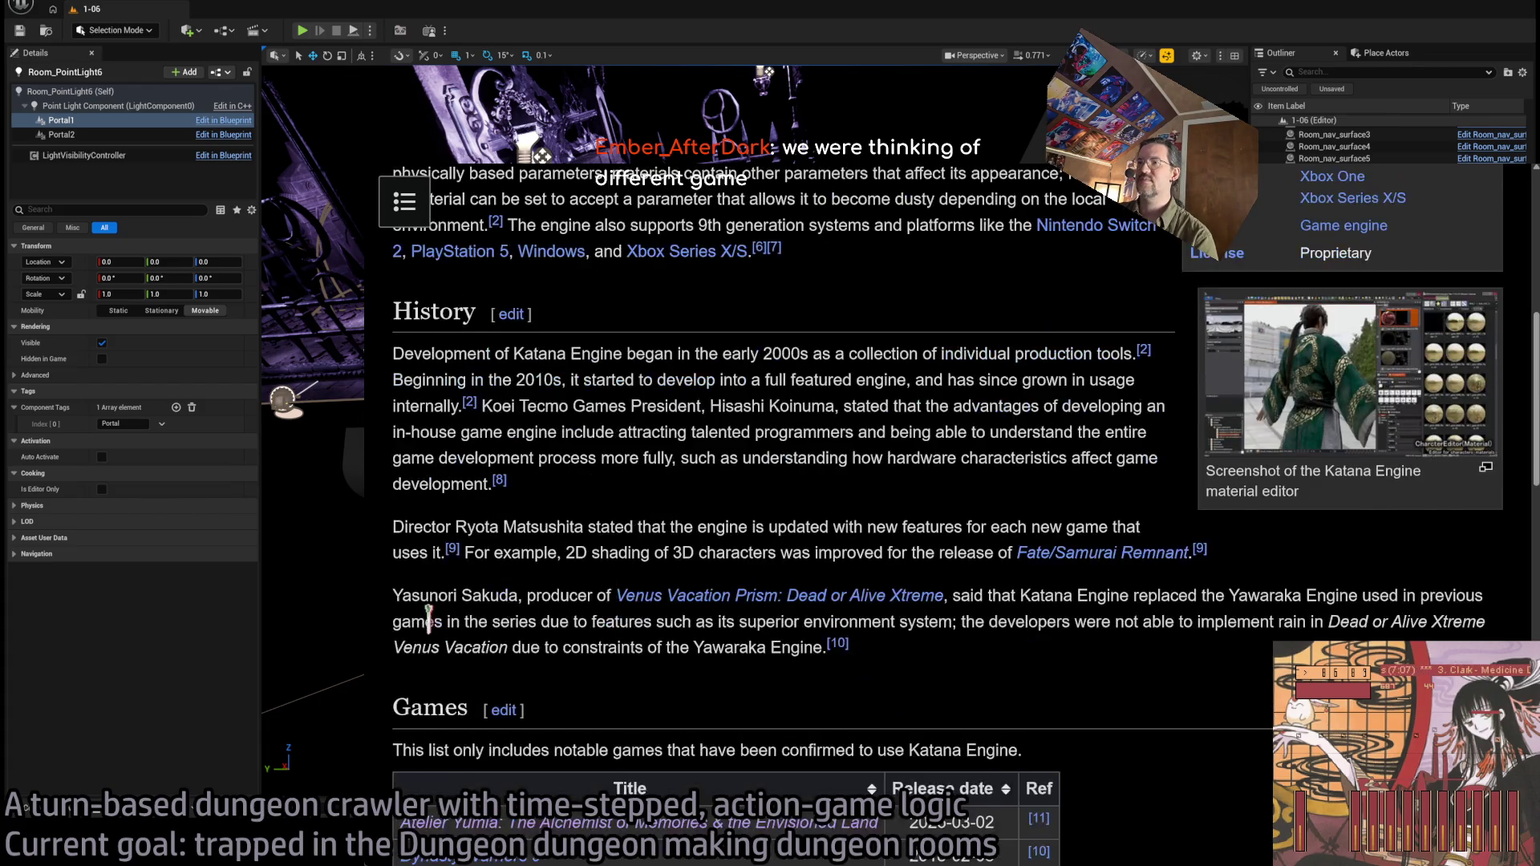
{"action": "left_click", "coordinate": [934, 338]}
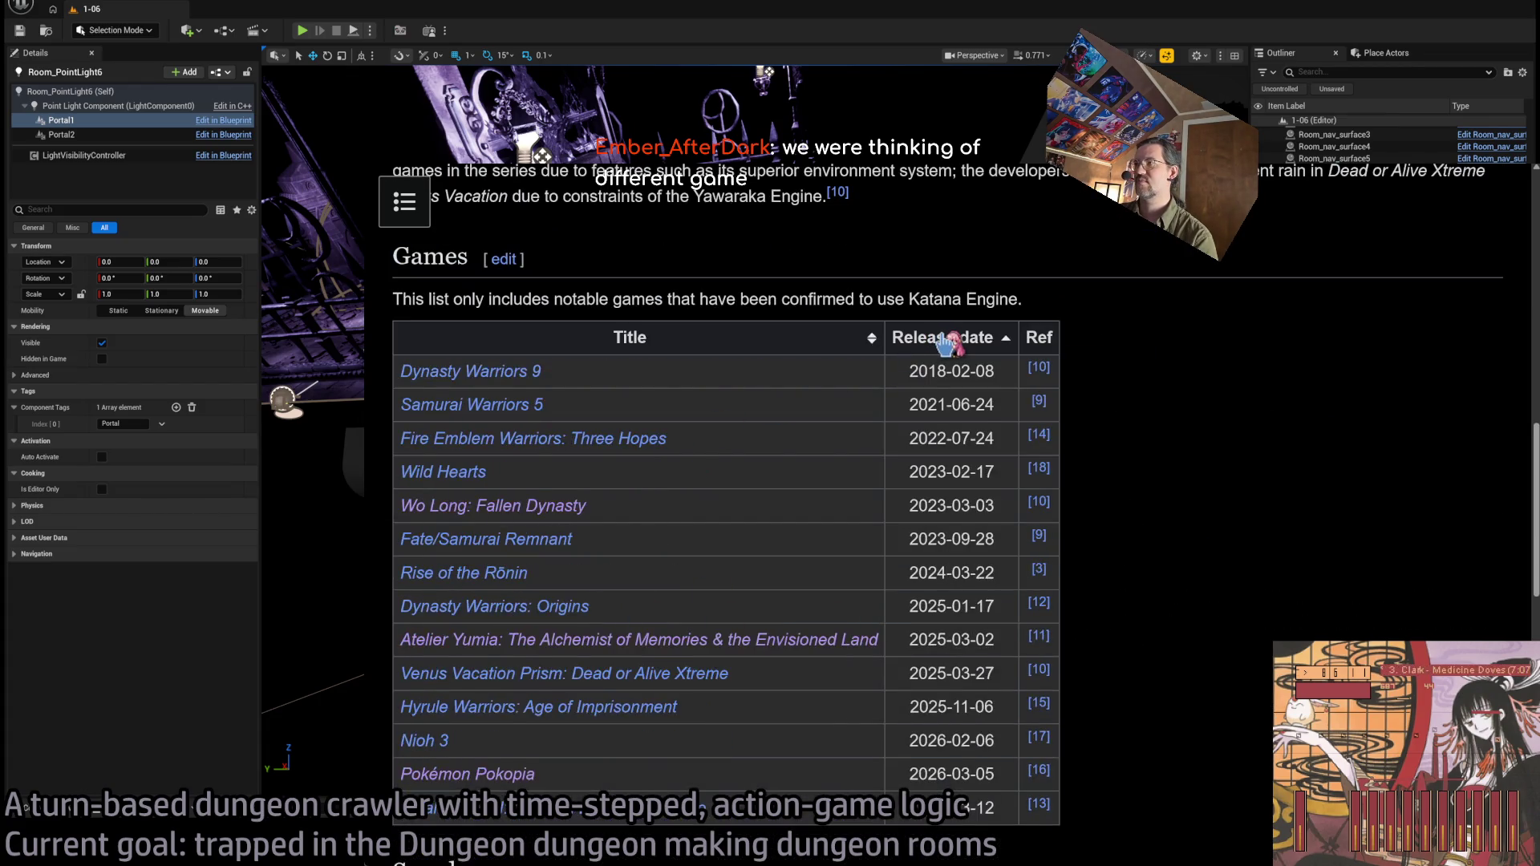
{"action": "left_click", "coordinate": [934, 337]}
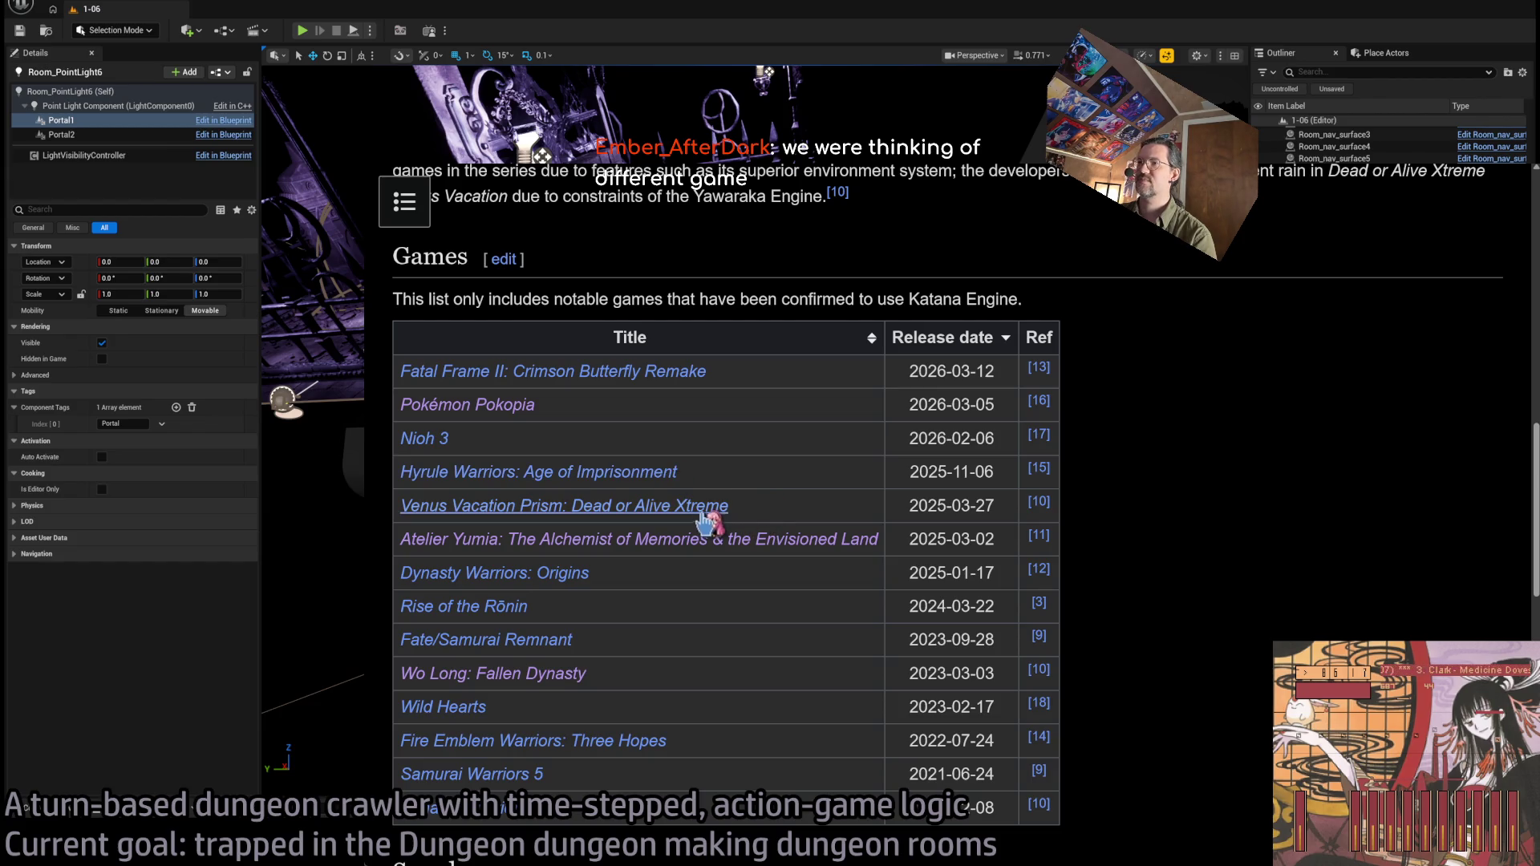
{"action": "middle_click", "coordinate": [693, 512]}
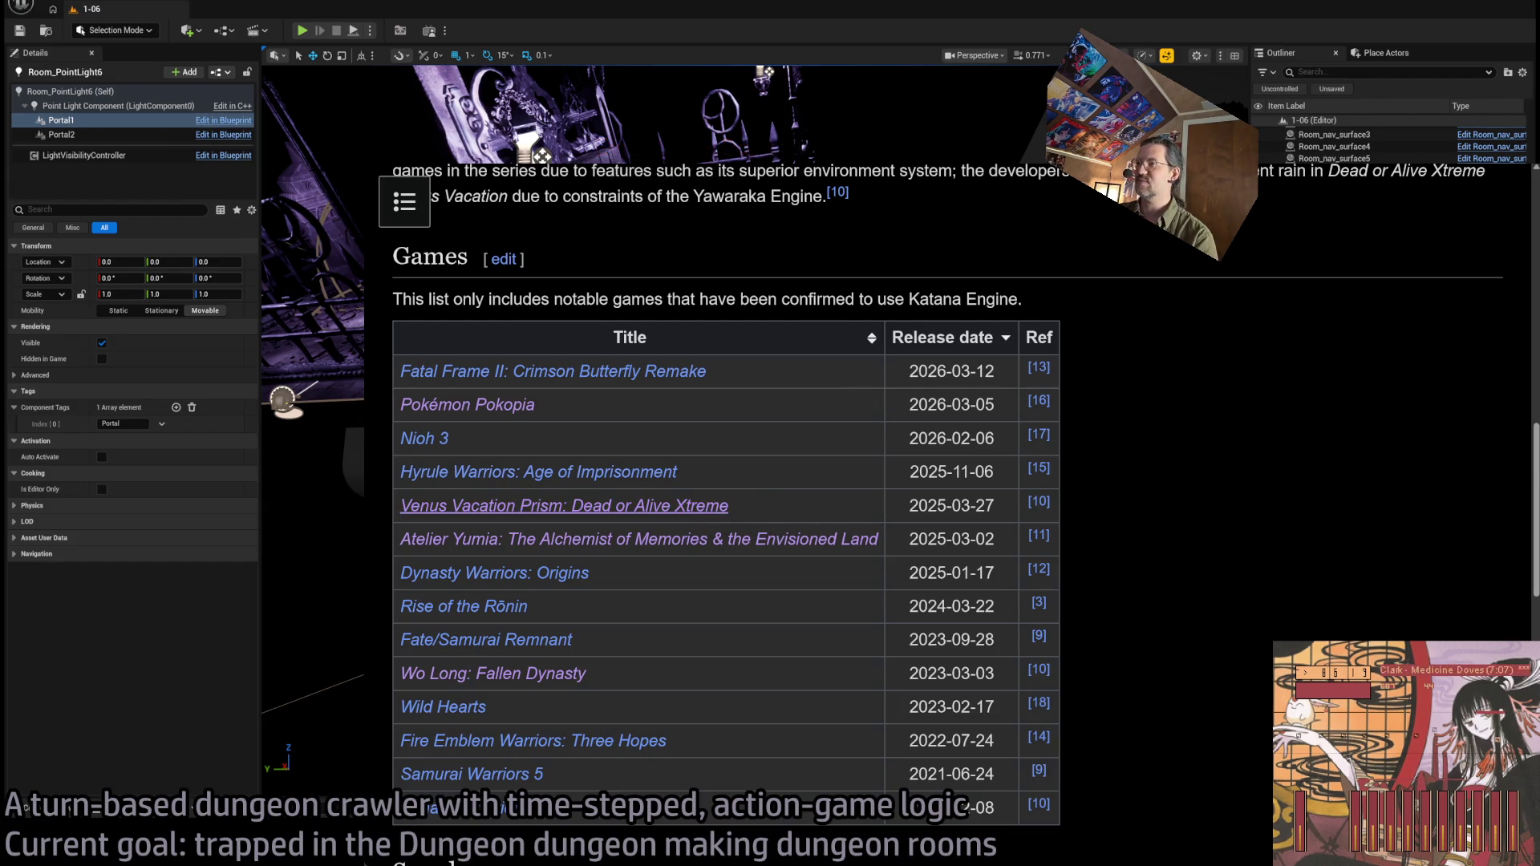
{"action": "key", "text": "ctrl+Tab"}
{"action": "scroll", "coordinate": [874, 441], "scroll_direction": "down", "scroll_amount": 1}
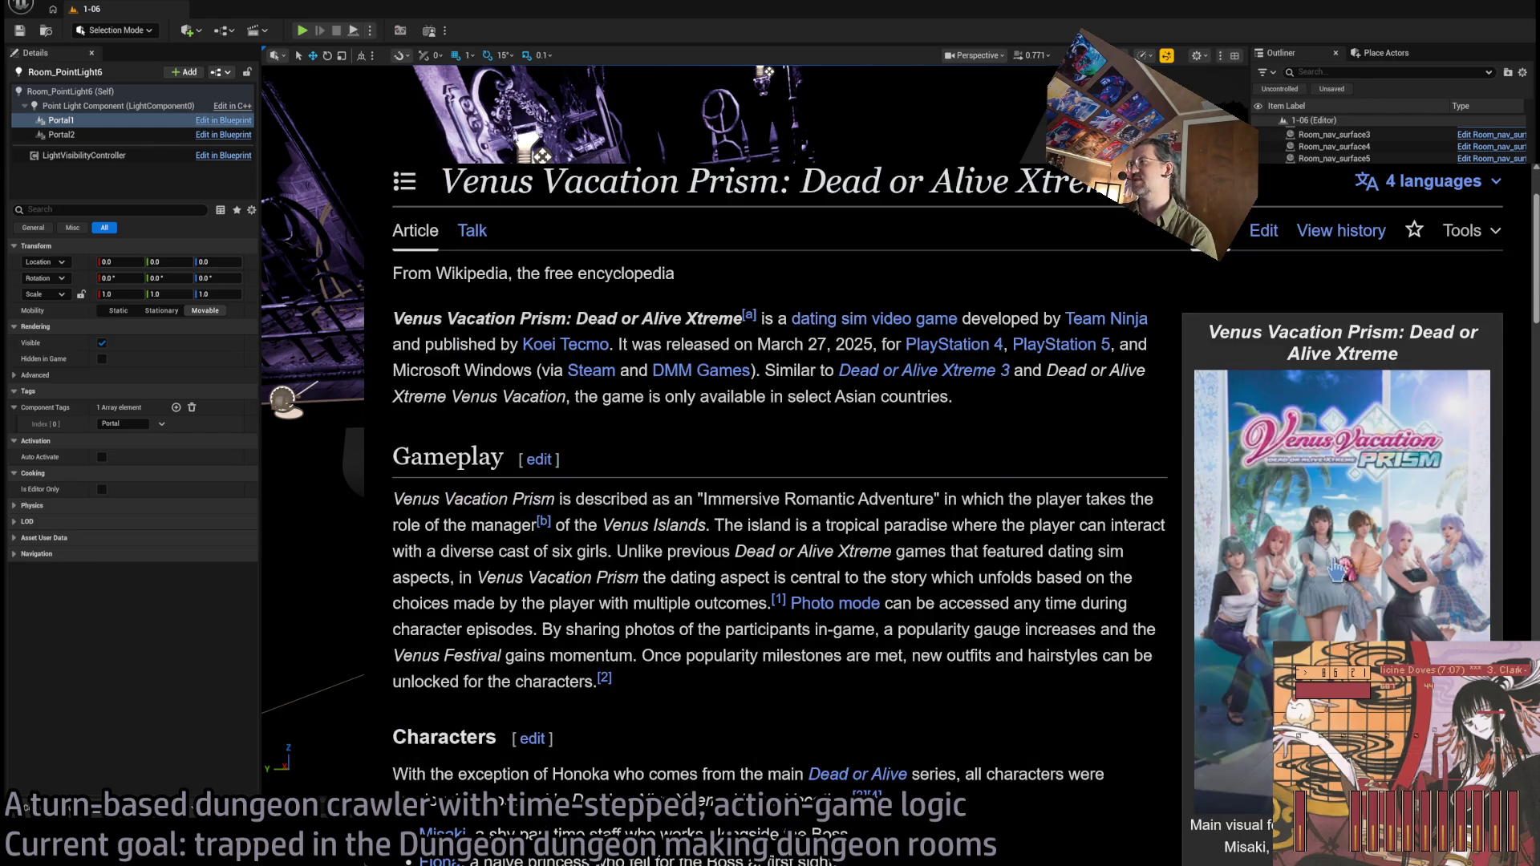
{"action": "left_click", "coordinate": [1340, 569]}
{"action": "left_click", "coordinate": [1086, 491]}
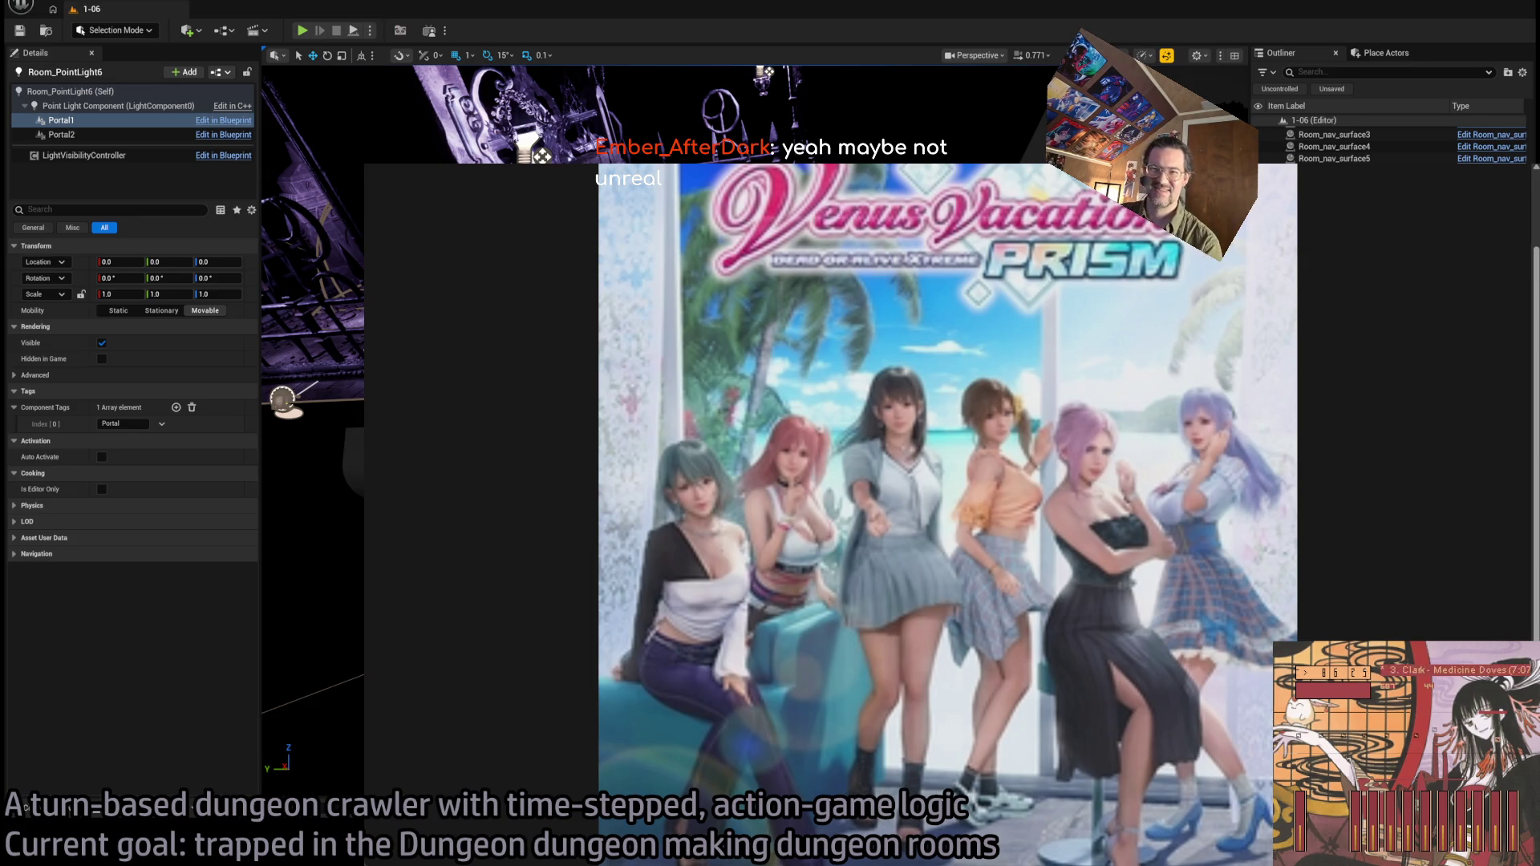
{"action": "key", "text": "ctrl+w"}
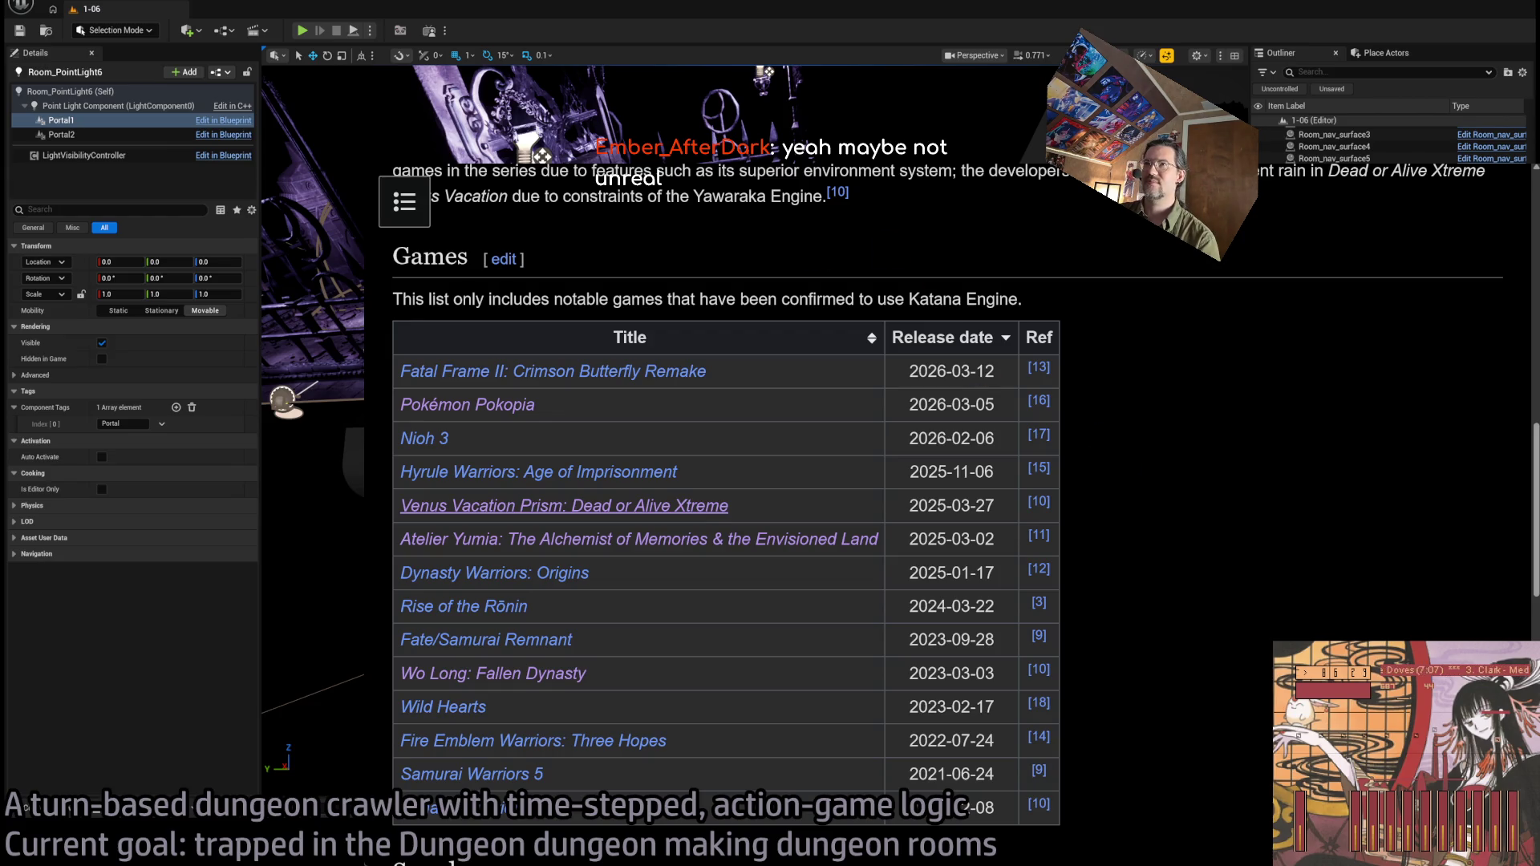
{"action": "key", "text": "ctrl+w"}
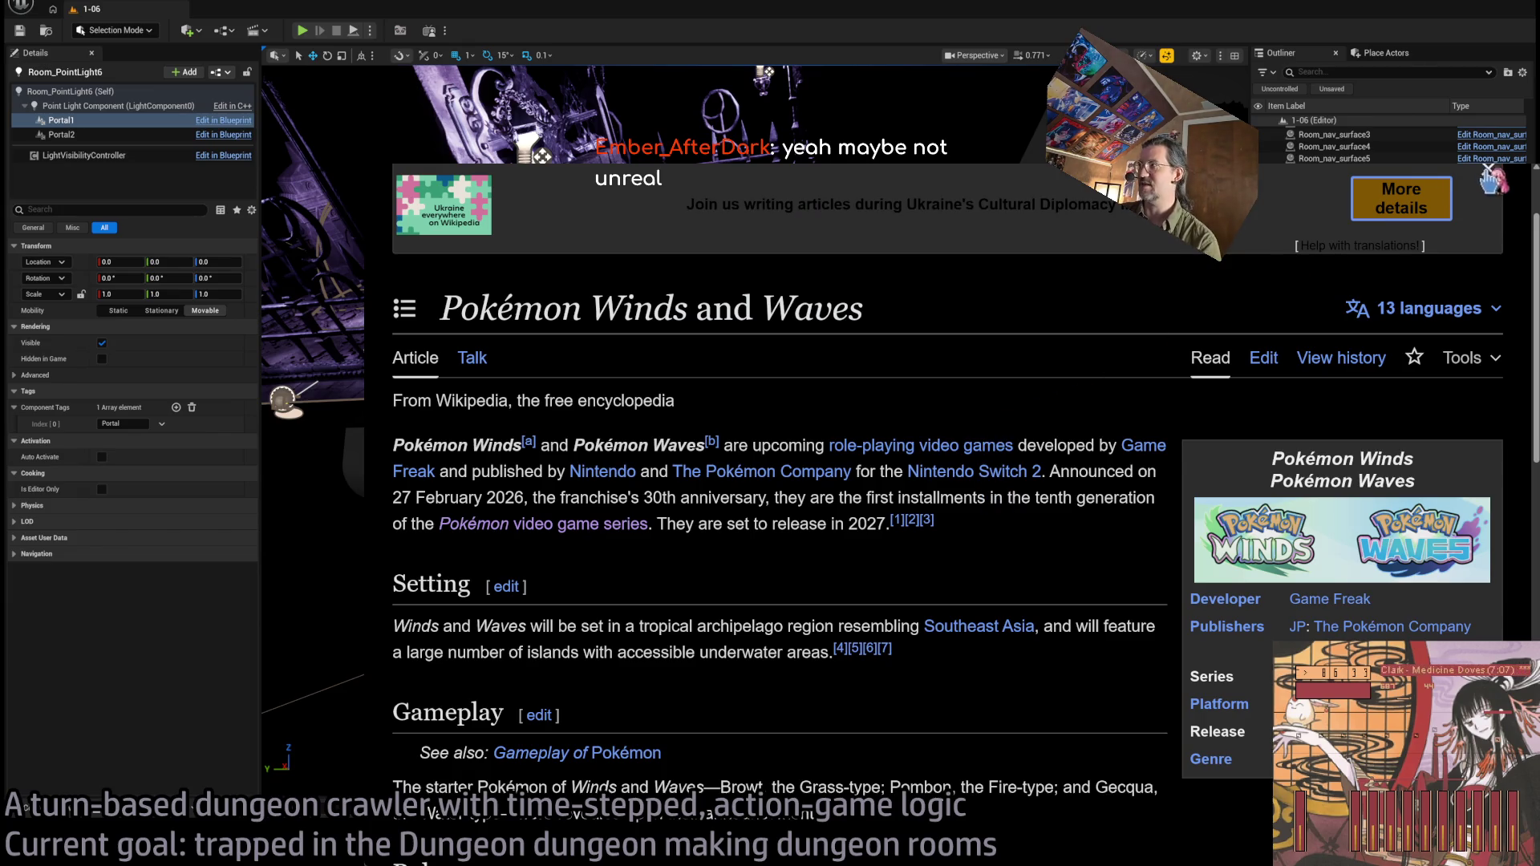
{"action": "scroll", "coordinate": [946, 450], "scroll_direction": "down", "scroll_amount": 2}
{"action": "scroll", "coordinate": [891, 441], "scroll_direction": "up", "scroll_amount": 3}
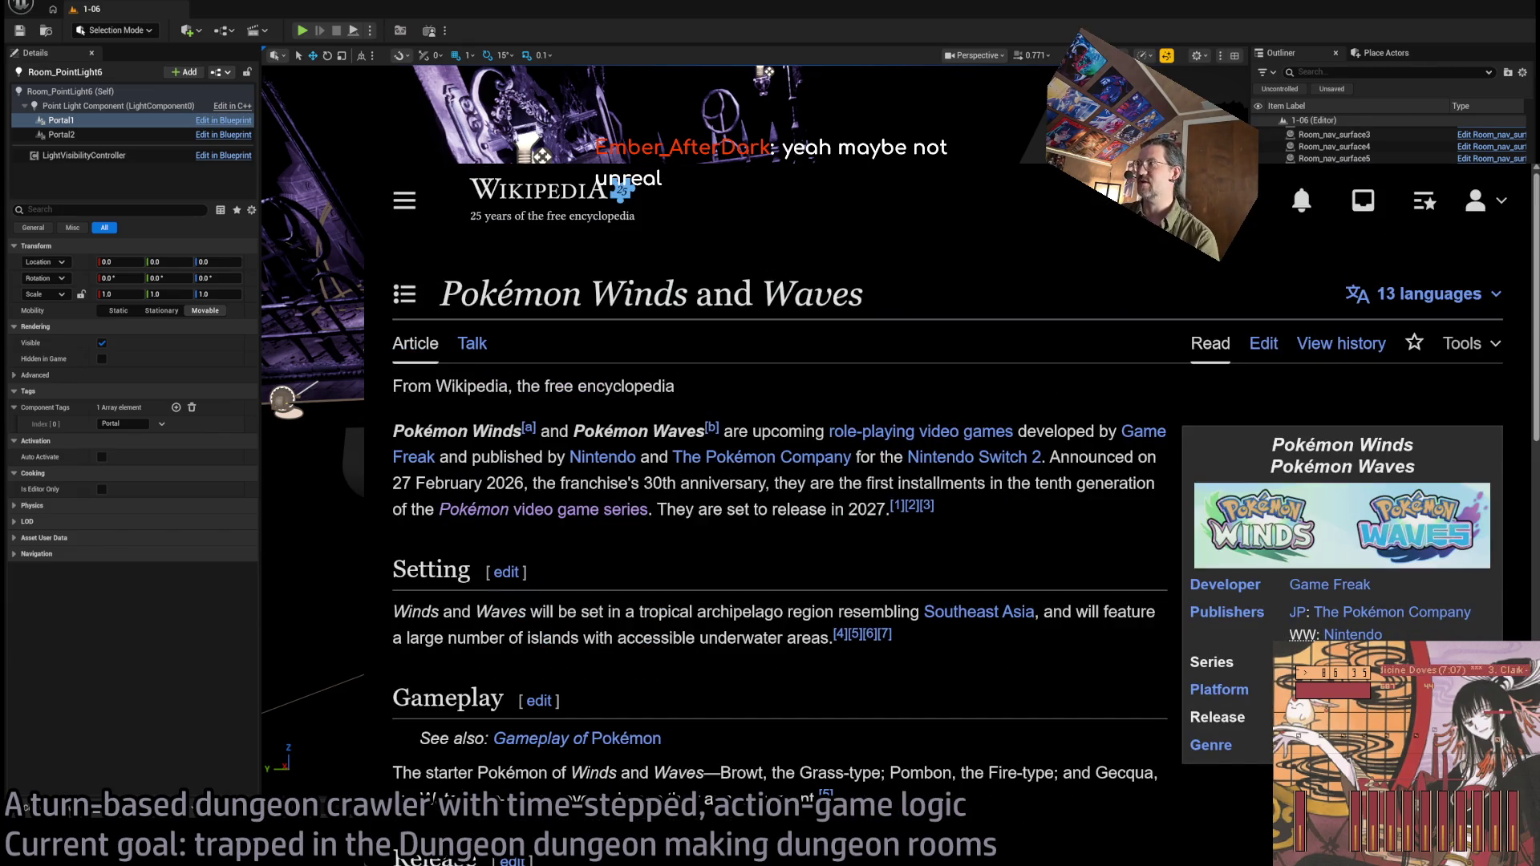
{"action": "key", "text": "alt+Tab"}
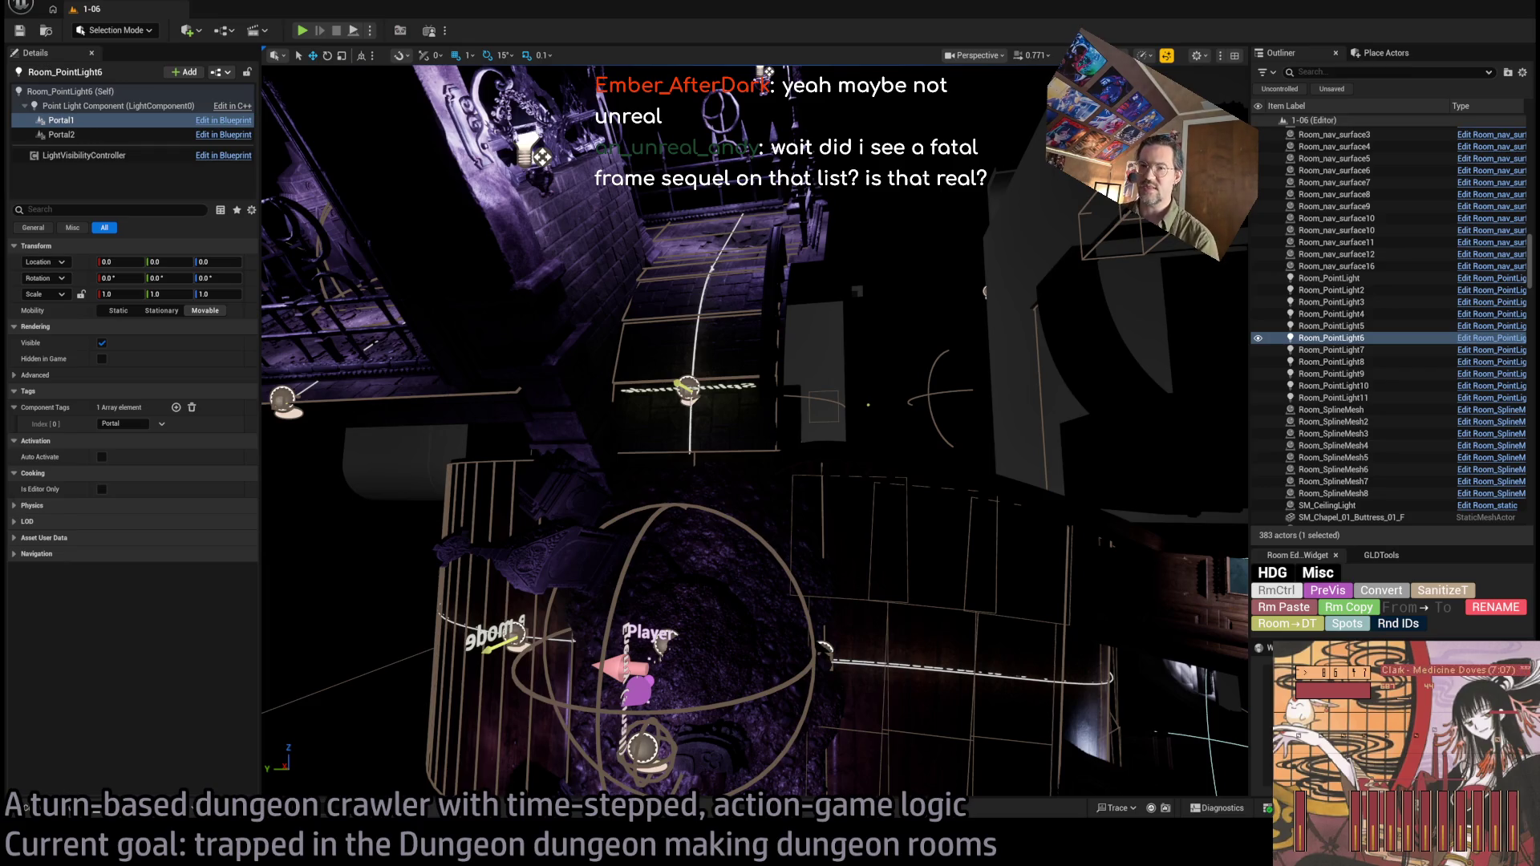
{"action": "key", "text": "alt+Tab"}
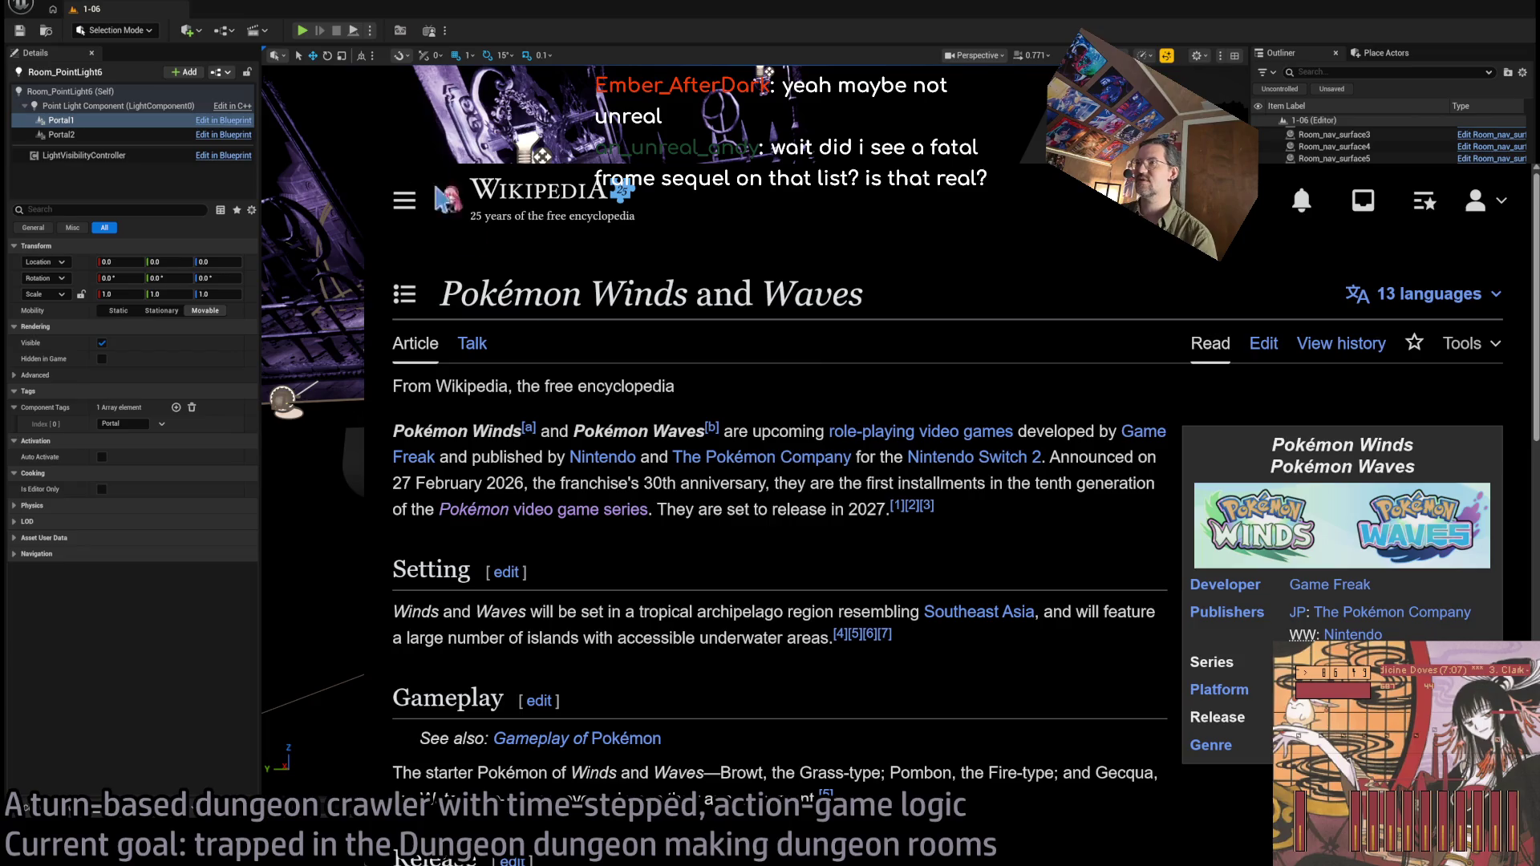
Search 'katana' from the address bar to open the Katana Engine Wikipedia article.
{"action": "scroll", "coordinate": [682, 458], "scroll_direction": "down", "scroll_amount": 15}
{"action": "scroll", "coordinate": [698, 449], "scroll_direction": "up", "scroll_amount": 15}
{"action": "key", "text": "alt+Left"}
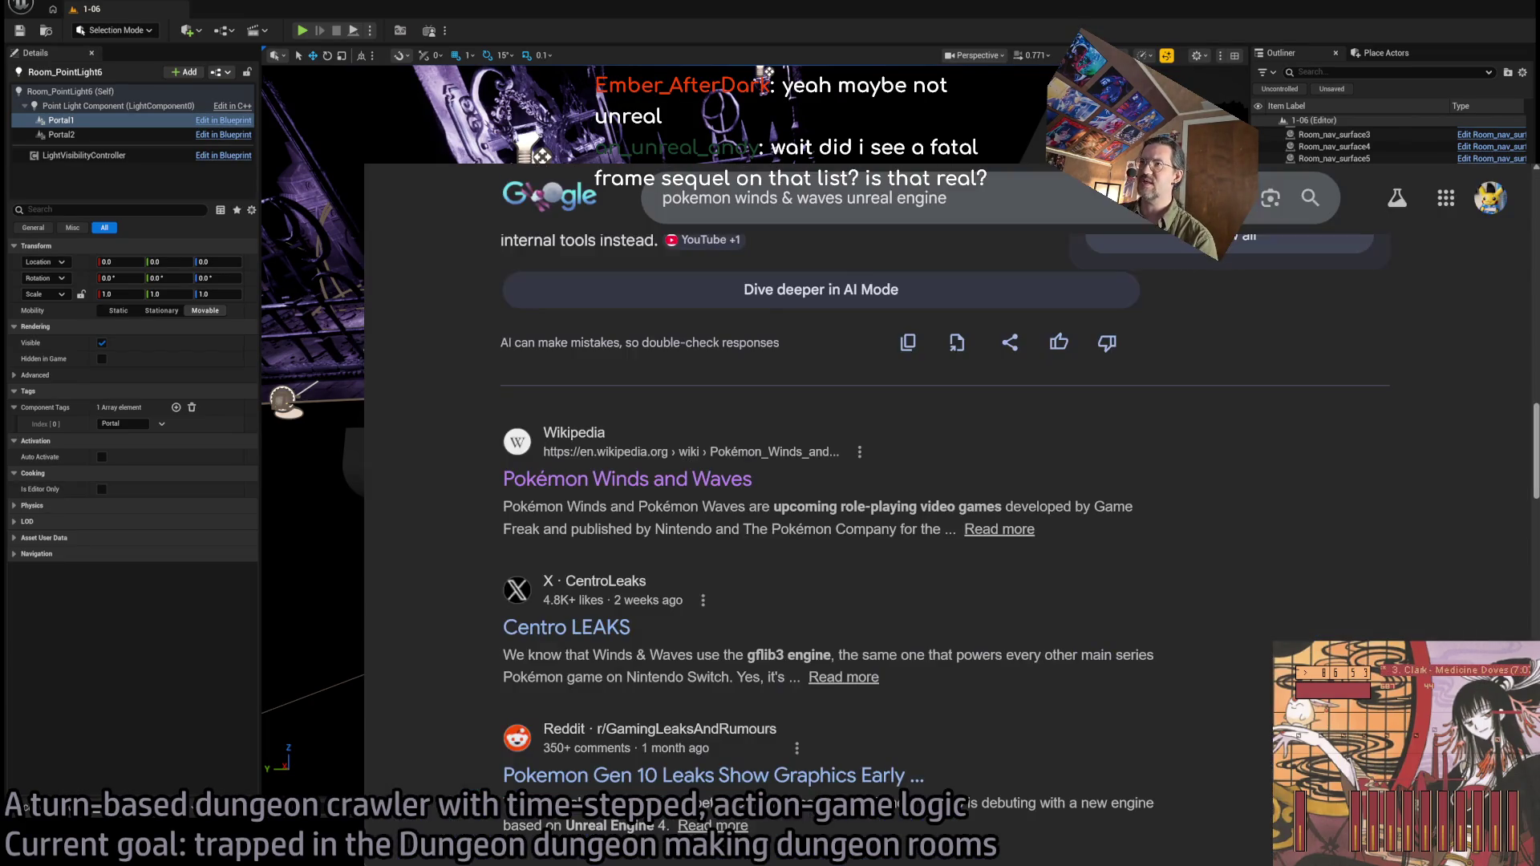
{"action": "key", "text": "alt+Right"}
{"action": "key", "text": "ctrl+l"}
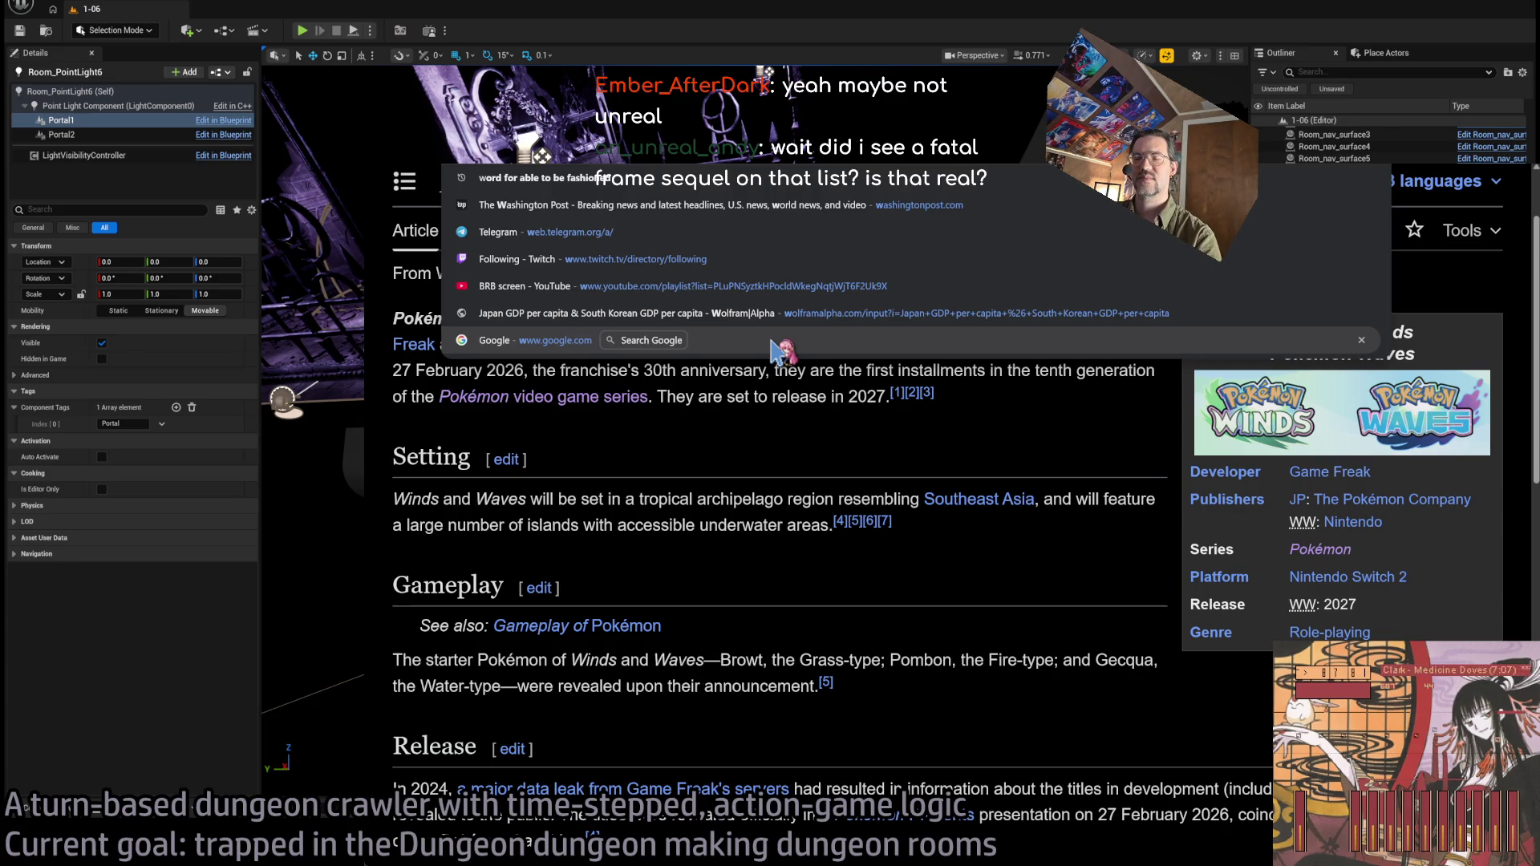
{"action": "type", "text": "katana"}
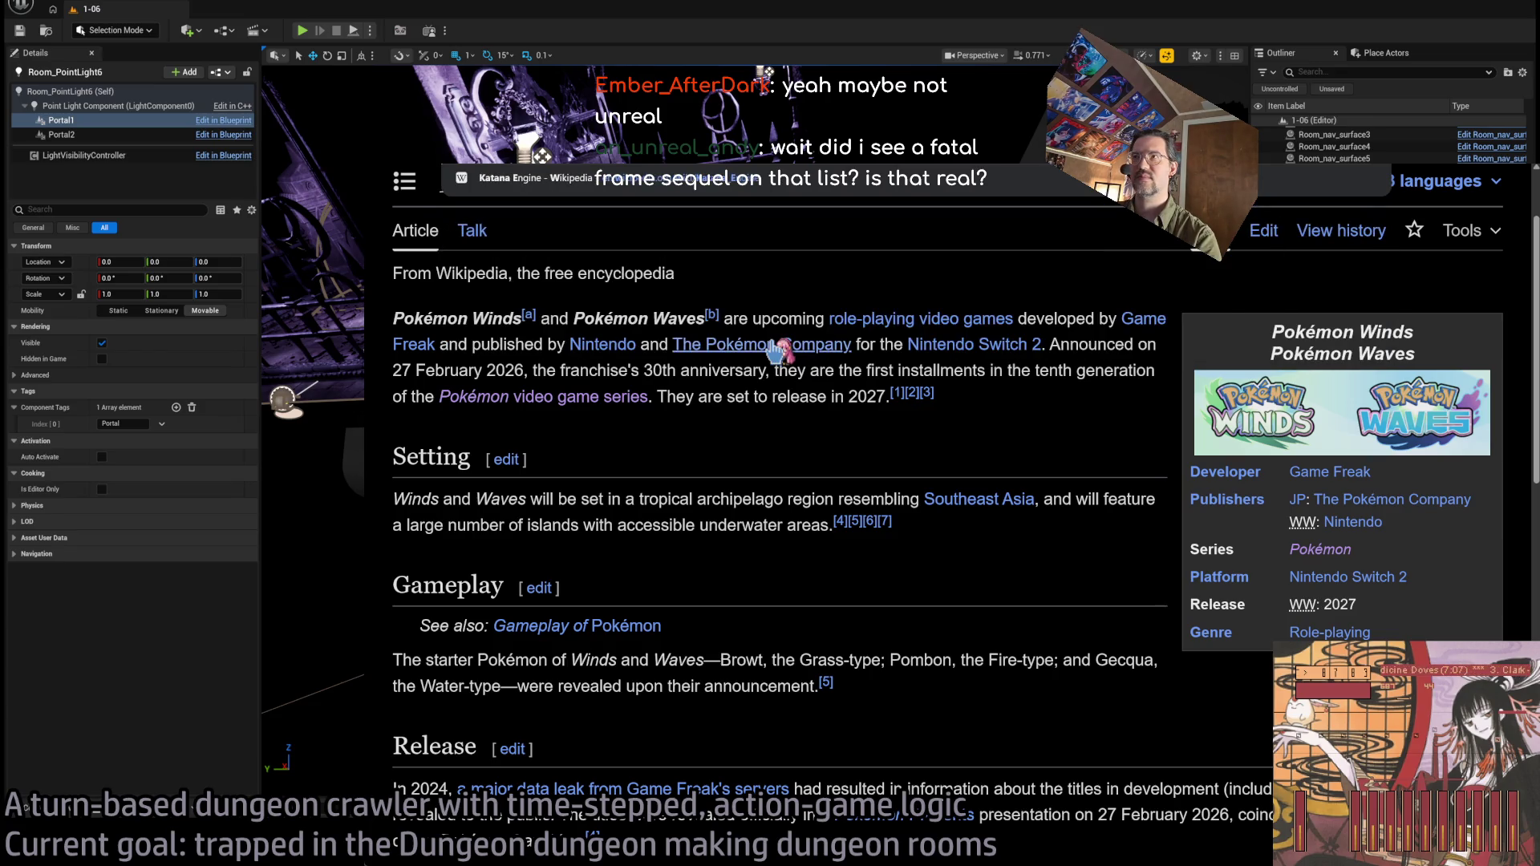
{"action": "key", "text": "Return"}
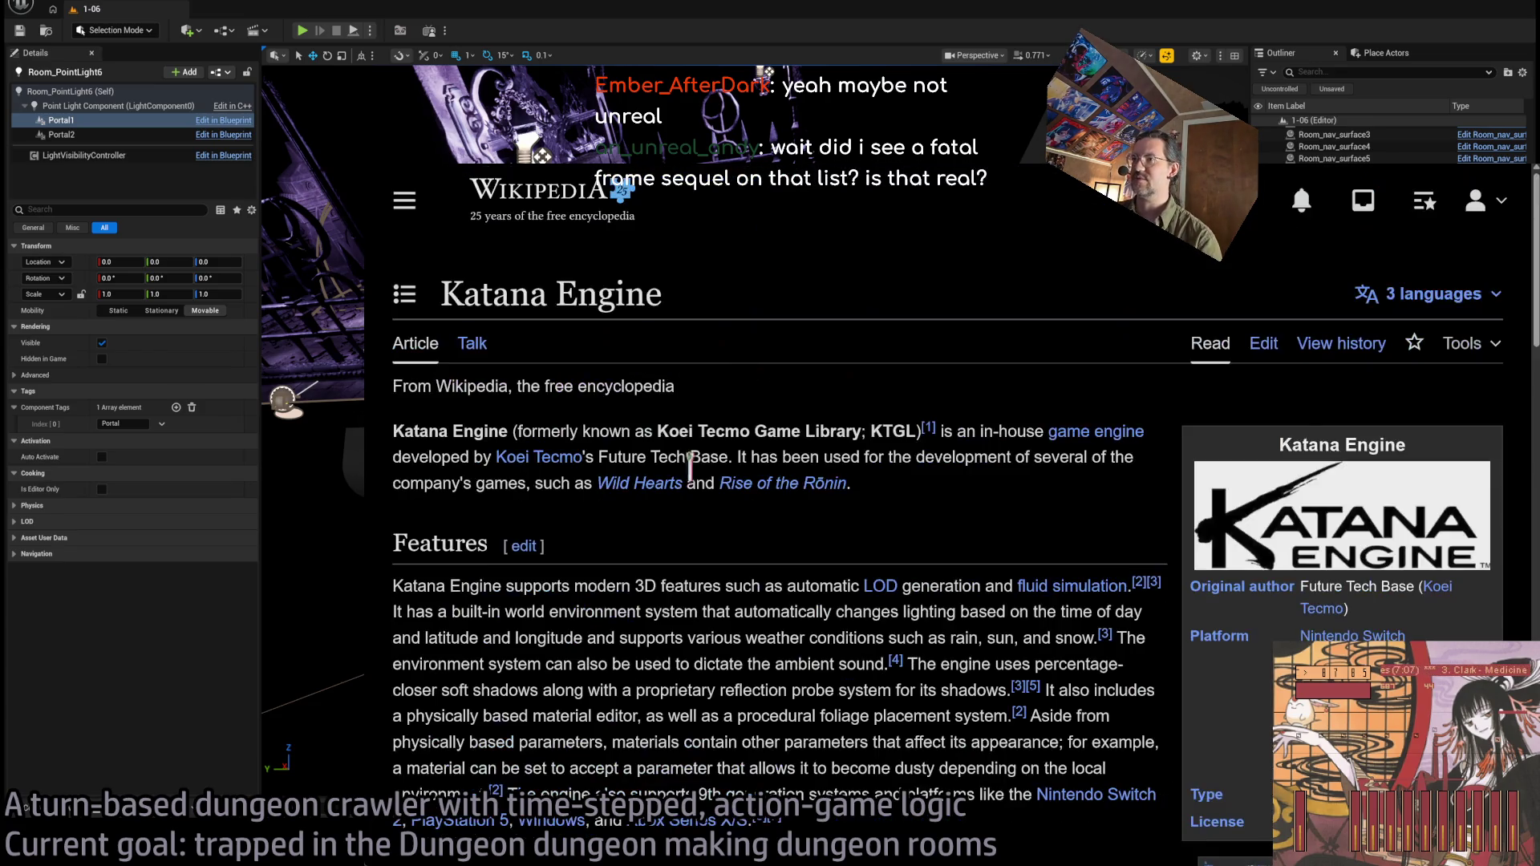
Sort the Games table by title in reverse and open Fatal Frame II: Crimson Butterfly Remake.
{"action": "scroll", "coordinate": [777, 579], "scroll_direction": "down", "scroll_amount": 15}
{"action": "left_click", "coordinate": [528, 337]}
{"action": "left_click", "coordinate": [527, 337]}
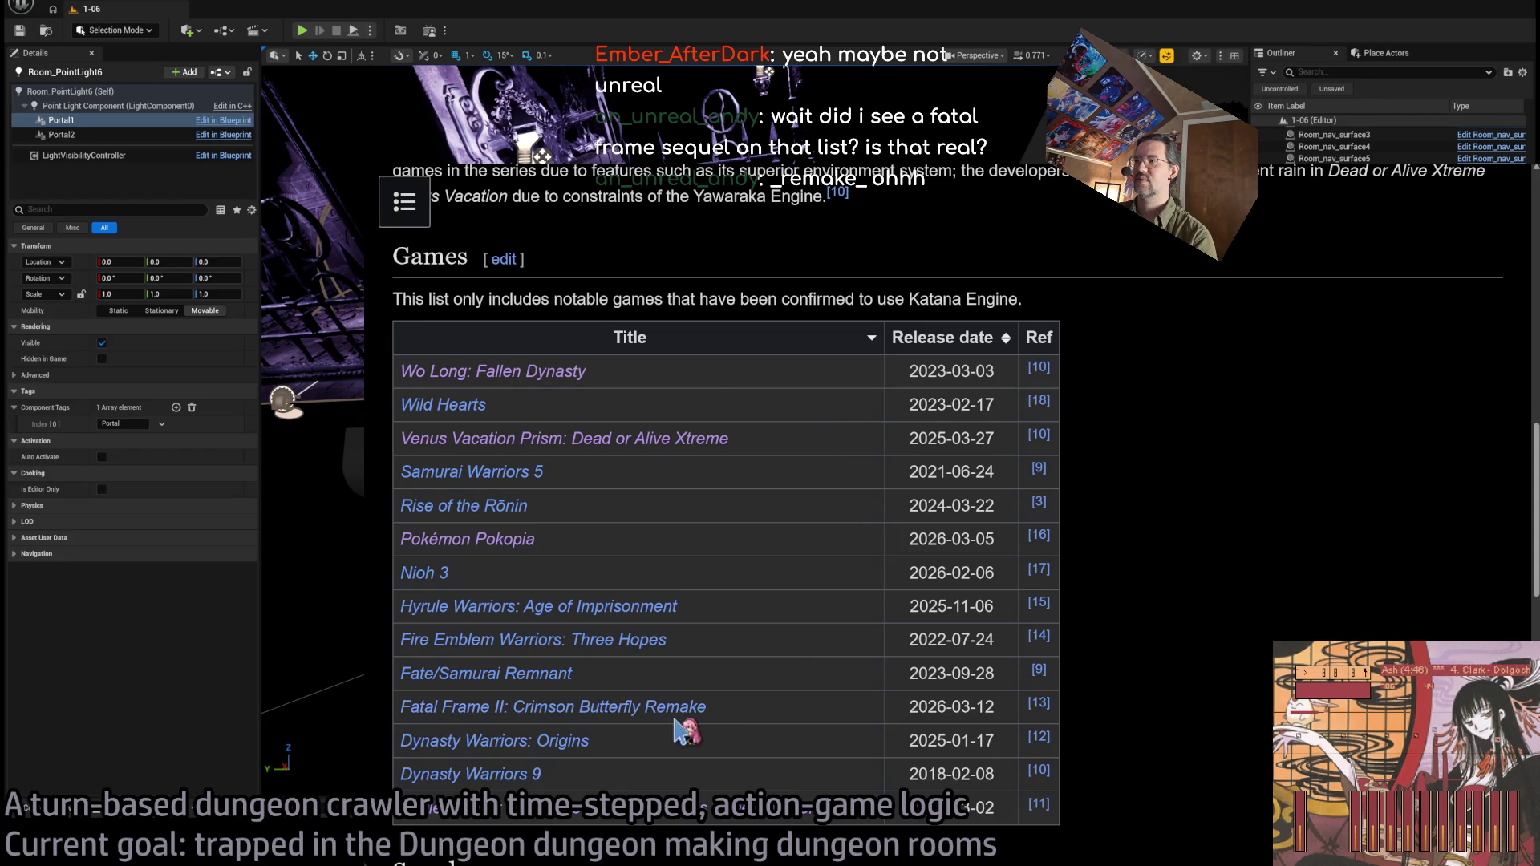
{"action": "triple_click", "coordinate": [793, 710]}
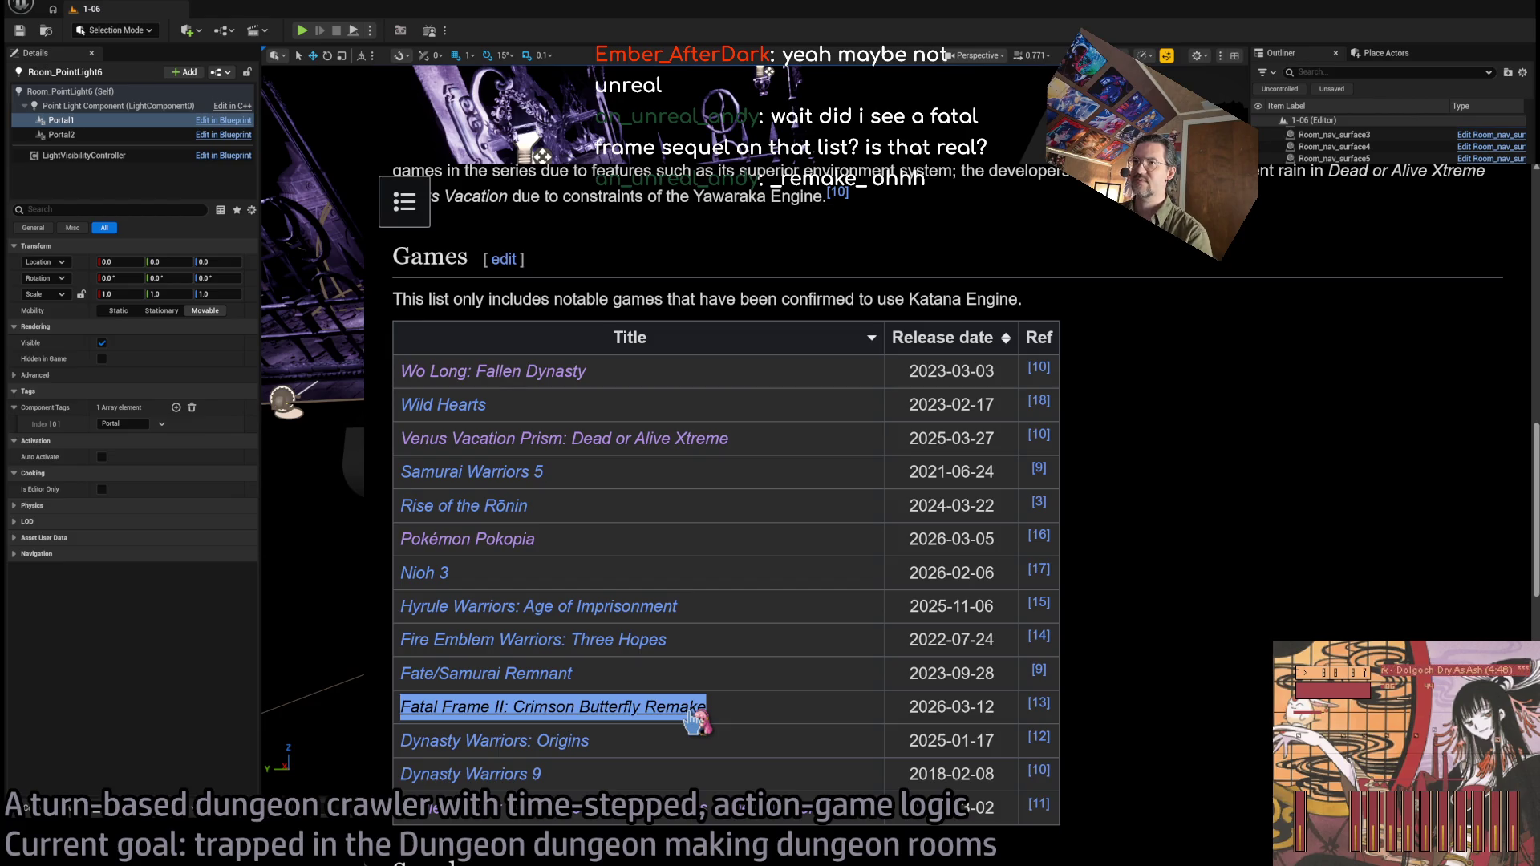
{"action": "left_click", "coordinate": [694, 709]}
Copy the article title 'Fatal Frame II: Crimson Butterfly Remake' and search it on YouTube.
{"action": "scroll", "coordinate": [738, 571], "scroll_direction": "down", "scroll_amount": 3}
{"action": "scroll", "coordinate": [758, 573], "scroll_direction": "up", "scroll_amount": 3}
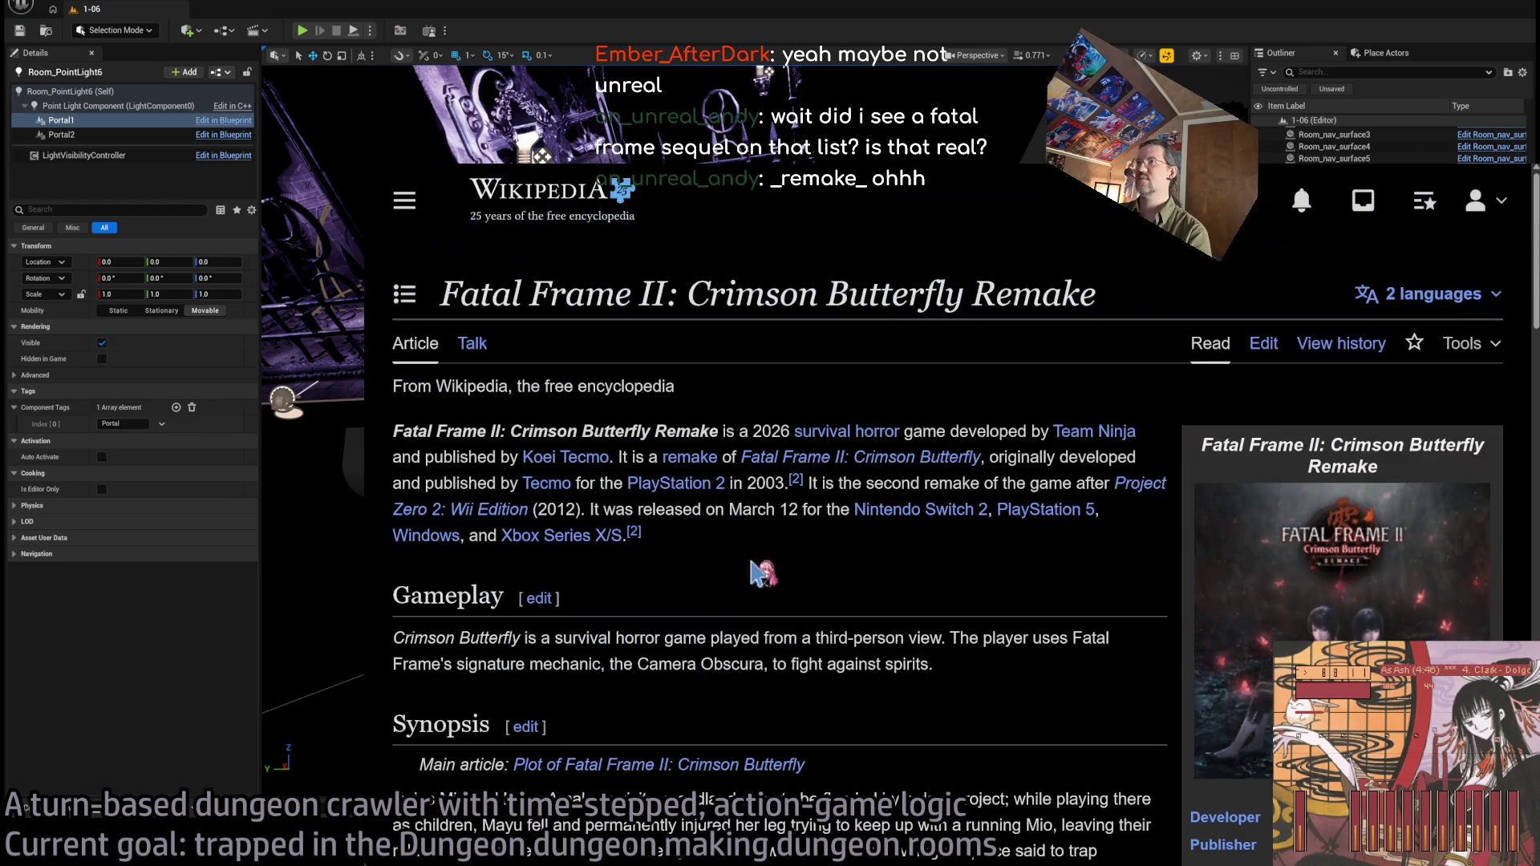
{"action": "triple_click", "coordinate": [498, 295]}
{"action": "key", "text": "alt+Tab"}
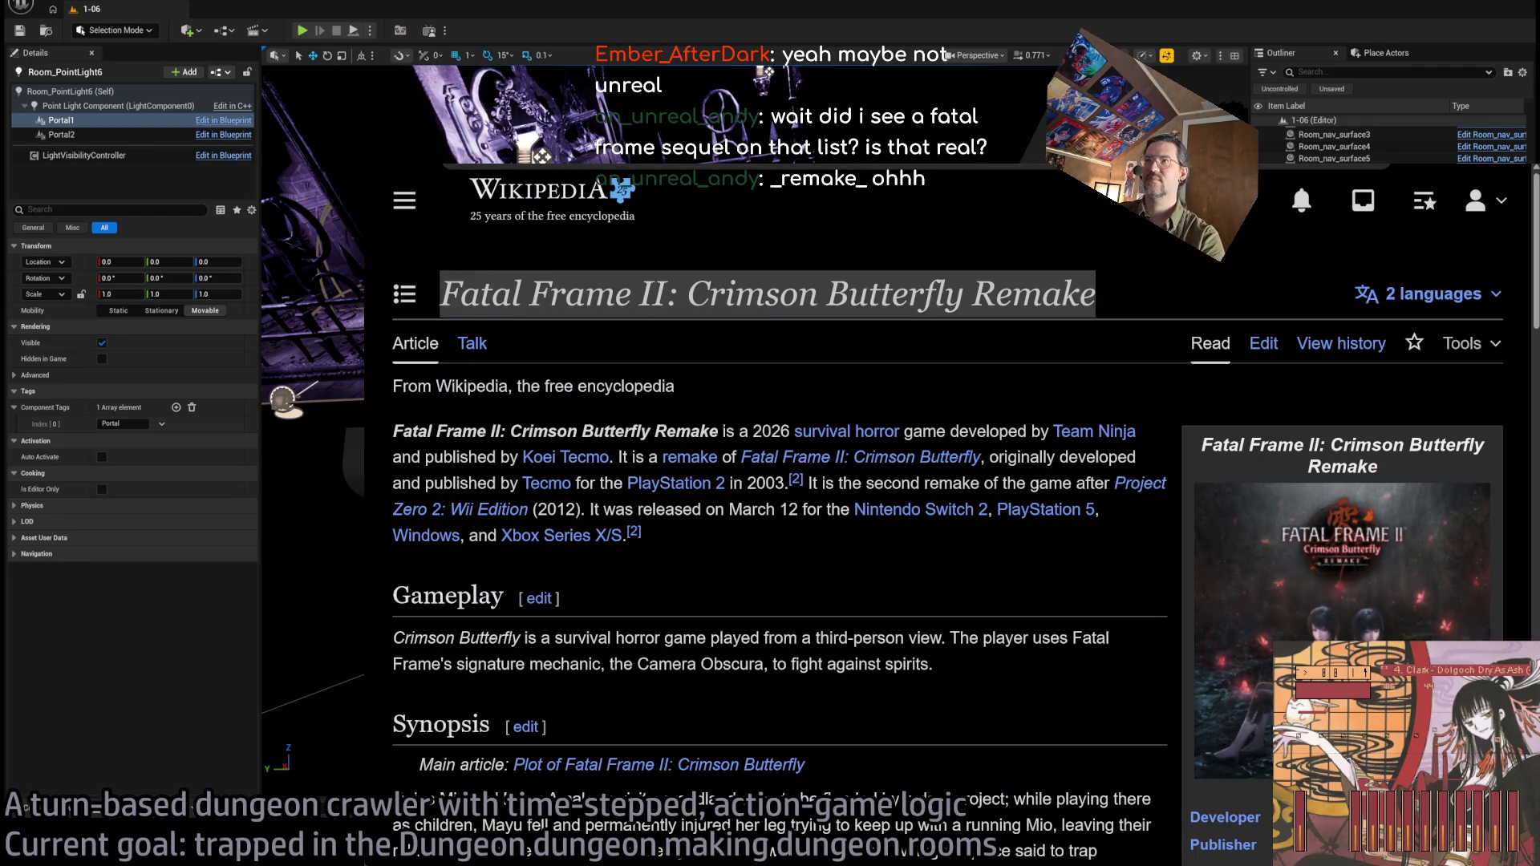
{"action": "key", "text": "ctrl+c"}
{"action": "key", "text": "ctrl+Tab"}
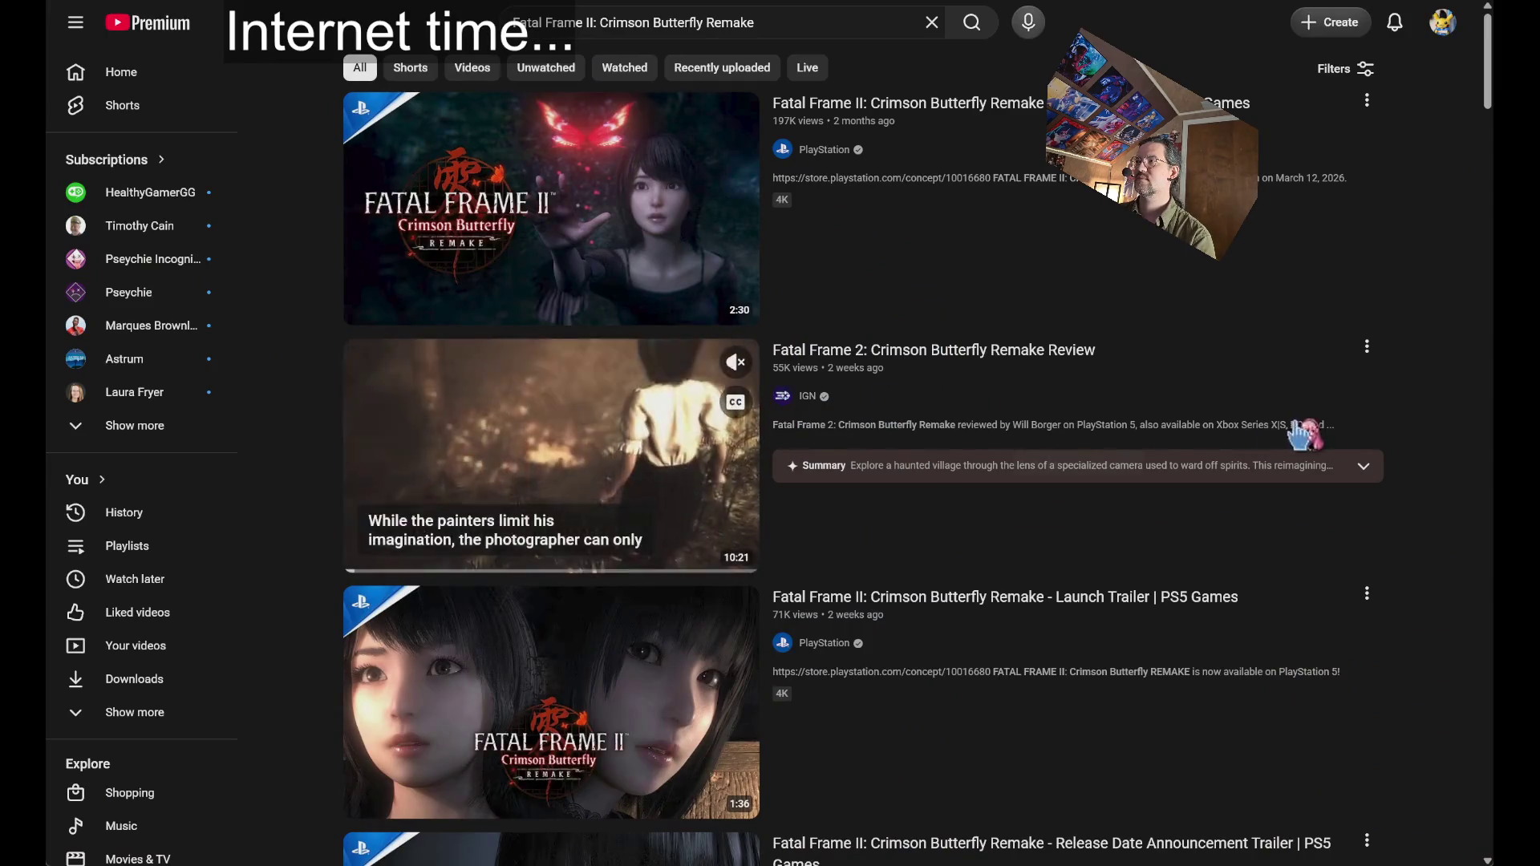
Play the IGN Fatal Frame II remake review, toggle its sound, and skip to gameplay footage.
{"action": "left_click", "coordinate": [553, 458]}
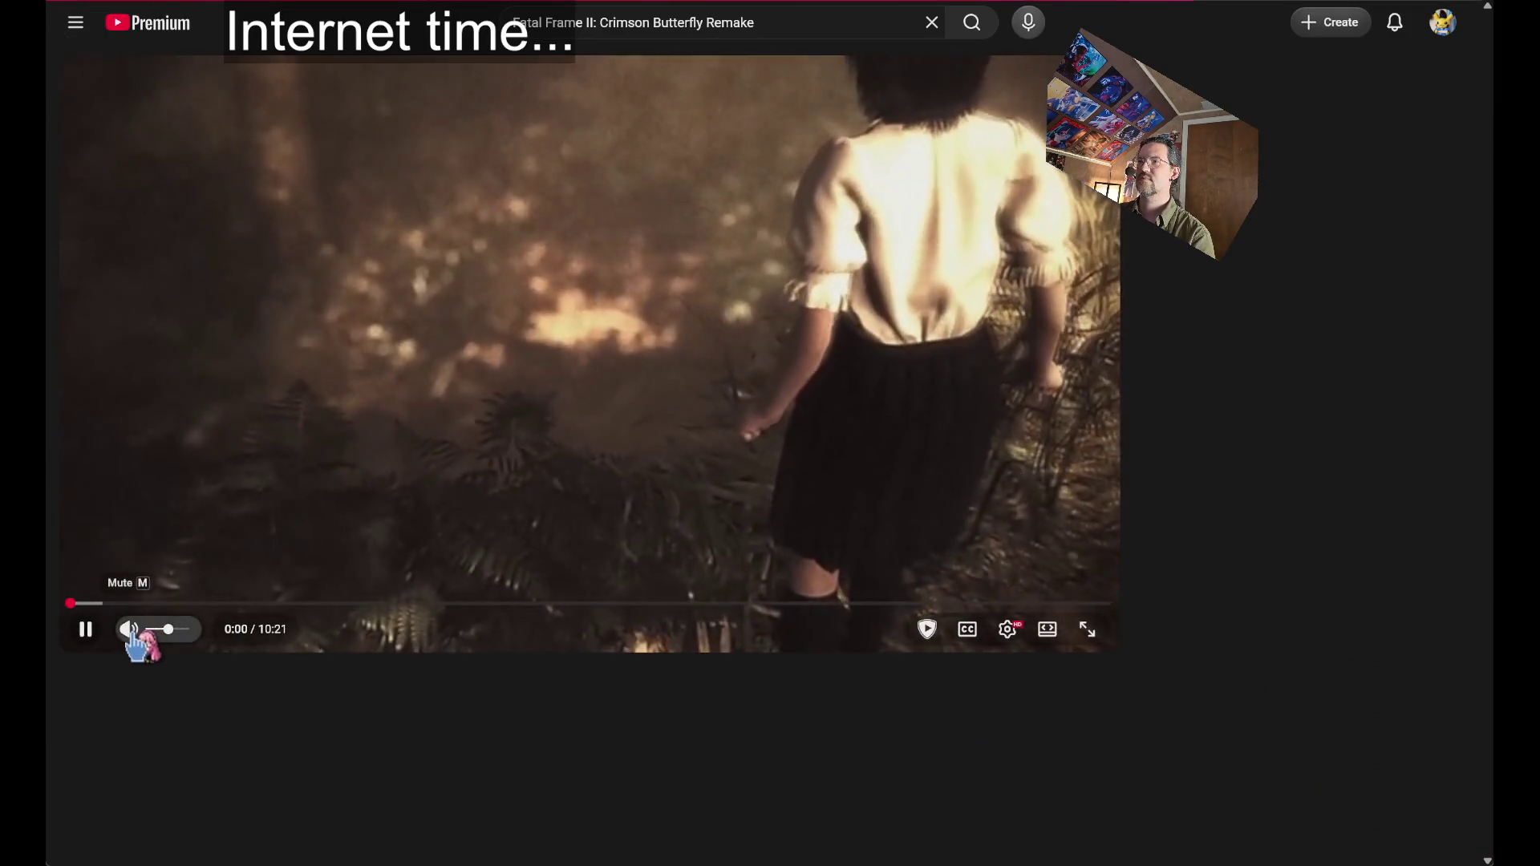
{"action": "left_click", "coordinate": [130, 632]}
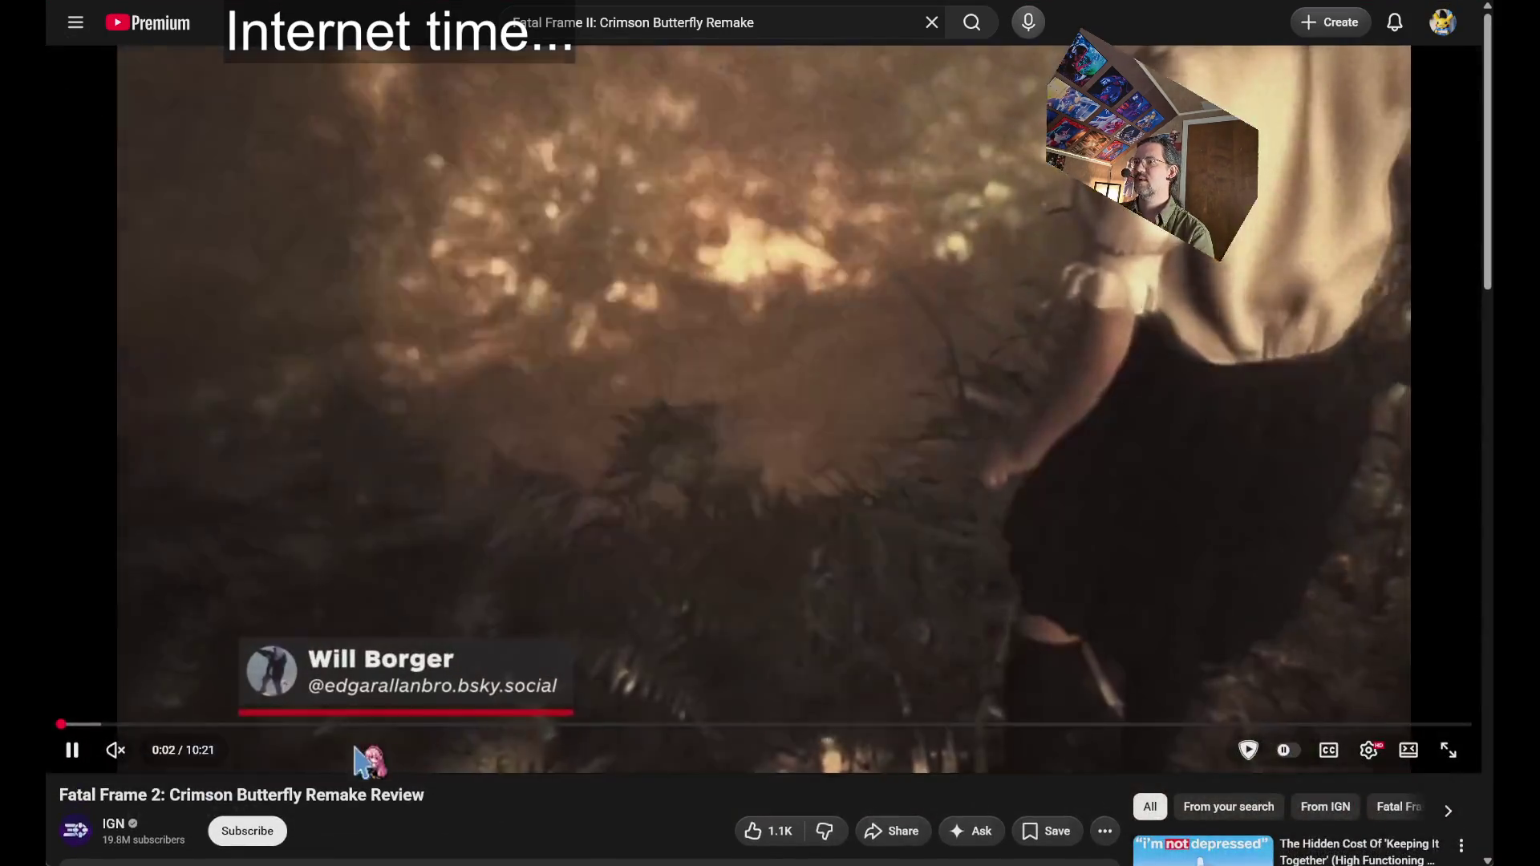
{"action": "left_click_drag", "start_coordinate": [355, 726], "coordinate": [227, 726]}
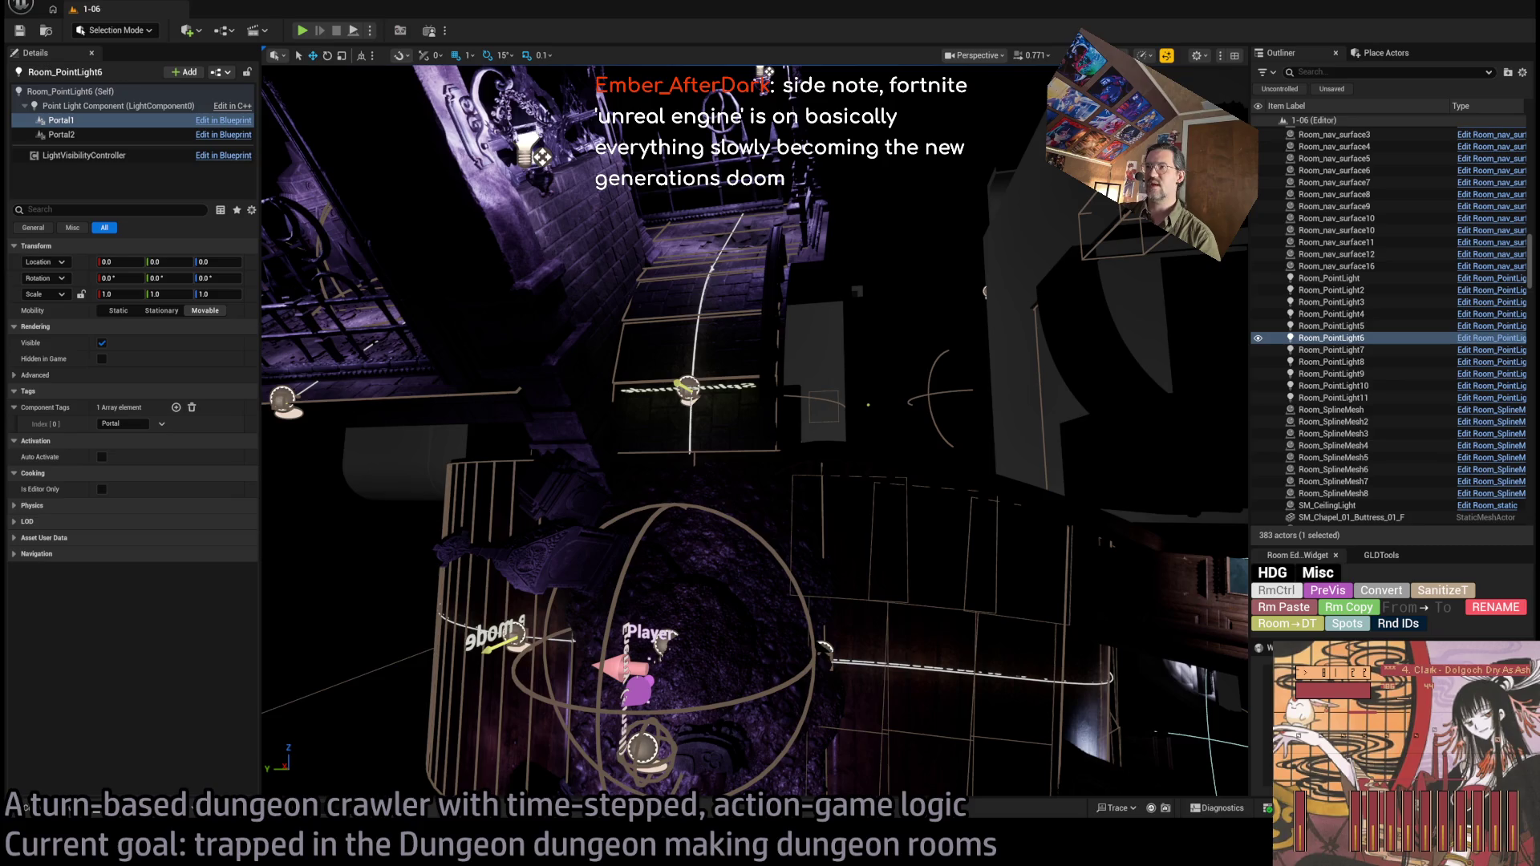
Select the SM_GS_Dirt_01a floor piece in the room and launch a Play In Editor session.
{"action": "left_click_drag", "start_coordinate": [868, 405], "coordinate": [722, 405]}
{"action": "mouse_move", "coordinate": [785, 526]}
{"action": "left_mouse_down"}
{"action": "mouse_move", "coordinate": [746, 482]}
{"action": "mouse_move", "coordinate": [784, 526]}
{"action": "left_mouse_up"}
{"action": "left_click", "coordinate": [784, 526]}
{"action": "left_click", "coordinate": [706, 557]}
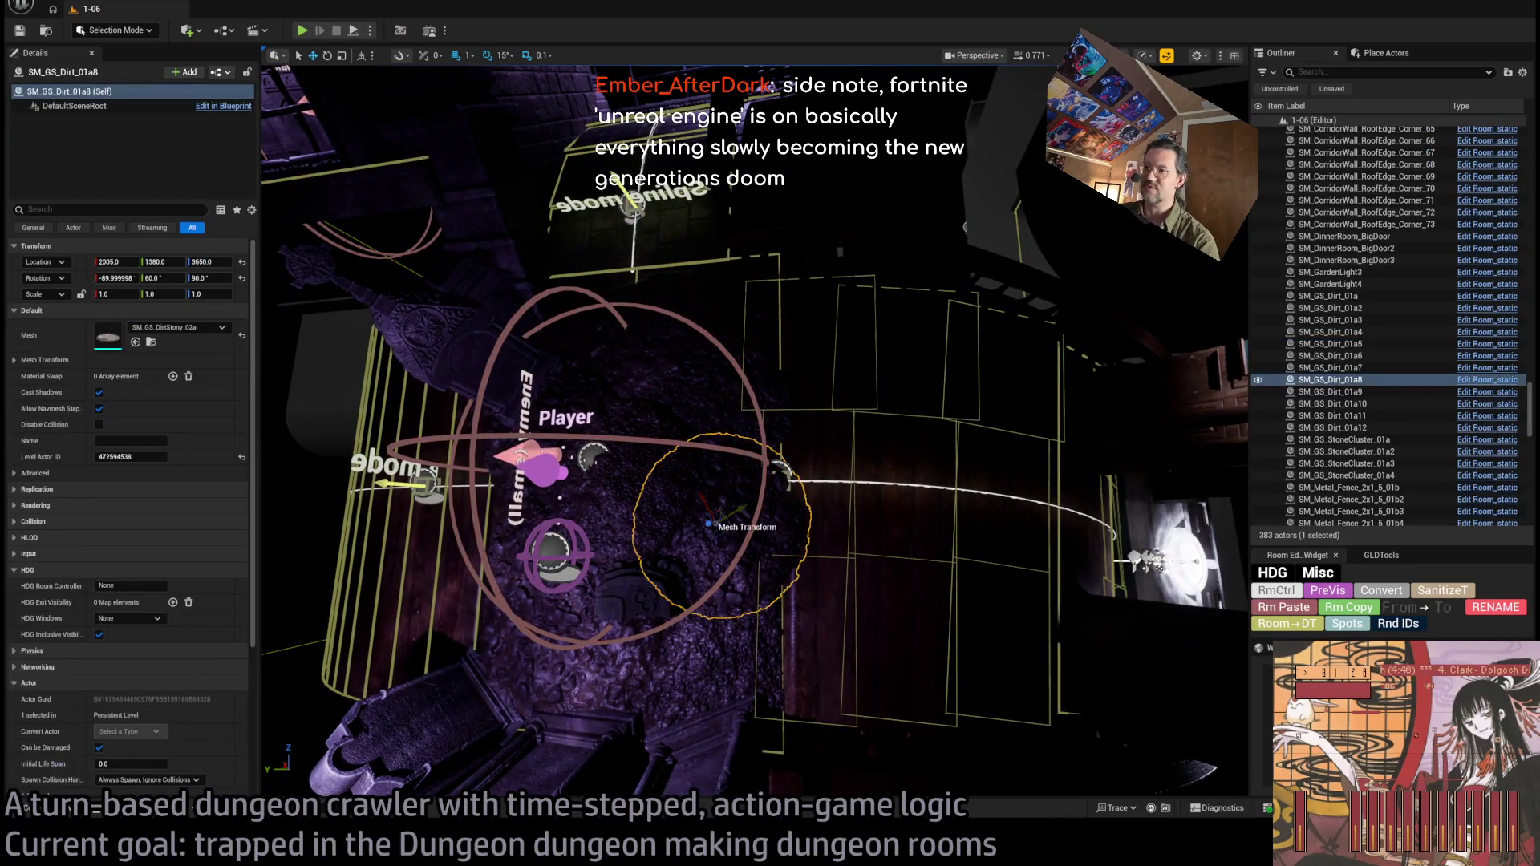
{"action": "left_click", "coordinate": [610, 506]}
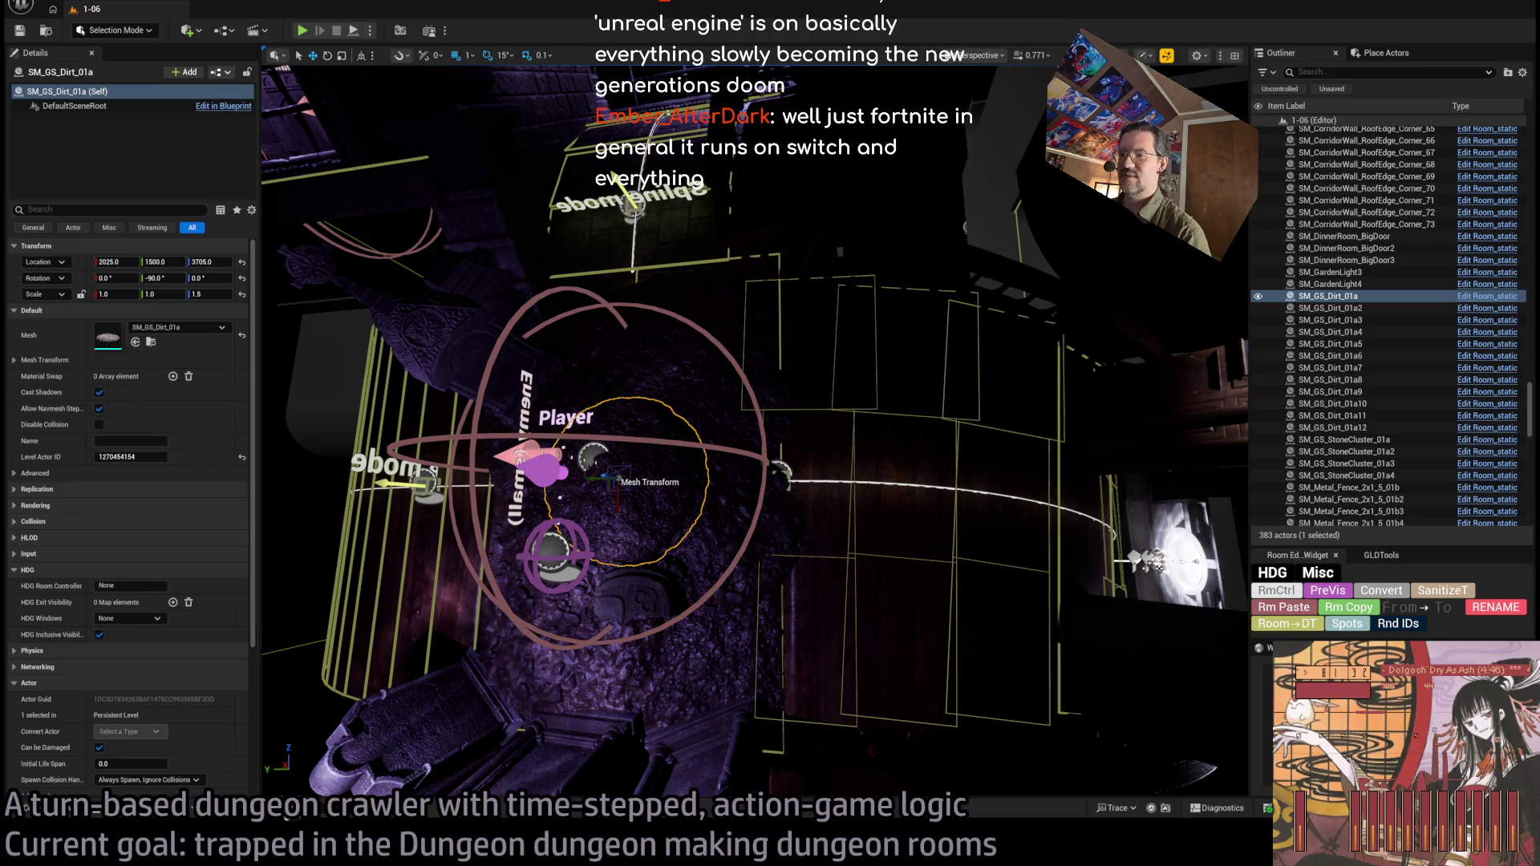
{"action": "left_click", "coordinate": [301, 30]}
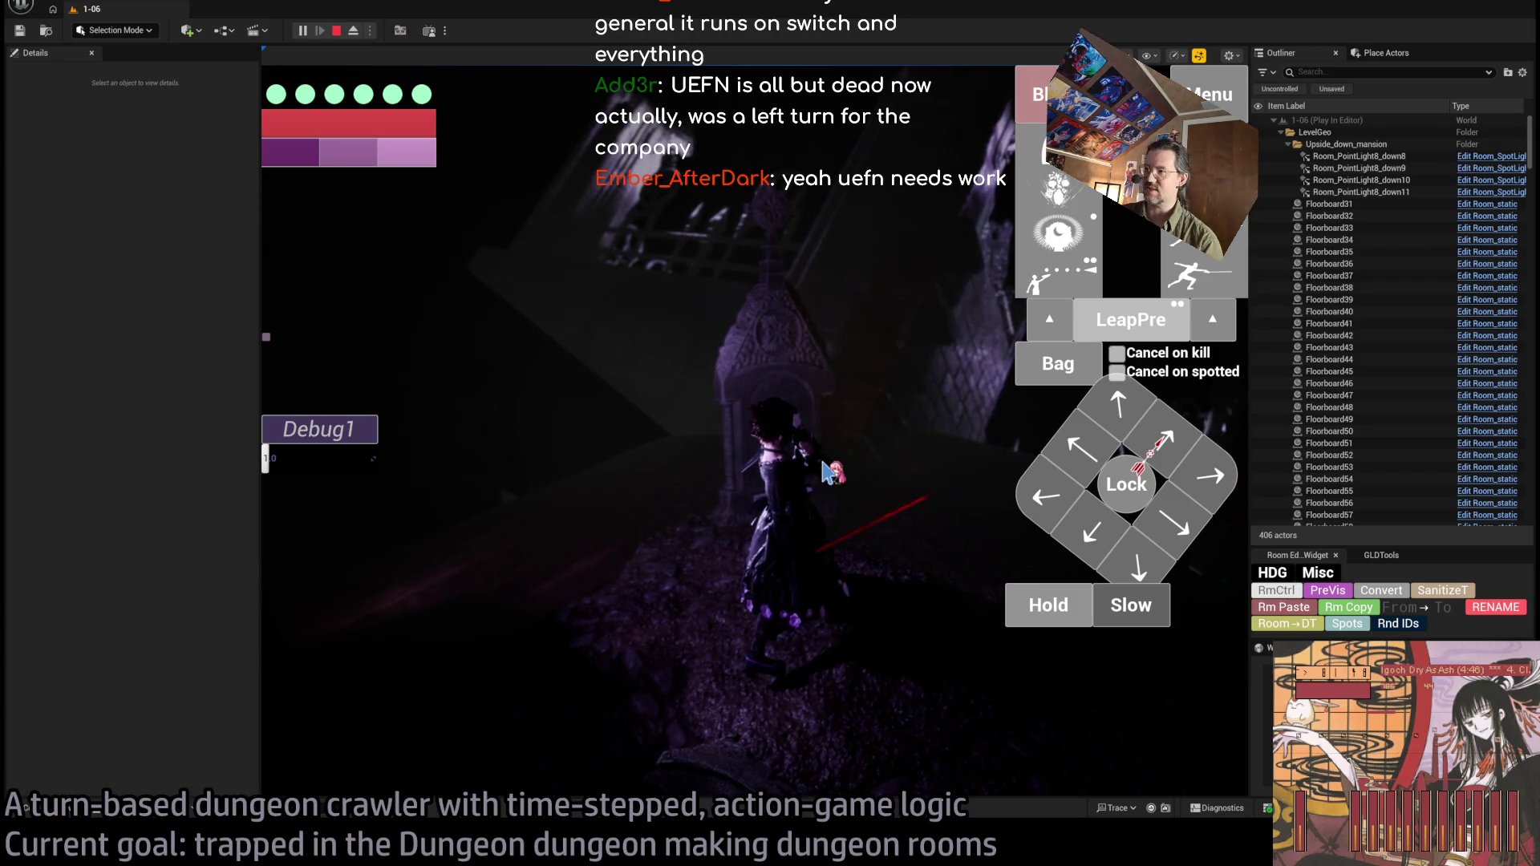
Move the character one step up-right in the play test, then stop Play In Editor.
{"action": "left_click", "coordinate": [1185, 434]}
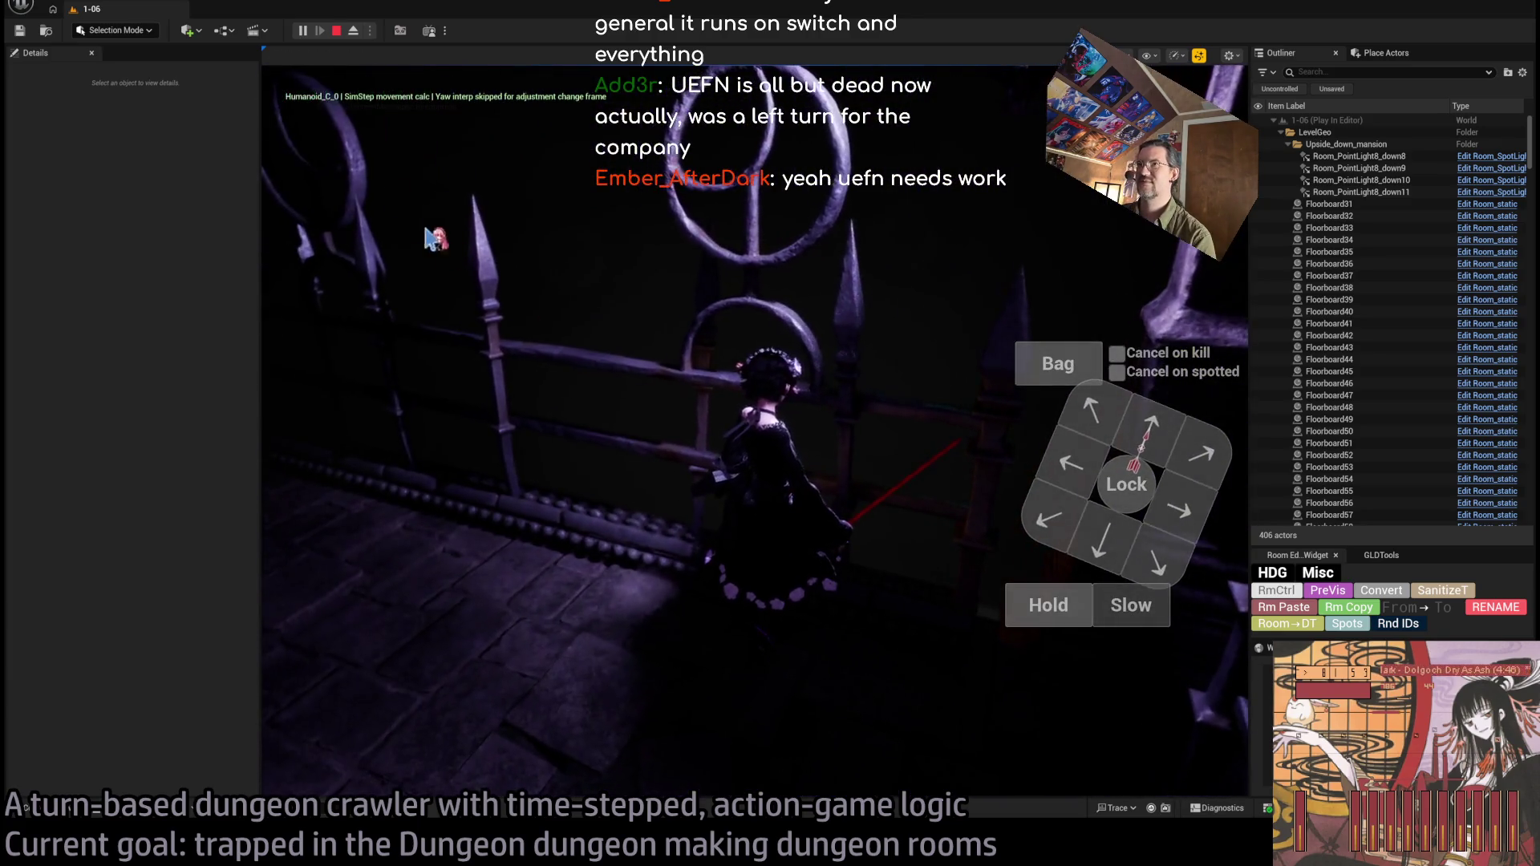
{"action": "left_click", "coordinate": [336, 31]}
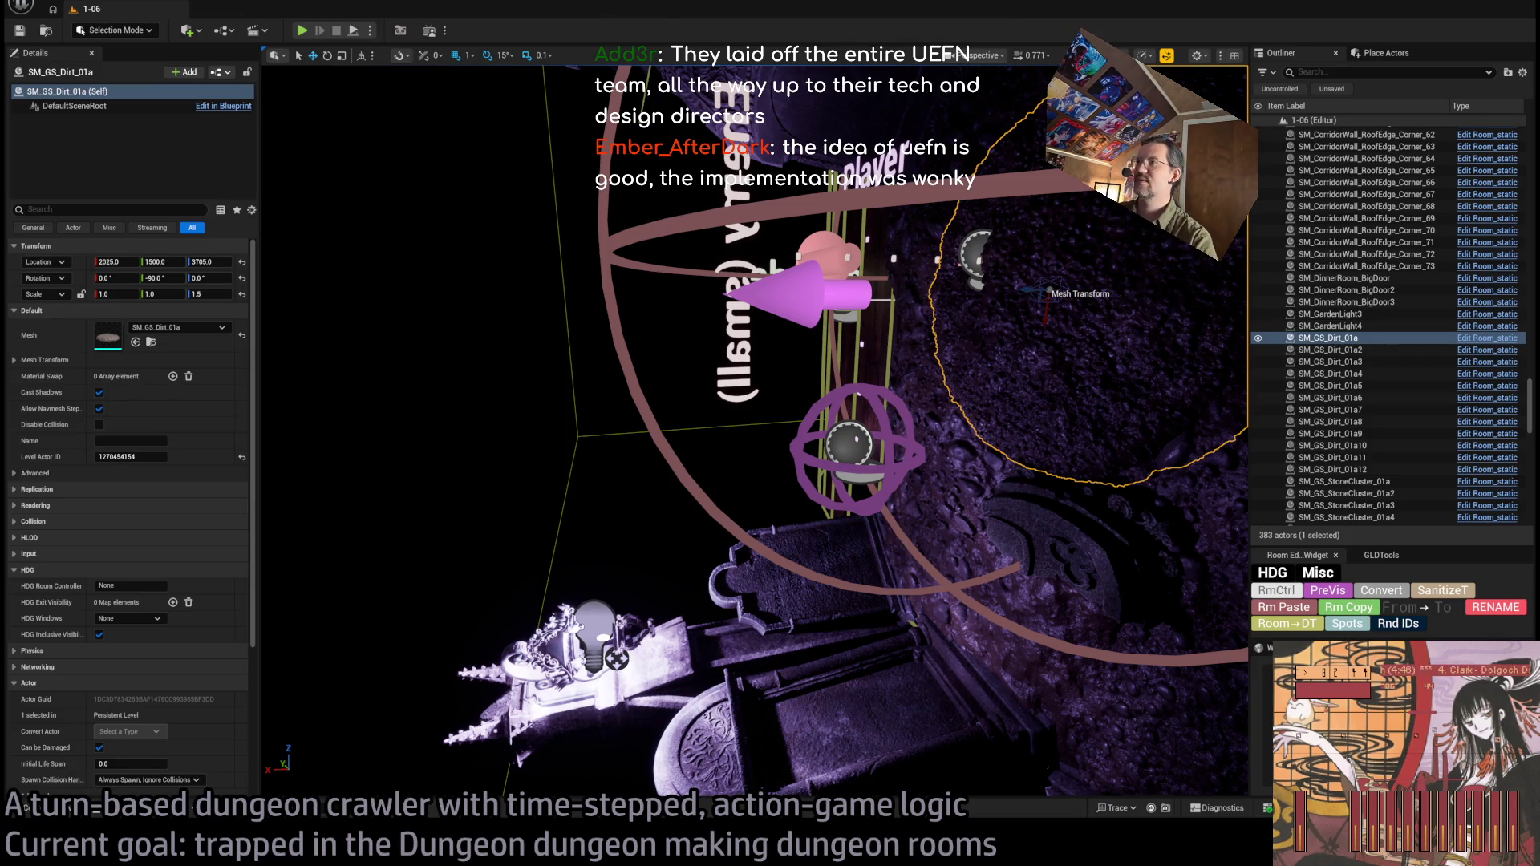
{"action": "key", "text": "f"}
{"action": "mouse_move", "coordinate": [810, 521]}
{"action": "left_mouse_down"}
{"action": "mouse_move", "coordinate": [907, 533]}
{"action": "mouse_move", "coordinate": [1066, 622]}
{"action": "mouse_move", "coordinate": [1034, 509]}
{"action": "mouse_move", "coordinate": [1067, 590]}
{"action": "left_mouse_up"}
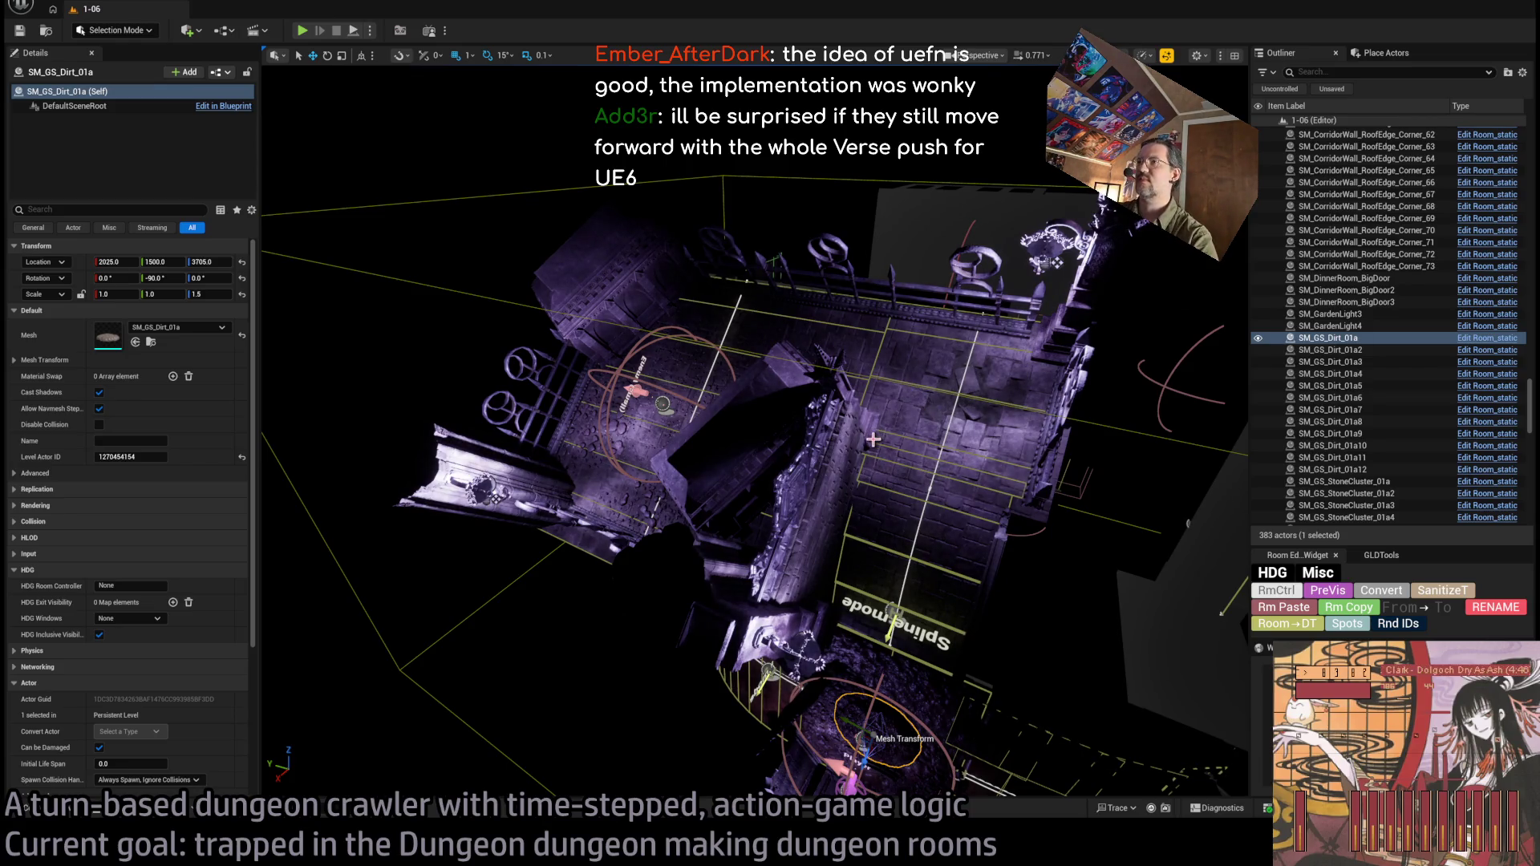
{"action": "scroll", "coordinate": [873, 439], "scroll_direction": "up", "scroll_amount": 10}
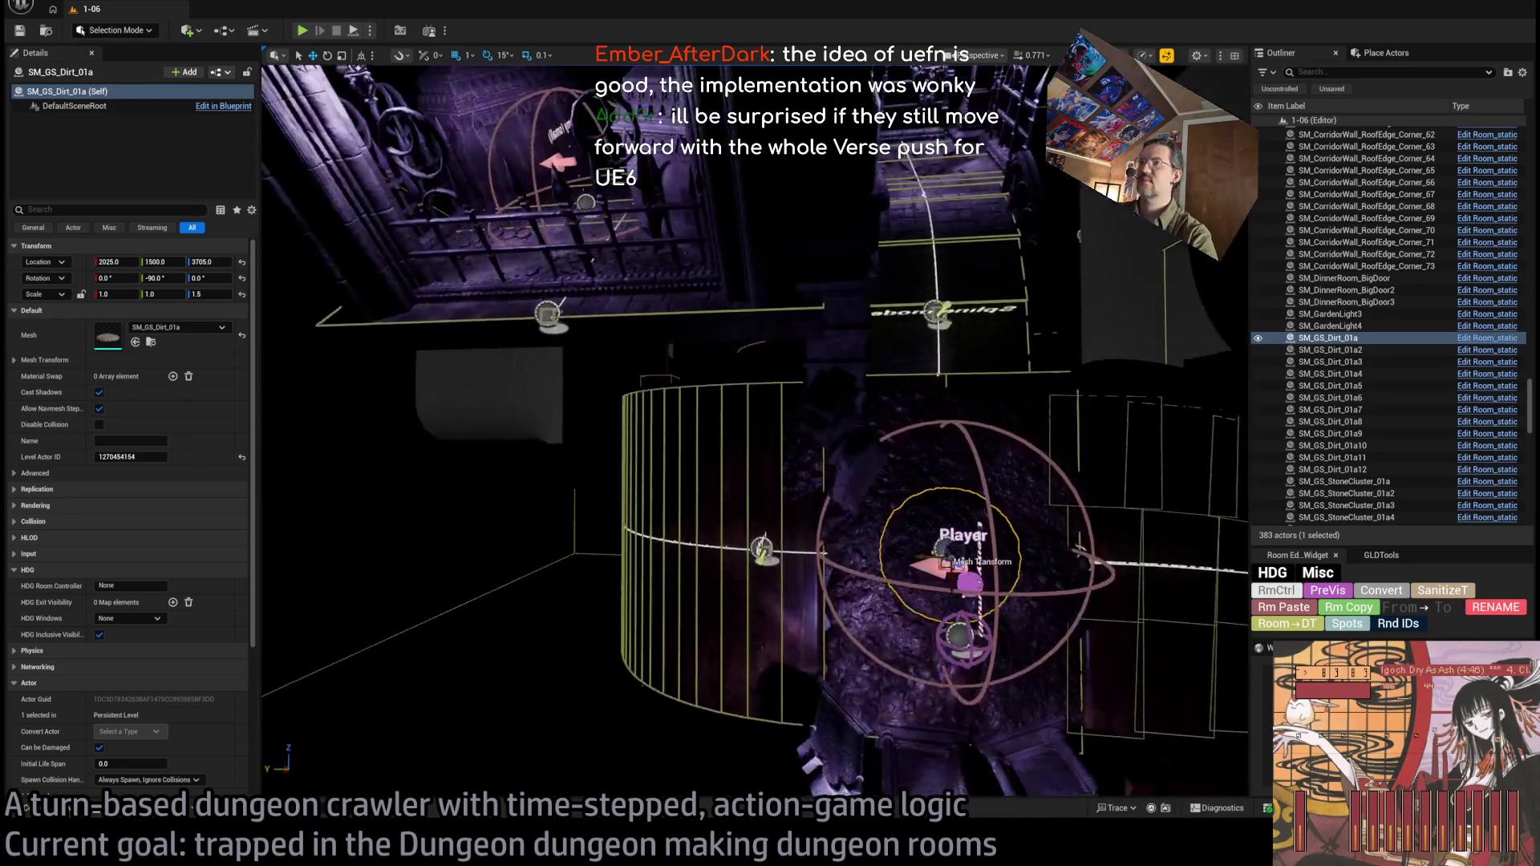
{"action": "key", "text": "f"}
{"action": "left_click_drag", "start_coordinate": [873, 439], "coordinate": [914, 438]}
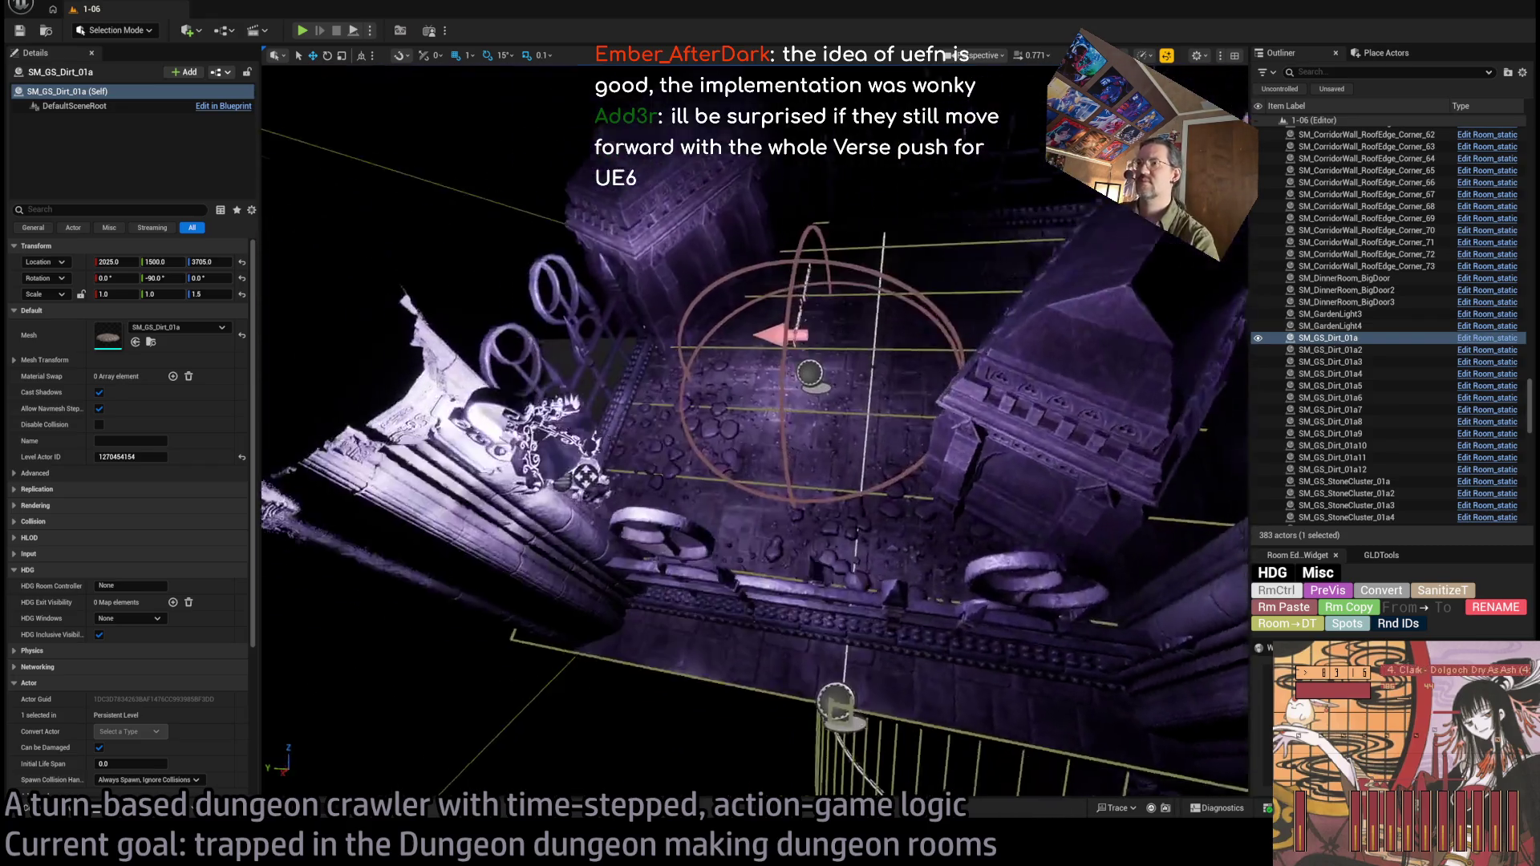
{"action": "left_click_drag", "start_coordinate": [851, 417], "coordinate": [827, 369]}
{"action": "mouse_move", "coordinate": [896, 447]}
{"action": "left_mouse_down"}
{"action": "mouse_move", "coordinate": [883, 437]}
{"action": "mouse_move", "coordinate": [897, 446]}
{"action": "left_mouse_up"}
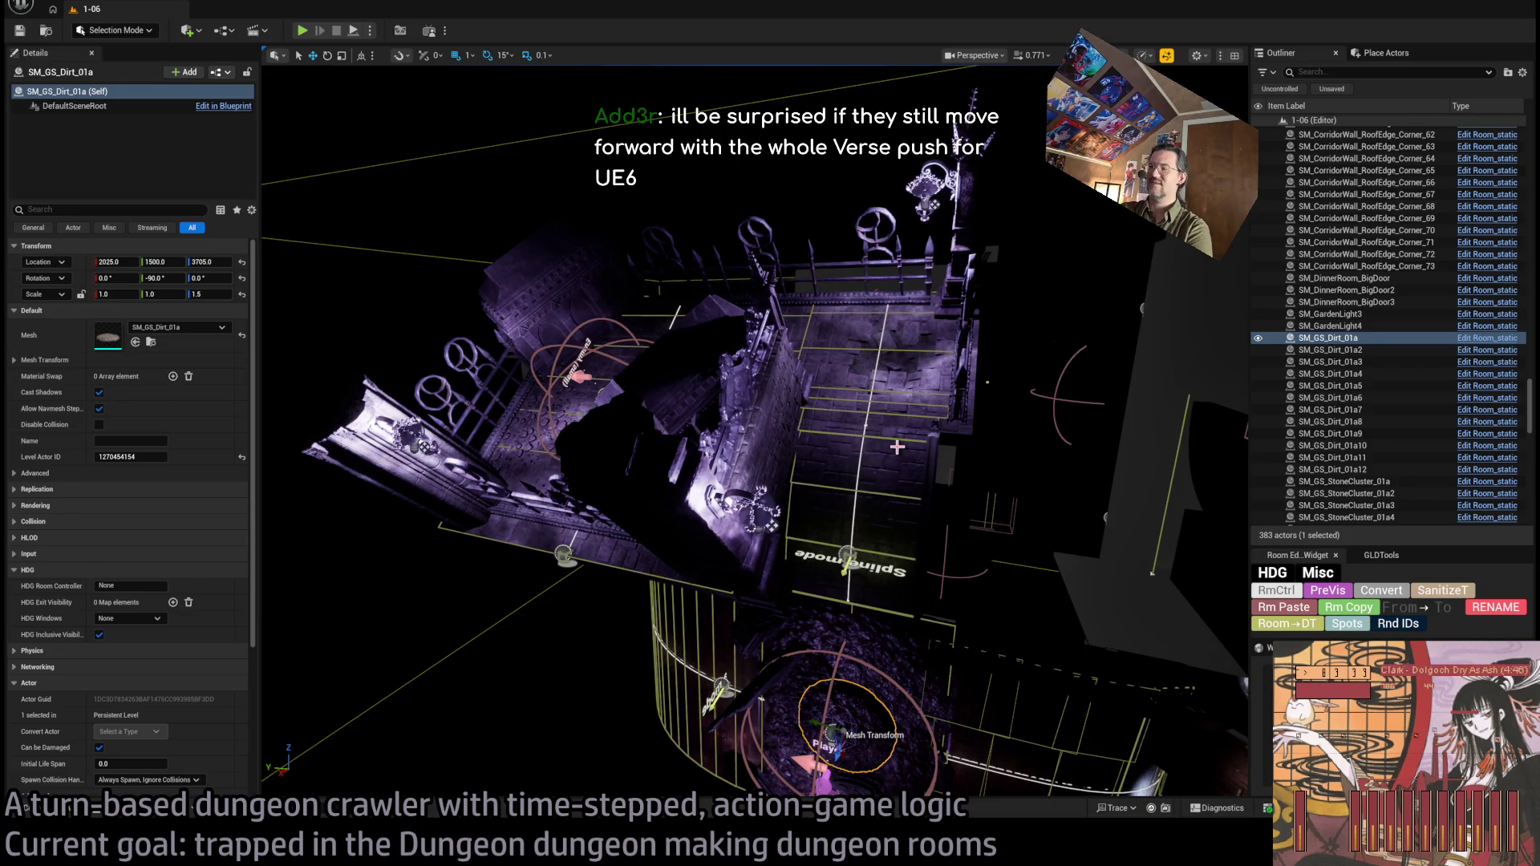
{"action": "left_click_drag", "start_coordinate": [897, 447], "coordinate": [800, 517]}
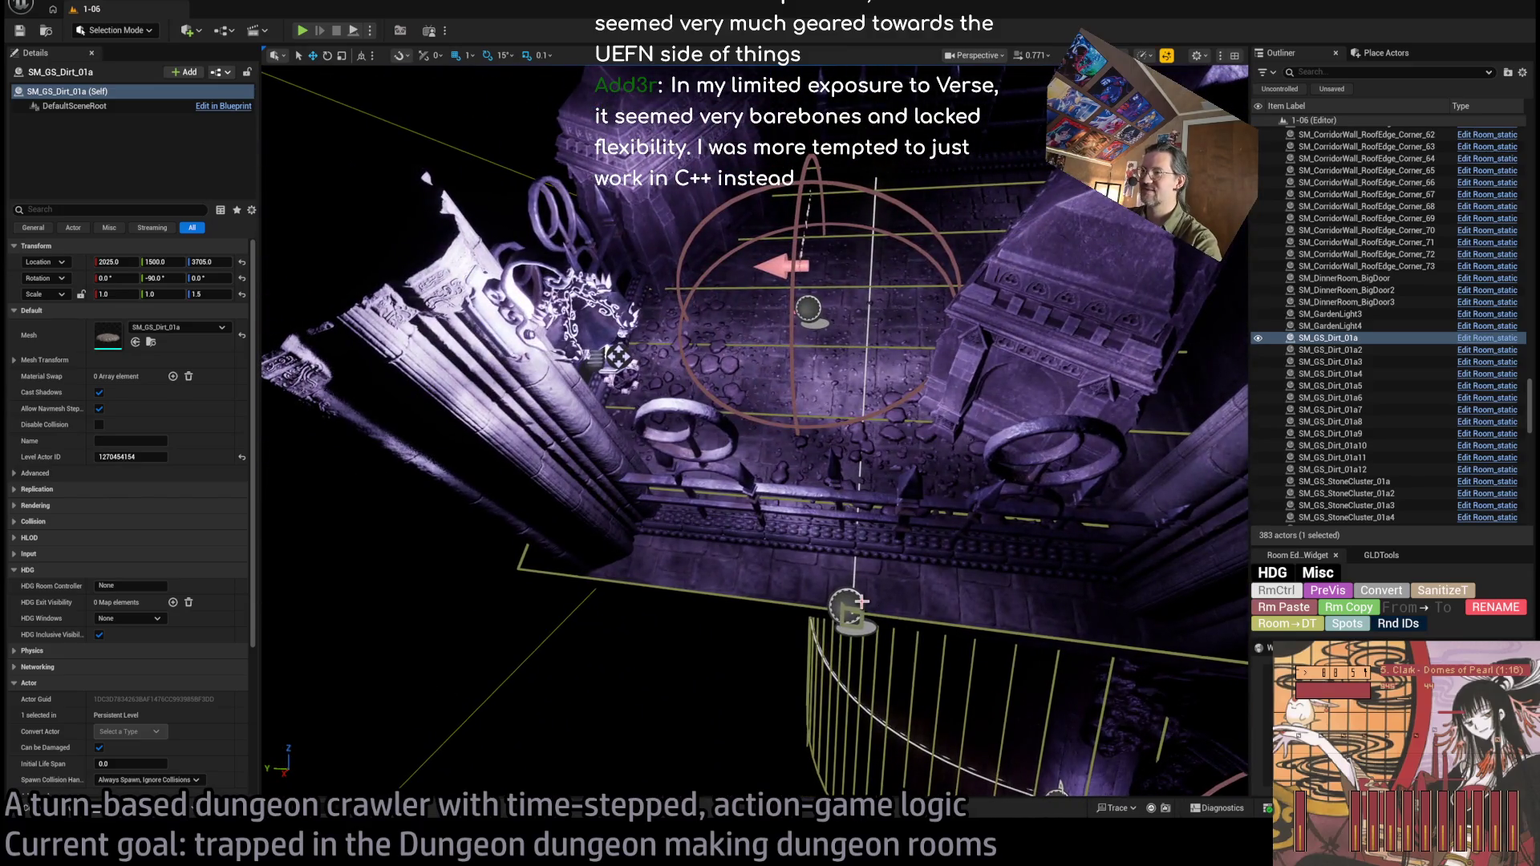
{"action": "left_click", "coordinate": [862, 601]}
{"action": "key", "text": "f"}
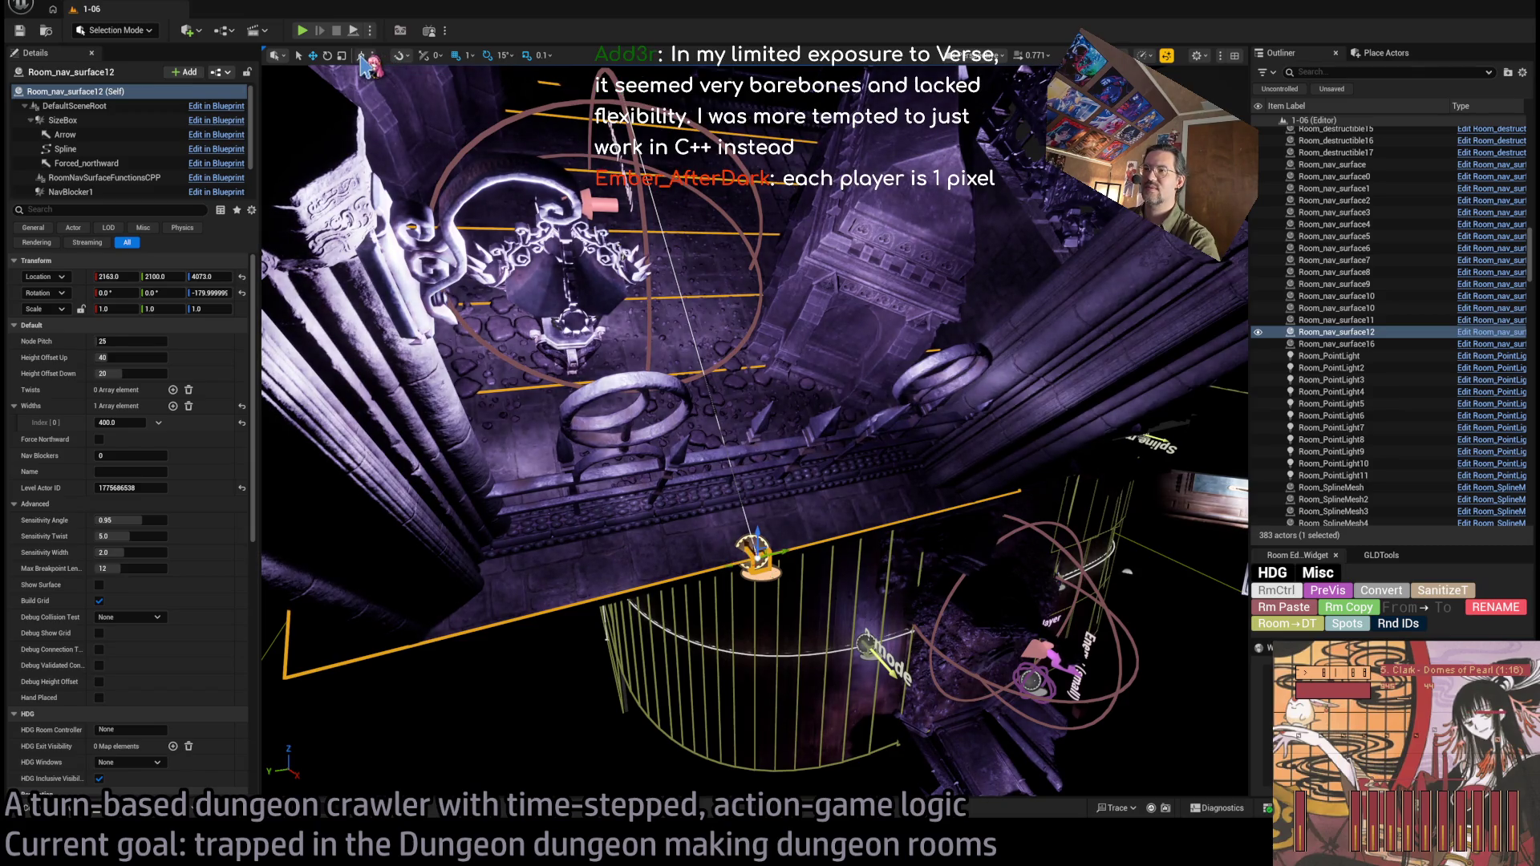
Frame Room_nav_surface12 and orbit the camera to look down on it.
{"action": "key", "text": "f"}
{"action": "mouse_move", "coordinate": [754, 433]}
{"action": "left_mouse_down"}
{"action": "mouse_move", "coordinate": [754, 513]}
{"action": "mouse_move", "coordinate": [674, 514]}
{"action": "mouse_move", "coordinate": [650, 401]}
{"action": "mouse_move", "coordinate": [855, 550]}
{"action": "mouse_move", "coordinate": [787, 478]}
{"action": "mouse_move", "coordinate": [610, 393]}
{"action": "left_mouse_up"}
Drag a nav surface spline point to reshape it, then inspect the Floorboard45 floor piece.
{"action": "left_click", "coordinate": [64, 149]}
{"action": "mouse_move", "coordinate": [562, 255]}
{"action": "left_mouse_down"}
{"action": "mouse_move", "coordinate": [521, 401]}
{"action": "mouse_move", "coordinate": [449, 361]}
{"action": "left_mouse_up"}
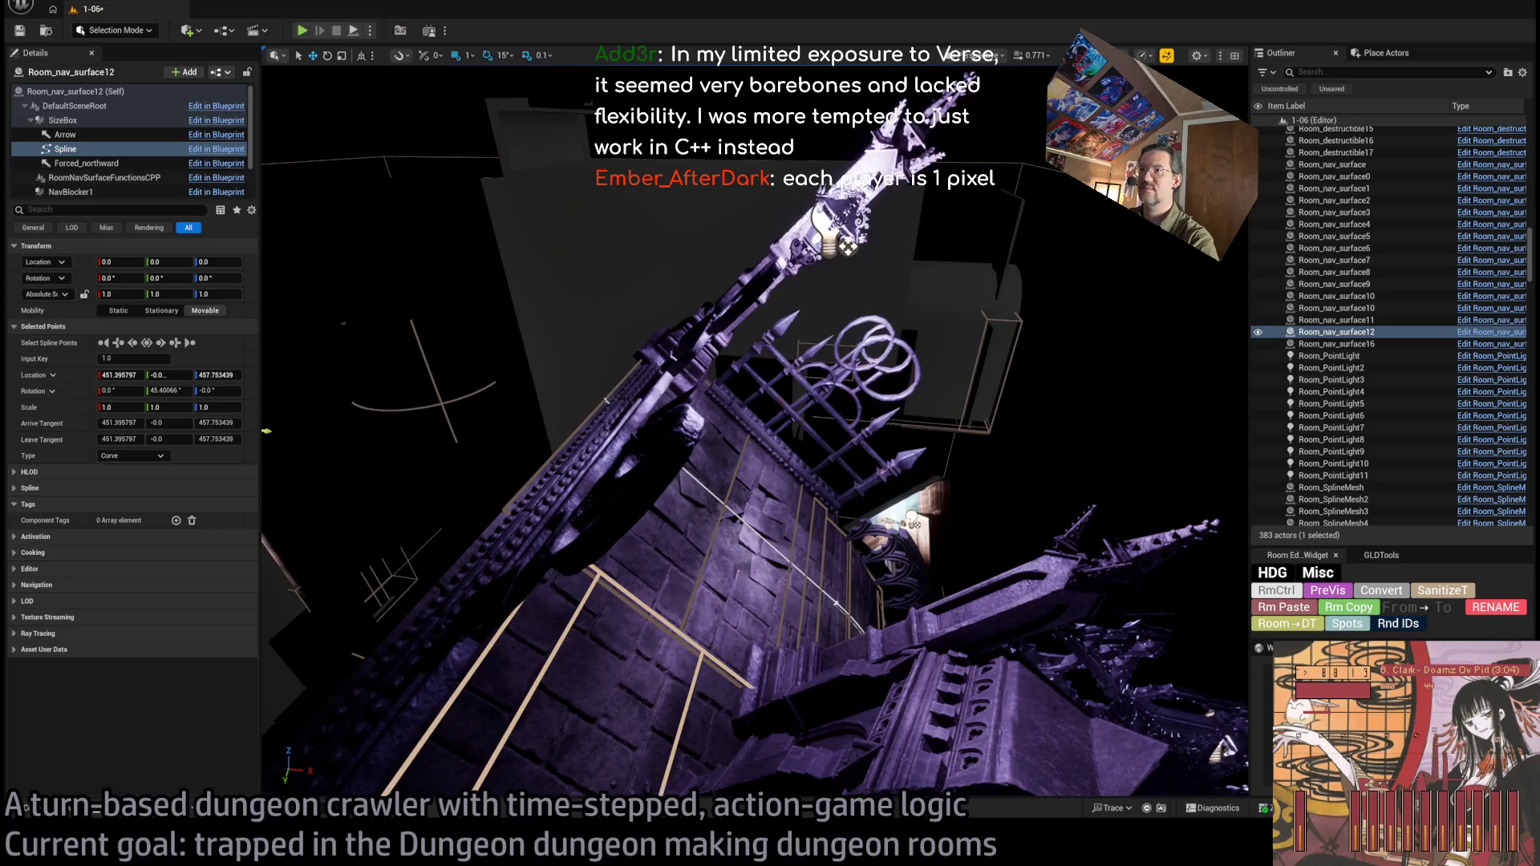
{"action": "left_click", "coordinate": [615, 382]}
{"action": "left_click_drag", "start_coordinate": [616, 382], "coordinate": [666, 397]}
{"action": "key", "text": "Escape"}
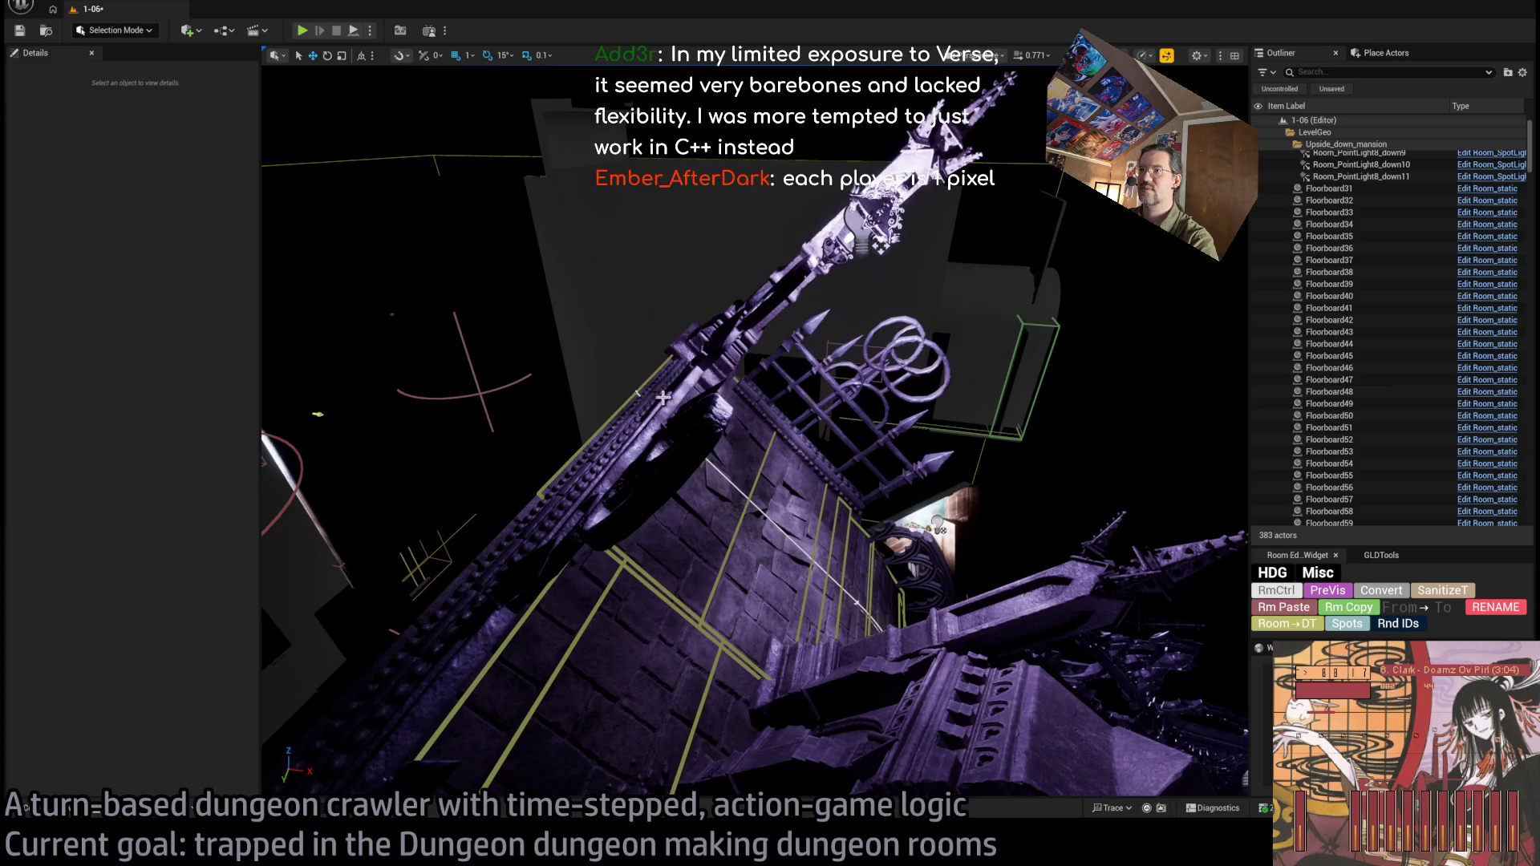
Check Floorboard45 and the orange nav spline point, then save level 1-06.
{"action": "left_click", "coordinate": [637, 391]}
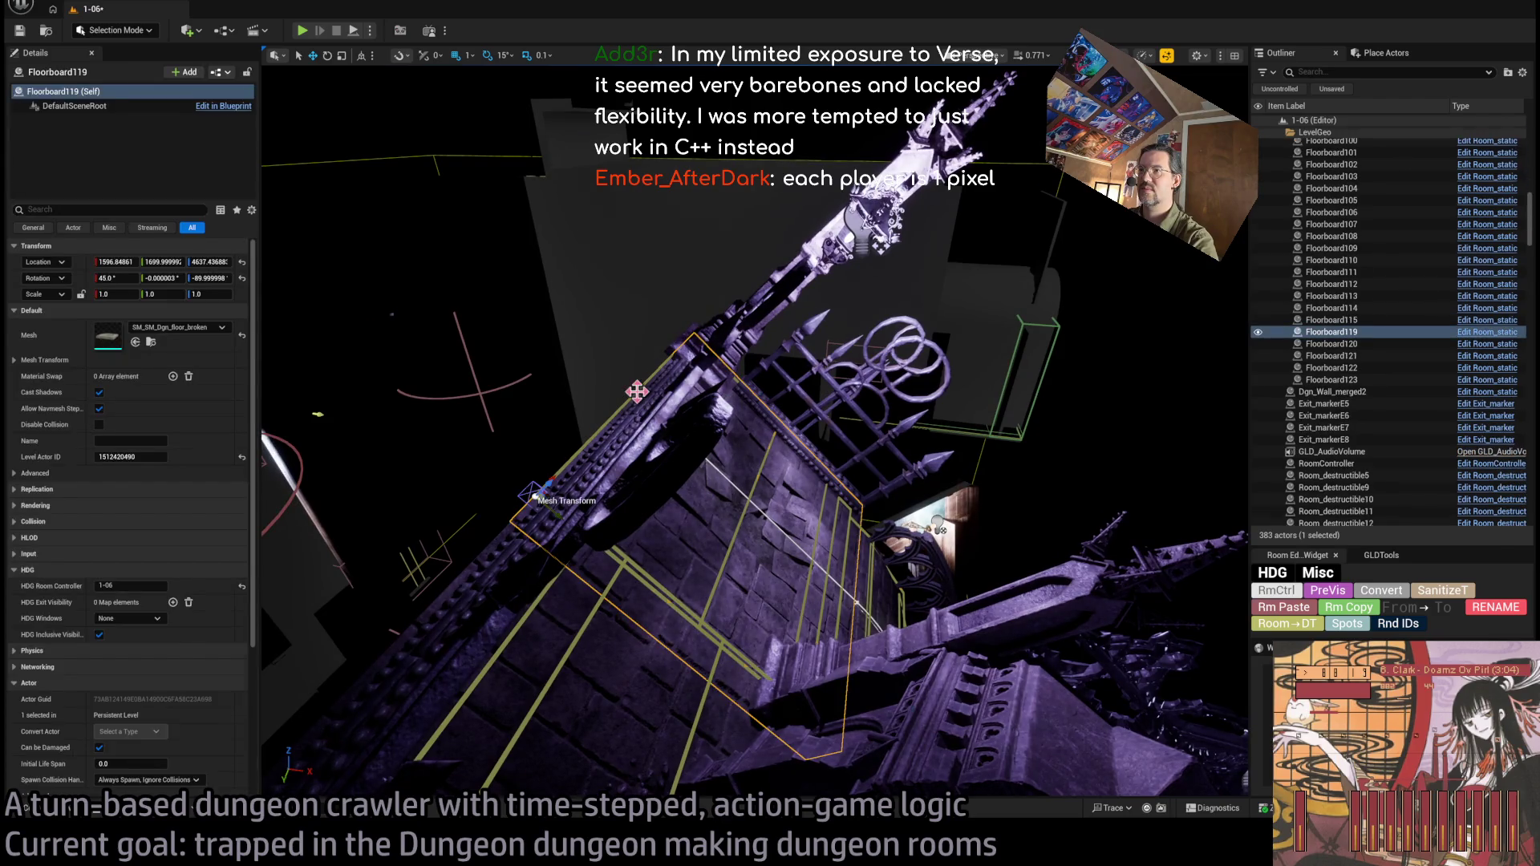
{"action": "left_click", "coordinate": [637, 392]}
{"action": "left_click", "coordinate": [637, 393]}
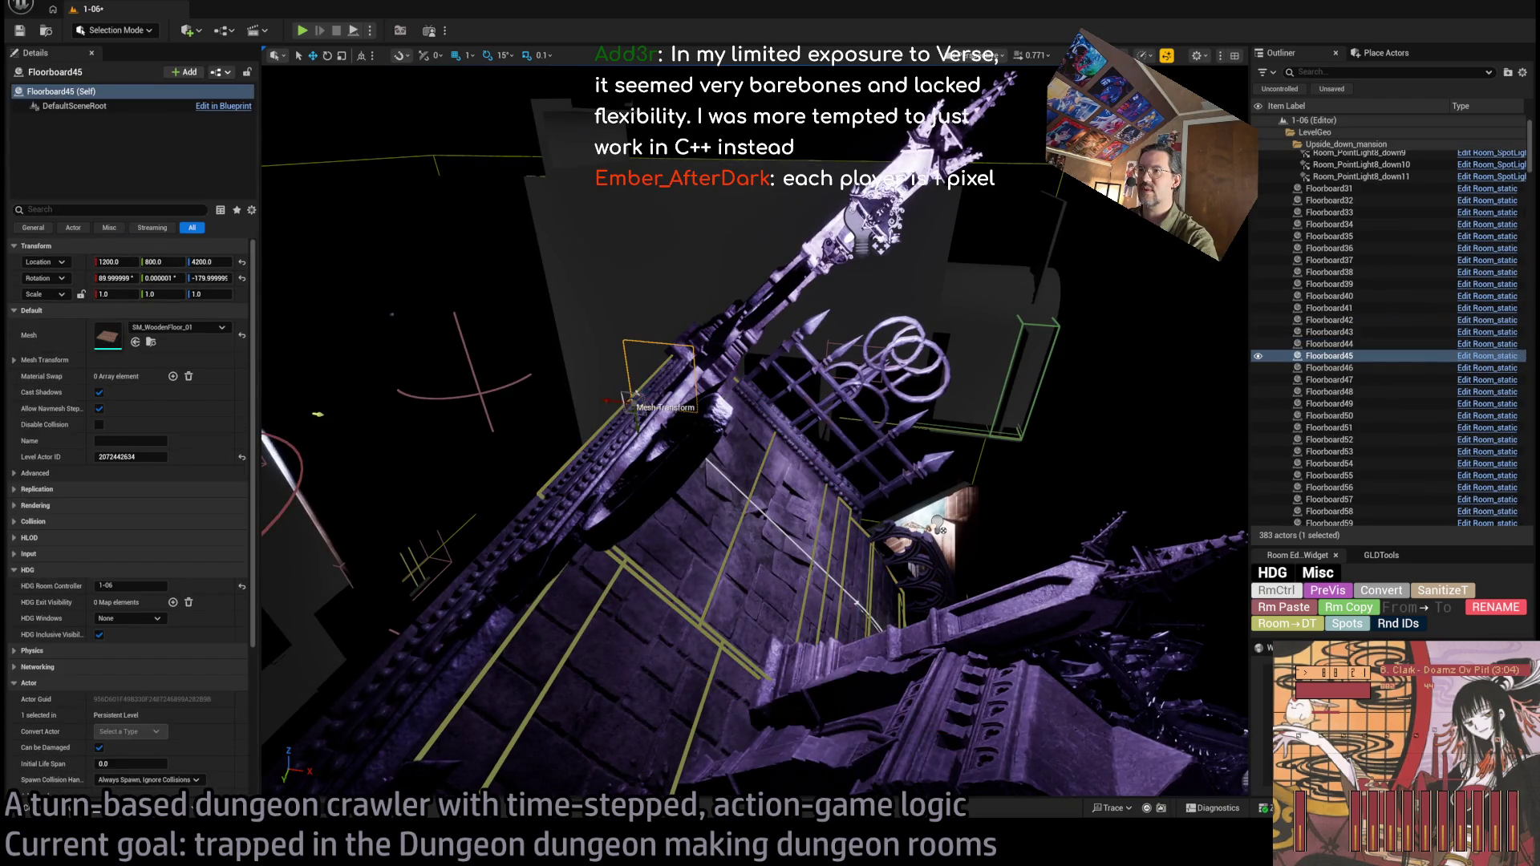
{"action": "key", "text": "Escape"}
{"action": "left_click", "coordinate": [635, 391]}
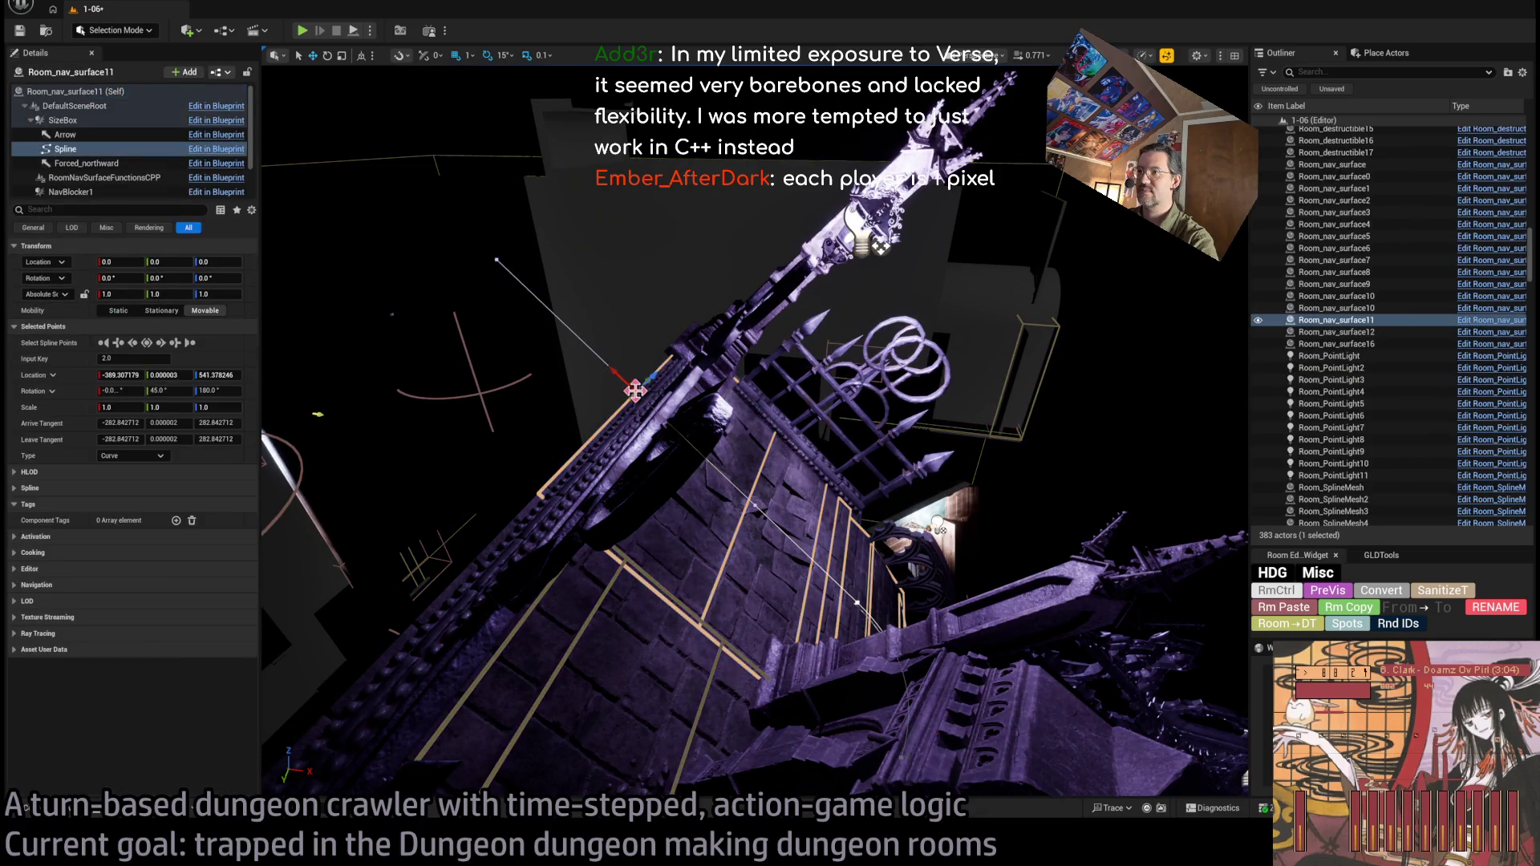
{"action": "key", "text": "f"}
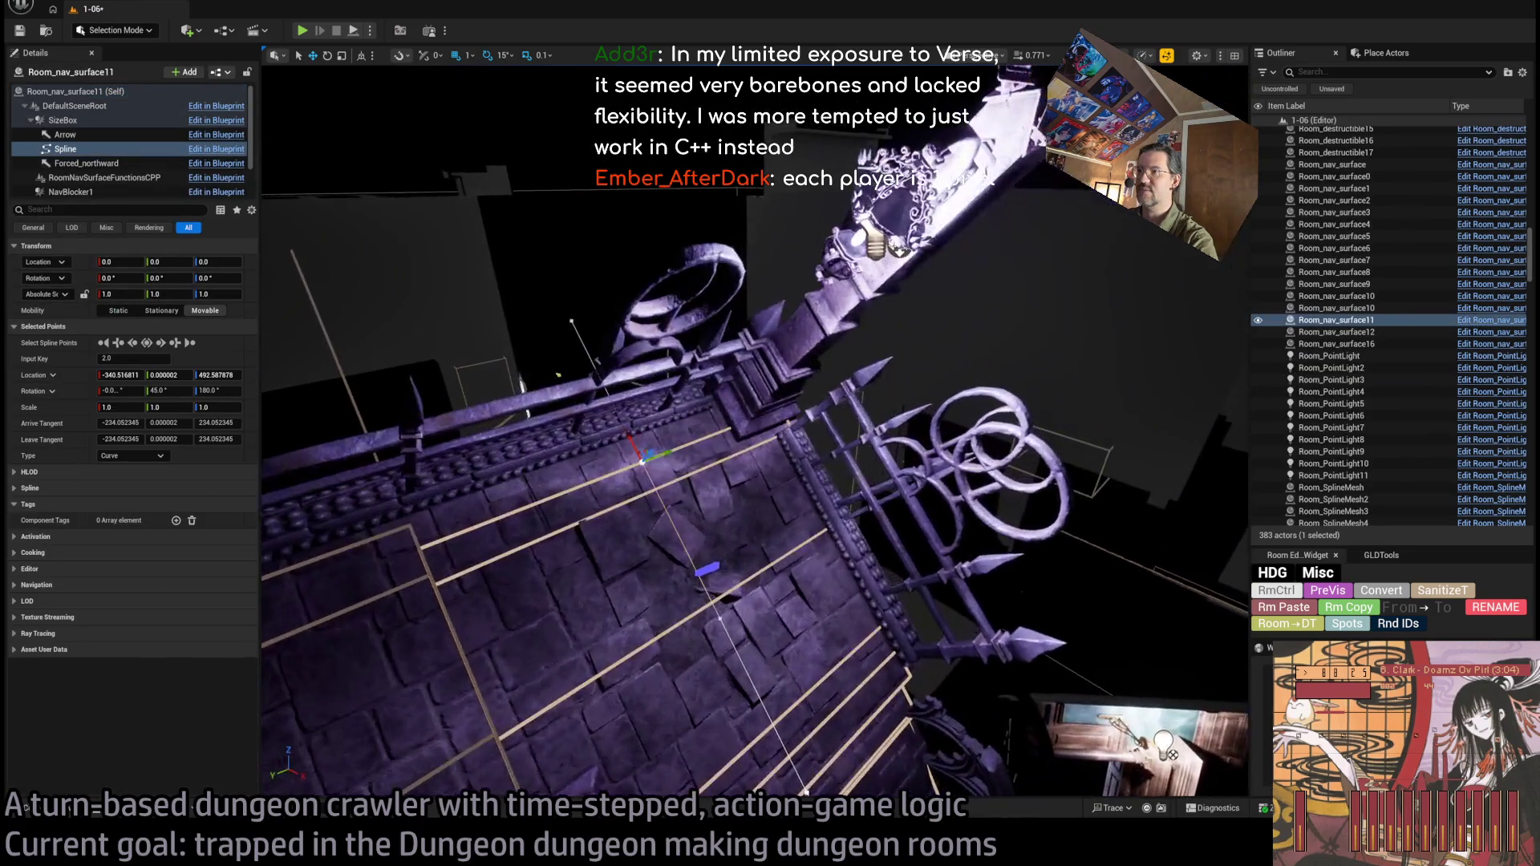
{"action": "key", "text": "Escape"}
{"action": "key", "text": "ctrl+z"}
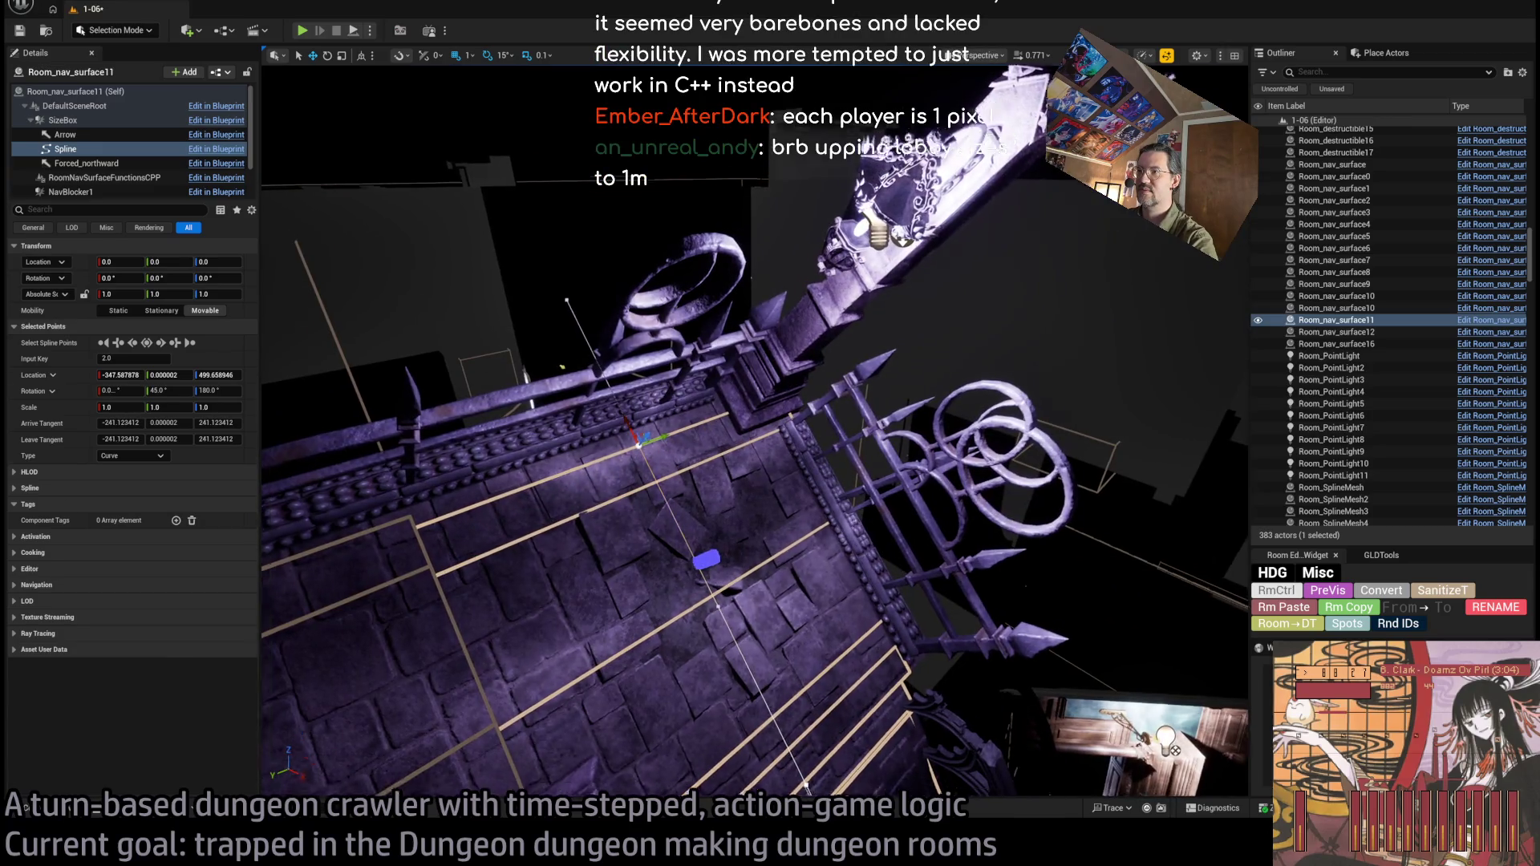
{"action": "key", "text": "ctrl+s"}
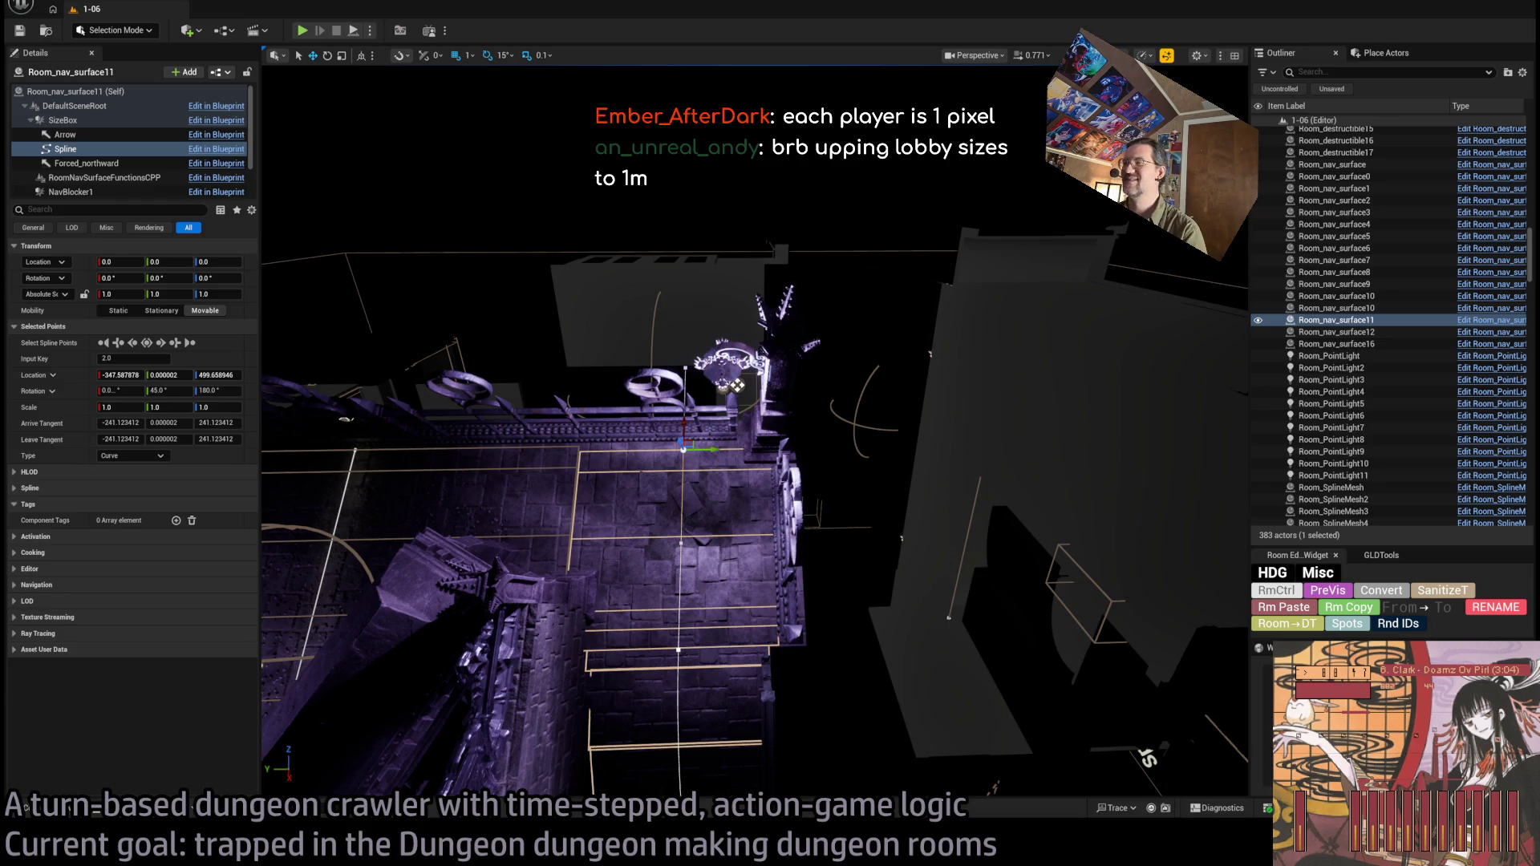
{"action": "mouse_move", "coordinate": [703, 530]}
{"action": "left_mouse_down"}
{"action": "mouse_move", "coordinate": [664, 368]}
{"action": "mouse_move", "coordinate": [678, 344]}
{"action": "mouse_move", "coordinate": [666, 353]}
{"action": "left_mouse_up"}
{"action": "left_click_drag", "start_coordinate": [924, 104], "coordinate": [487, 284]}
{"action": "left_click_drag", "start_coordinate": [818, 481], "coordinate": [832, 509]}
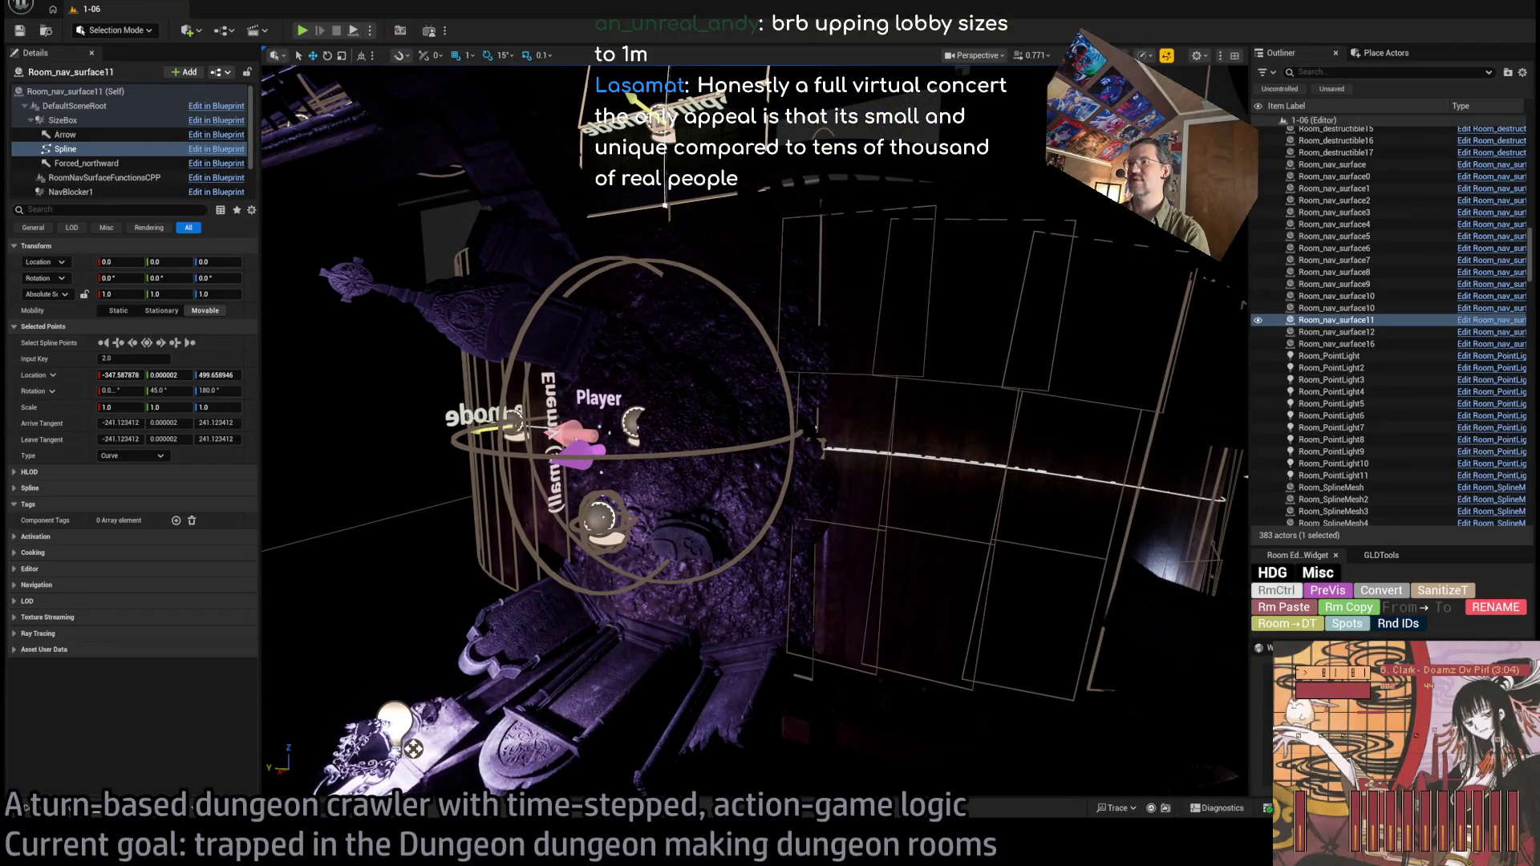
{"action": "left_click", "coordinate": [796, 446]}
{"action": "left_click_drag", "start_coordinate": [796, 446], "coordinate": [970, 433]}
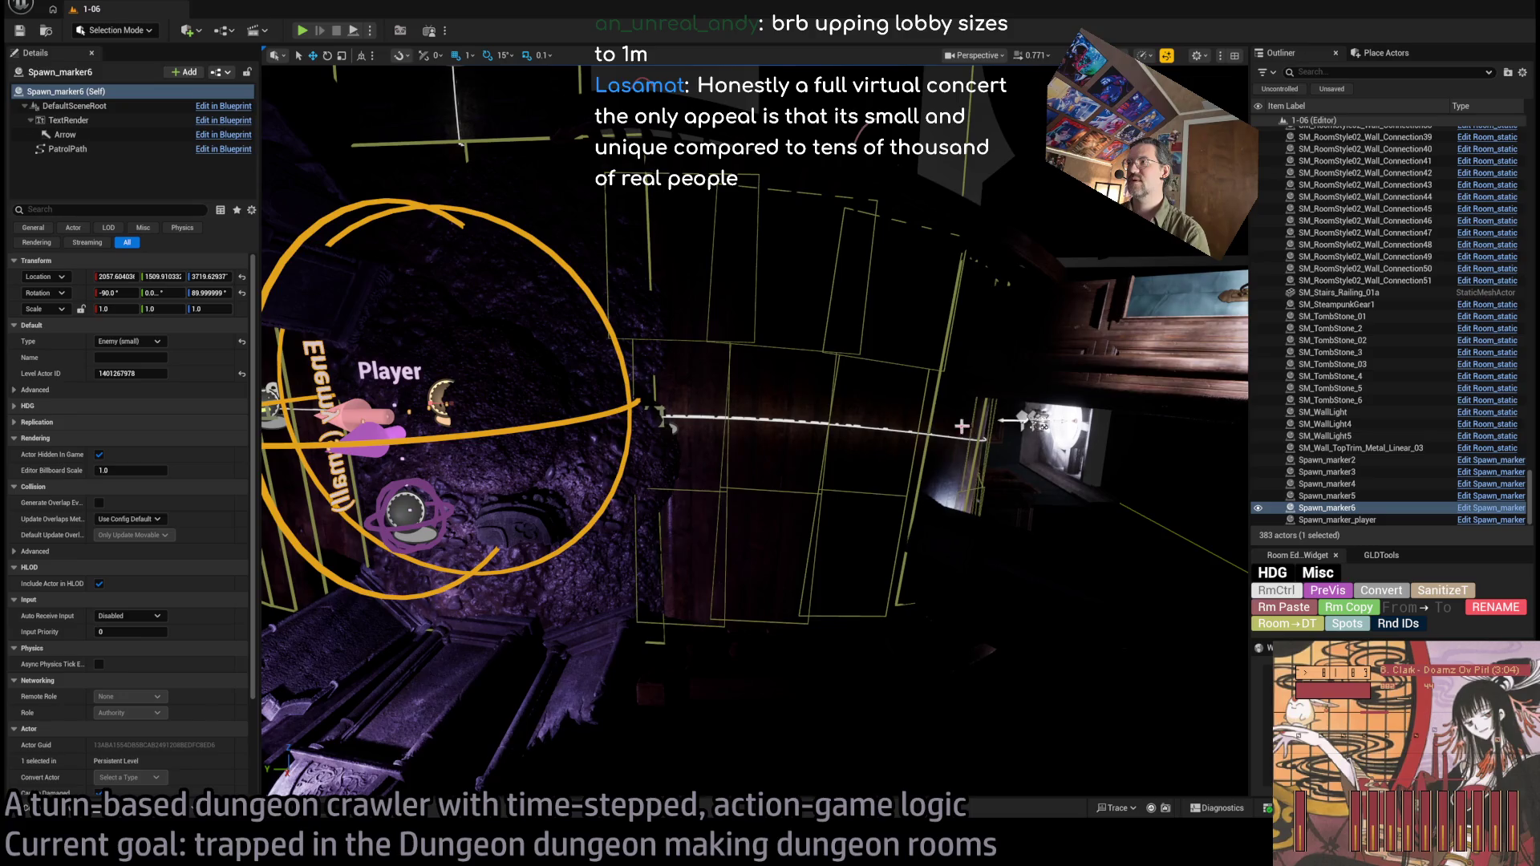
{"action": "left_click", "coordinate": [936, 404]}
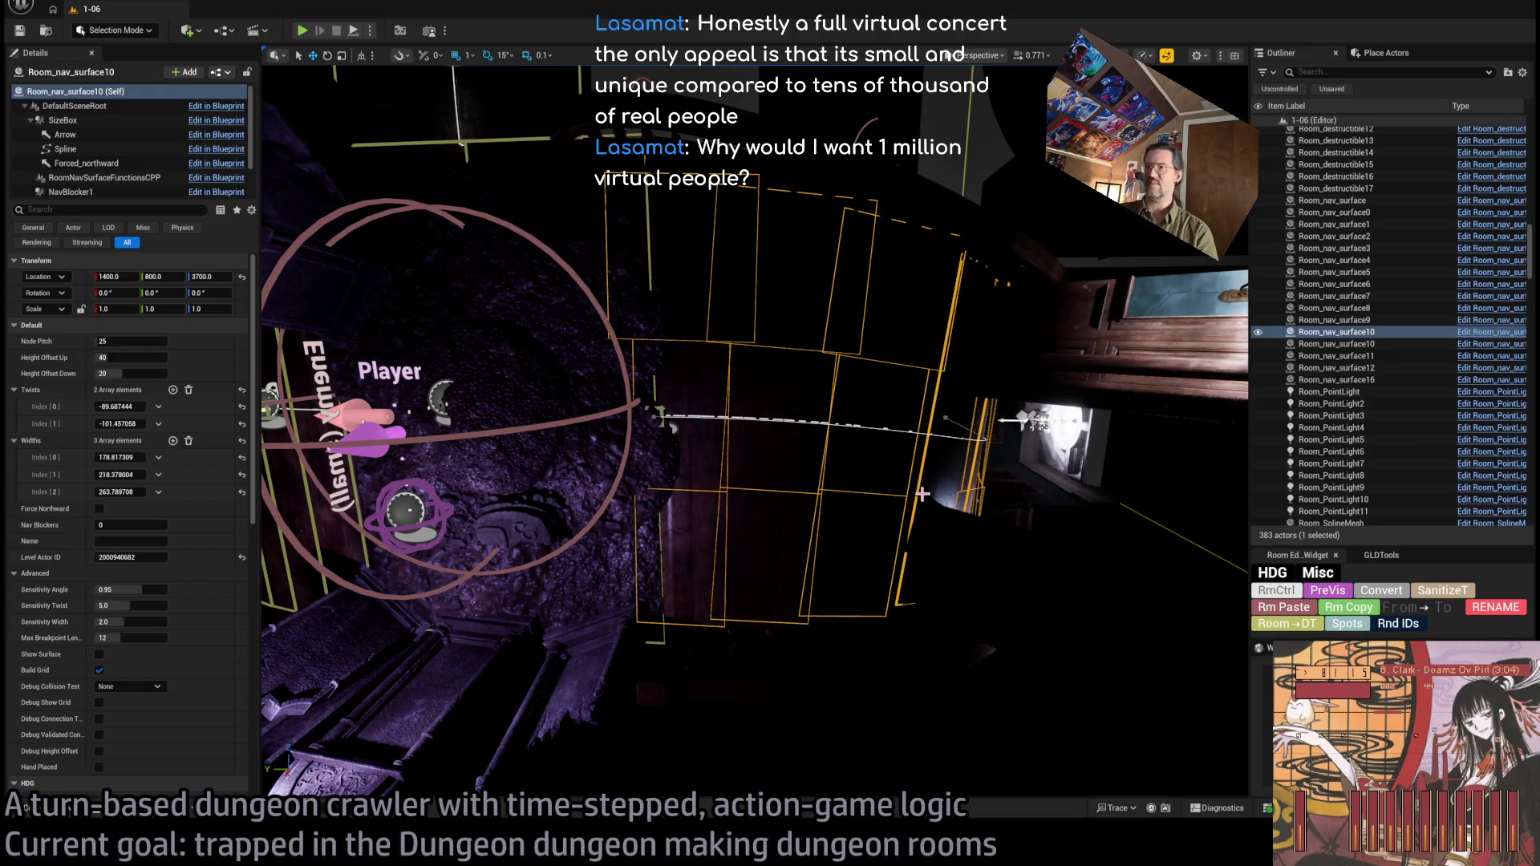
{"action": "mouse_move", "coordinate": [923, 495]}
{"action": "left_mouse_down"}
{"action": "mouse_move", "coordinate": [642, 650]}
{"action": "mouse_move", "coordinate": [561, 717]}
{"action": "mouse_move", "coordinate": [722, 561]}
{"action": "mouse_move", "coordinate": [932, 493]}
{"action": "left_mouse_up"}
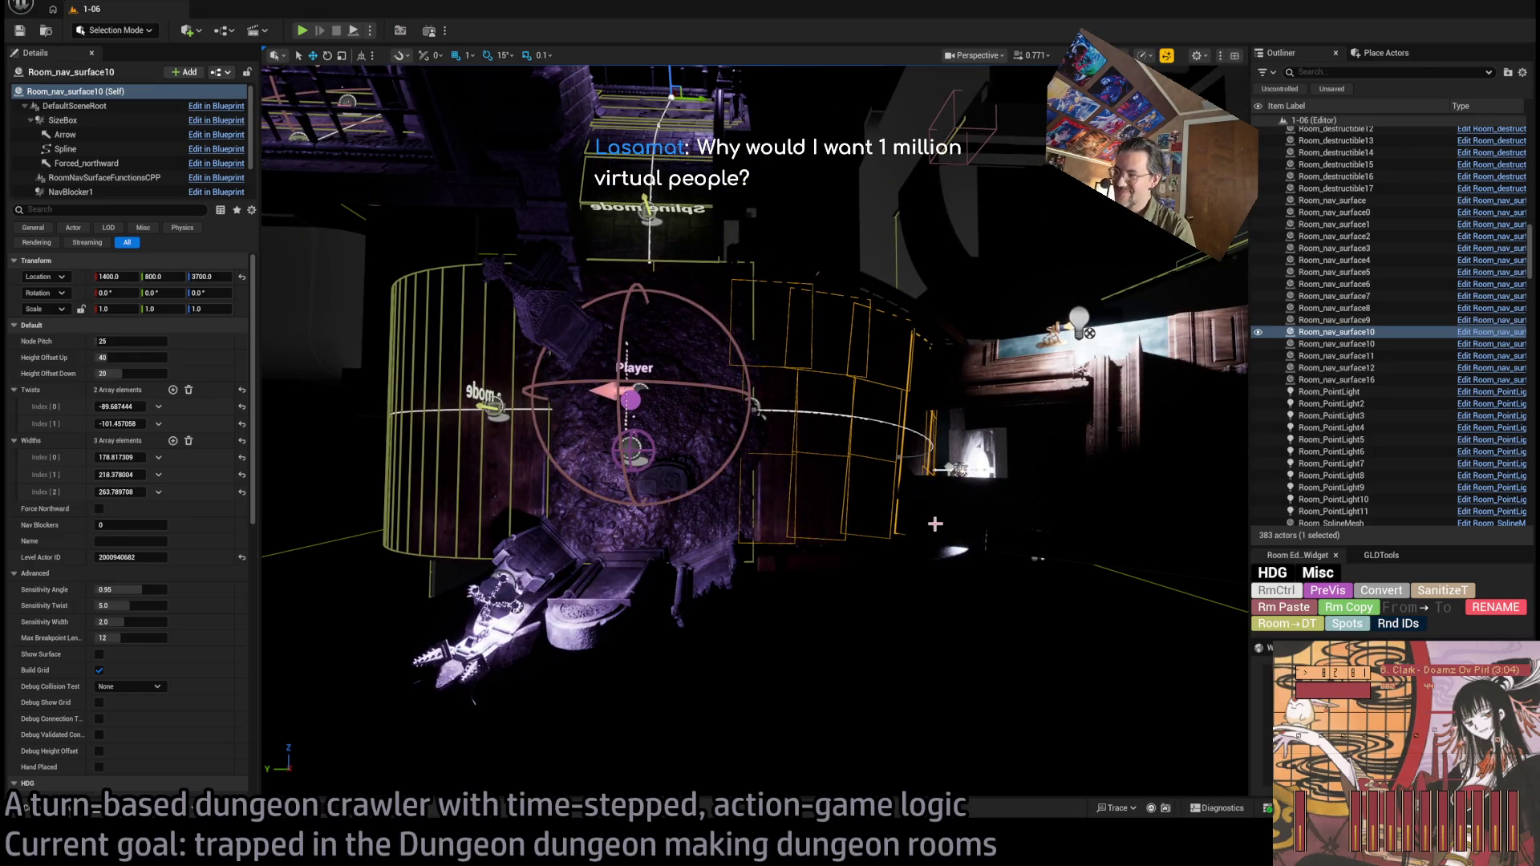
{"action": "mouse_move", "coordinate": [936, 524]}
{"action": "left_mouse_down"}
{"action": "mouse_move", "coordinate": [922, 513]}
{"action": "mouse_move", "coordinate": [866, 566]}
{"action": "mouse_move", "coordinate": [818, 506]}
{"action": "mouse_move", "coordinate": [909, 399]}
{"action": "mouse_move", "coordinate": [814, 356]}
{"action": "mouse_move", "coordinate": [784, 251]}
{"action": "mouse_move", "coordinate": [766, 463]}
{"action": "mouse_move", "coordinate": [991, 404]}
{"action": "left_mouse_up"}
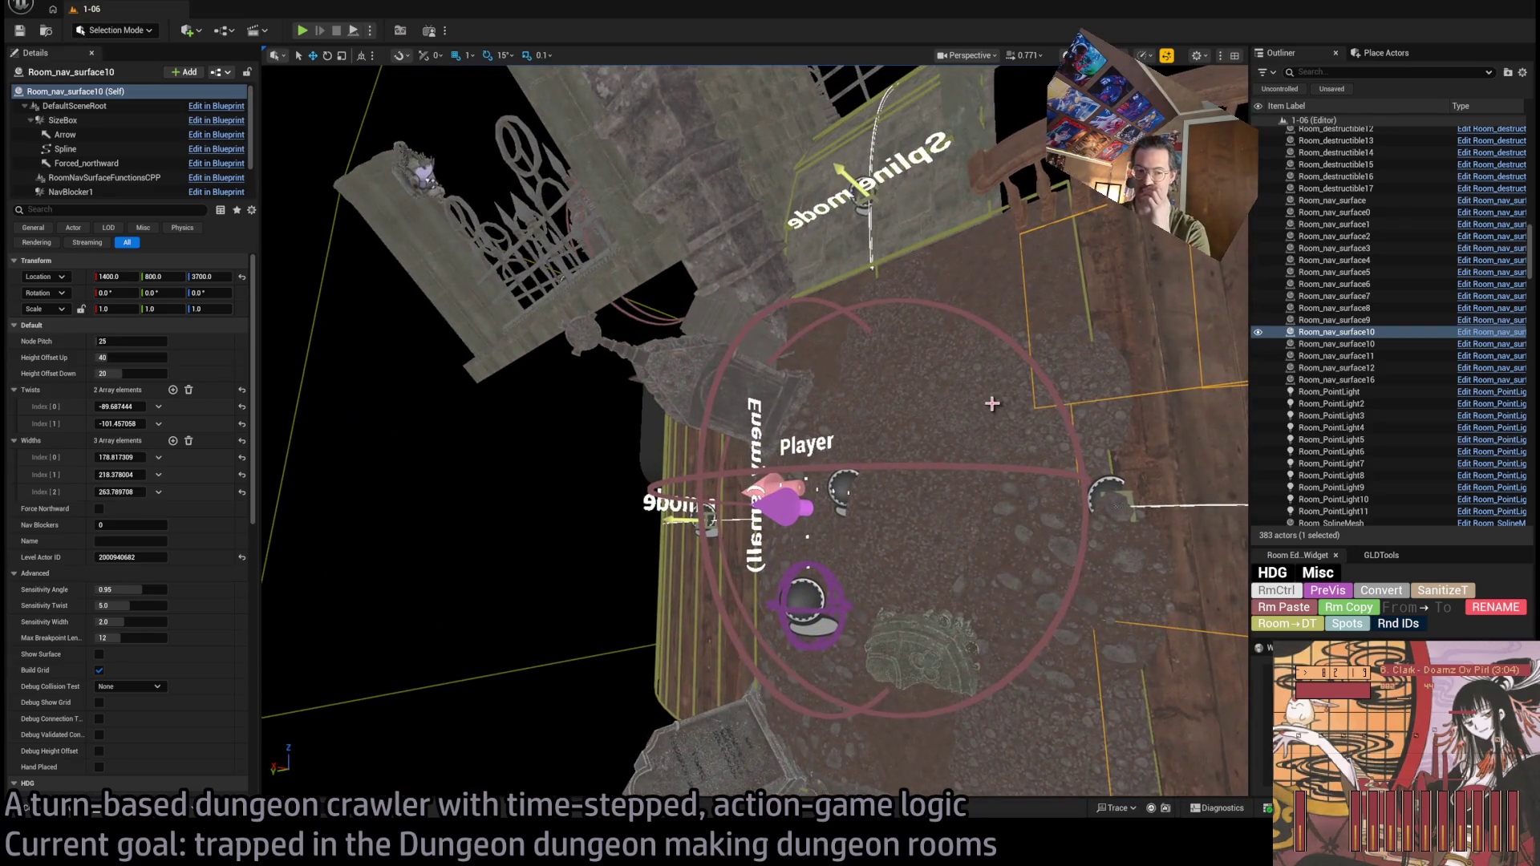
Play-test the level: step forward, run down the corridor, fire and replay a projectile attack, then stop.
{"action": "left_click", "coordinate": [301, 31]}
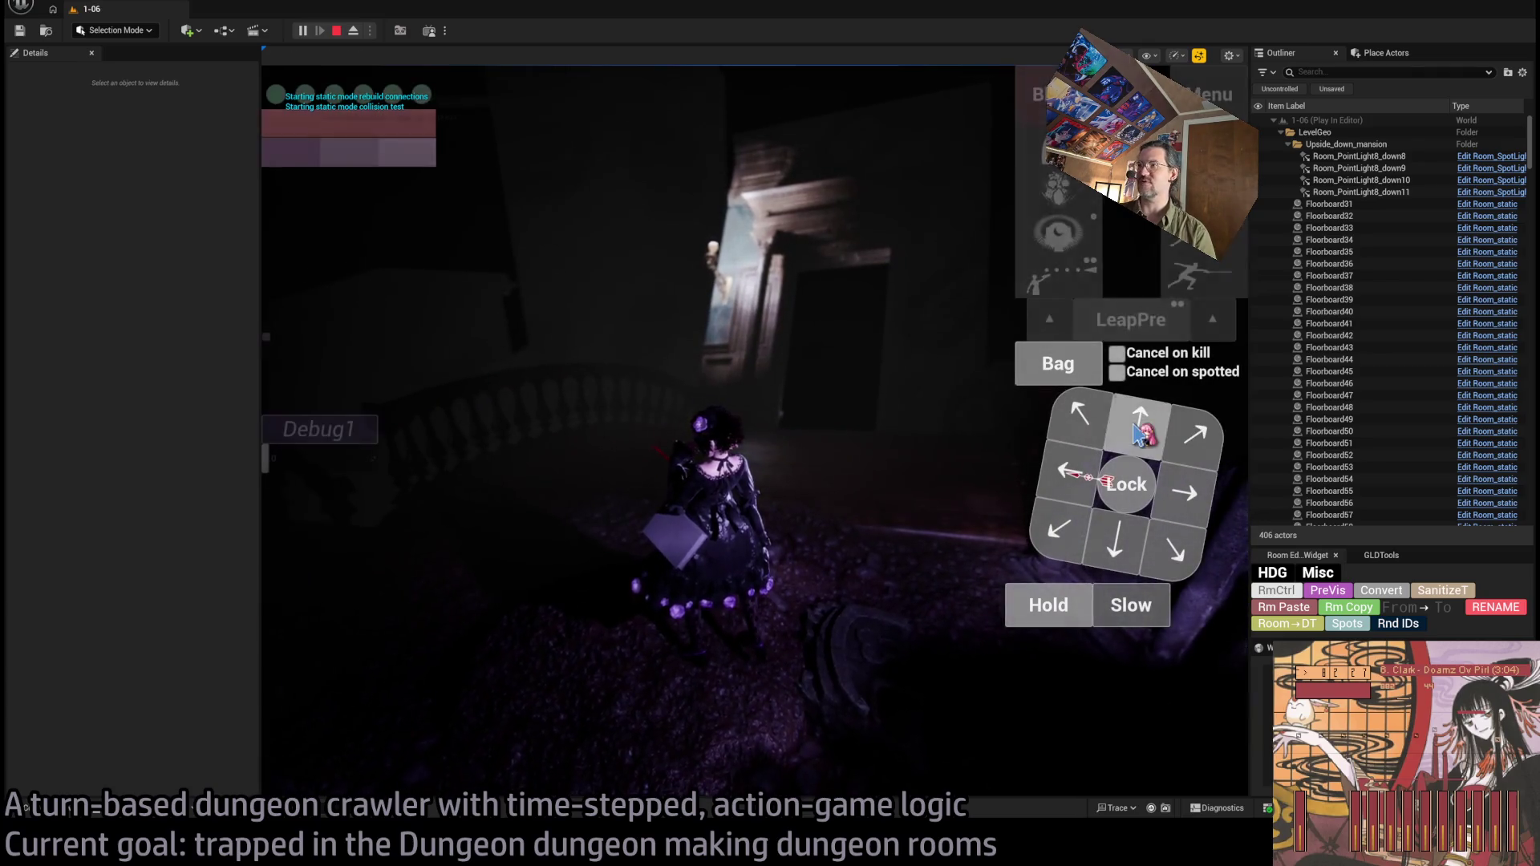
{"action": "left_click", "coordinate": [351, 575]}
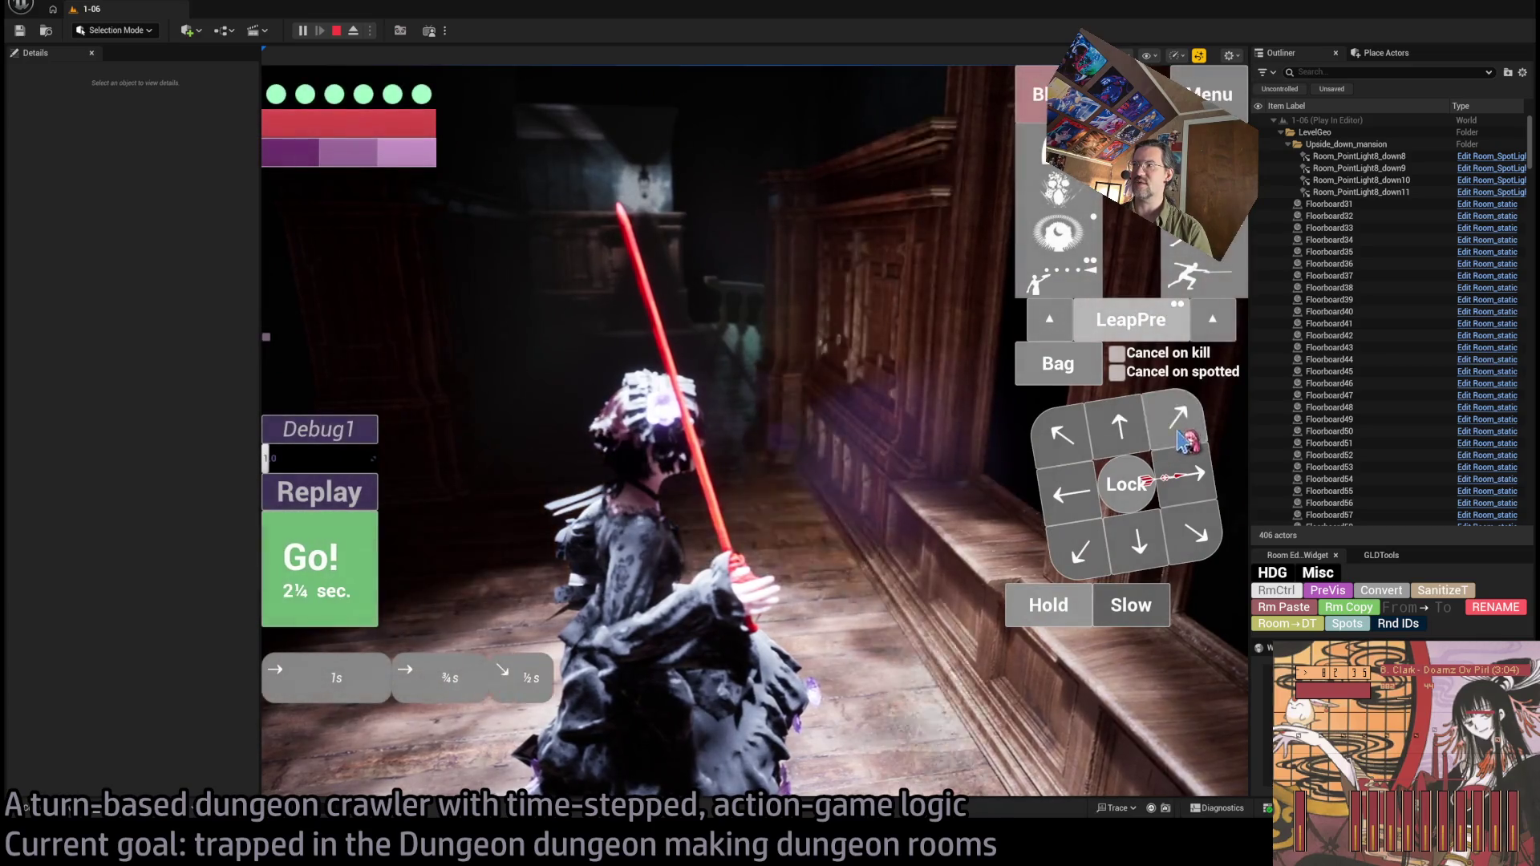
{"action": "left_click", "coordinate": [1190, 476]}
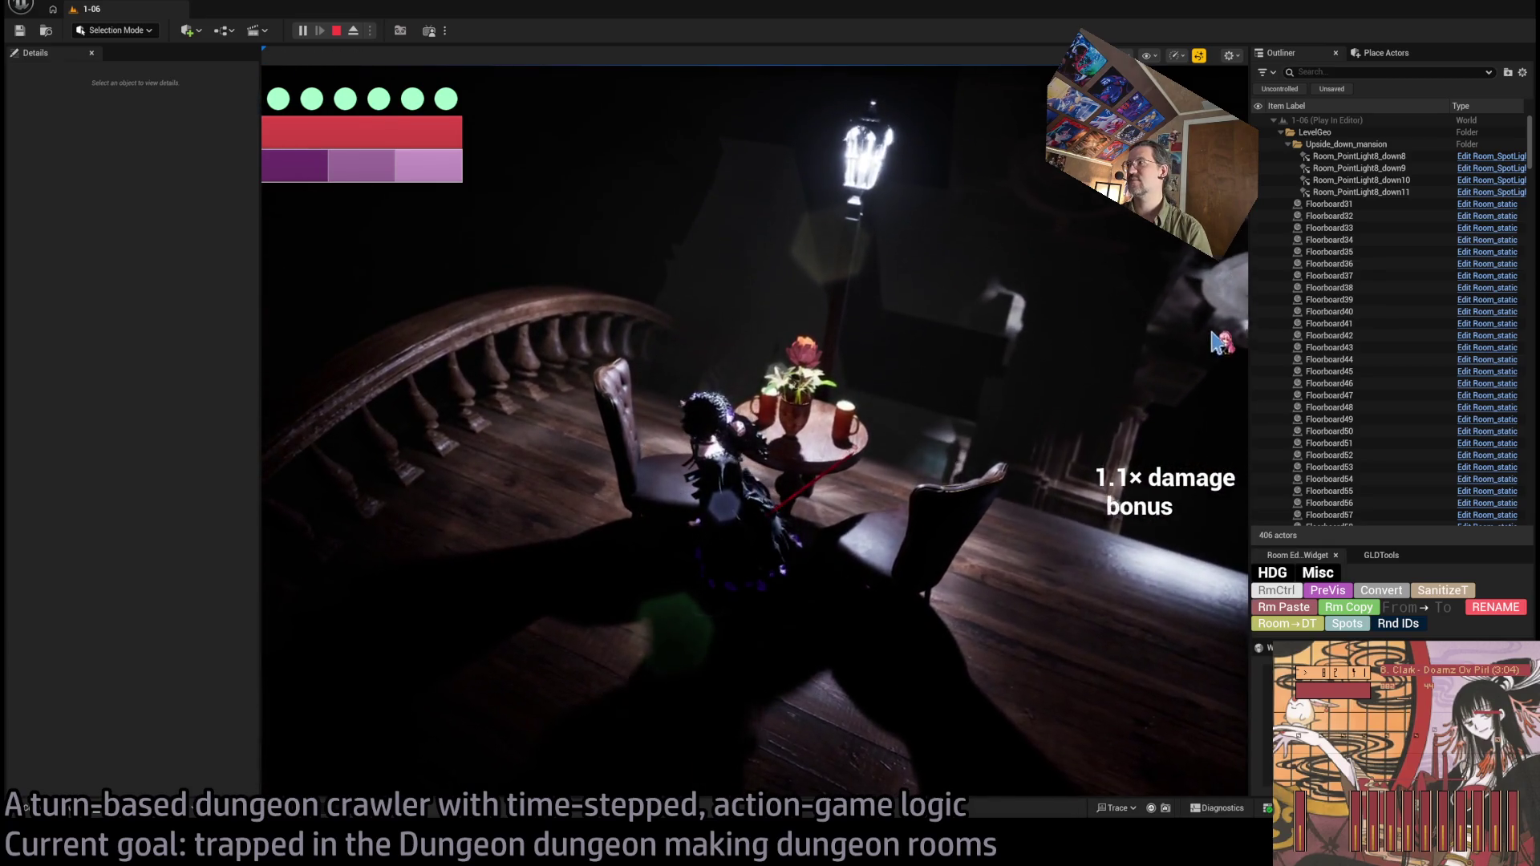
{"action": "left_click", "coordinate": [906, 452]}
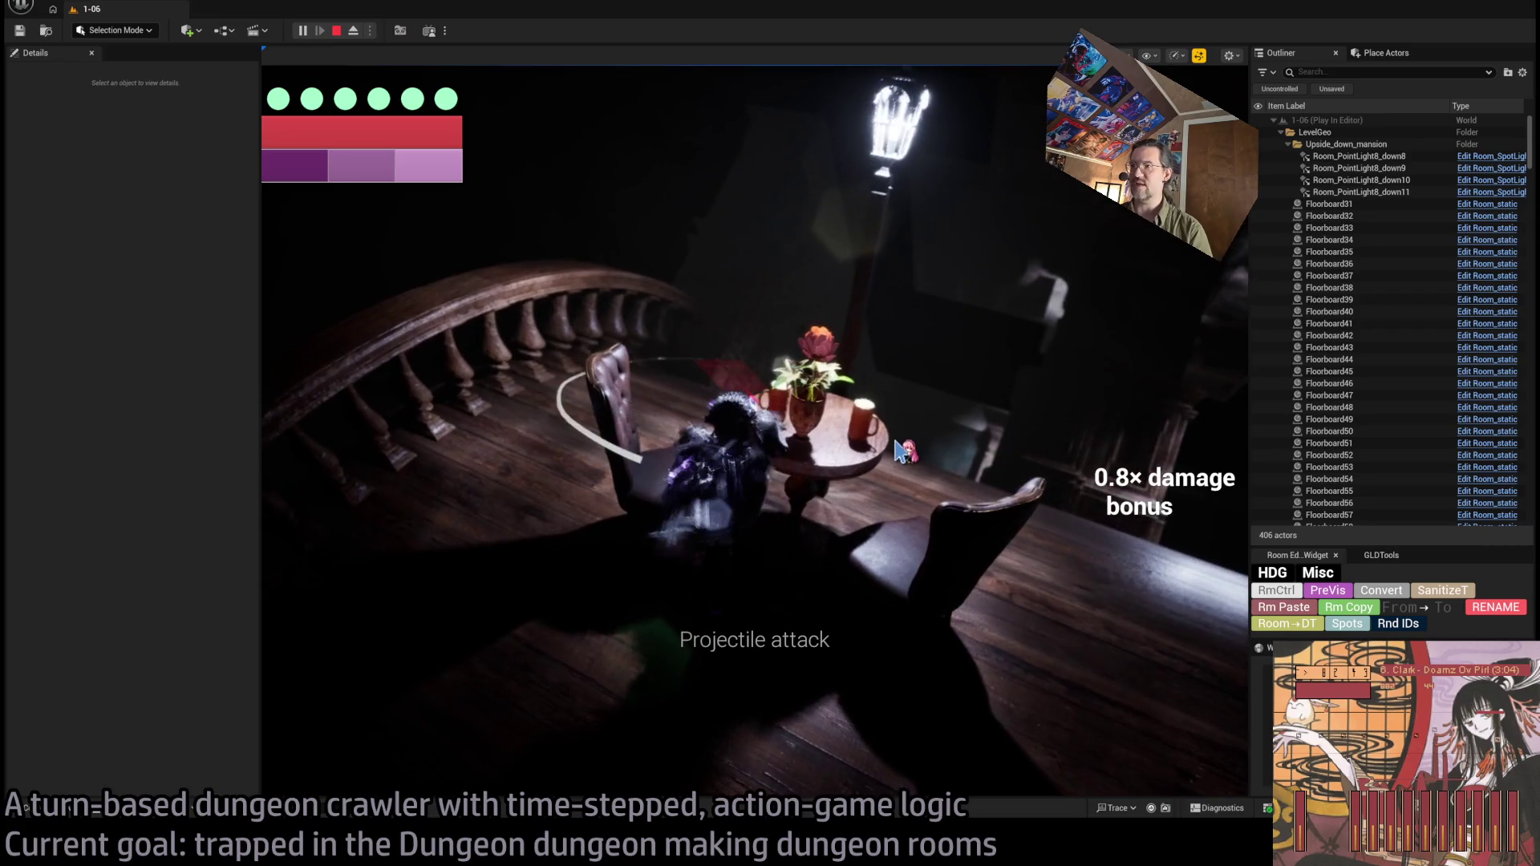
{"action": "left_click", "coordinate": [345, 497]}
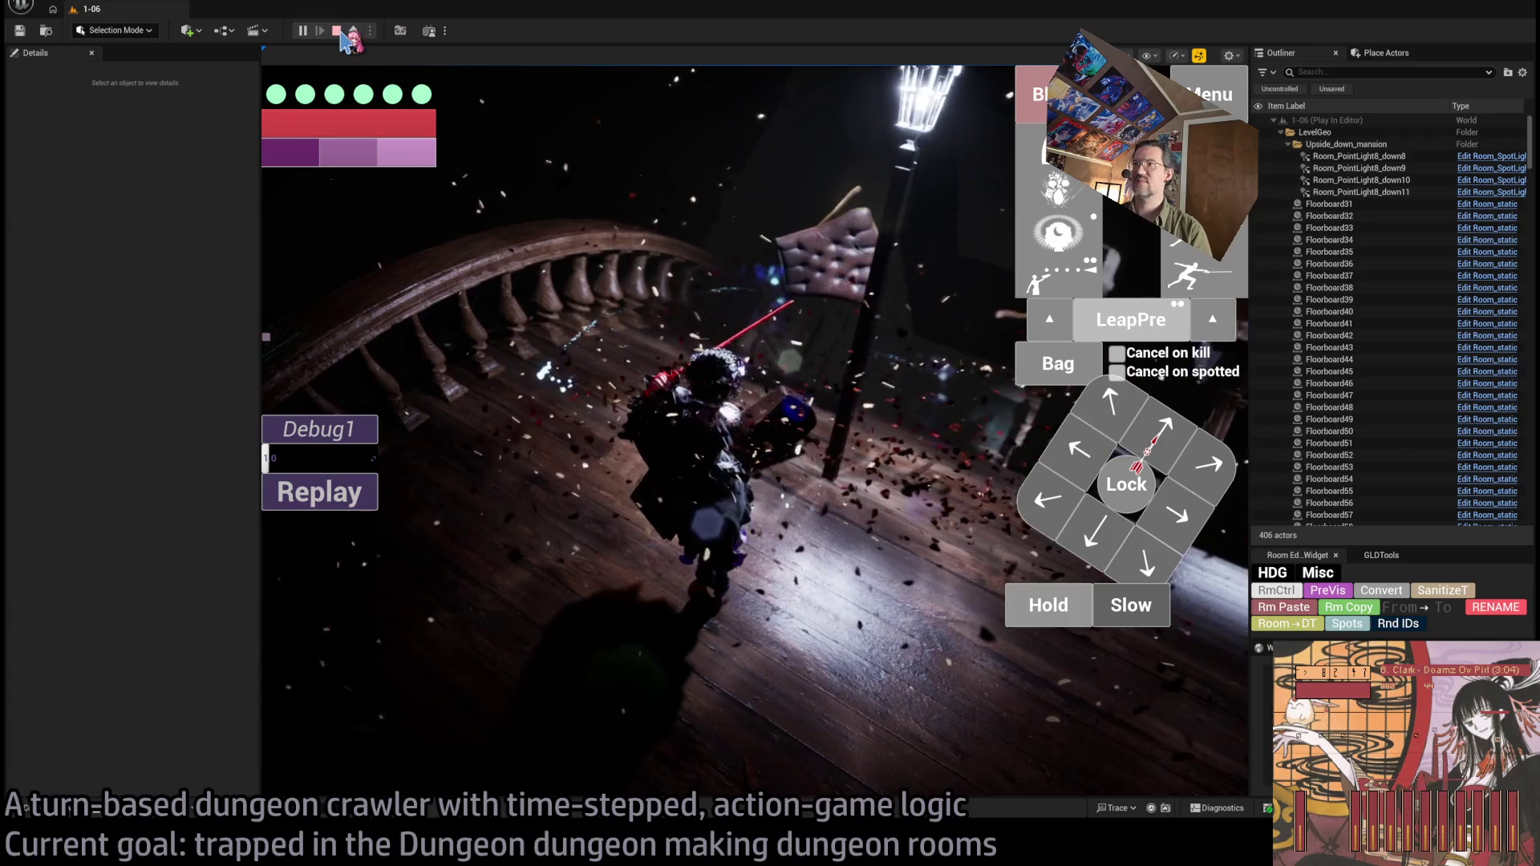
{"action": "left_click", "coordinate": [337, 31]}
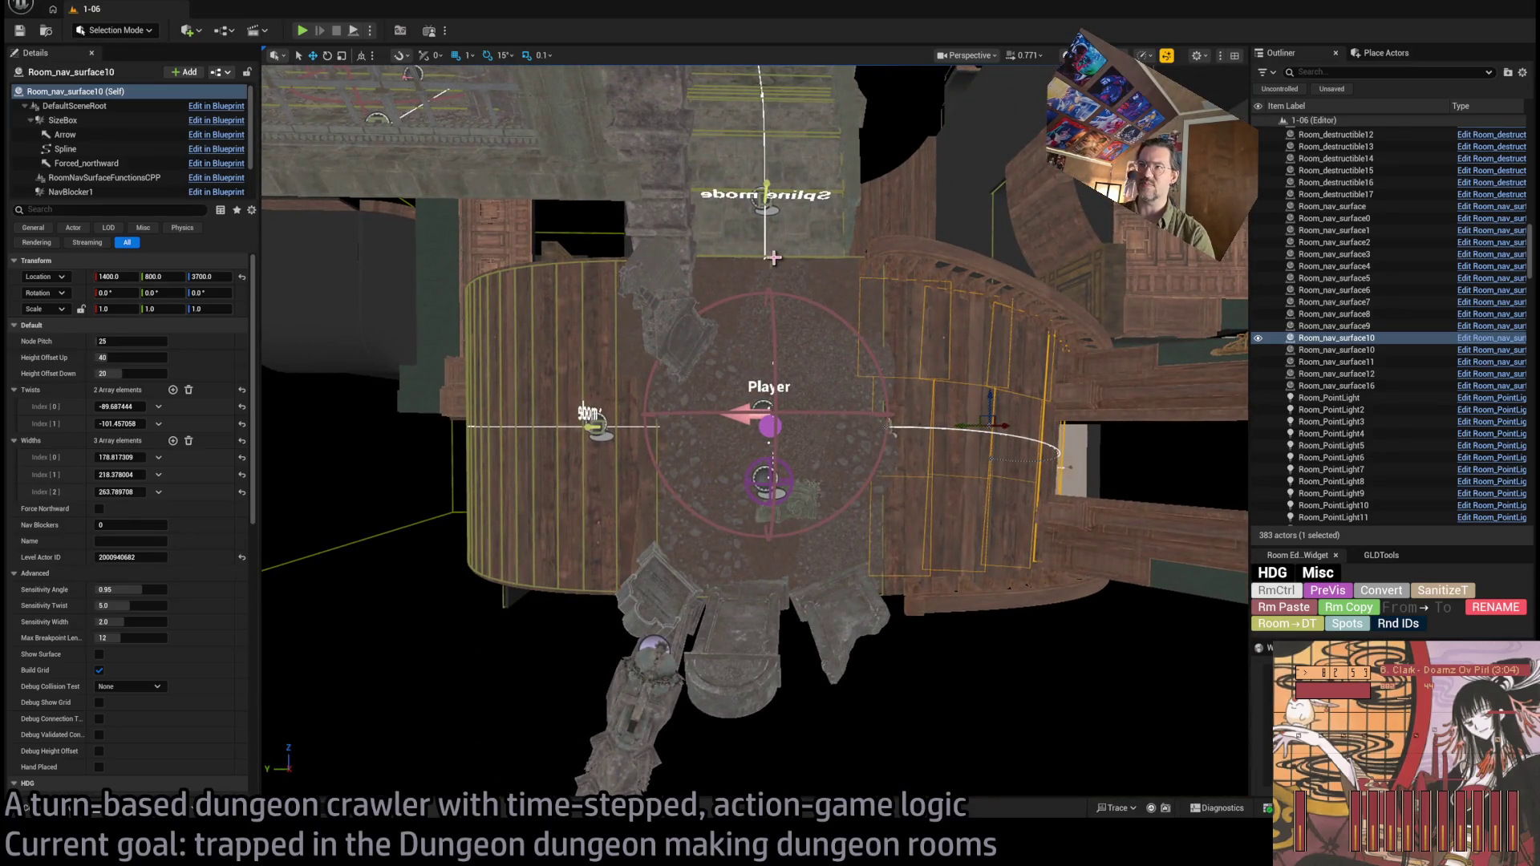
Select the spline mesh and Room_nav_surface10, then select and frame Room_nav_surface11.
{"action": "left_click", "coordinate": [774, 256]}
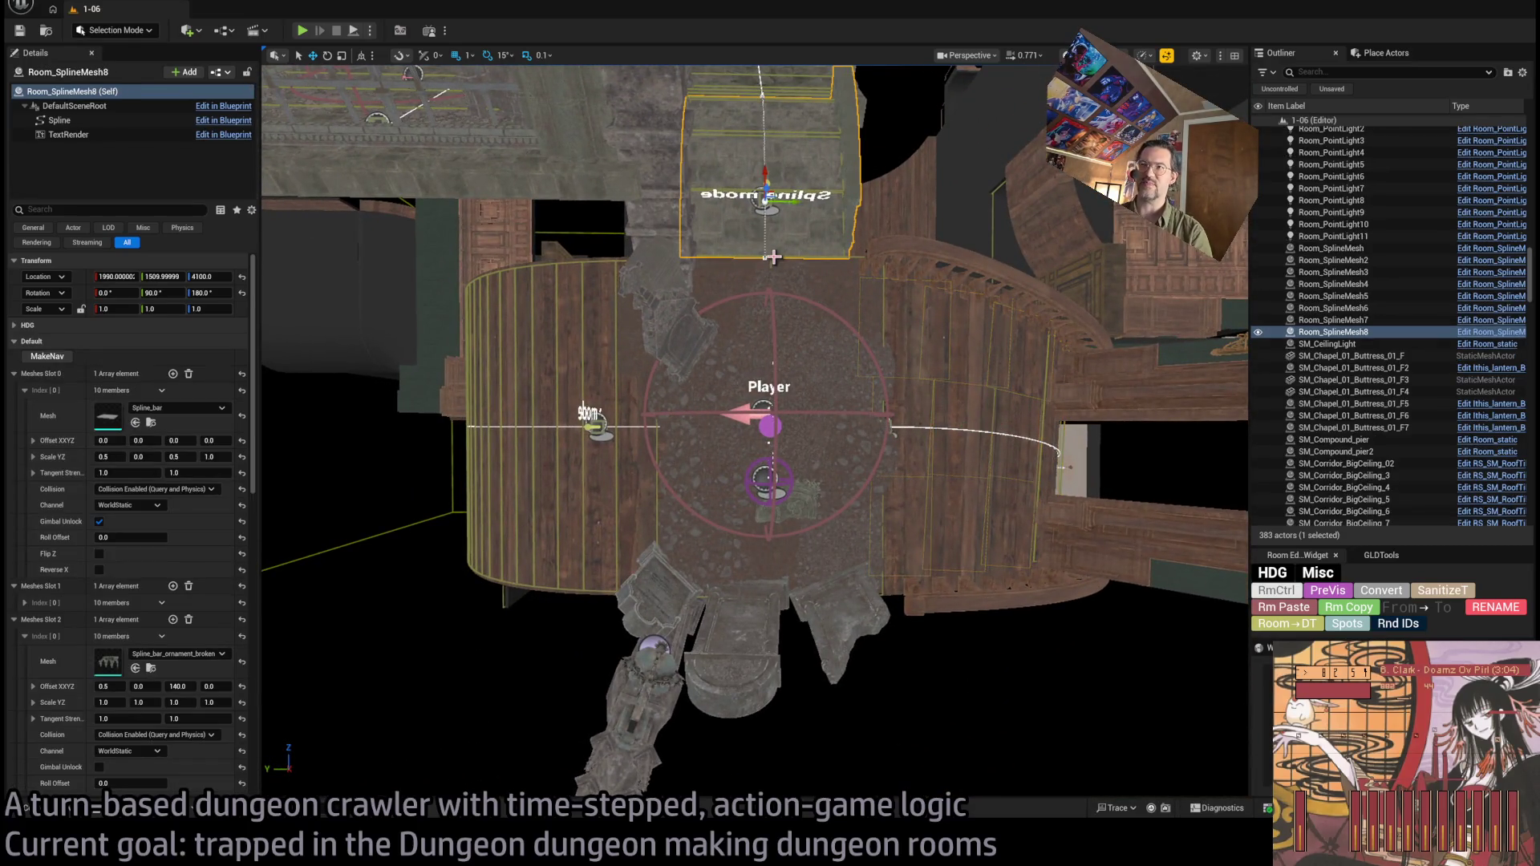
{"action": "left_click", "coordinate": [849, 256]}
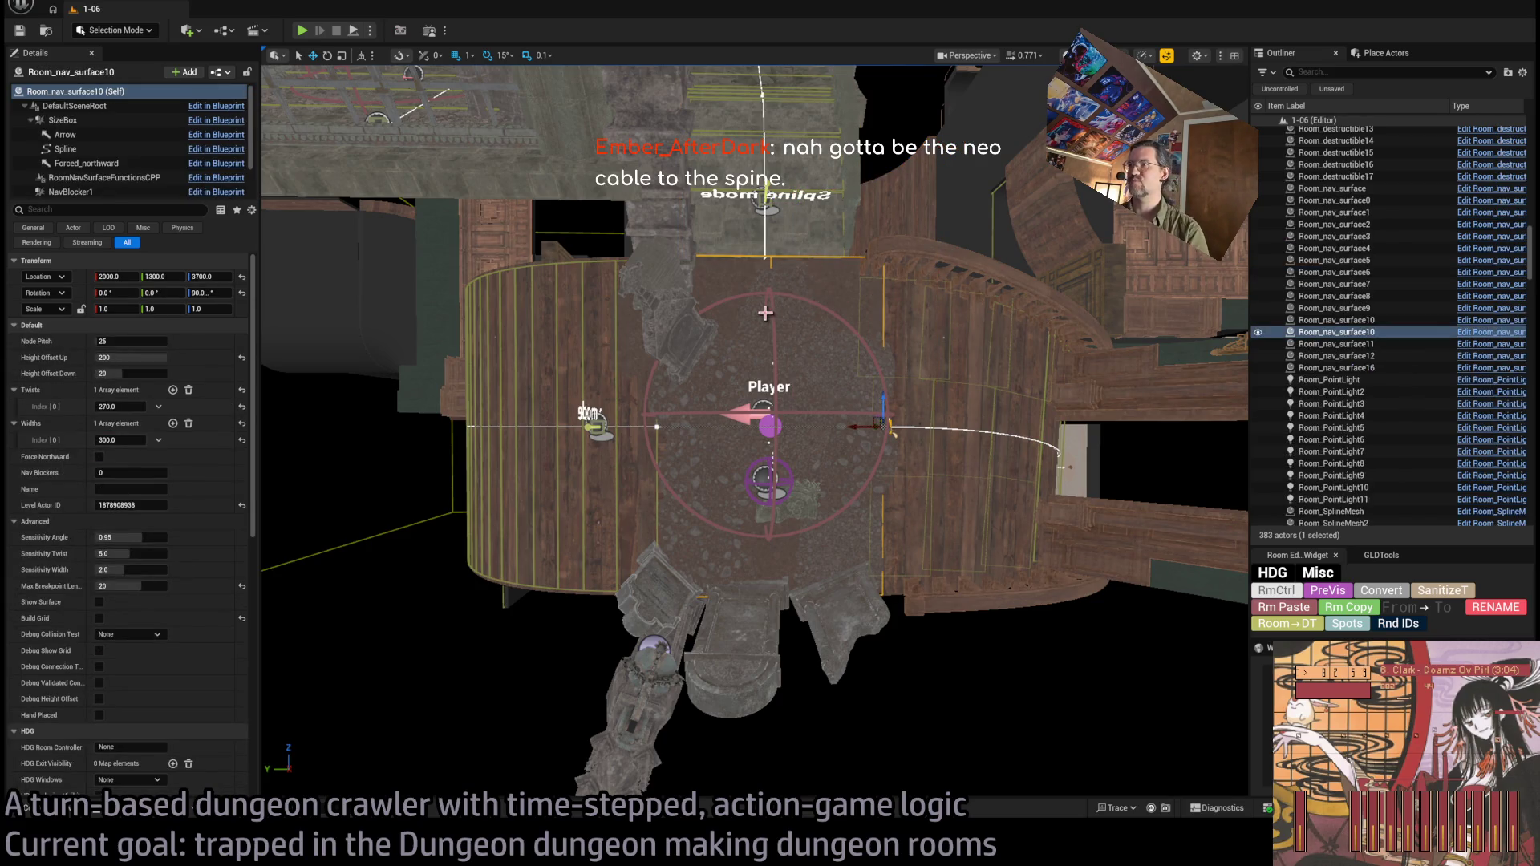
{"action": "mouse_move", "coordinate": [812, 327]}
{"action": "left_mouse_down"}
{"action": "mouse_move", "coordinate": [812, 385]}
{"action": "mouse_move", "coordinate": [819, 326]}
{"action": "left_mouse_up"}
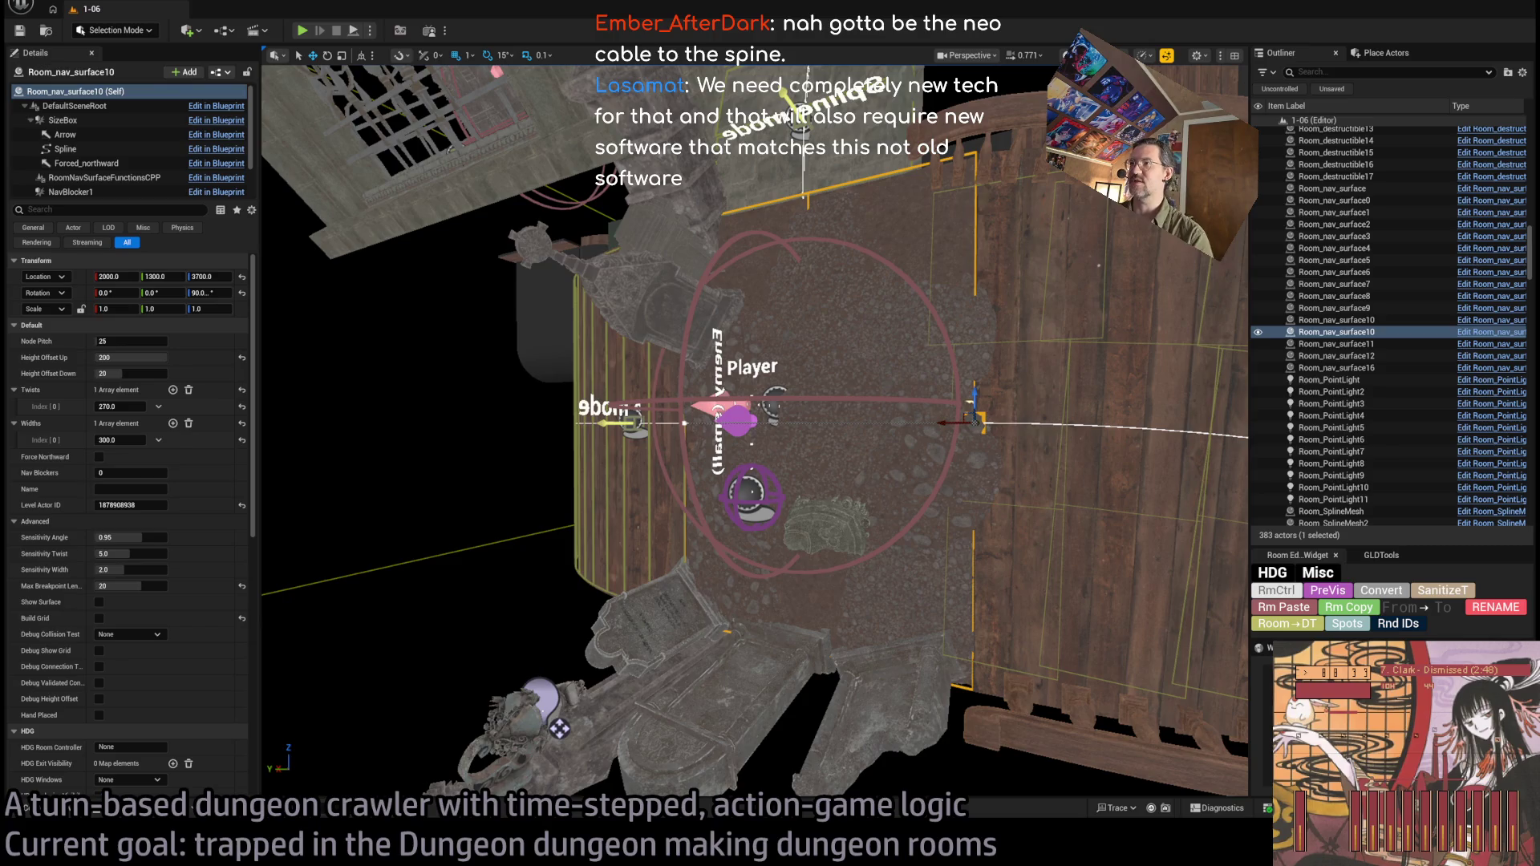
{"action": "scroll", "coordinate": [913, 454], "scroll_direction": "down", "scroll_amount": 5}
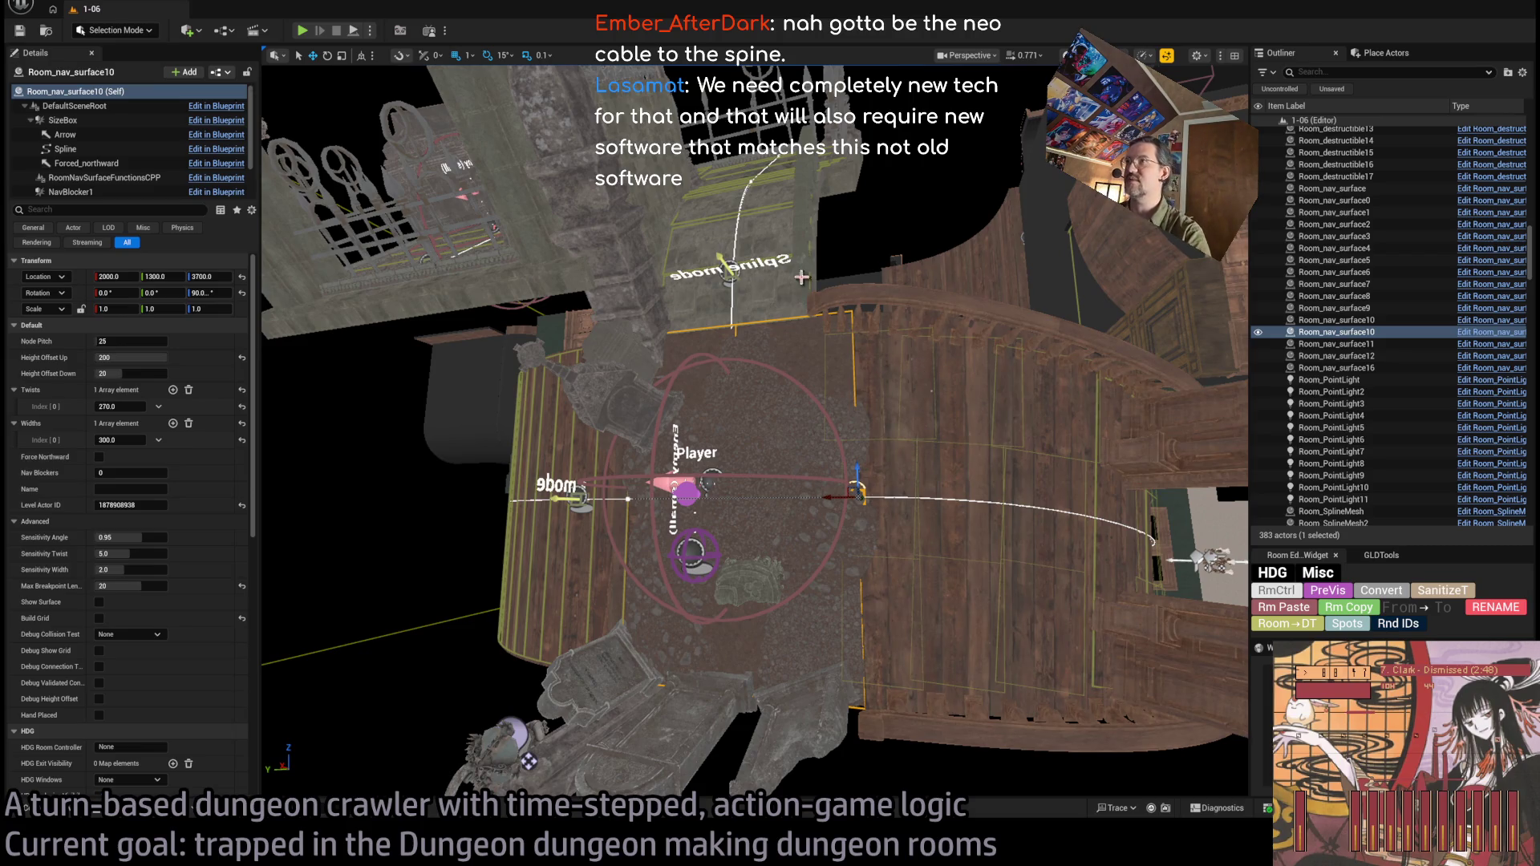
{"action": "left_click", "coordinate": [756, 177]}
{"action": "key", "text": "f"}
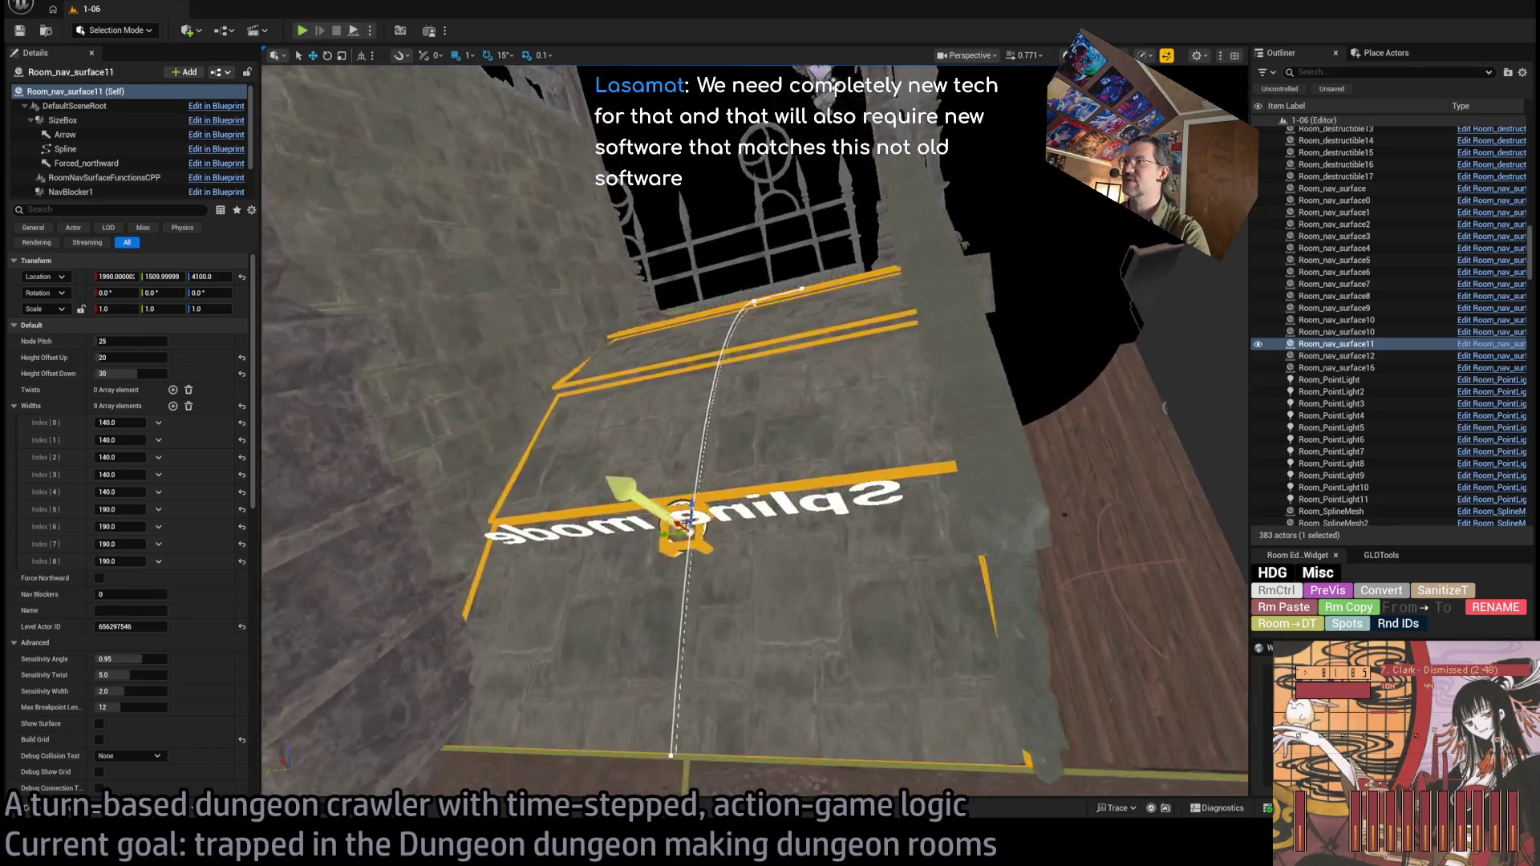
{"action": "scroll", "coordinate": [931, 358], "scroll_direction": "down", "scroll_amount": 5}
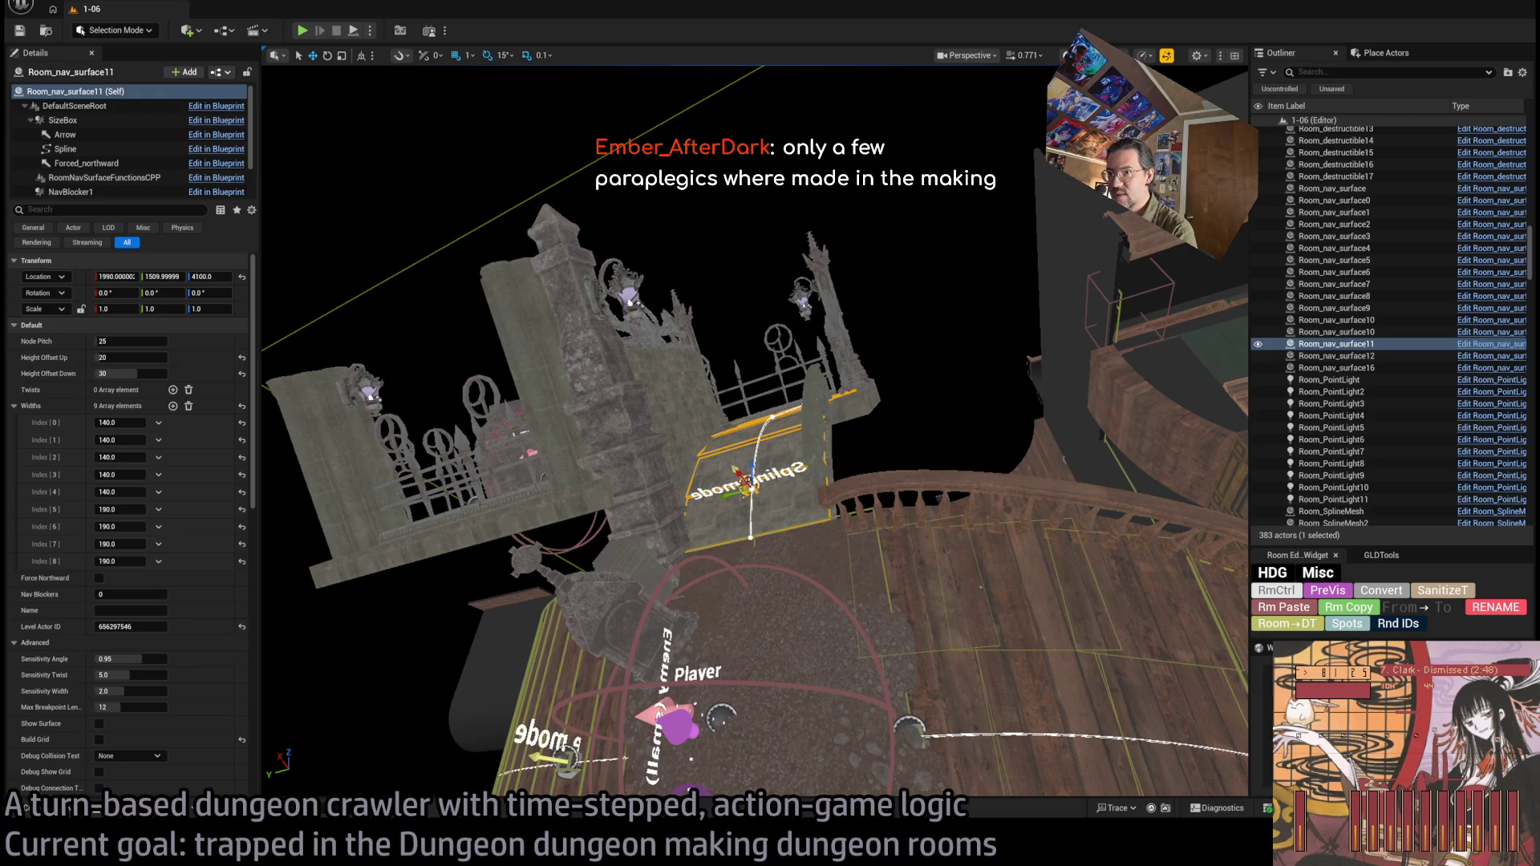
{"action": "left_click_drag", "start_coordinate": [754, 434], "coordinate": [658, 377]}
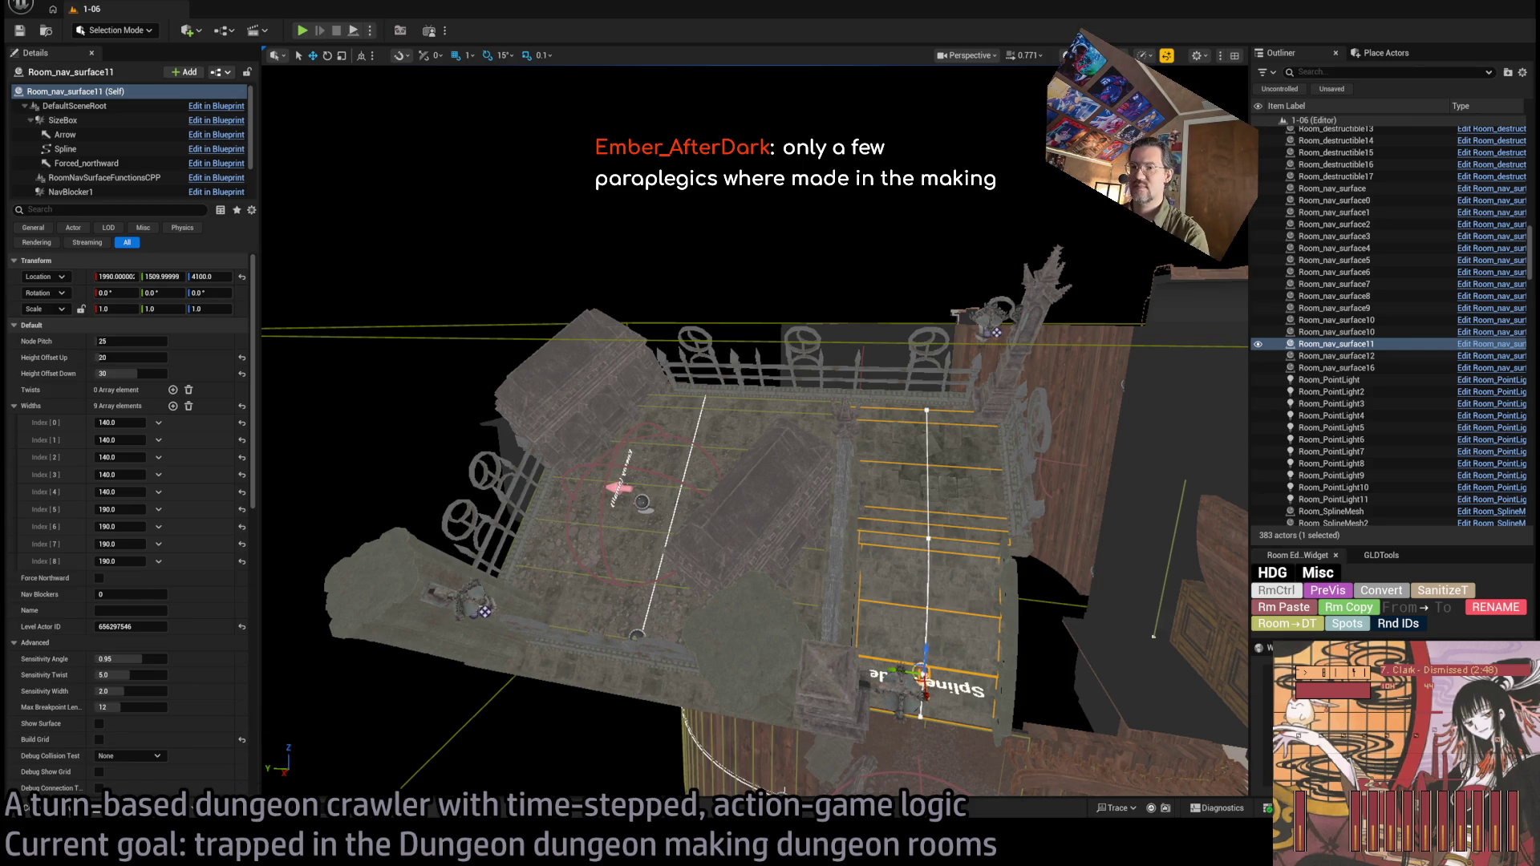
Search Google for 'jill of the jungle fortnite', highlight the AI Overview answer, then return to the editor.
{"action": "key", "text": "alt+Tab"}
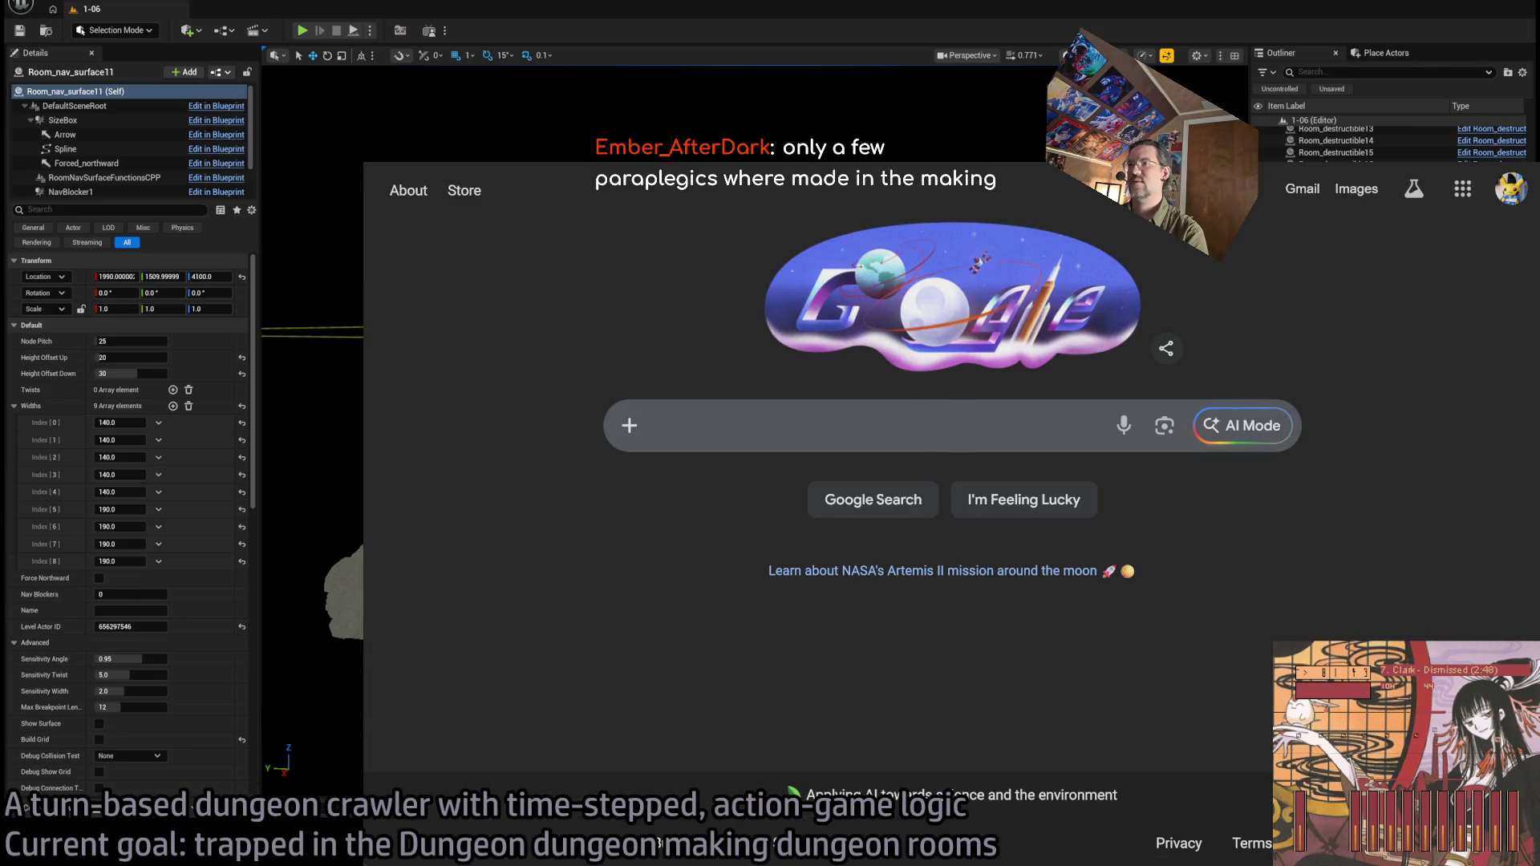
{"action": "left_click", "coordinate": [716, 423]}
{"action": "type", "text": "ji"}
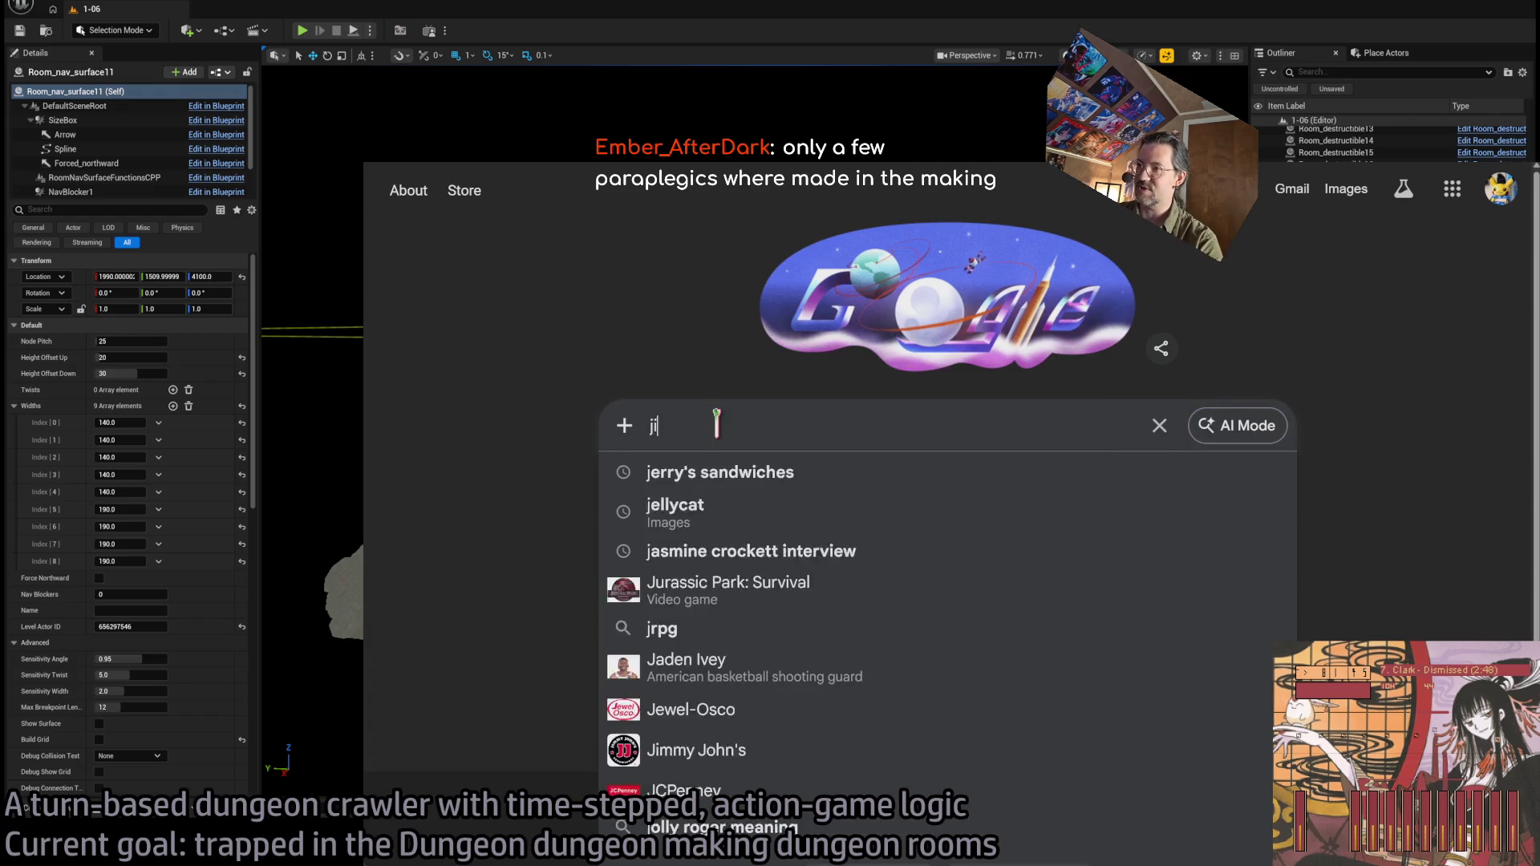
{"action": "type", "text": "ll of the jun"}
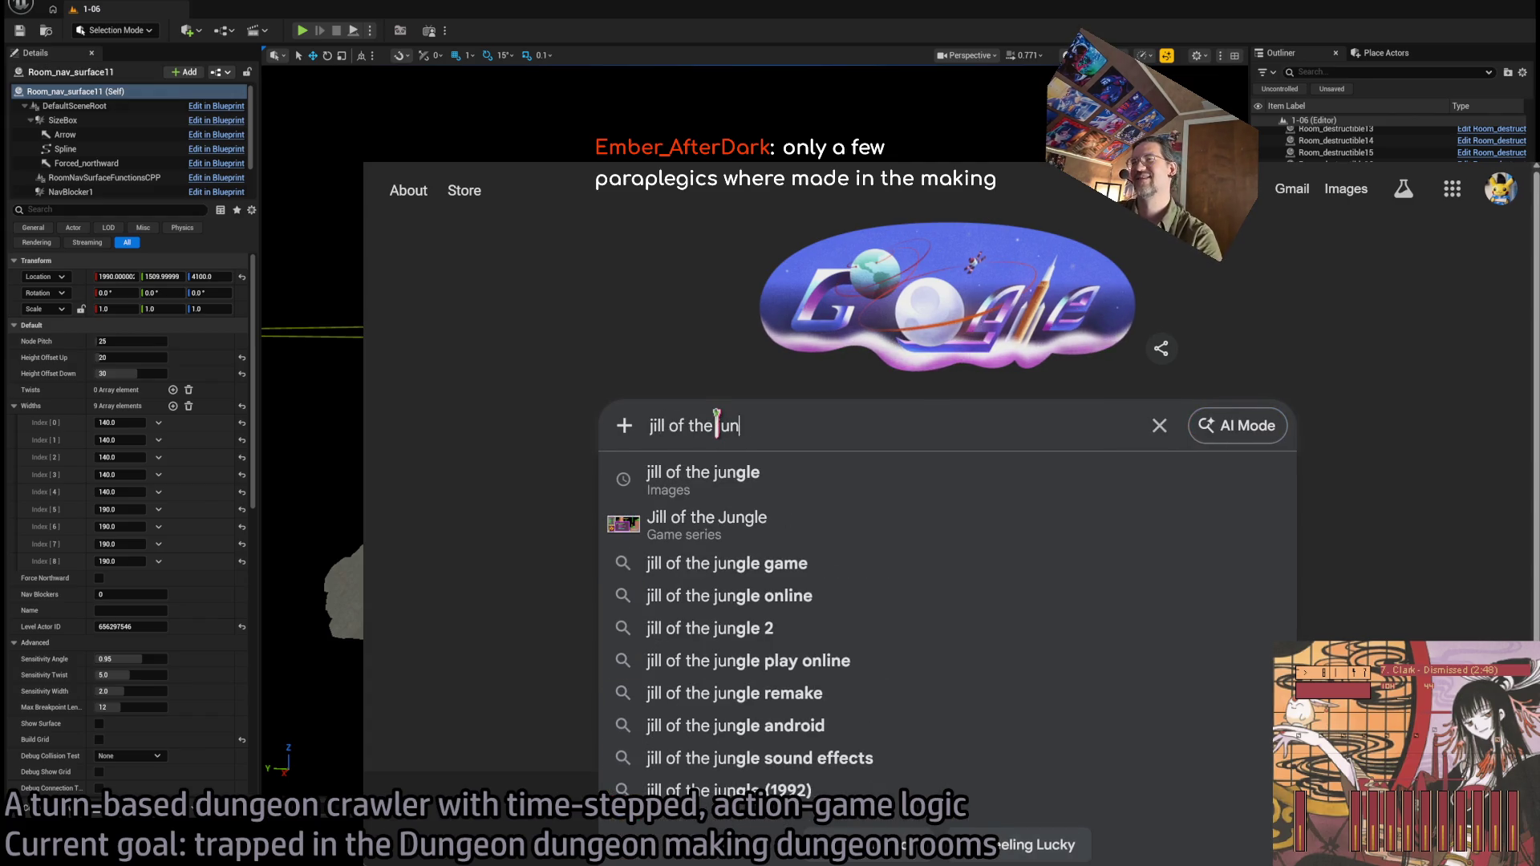
{"action": "type", "text": "gle fortnite"}
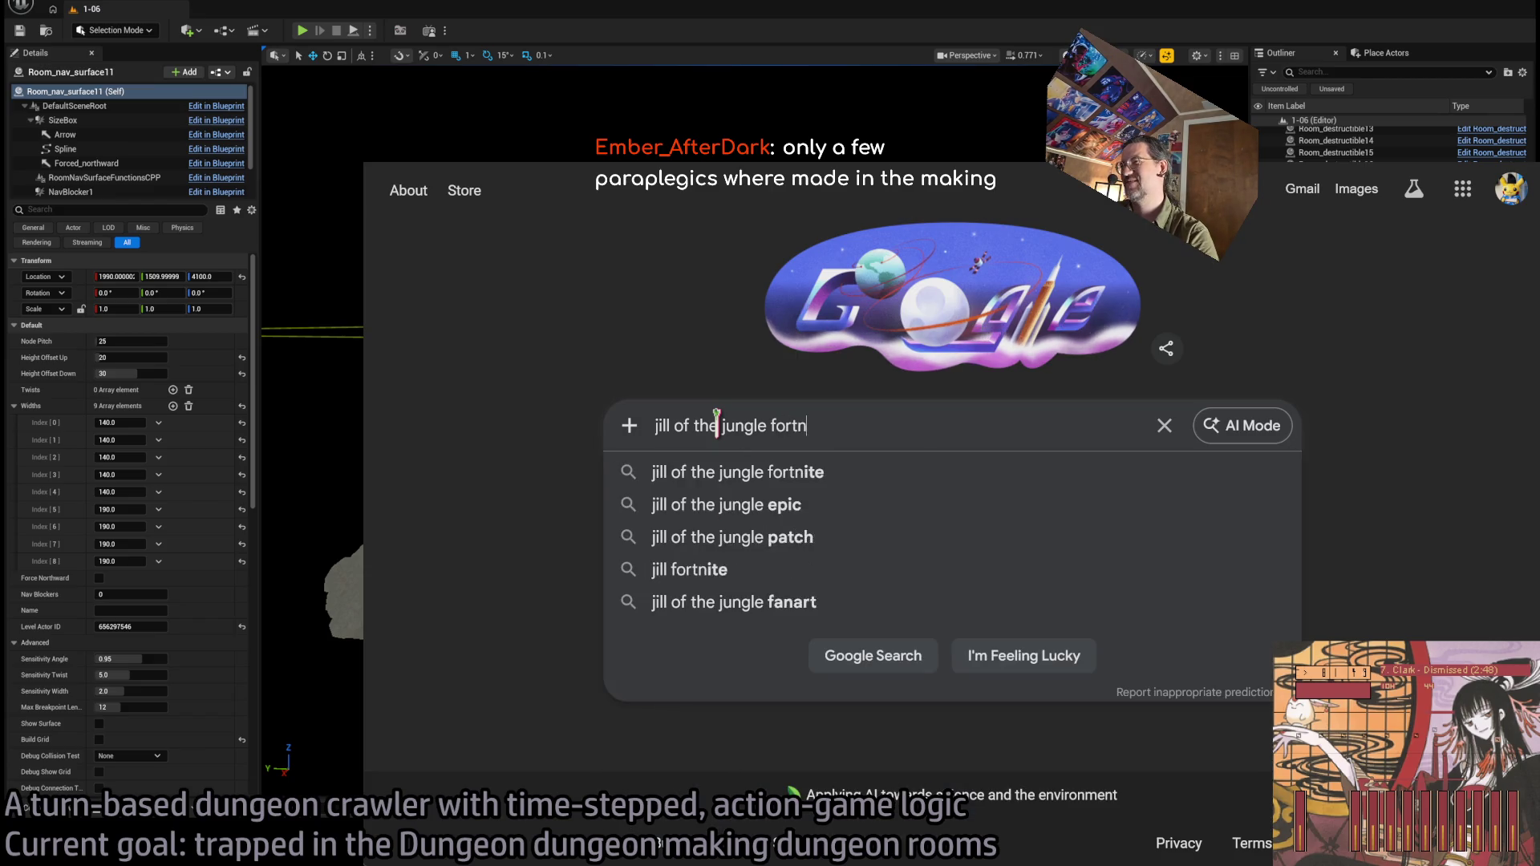
{"action": "key", "text": "Return"}
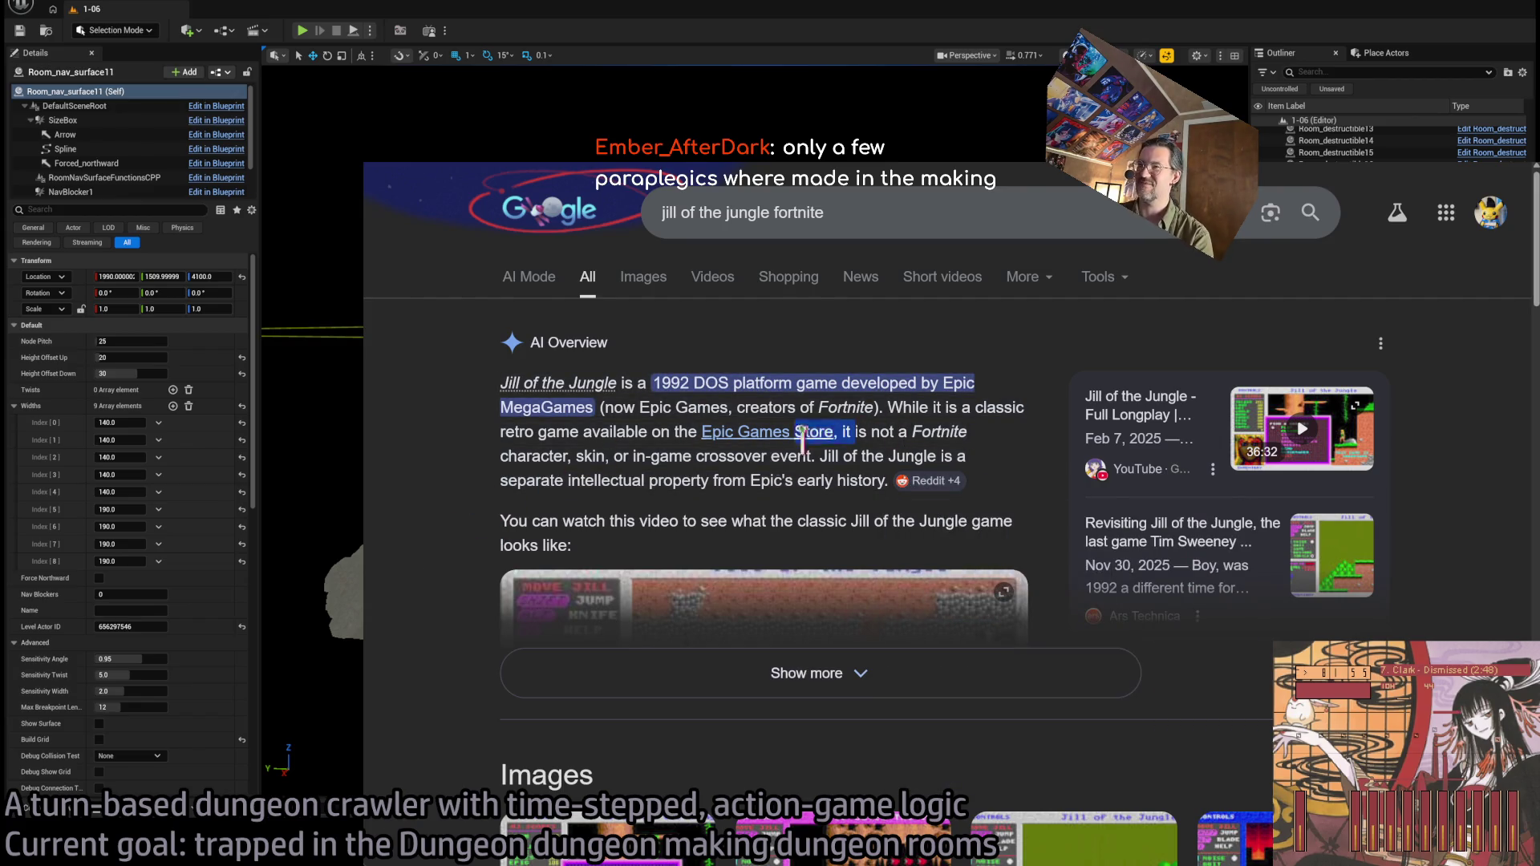
{"action": "left_click_drag", "start_coordinate": [818, 437], "coordinate": [725, 451]}
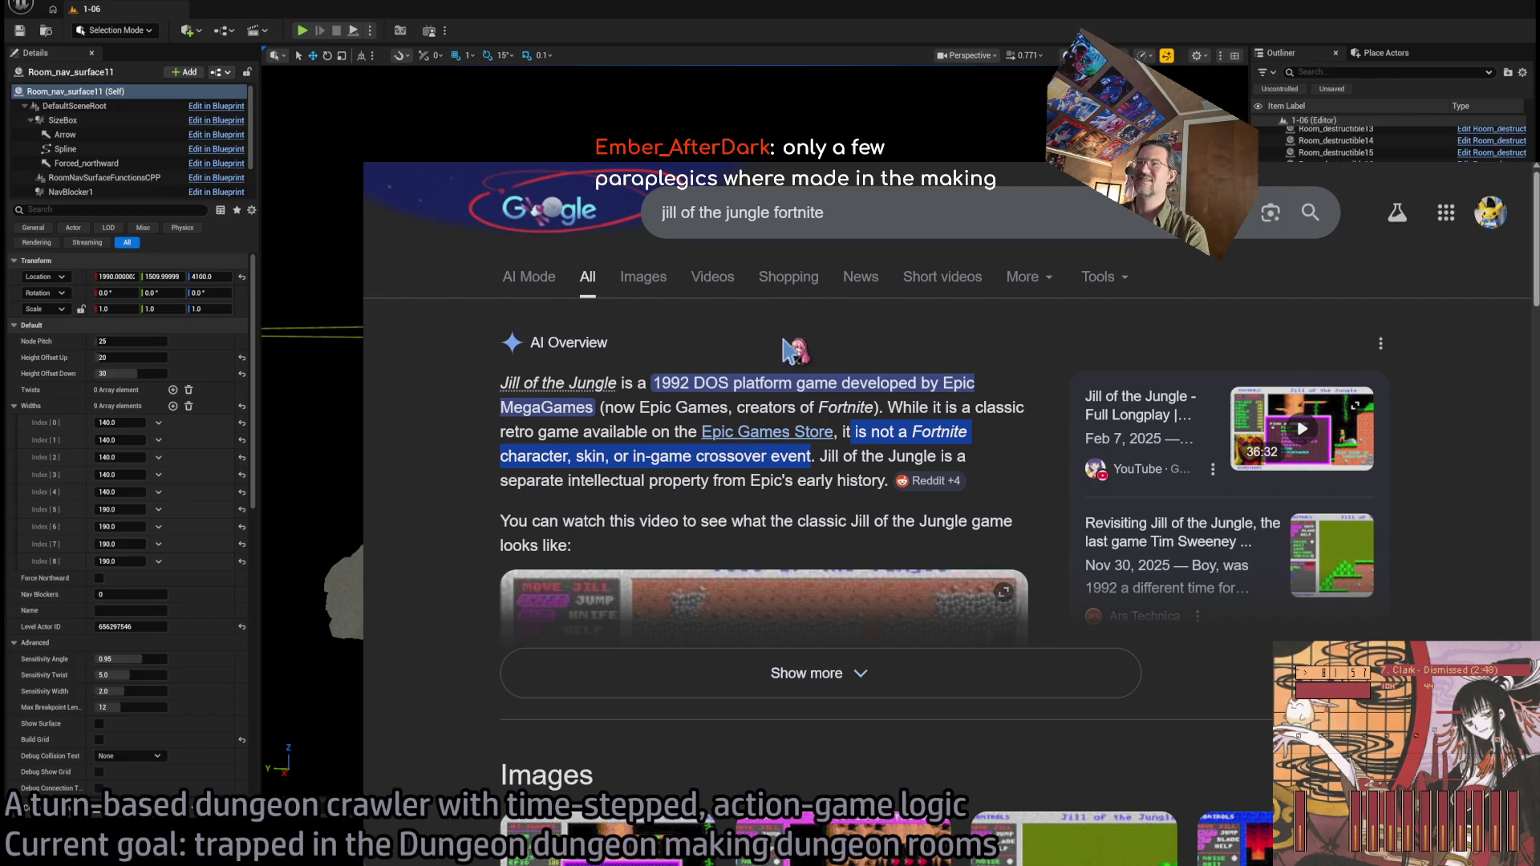
{"action": "key", "text": "ctrl+w"}
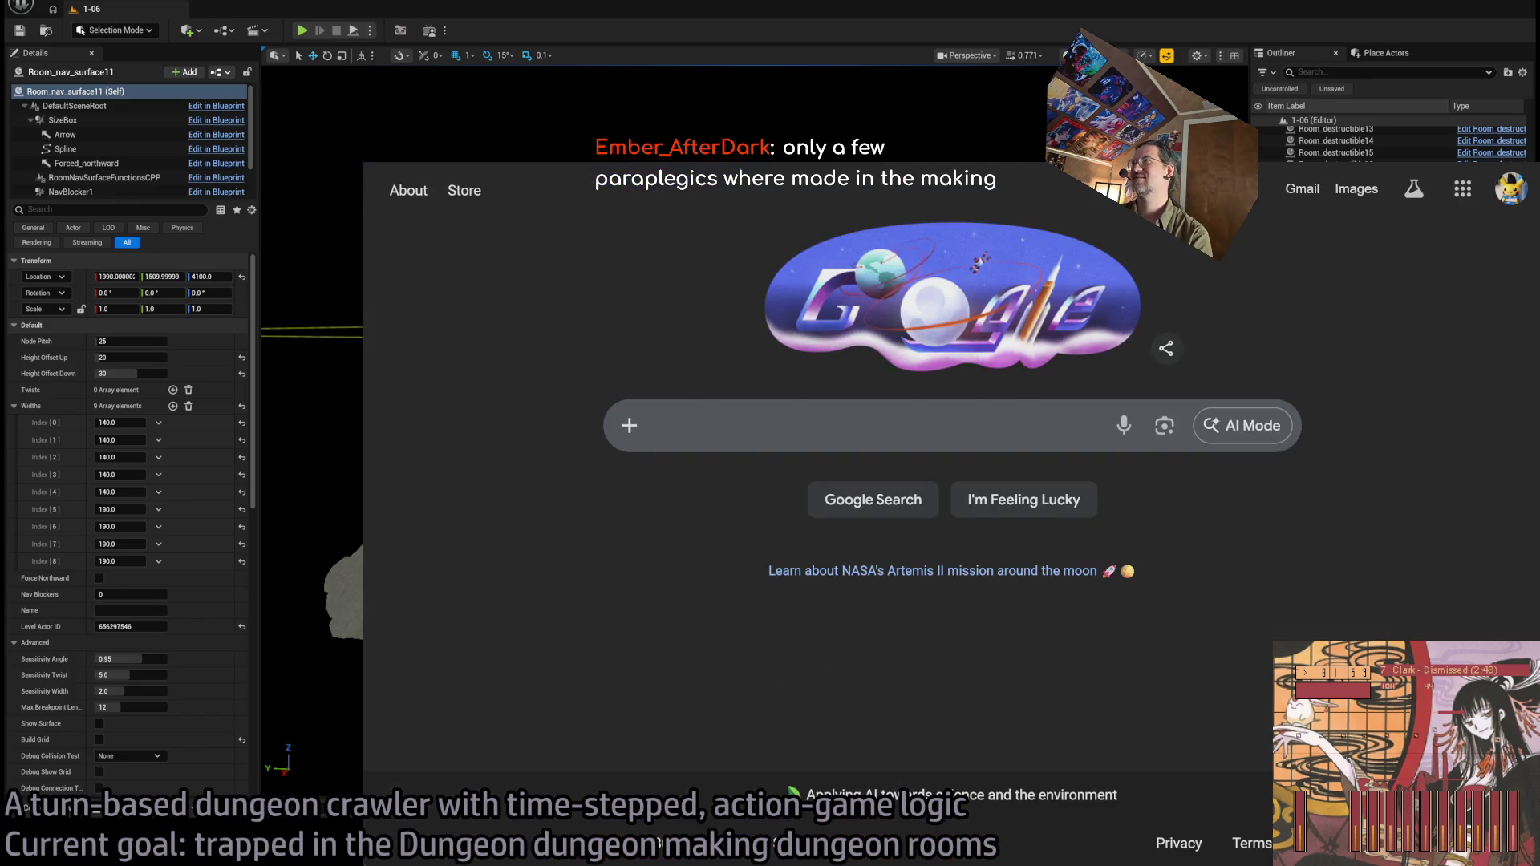
{"action": "key", "text": "ctrl+w"}
Fly the viewport camera down over the room floor near the Player marker.
{"action": "mouse_move", "coordinate": [870, 345]}
{"action": "left_mouse_down"}
{"action": "mouse_move", "coordinate": [773, 355]}
{"action": "mouse_move", "coordinate": [794, 345]}
{"action": "mouse_move", "coordinate": [825, 366]}
{"action": "left_mouse_up"}
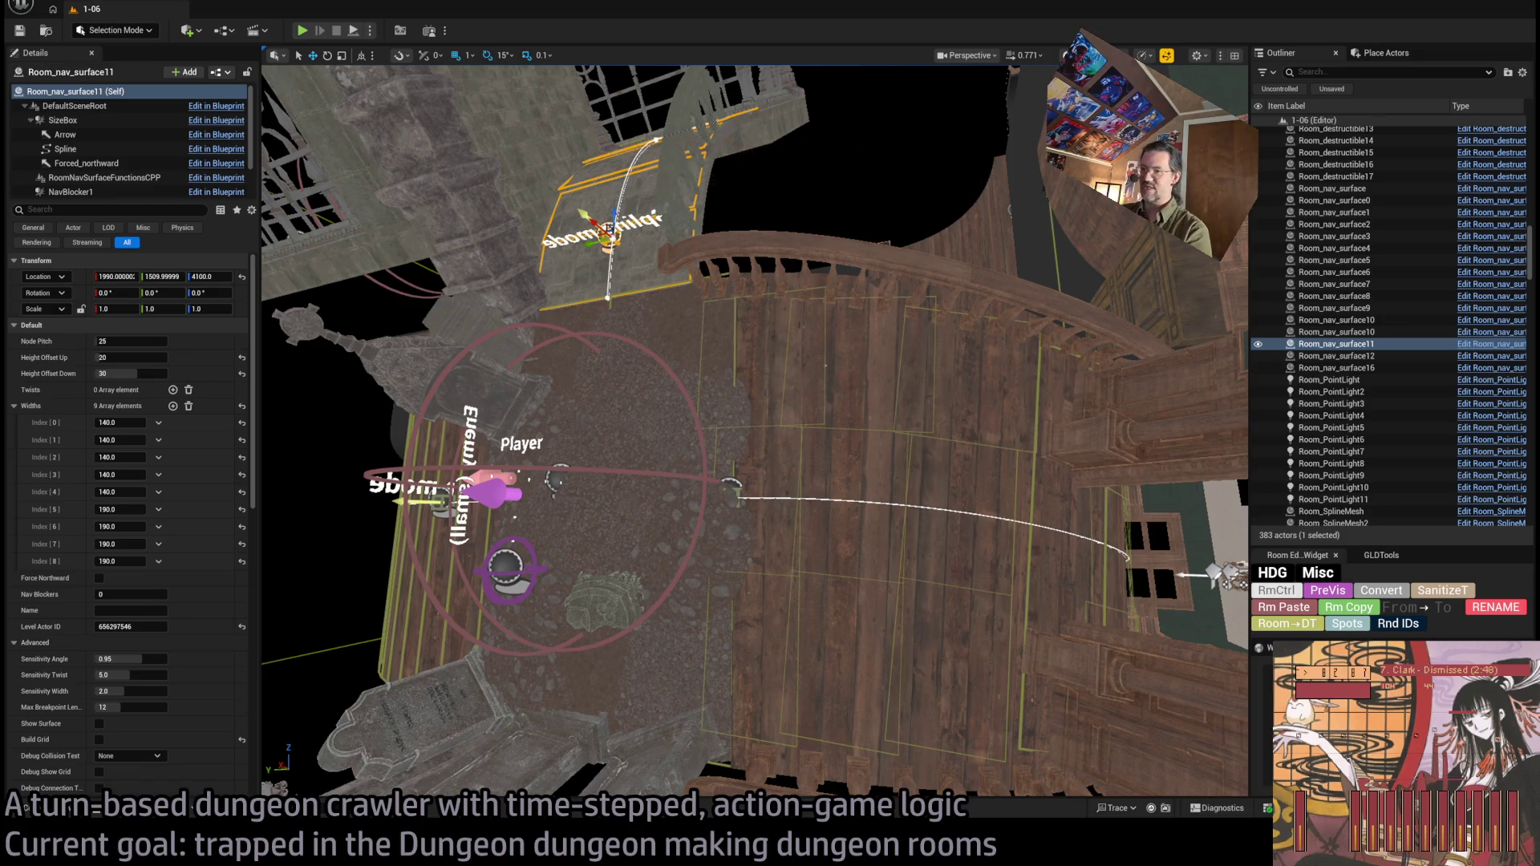
Look straight down over the room and select the tombstone lying in it.
{"action": "left_click_drag", "start_coordinate": [826, 366], "coordinate": [984, 331]}
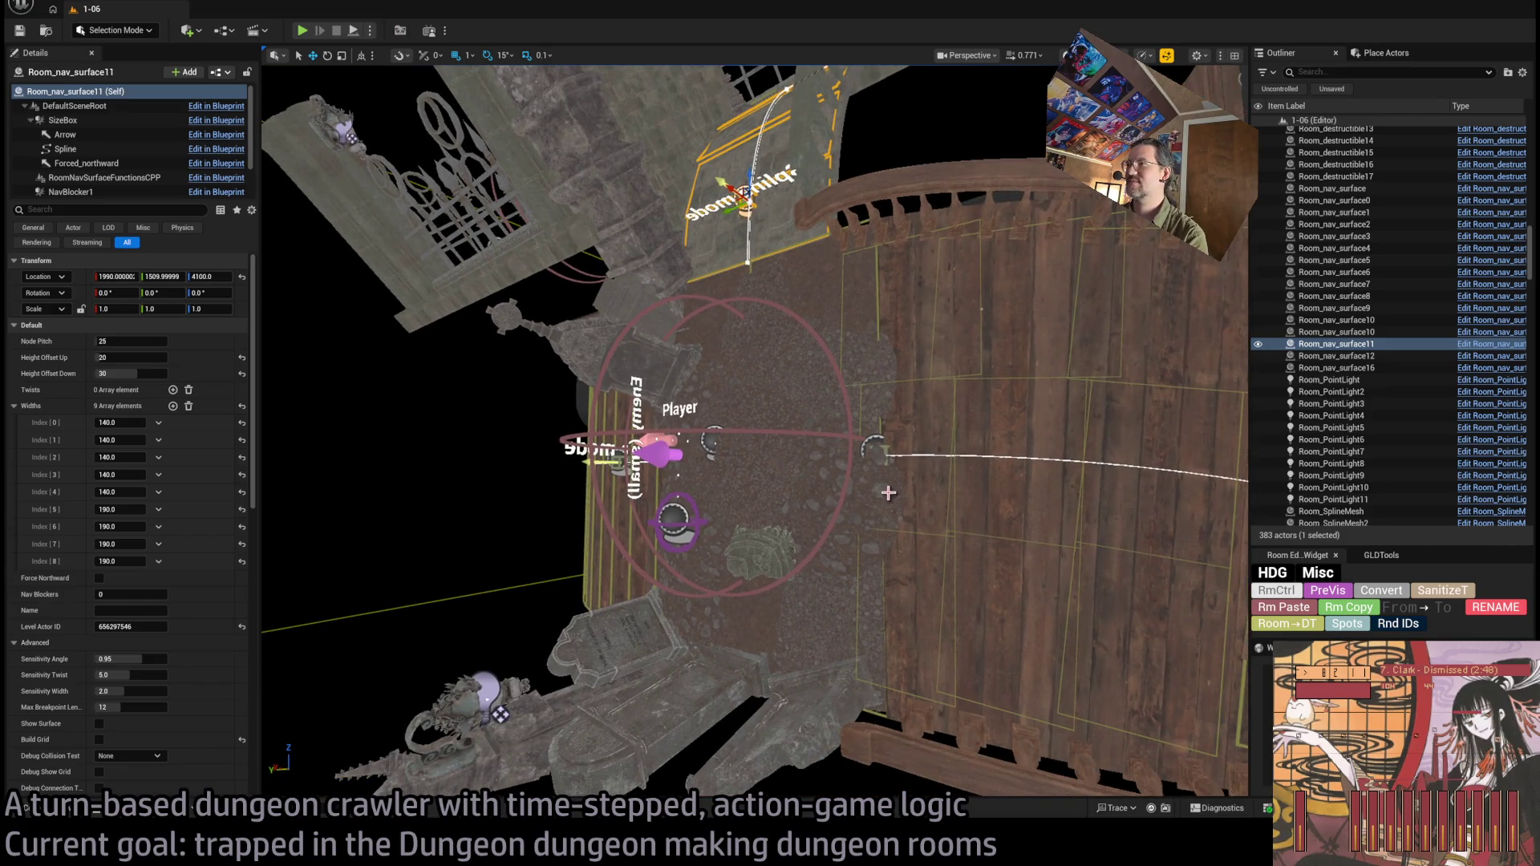
{"action": "left_click_drag", "start_coordinate": [752, 407], "coordinate": [839, 362]}
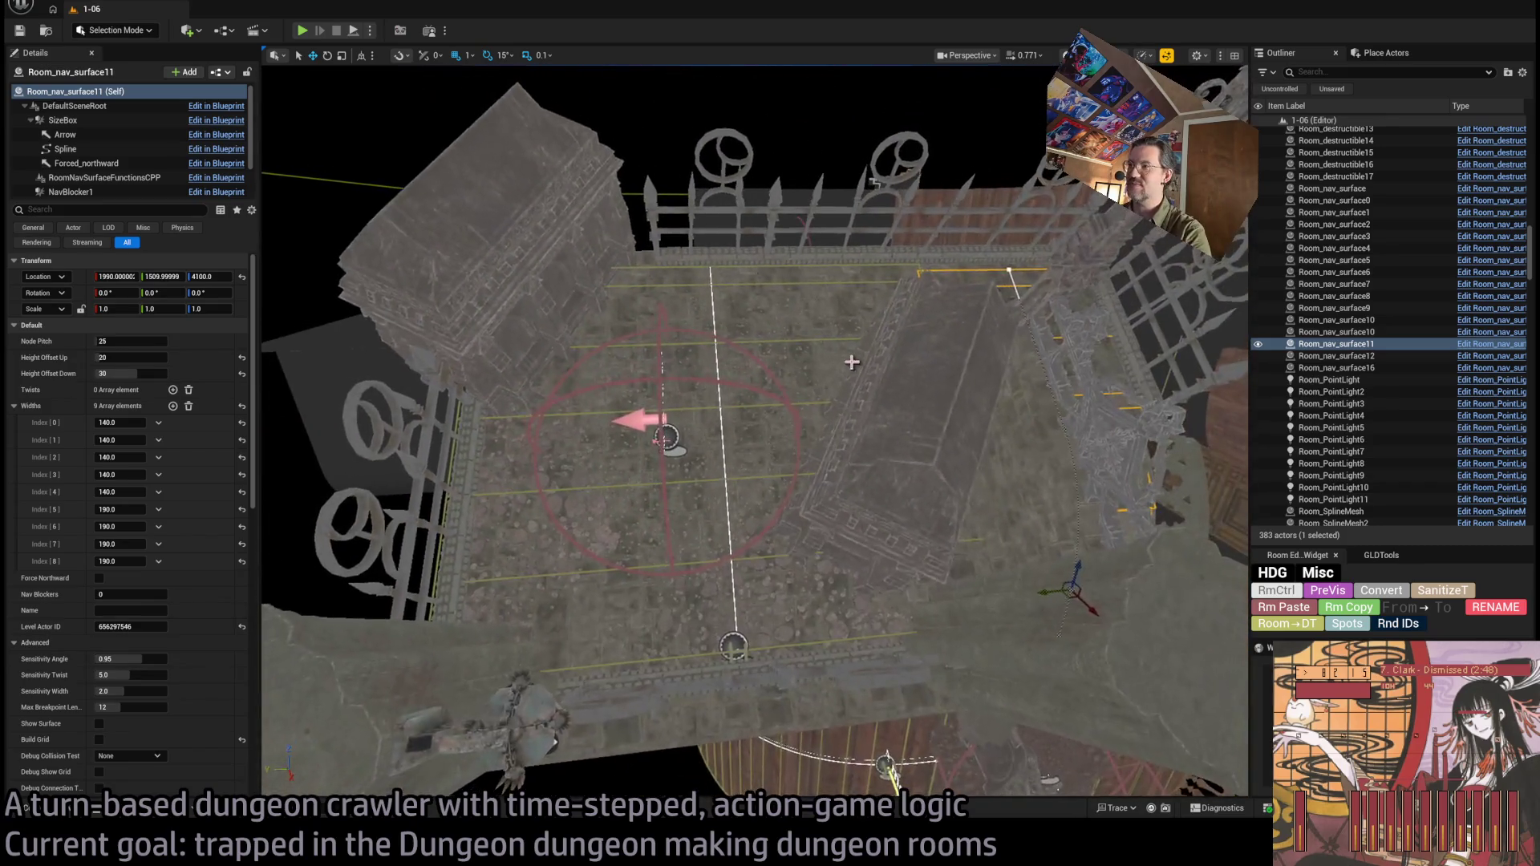
{"action": "left_click", "coordinate": [888, 458]}
Browse the IthrisCemetery folders (Cinematic, Levels, Materials) in the Content Drawer.
{"action": "left_click", "coordinate": [68, 809]}
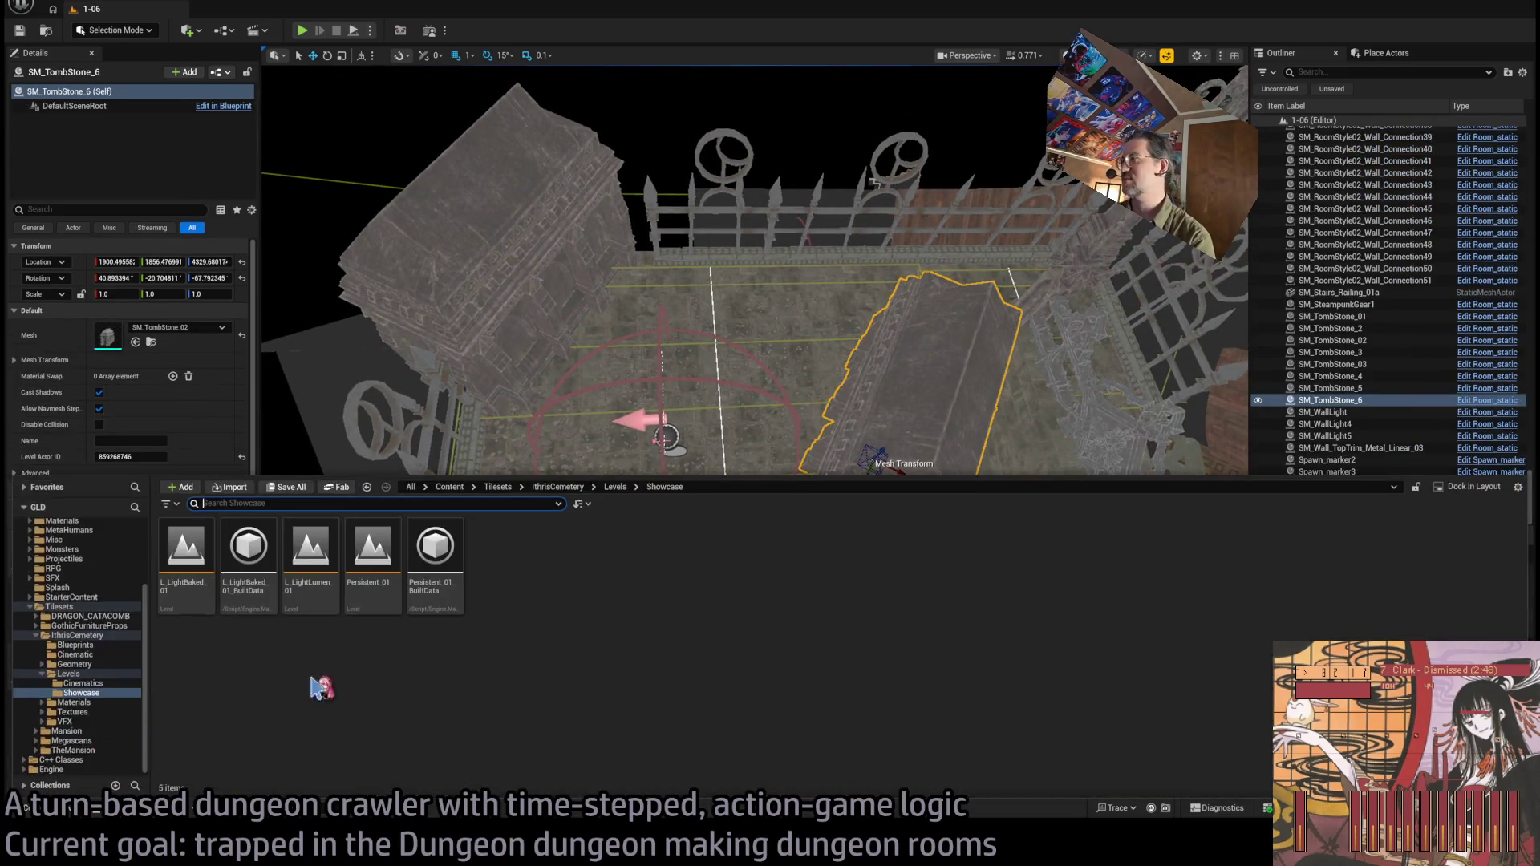
{"action": "left_click", "coordinate": [80, 635]}
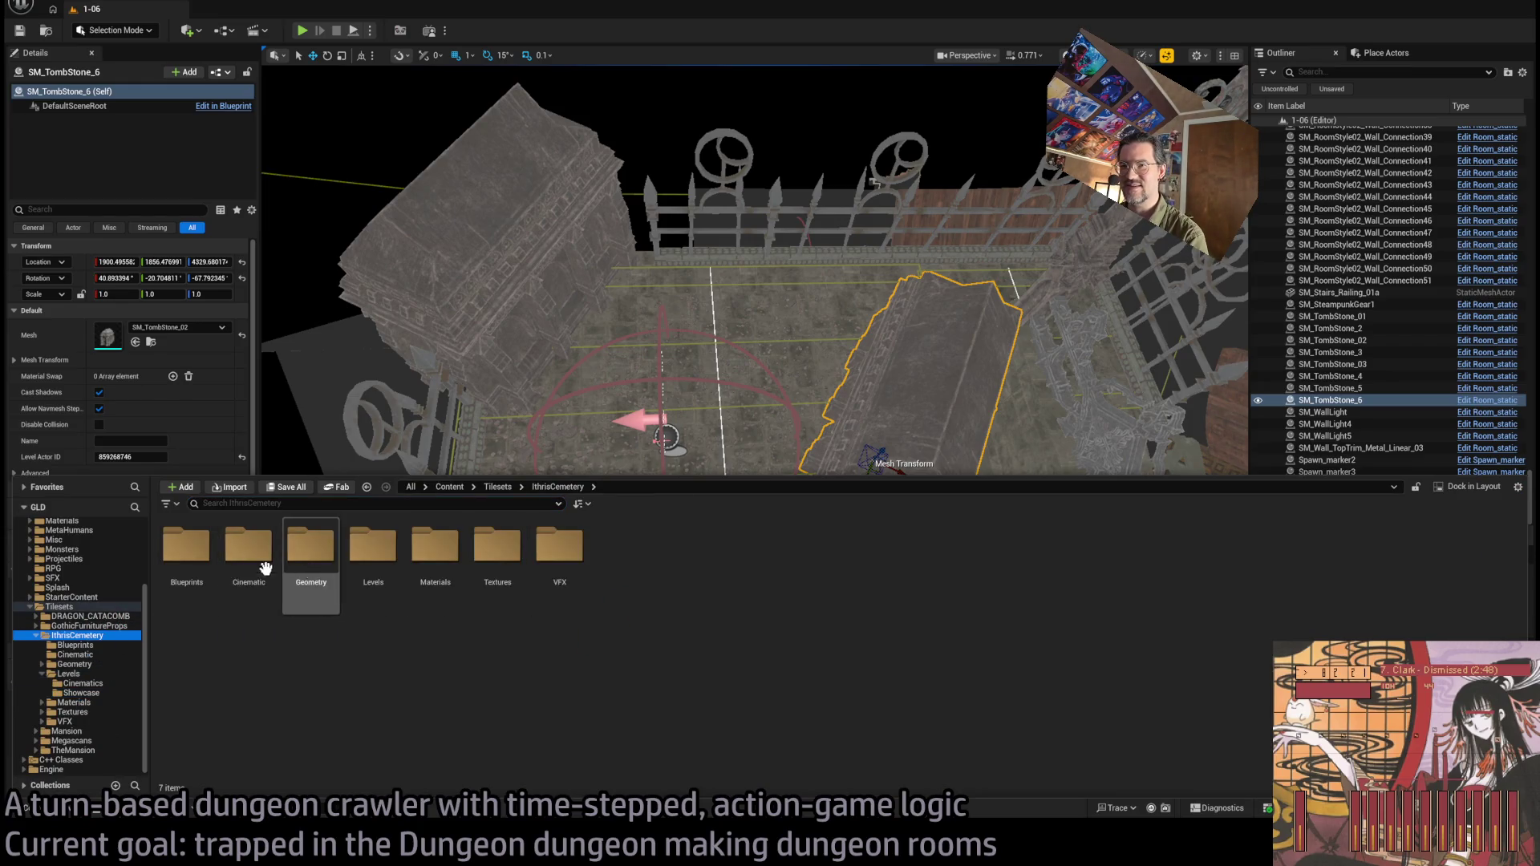
{"action": "left_click", "coordinate": [254, 553]}
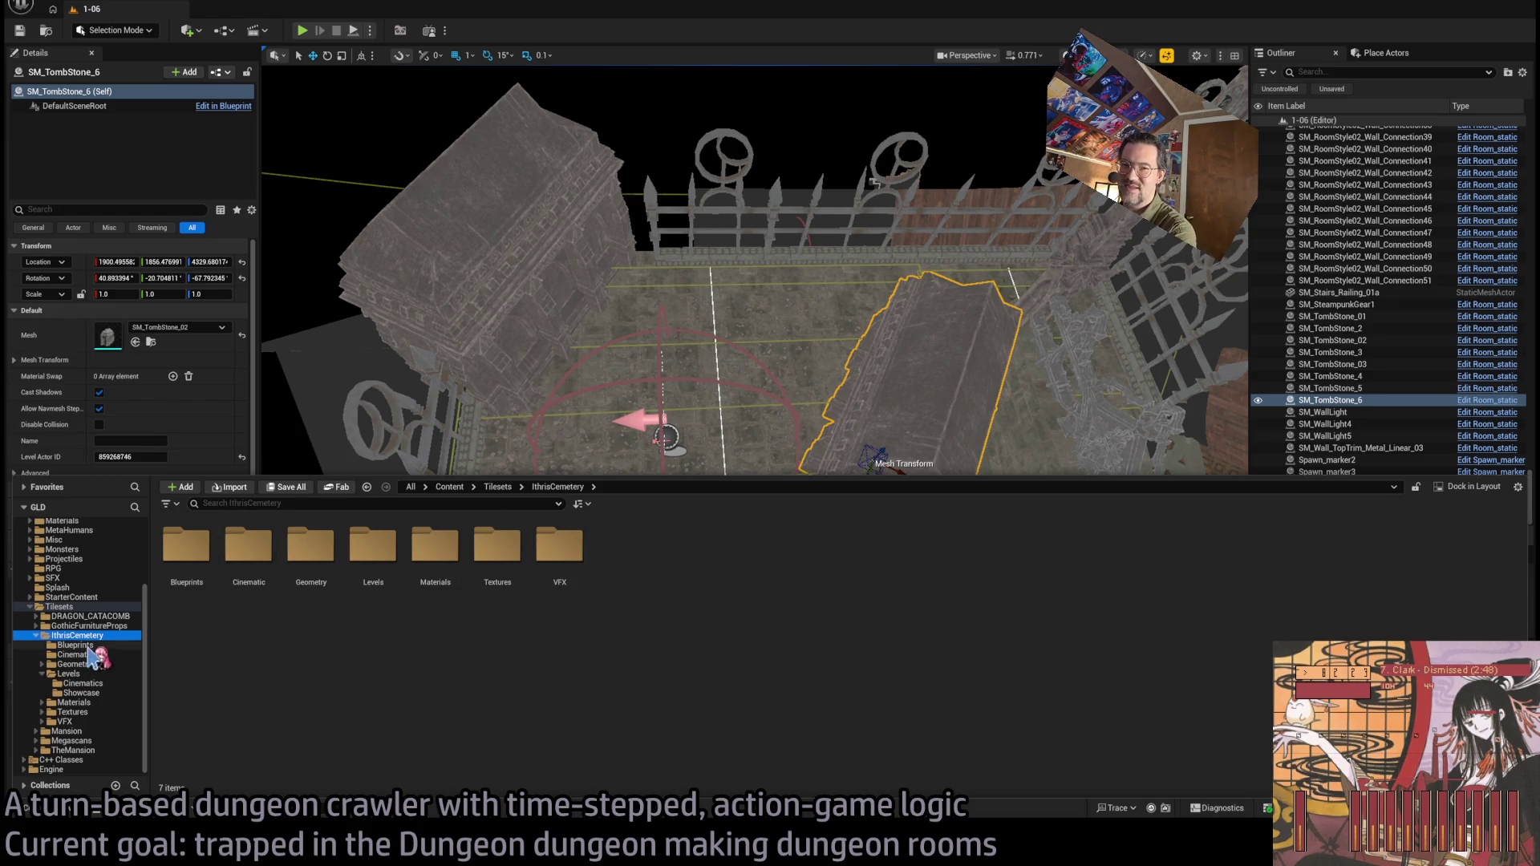
{"action": "double_click", "coordinate": [242, 572]}
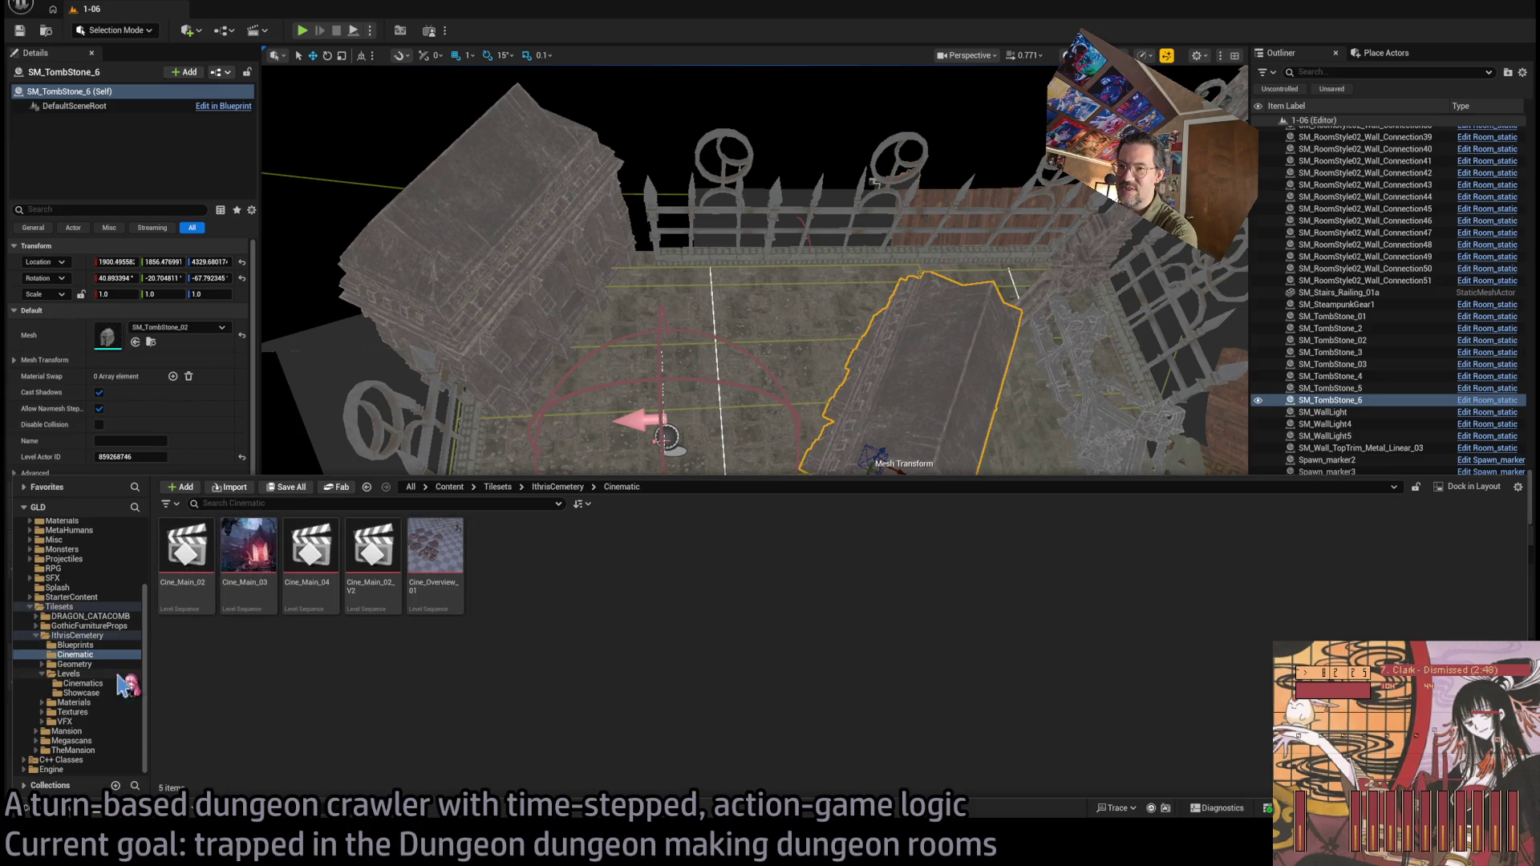
{"action": "left_click", "coordinate": [87, 673]}
{"action": "left_click", "coordinate": [90, 693]}
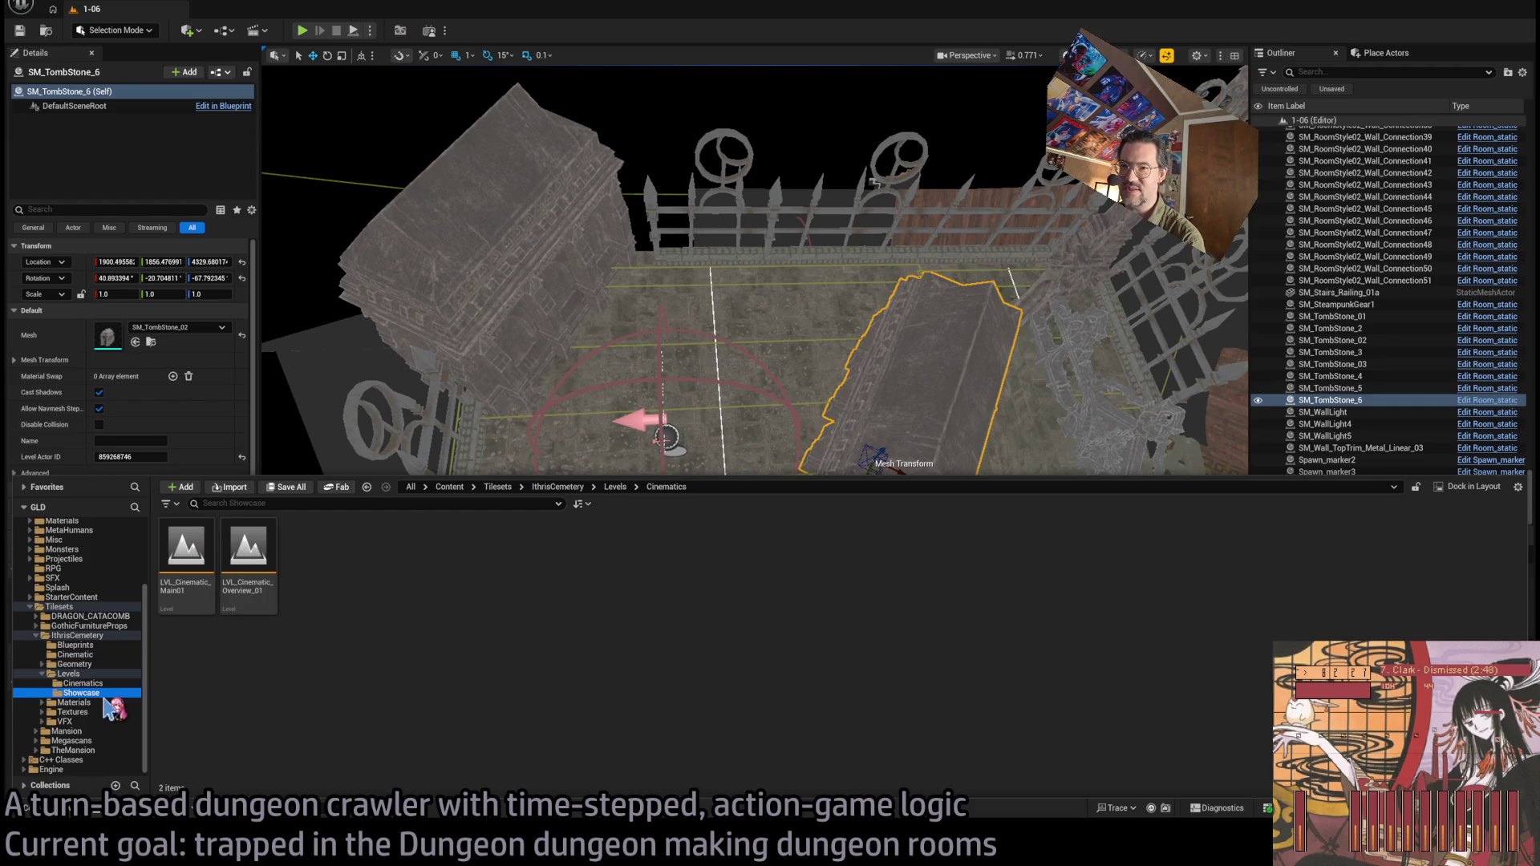
{"action": "left_click", "coordinate": [80, 703]}
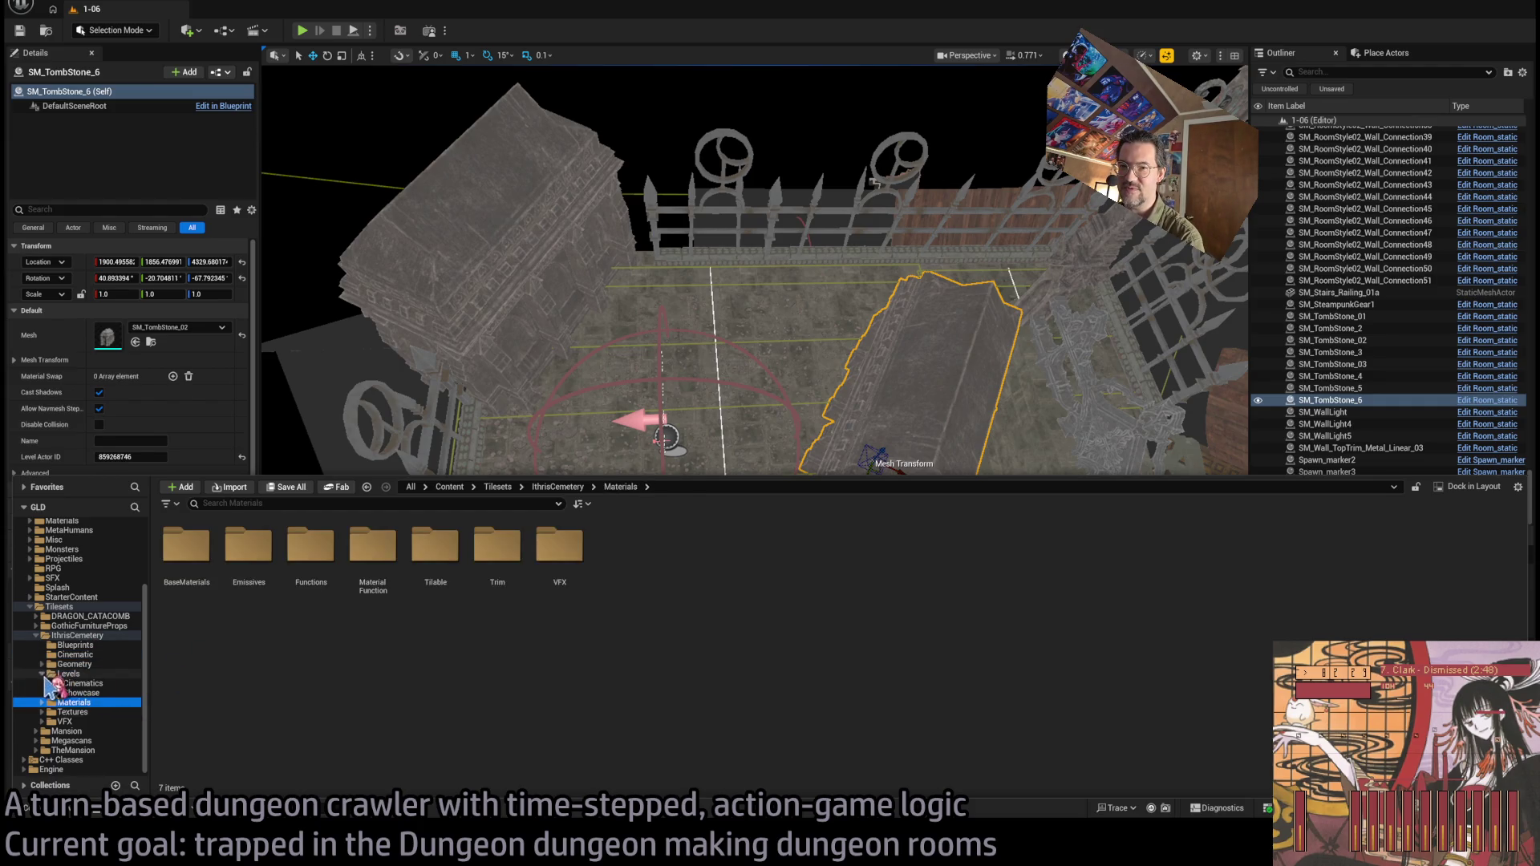
{"action": "left_click", "coordinate": [42, 673]}
Navigate through Geometry to Construction and open the Well_01 folder.
{"action": "left_click", "coordinate": [72, 674]}
{"action": "left_click", "coordinate": [74, 683]}
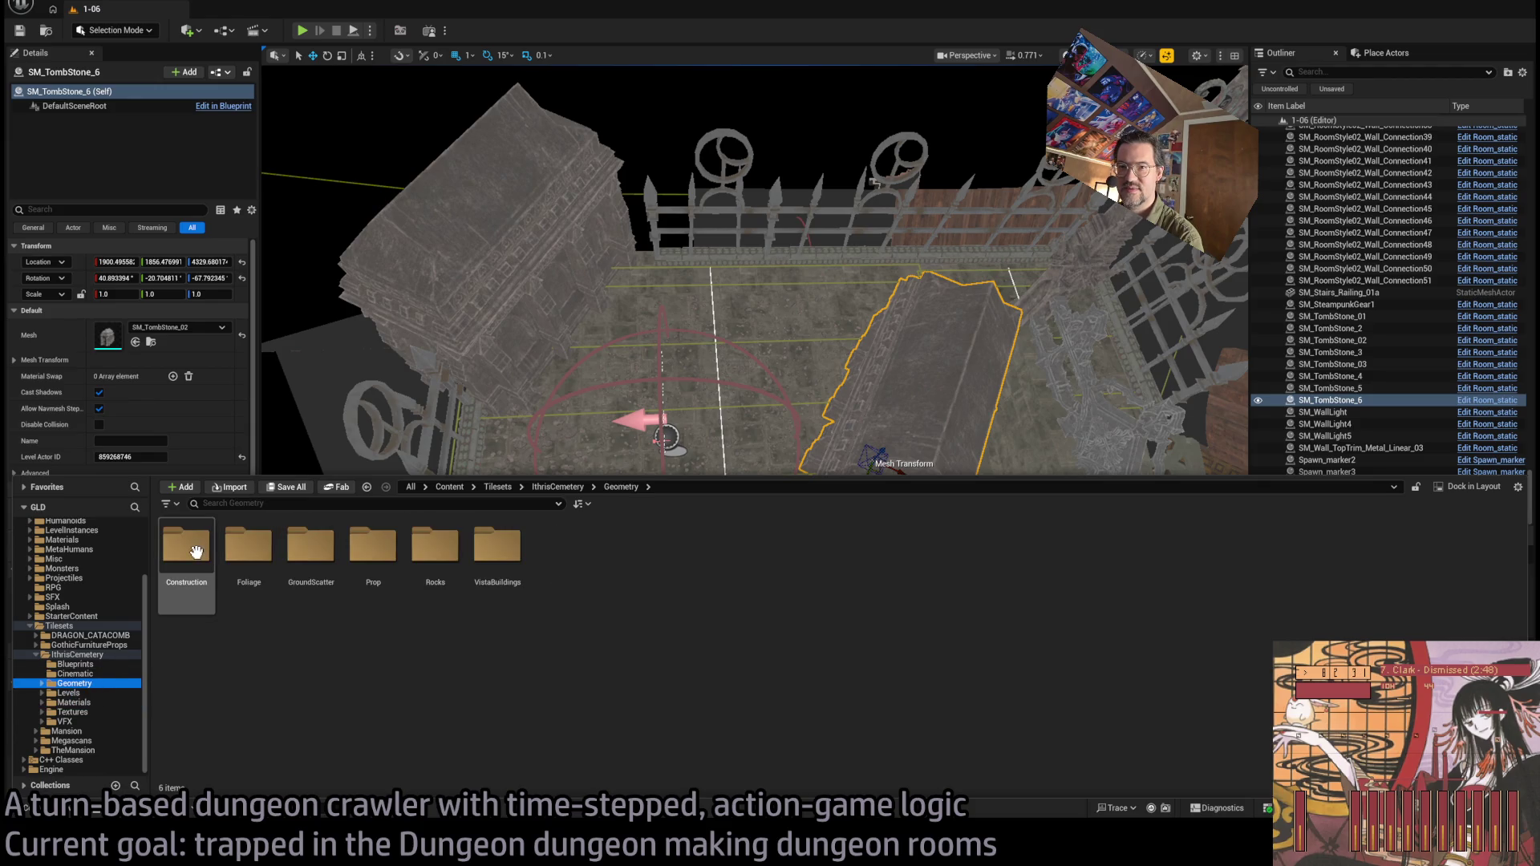
{"action": "double_click", "coordinate": [359, 566]}
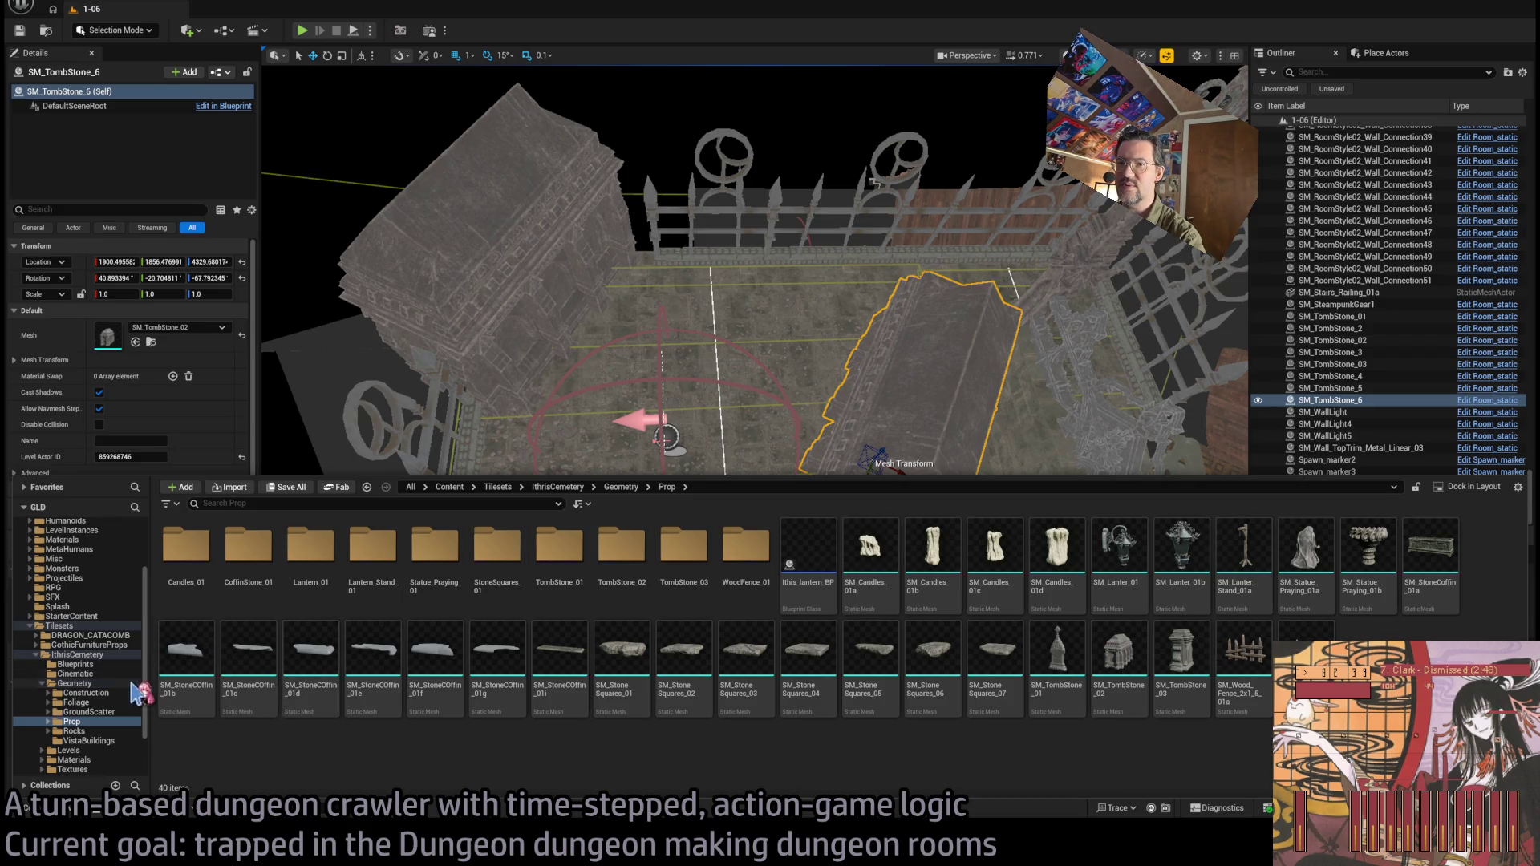
{"action": "left_click", "coordinate": [113, 712]}
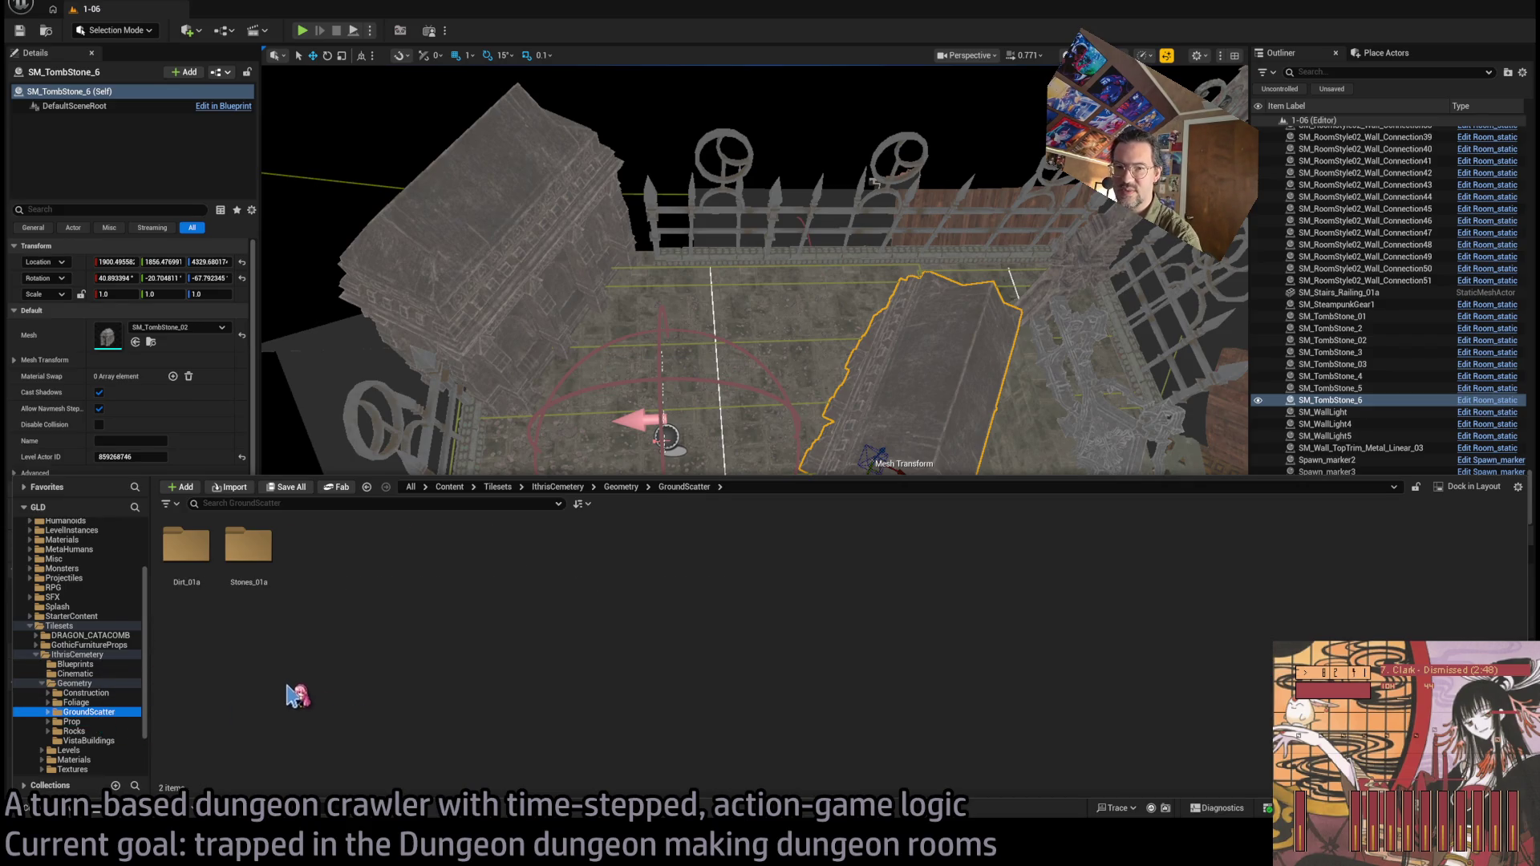
{"action": "key", "text": "Up"}
{"action": "key", "text": "Up"}
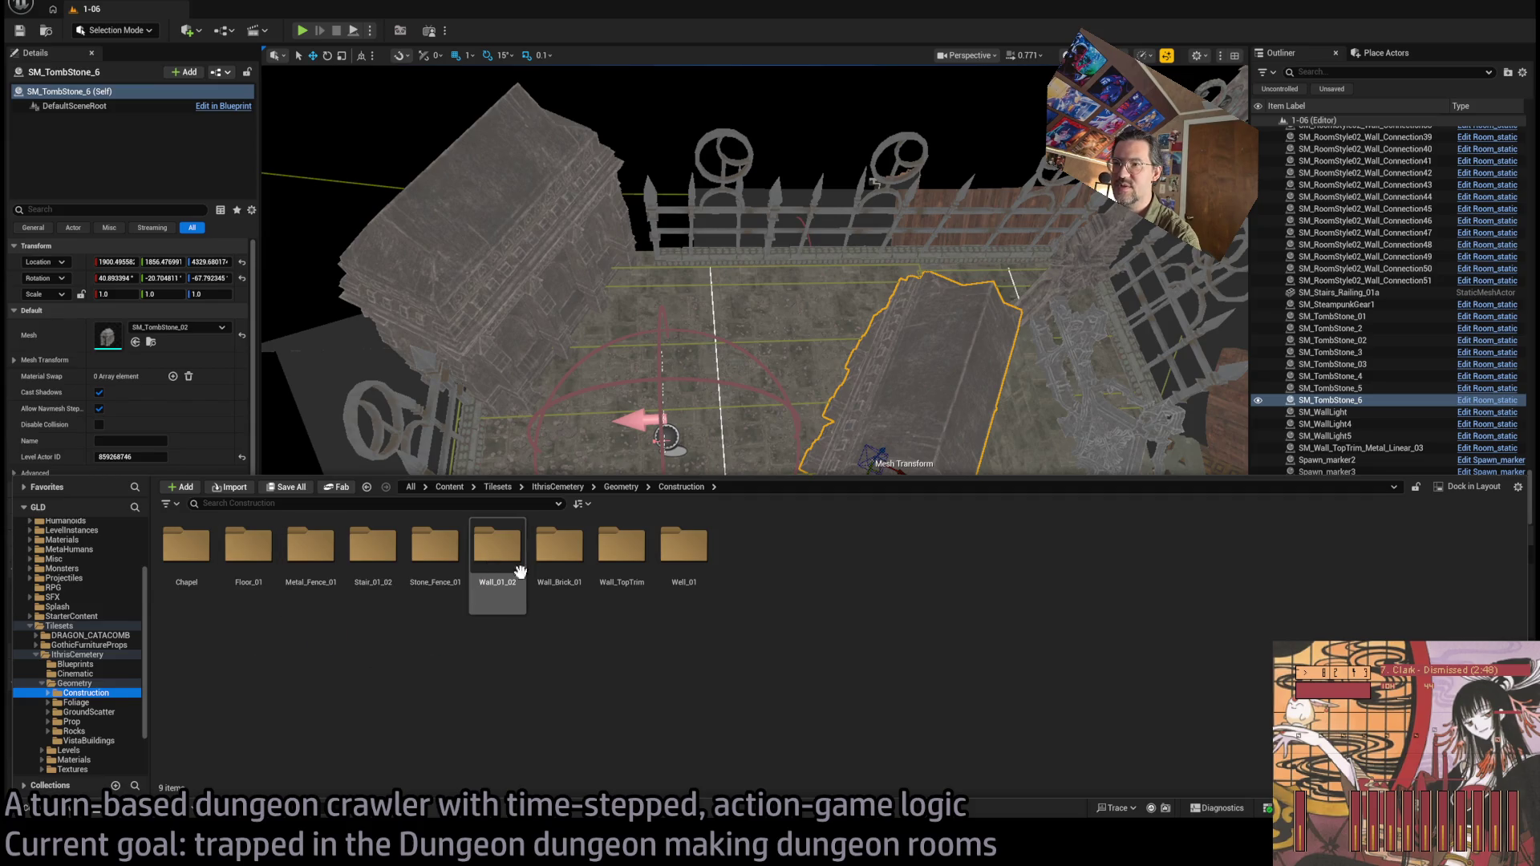
{"action": "double_click", "coordinate": [681, 590]}
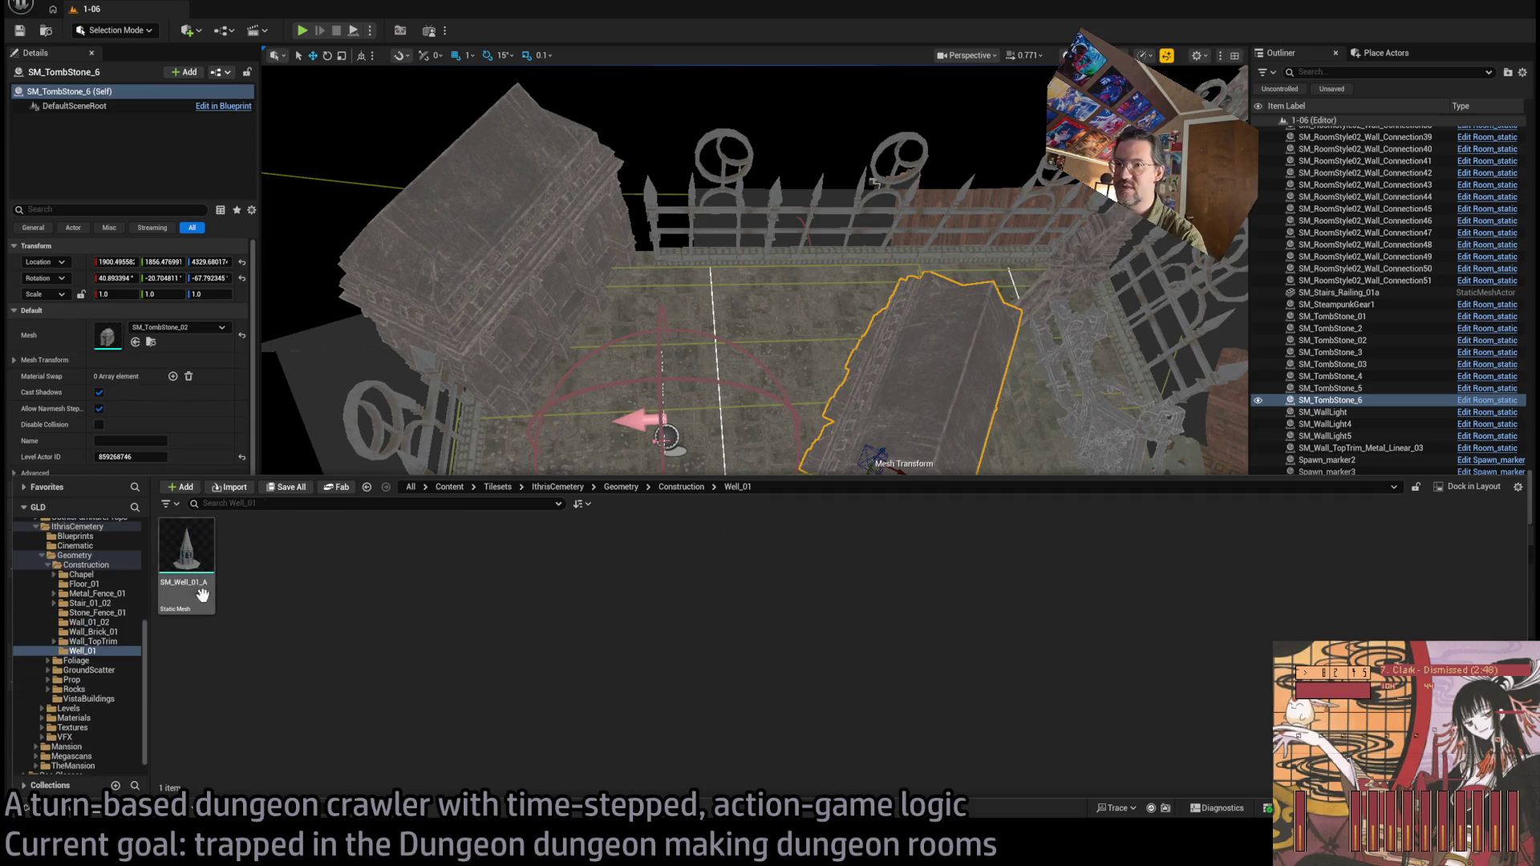
Swap the tombstone's mesh to SM_Well_01_A, rotate it 30° and centre it in the room.
{"action": "left_click", "coordinate": [136, 341]}
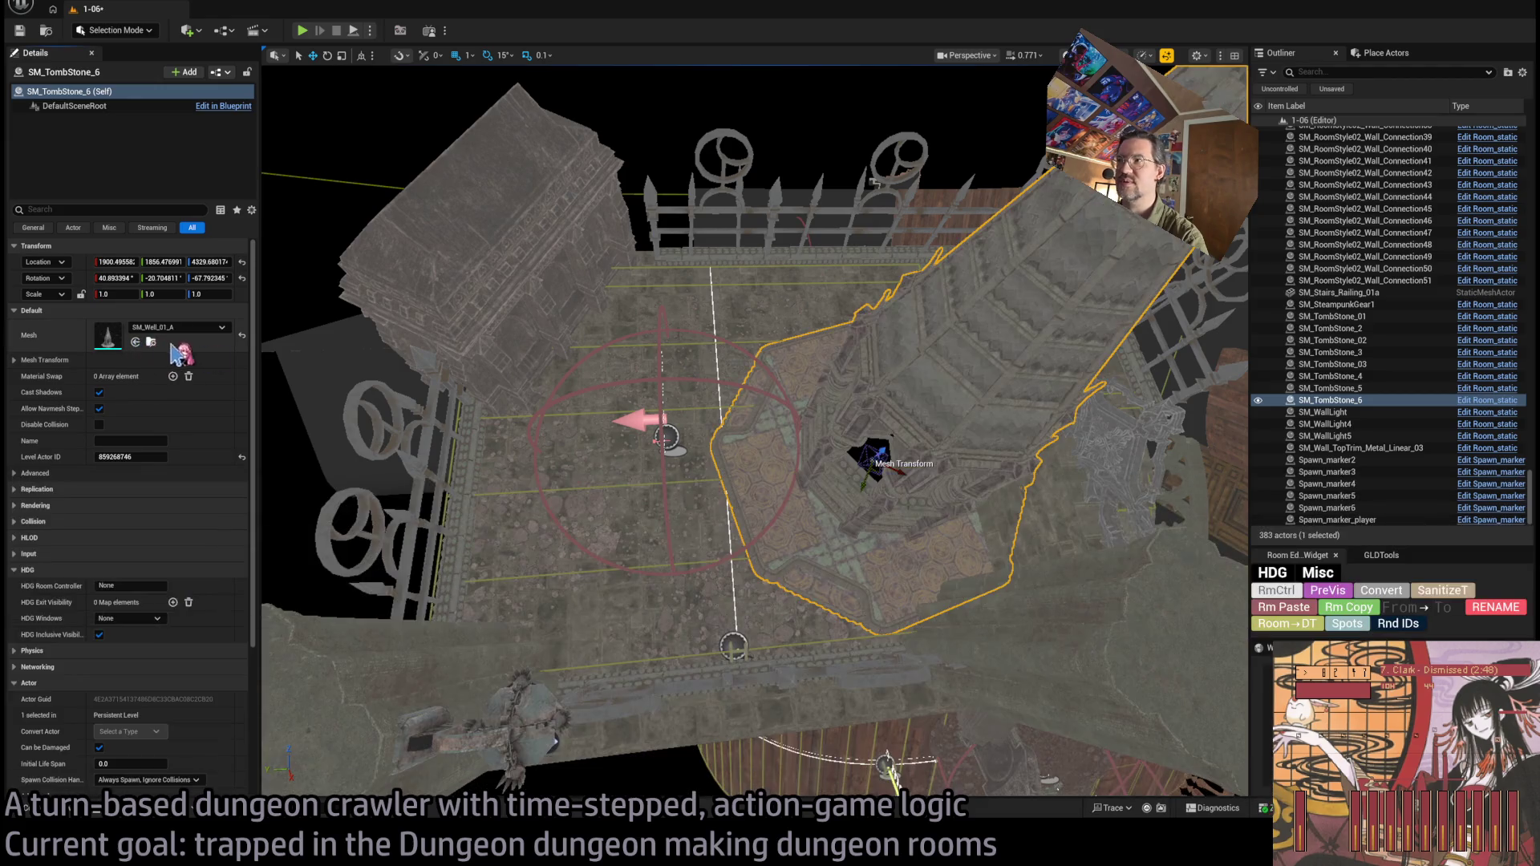
{"action": "key", "text": "f"}
{"action": "key", "text": "e"}
{"action": "left_click_drag", "start_coordinate": [834, 473], "coordinate": [850, 457]}
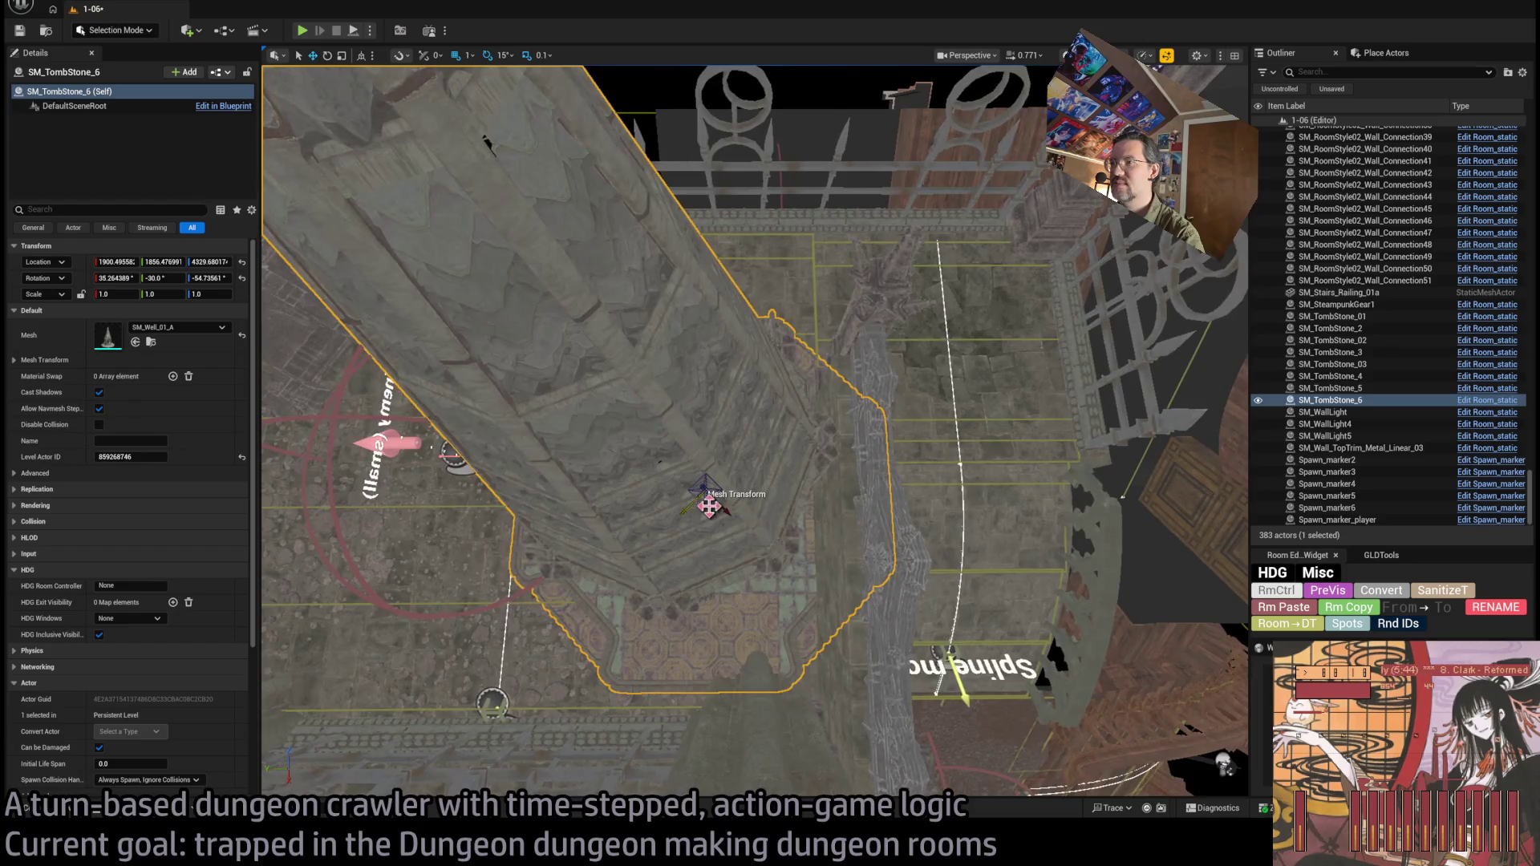
{"action": "mouse_move", "coordinate": [711, 505]}
{"action": "left_mouse_down"}
{"action": "mouse_move", "coordinate": [629, 452]}
{"action": "mouse_move", "coordinate": [481, 434]}
{"action": "mouse_move", "coordinate": [591, 413]}
{"action": "mouse_move", "coordinate": [565, 469]}
{"action": "mouse_move", "coordinate": [526, 471]}
{"action": "mouse_move", "coordinate": [513, 449]}
{"action": "mouse_move", "coordinate": [568, 448]}
{"action": "mouse_move", "coordinate": [693, 534]}
{"action": "left_mouse_up"}
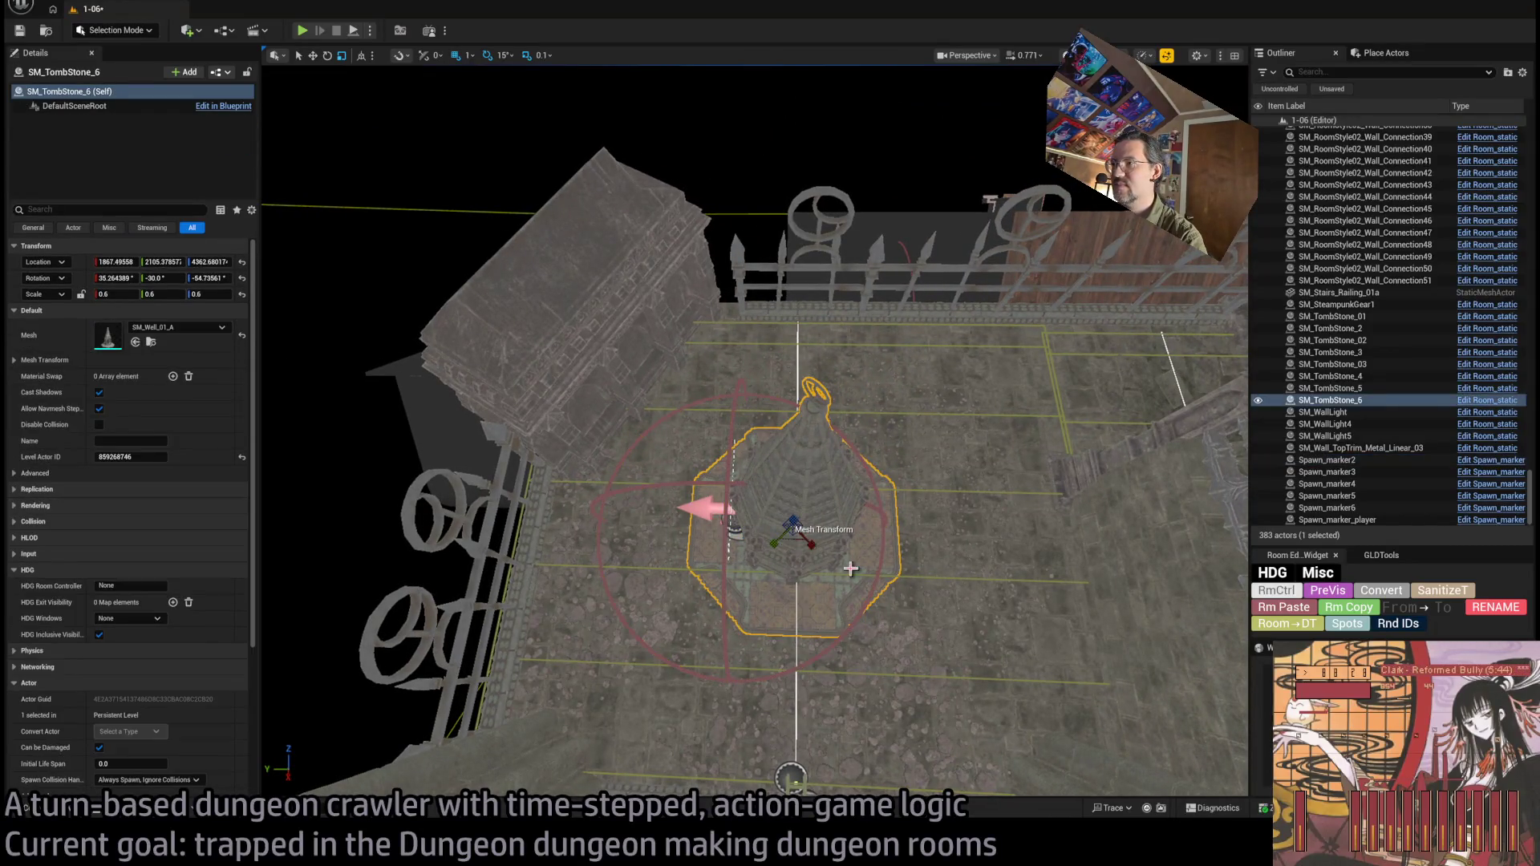
{"action": "mouse_move", "coordinate": [800, 545]}
{"action": "left_mouse_down"}
{"action": "mouse_move", "coordinate": [578, 567]}
{"action": "mouse_move", "coordinate": [653, 550]}
{"action": "mouse_move", "coordinate": [629, 550]}
{"action": "left_mouse_up"}
Select the enemy spawn marker Spawn_marker2 and pull back to view the whole room.
{"action": "left_click", "coordinate": [732, 525]}
{"action": "scroll", "coordinate": [544, 506], "scroll_direction": "up", "scroll_amount": 3}
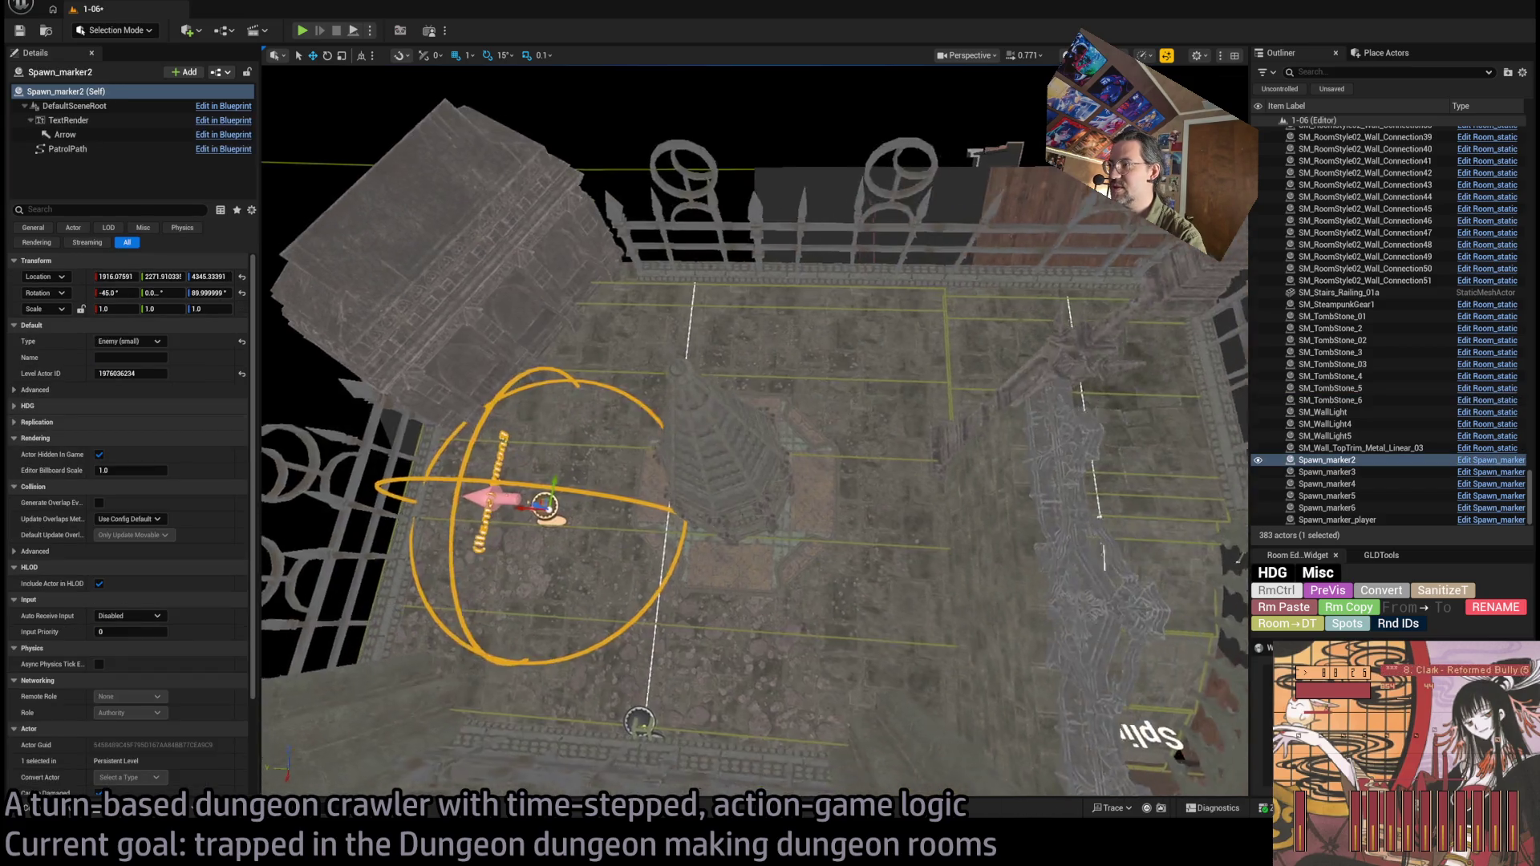
{"action": "left_click_drag", "start_coordinate": [744, 615], "coordinate": [745, 615]}
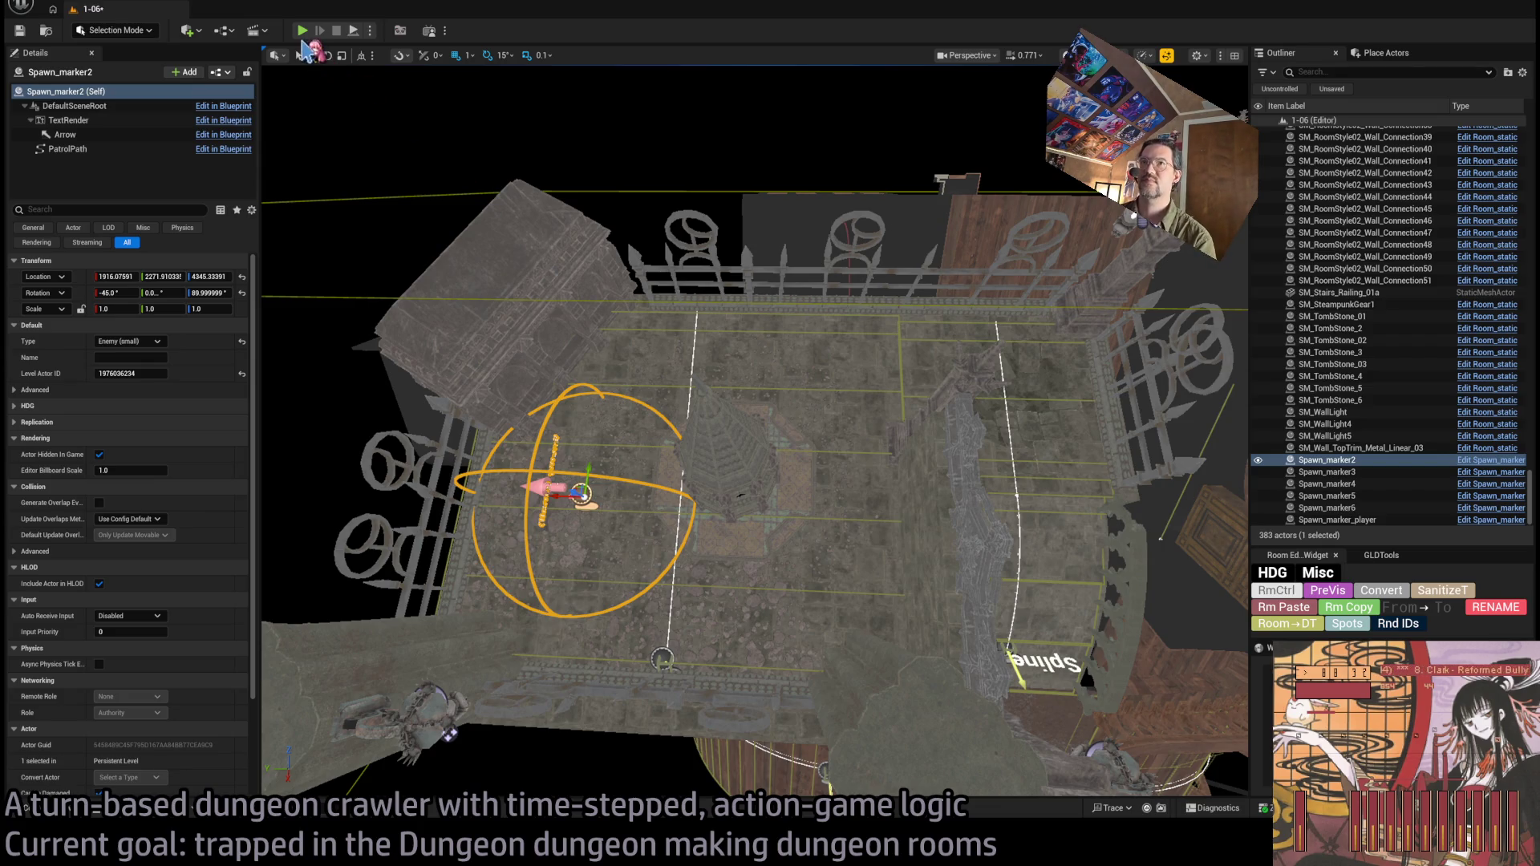
Start a play test, run the queued move, then queue four movement steps and execute them.
{"action": "key", "text": "alt+p"}
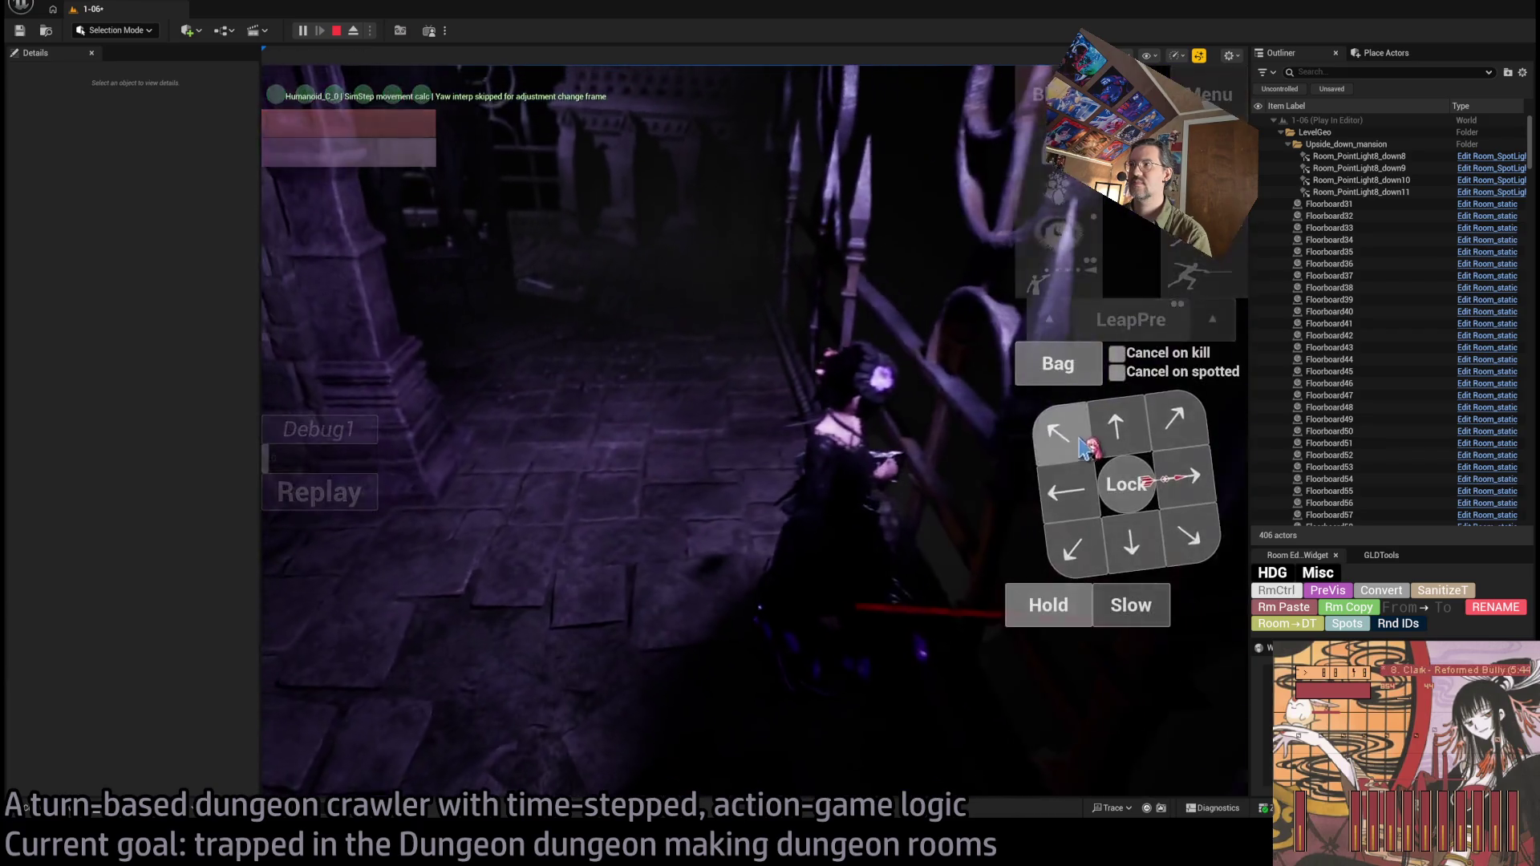
{"action": "left_click", "coordinate": [1115, 437]}
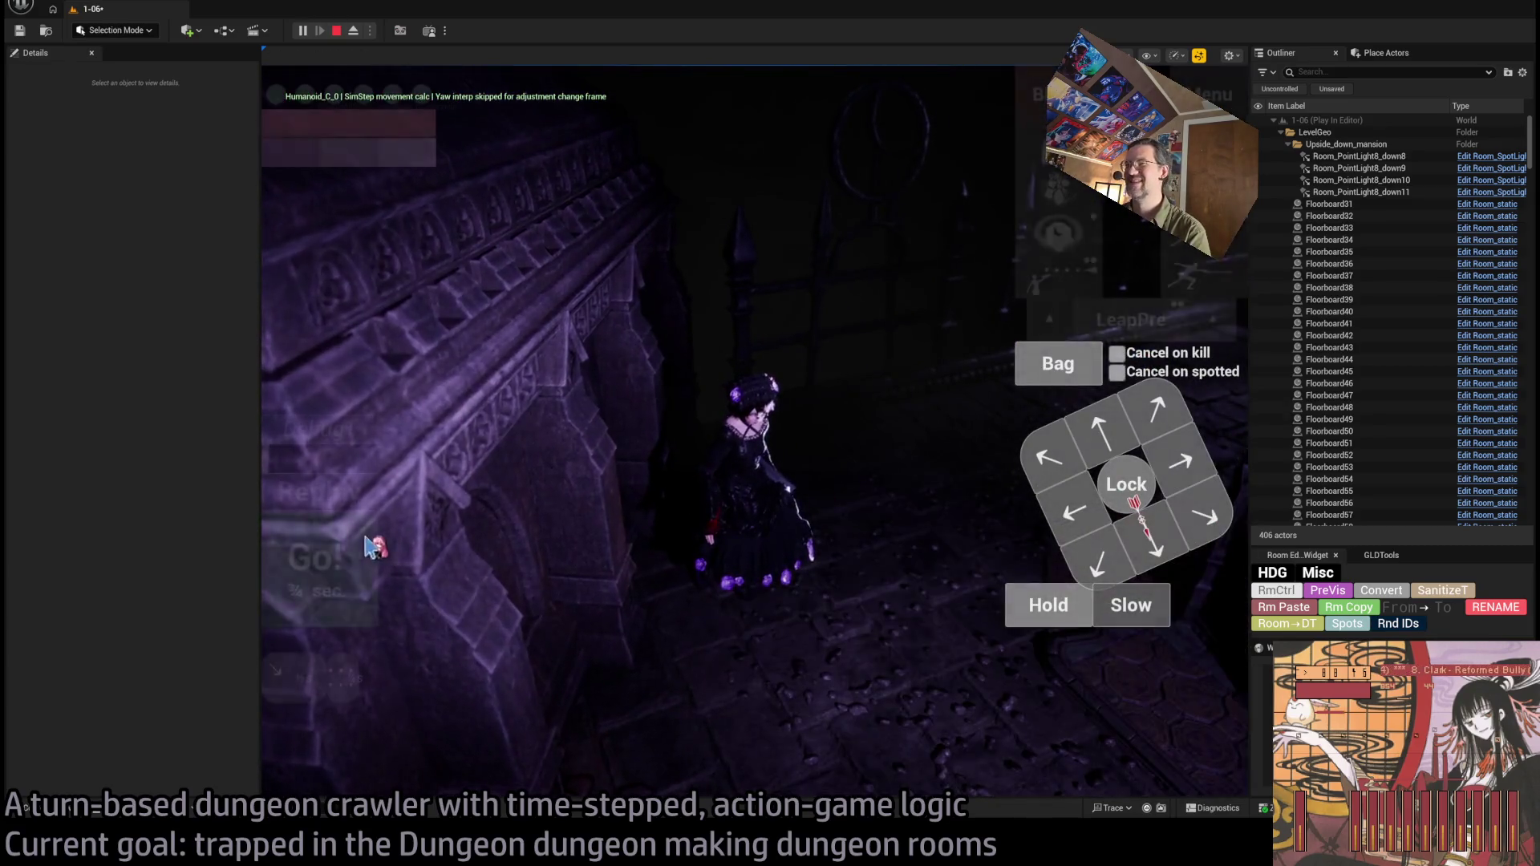
{"action": "left_click", "coordinate": [309, 561]}
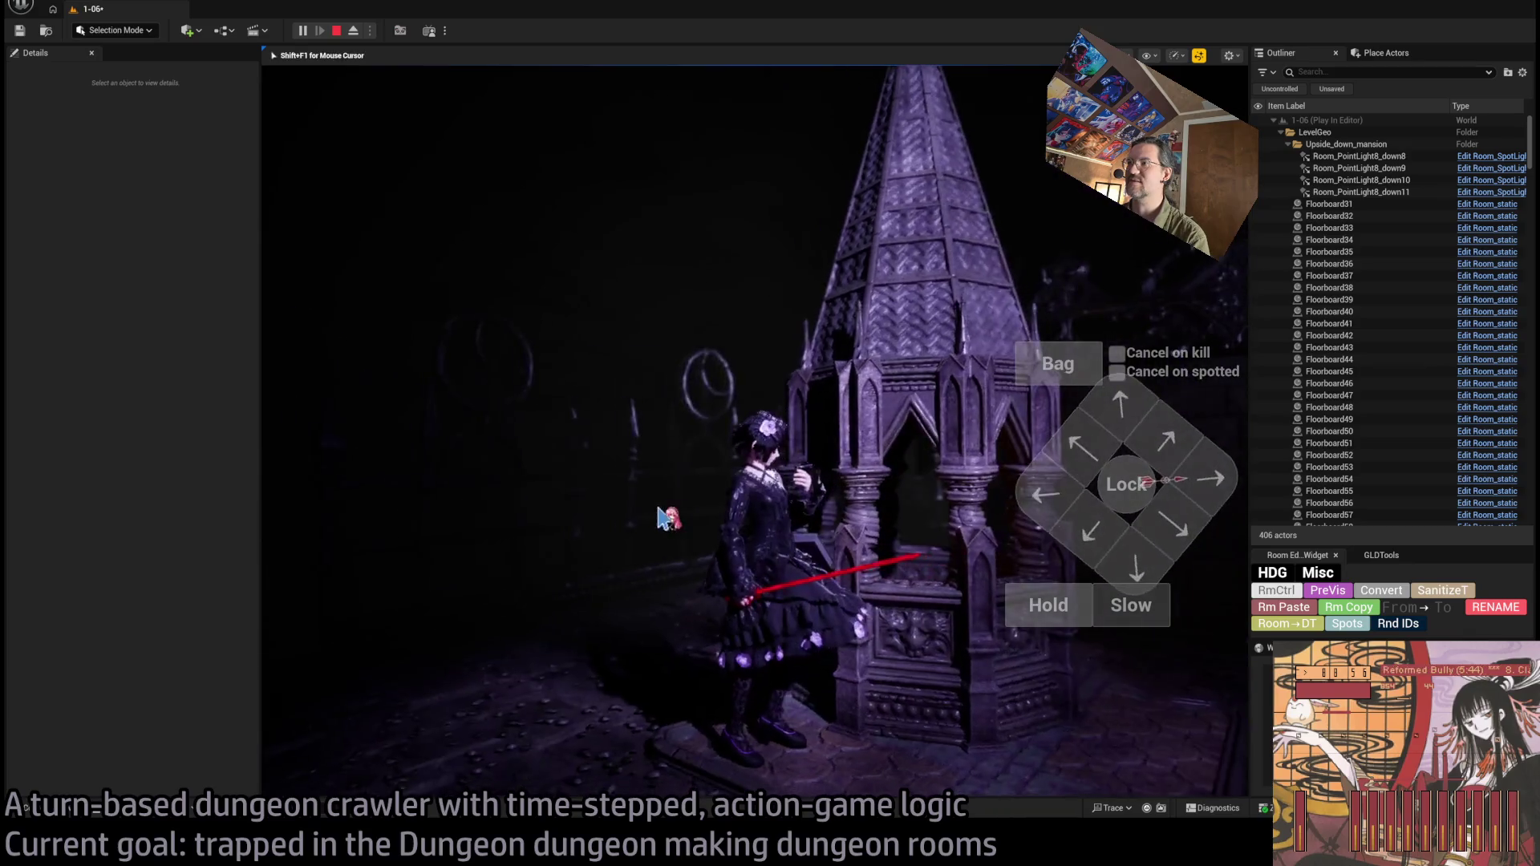
{"action": "left_click", "coordinate": [1168, 505]}
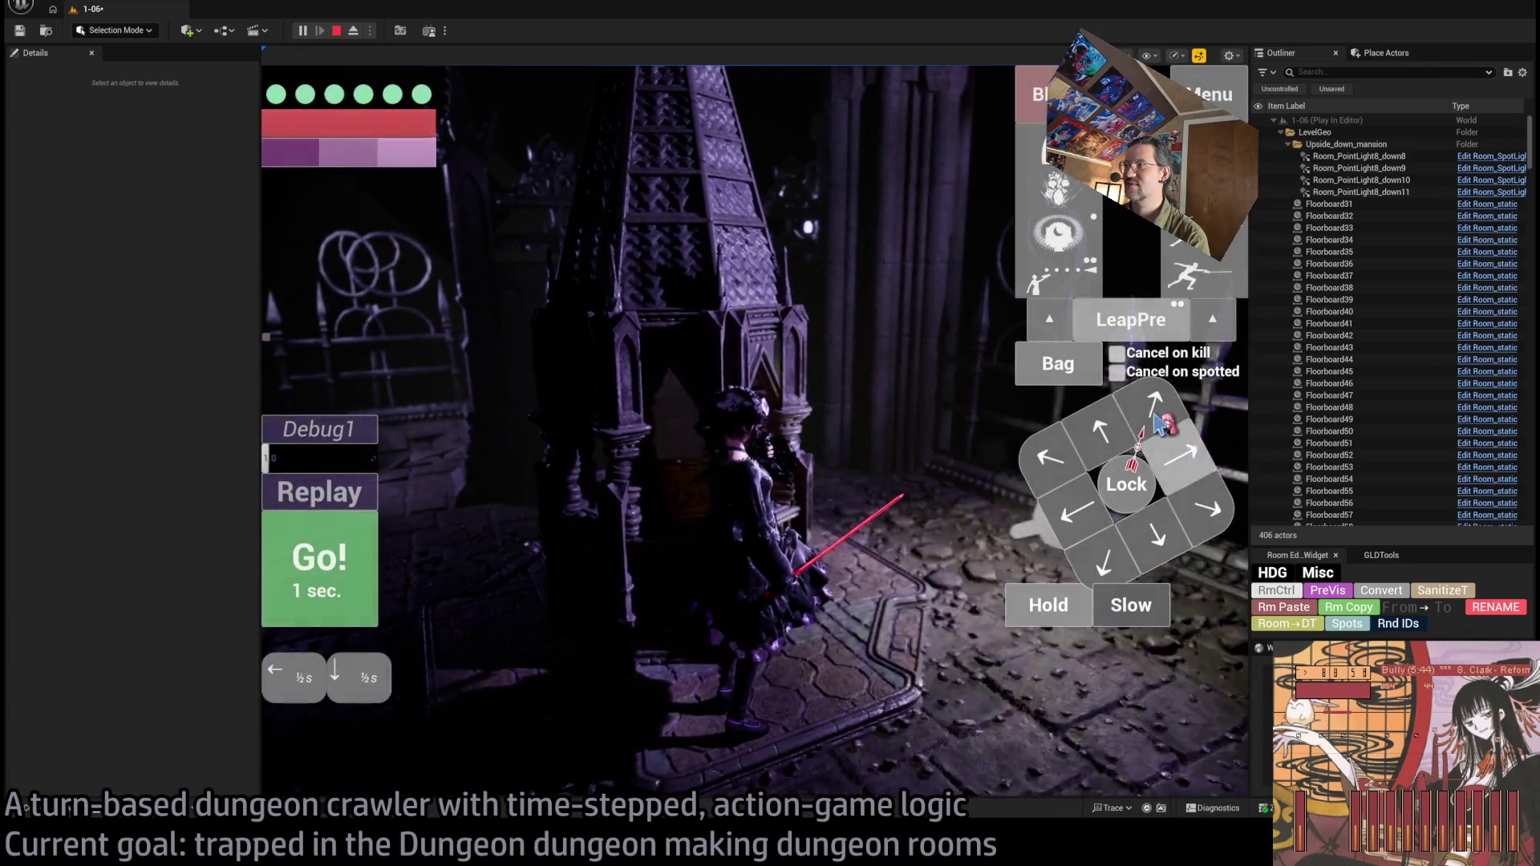
{"action": "left_click", "coordinate": [1207, 508]}
{"action": "left_click", "coordinate": [1180, 455]}
{"action": "left_click", "coordinate": [1155, 401]}
{"action": "left_click", "coordinate": [329, 584]}
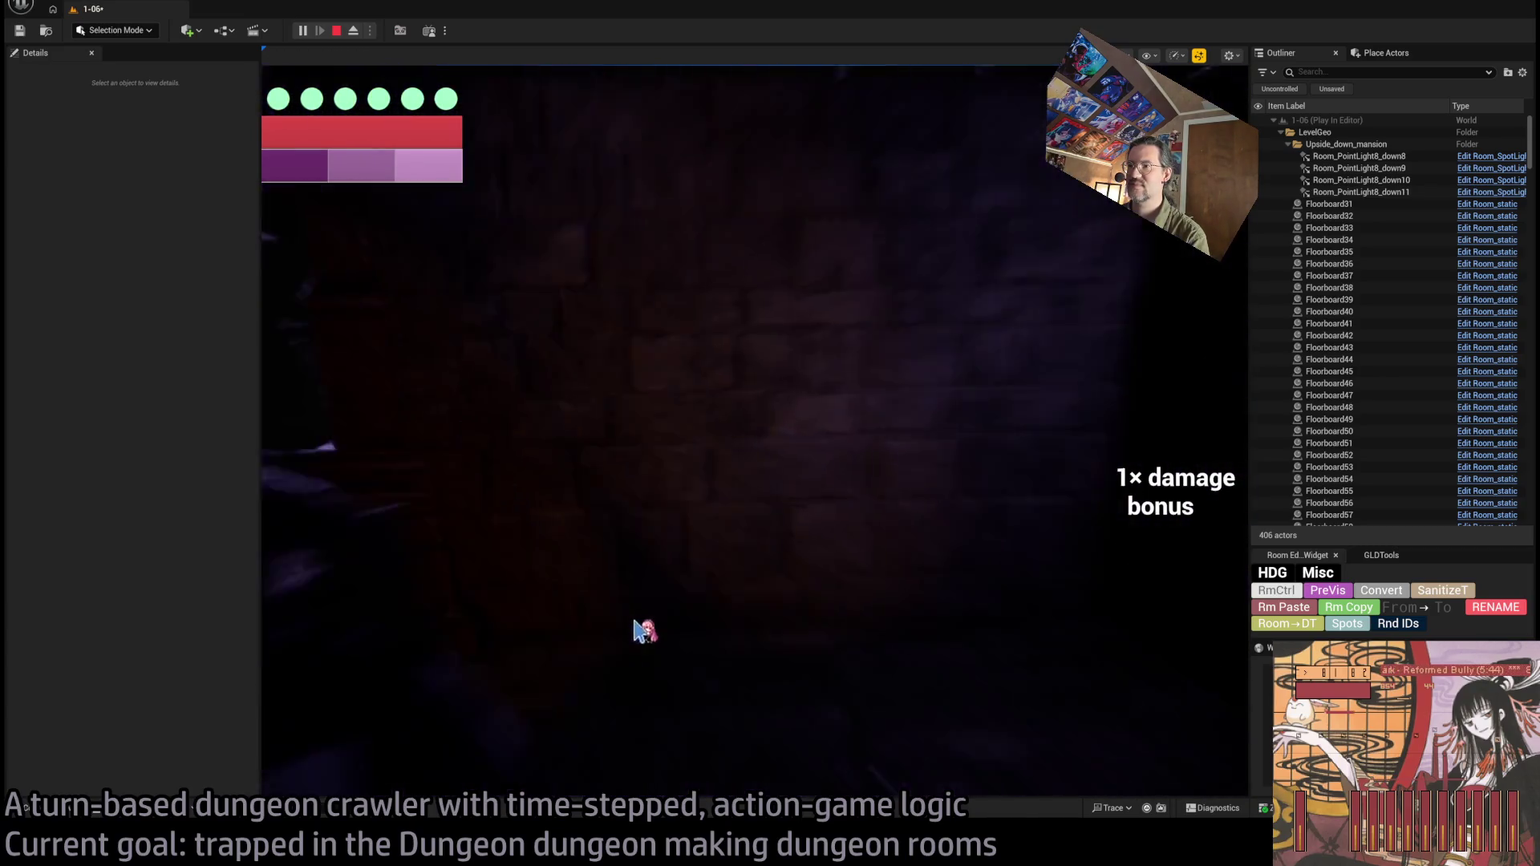
Queue half-second moves down-left and downward, play them out, then stop the play test.
{"action": "left_click", "coordinate": [1062, 550]}
{"action": "left_click", "coordinate": [1124, 557]}
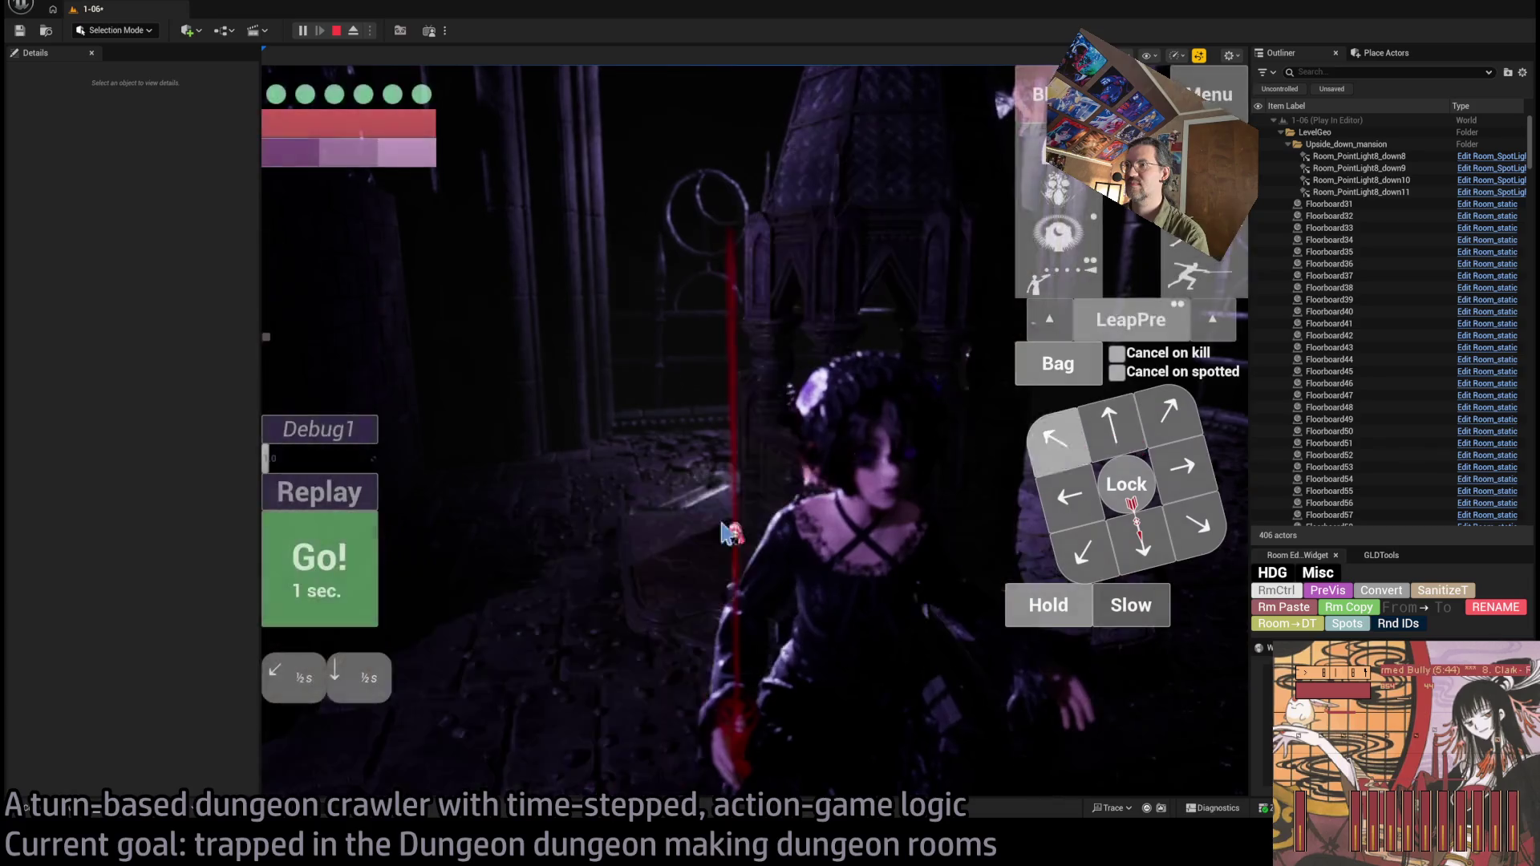
{"action": "left_click", "coordinate": [321, 572]}
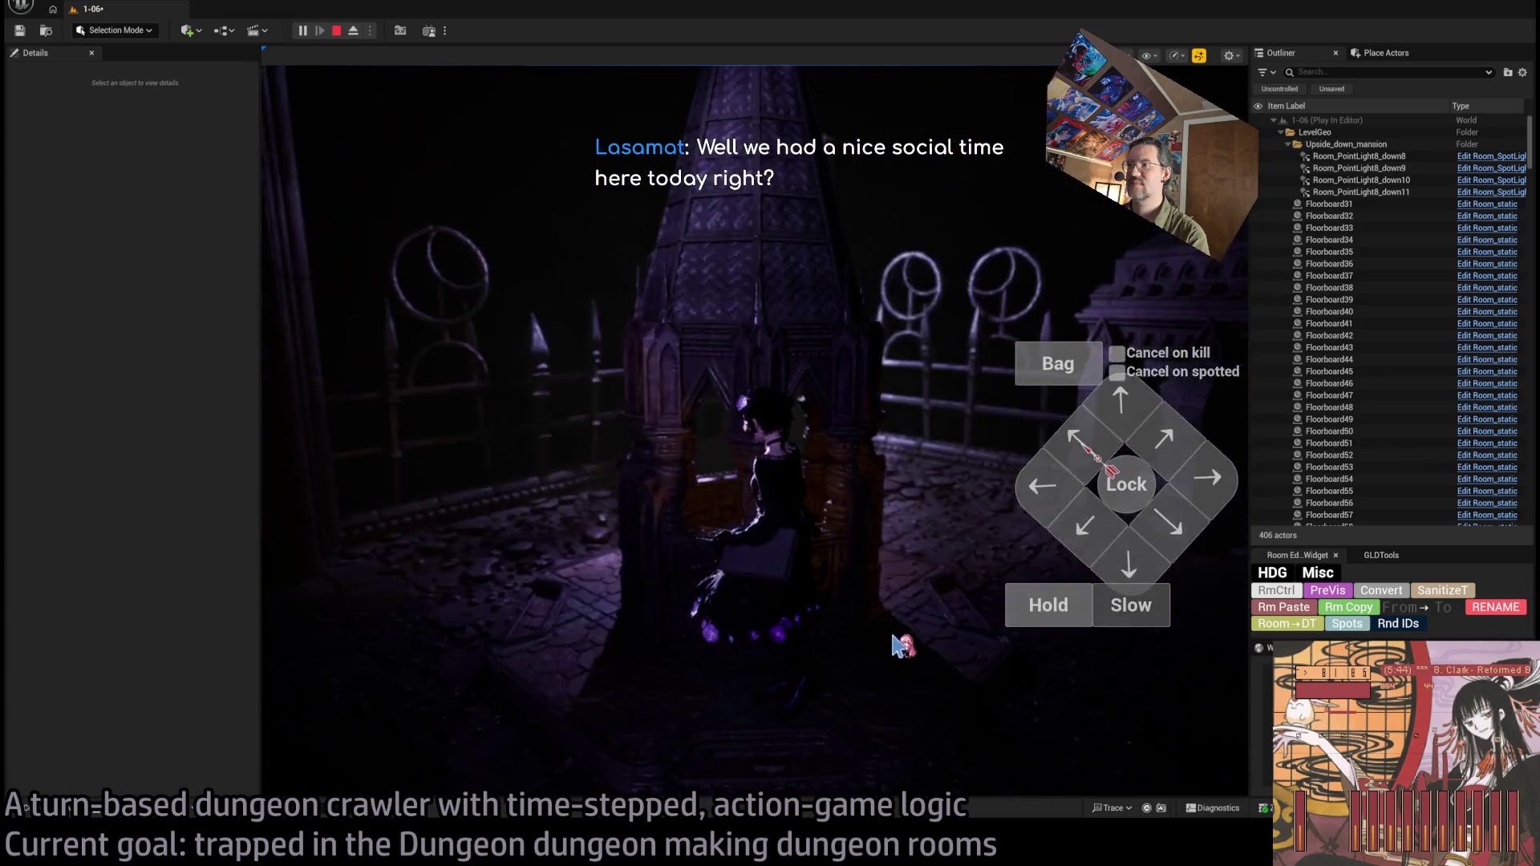
{"action": "left_click", "coordinate": [353, 574]}
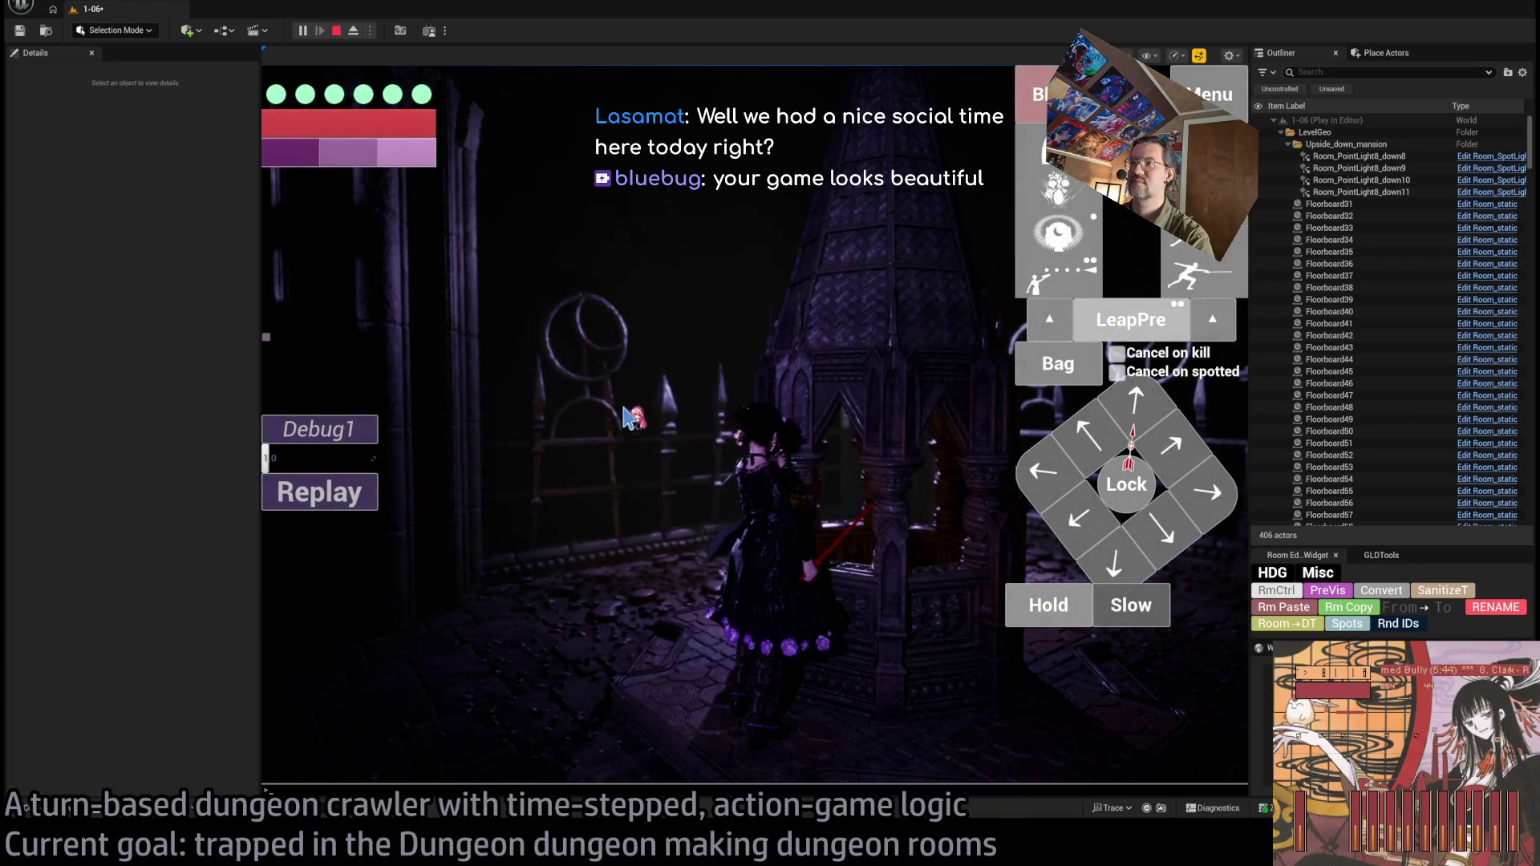
{"action": "key", "text": "Escape"}
Scale SM_TombStone_6 up from 0.6 to 0.7 and save the level.
{"action": "key", "text": "f"}
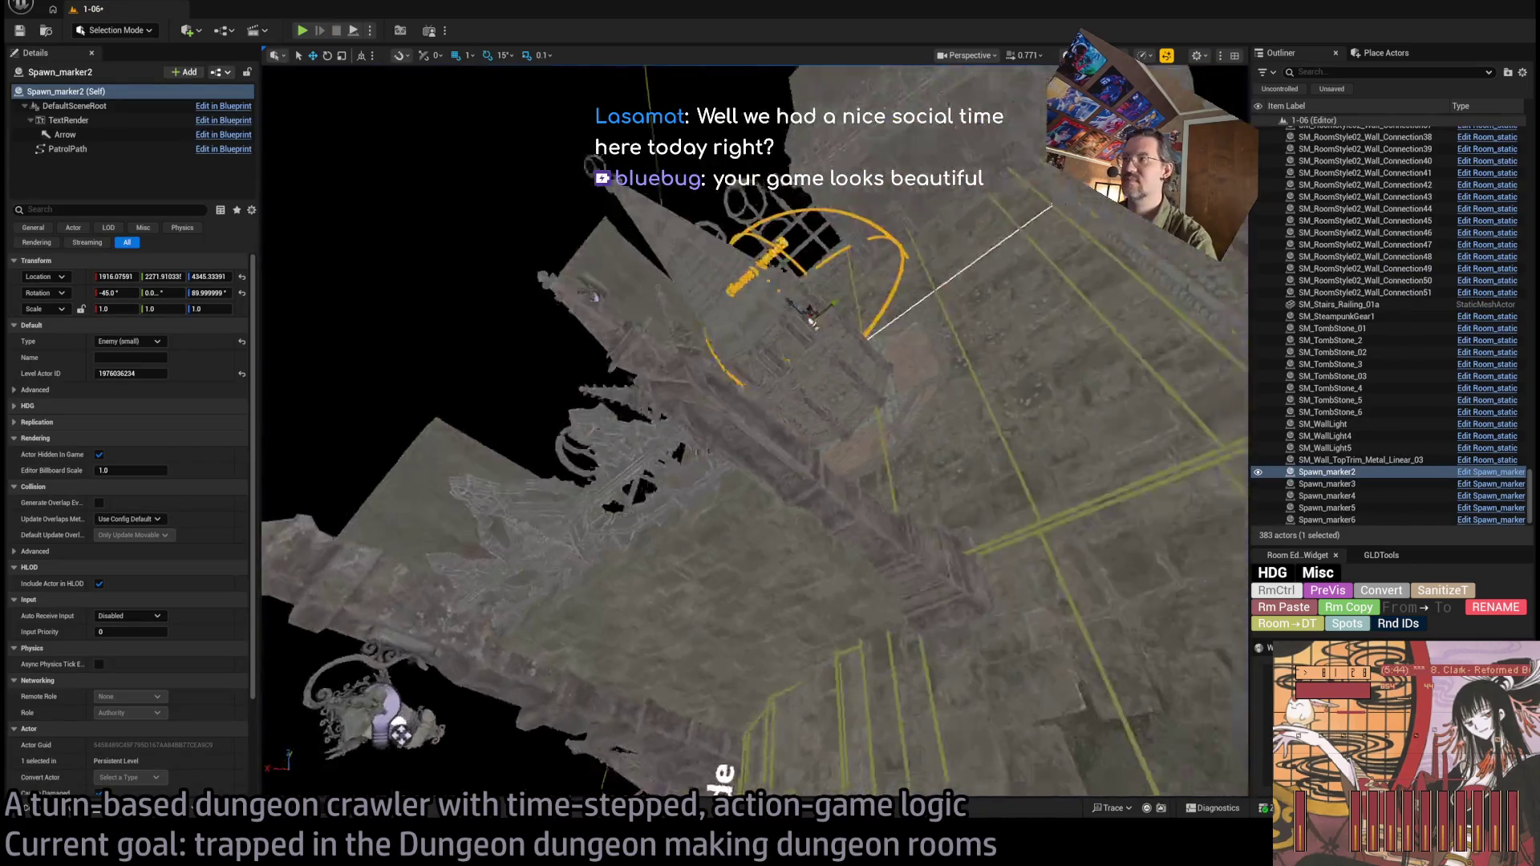
{"action": "key", "text": "ctrl+s"}
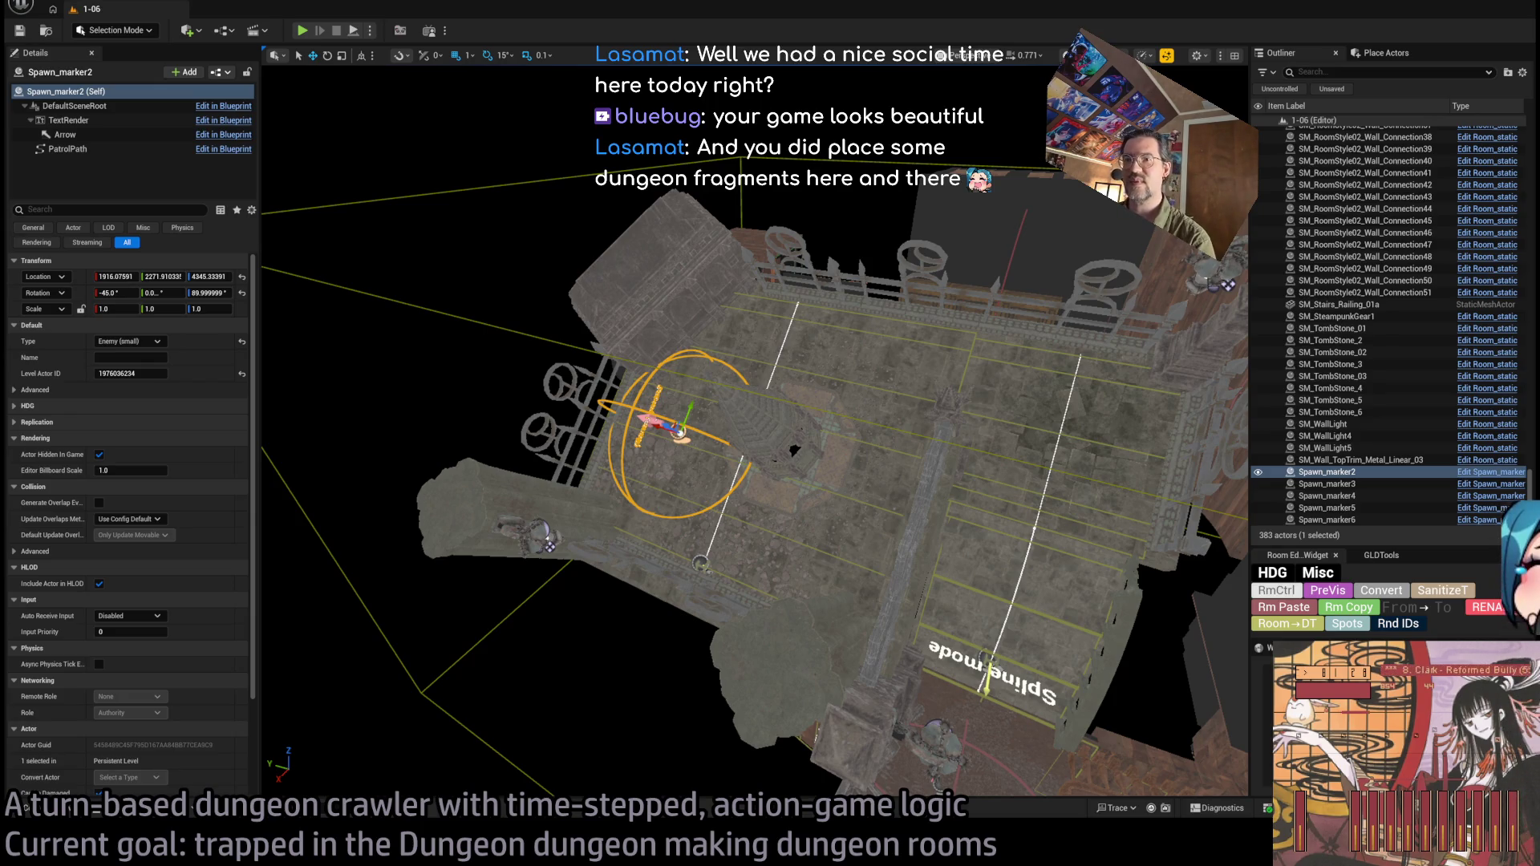
{"action": "left_click", "coordinate": [790, 457]}
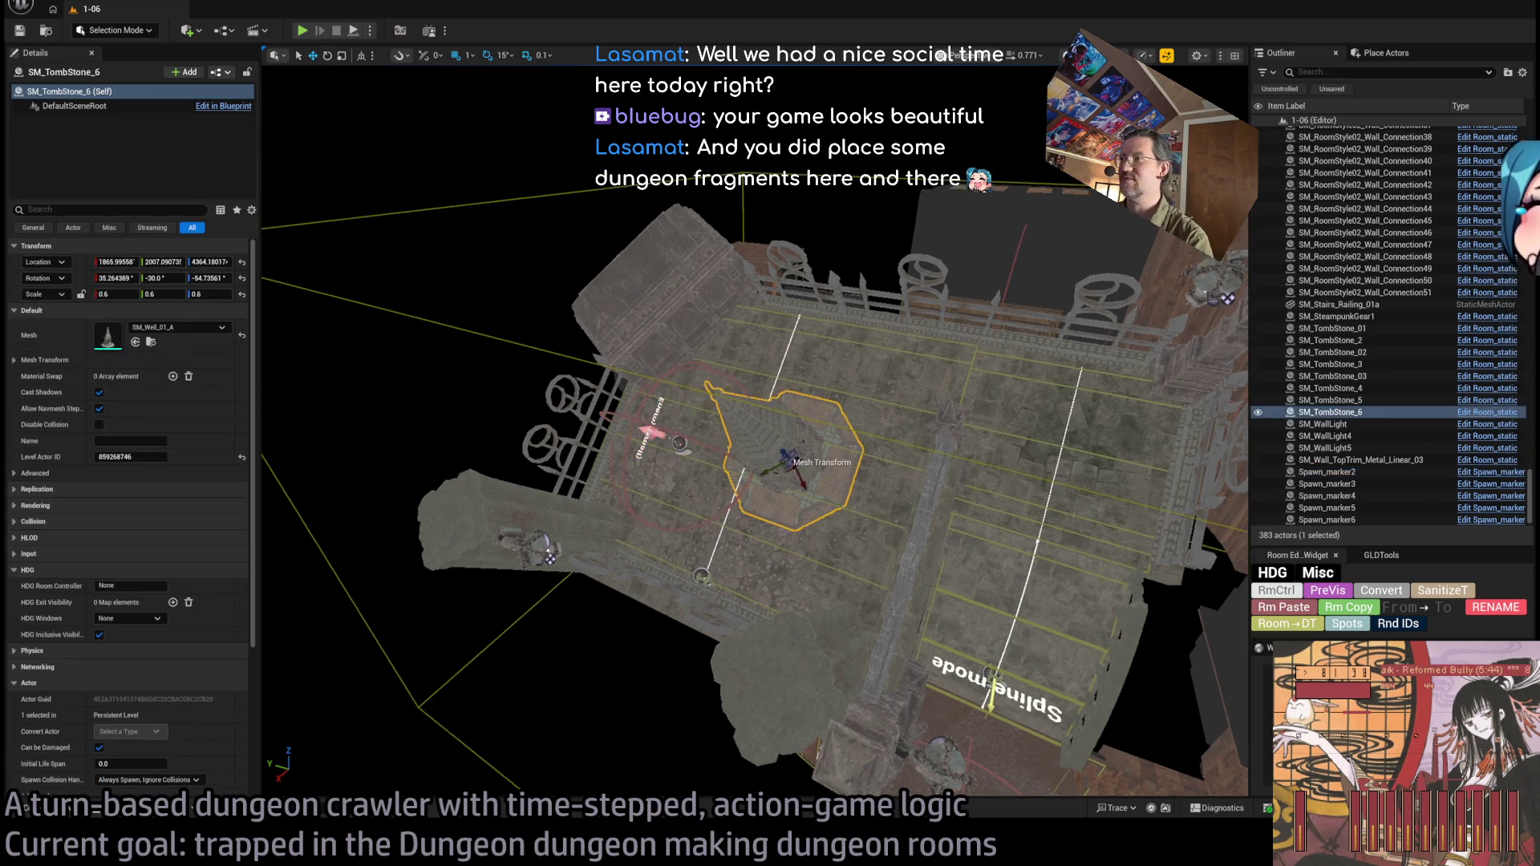
{"action": "key", "text": "f"}
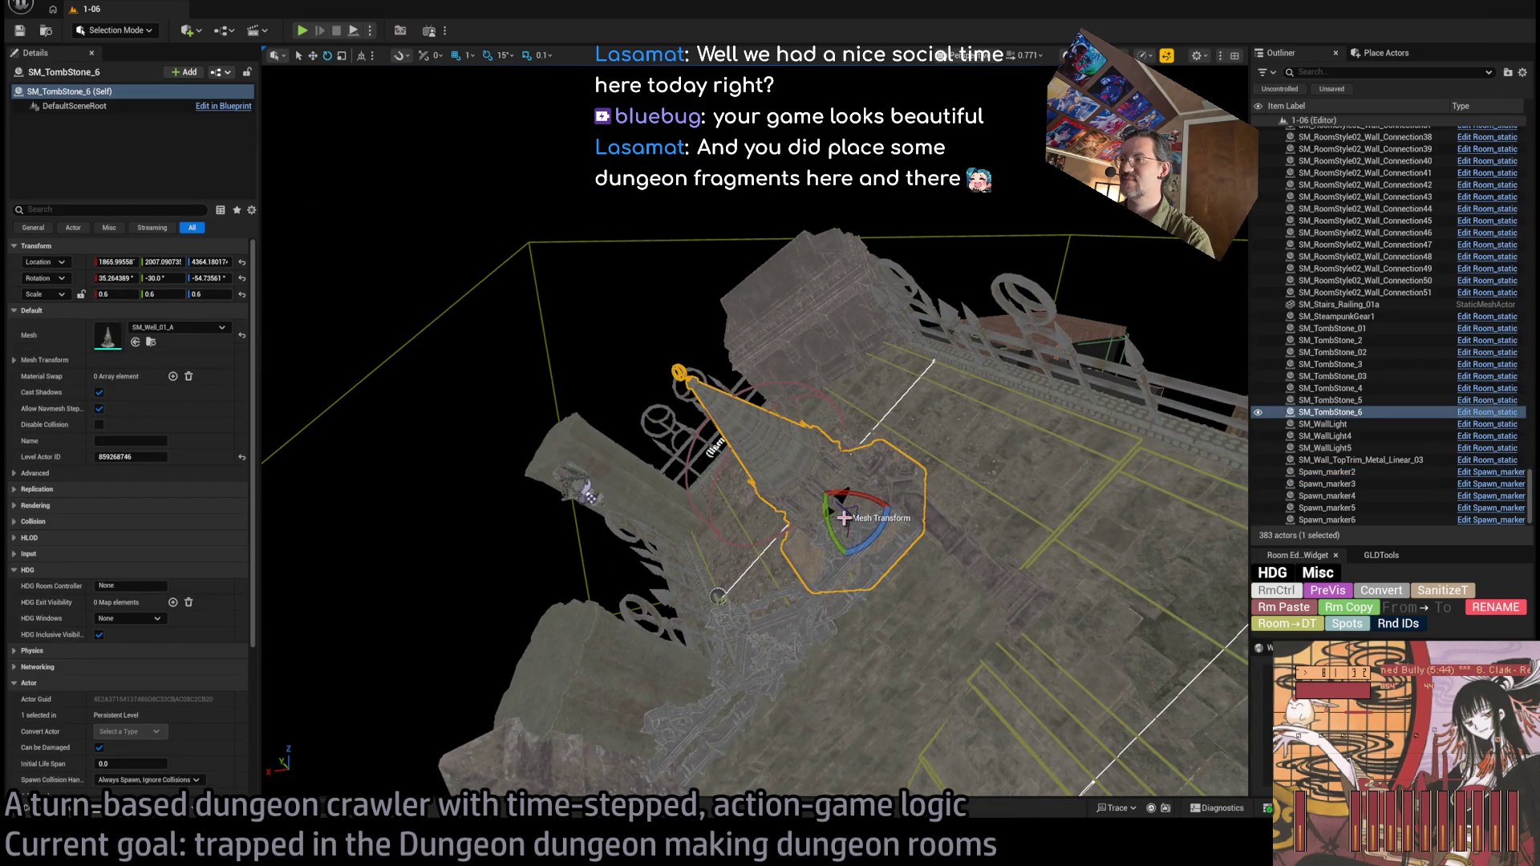
{"action": "mouse_move", "coordinate": [853, 516]}
{"action": "left_mouse_down"}
{"action": "mouse_move", "coordinate": [835, 509]}
{"action": "mouse_move", "coordinate": [892, 544]}
{"action": "left_mouse_up"}
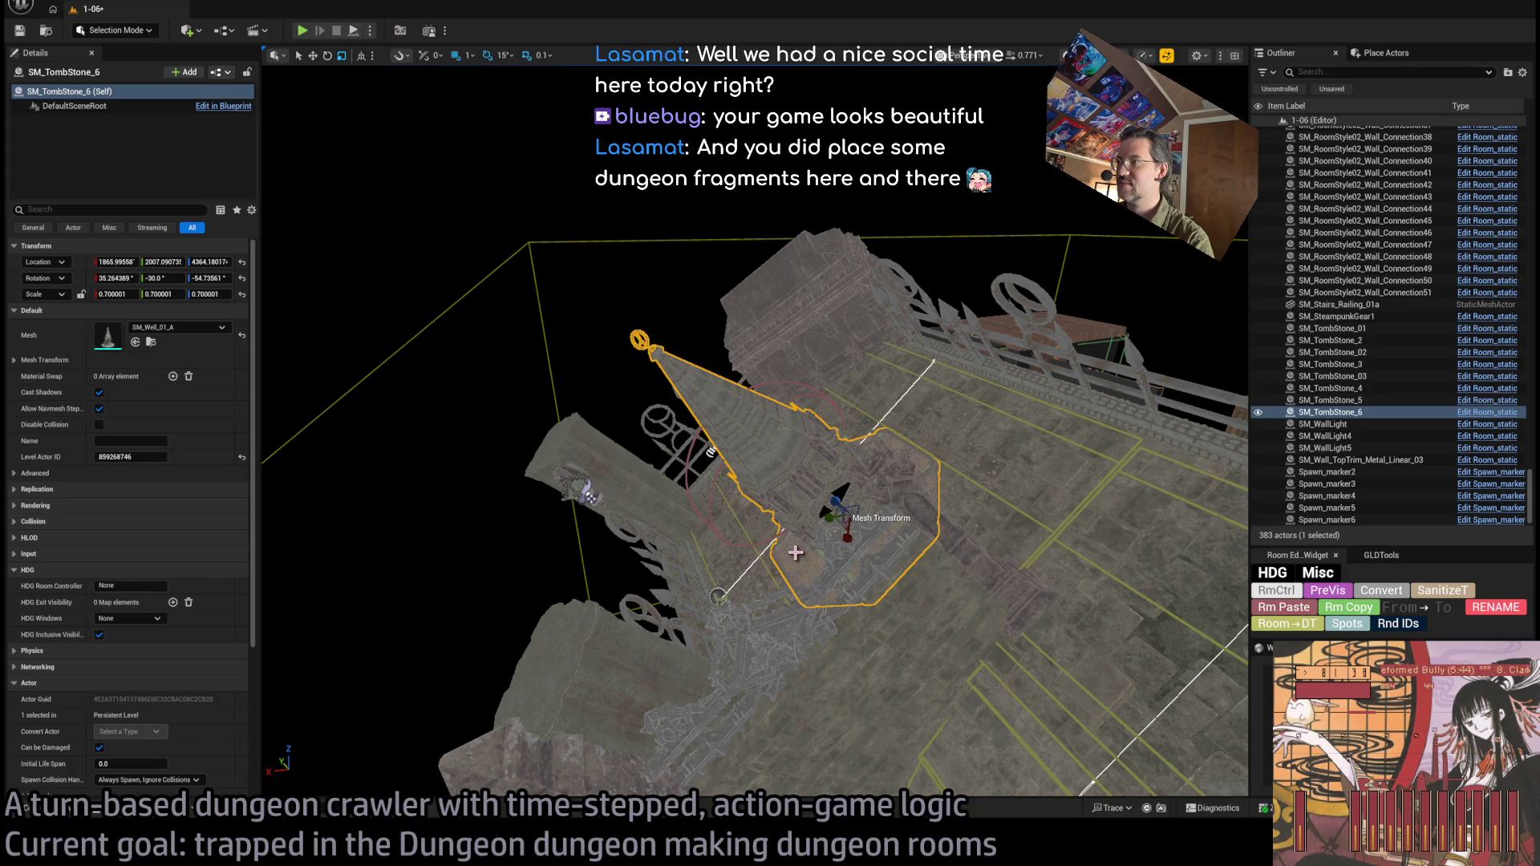
{"action": "key", "text": "ctrl+z"}
{"action": "key", "text": "ctrl+z"}
{"action": "key", "text": "ctrl+z"}
{"action": "key", "text": "f"}
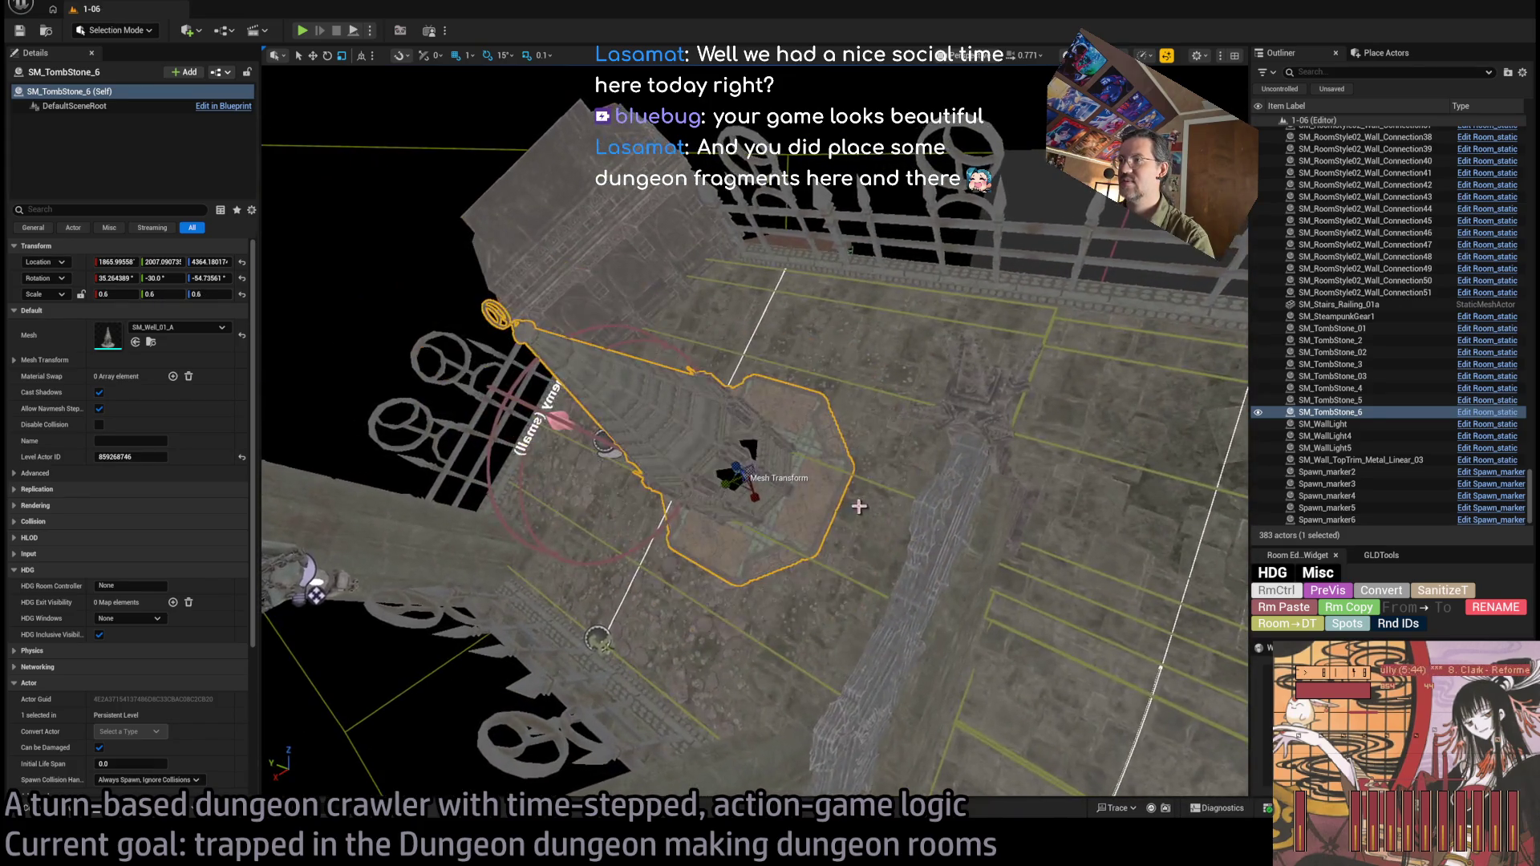
{"action": "left_click_drag", "start_coordinate": [750, 474], "coordinate": [762, 481]}
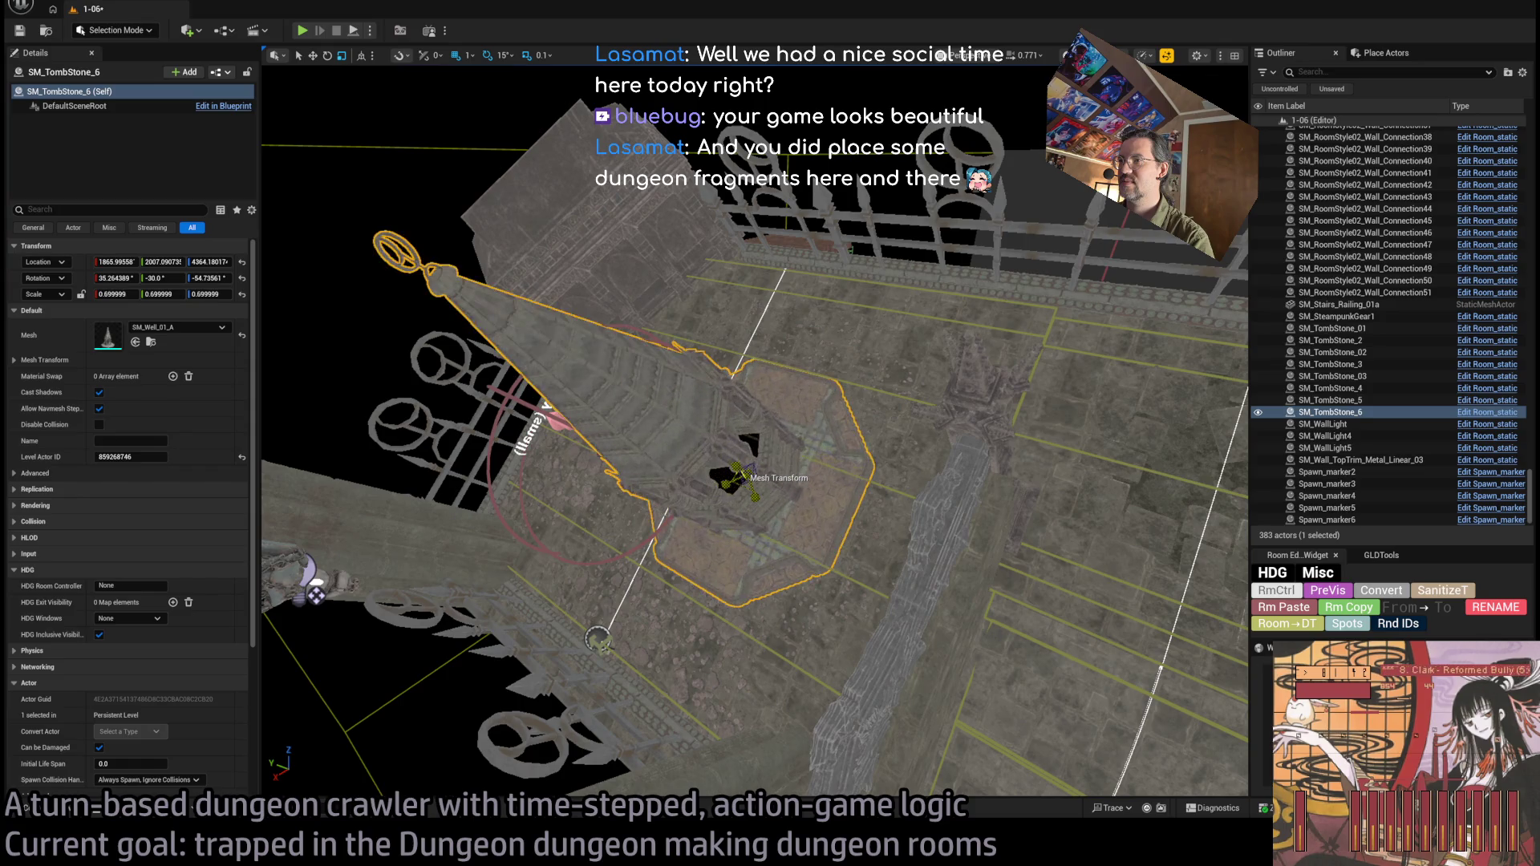
{"action": "scroll", "coordinate": [783, 501], "scroll_direction": "down", "scroll_amount": 5}
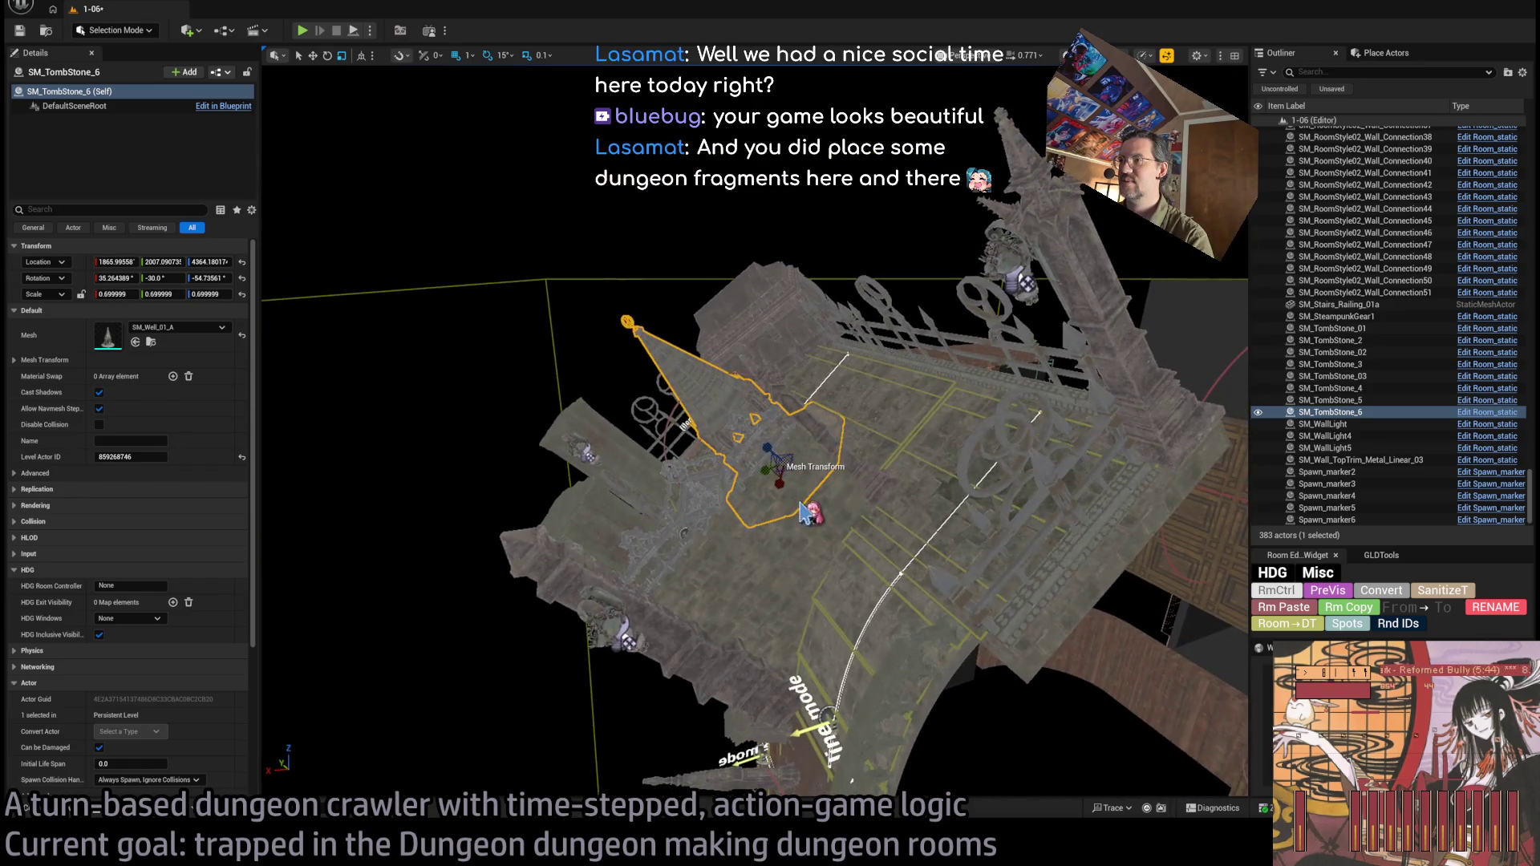
{"action": "key", "text": "ctrl+s"}
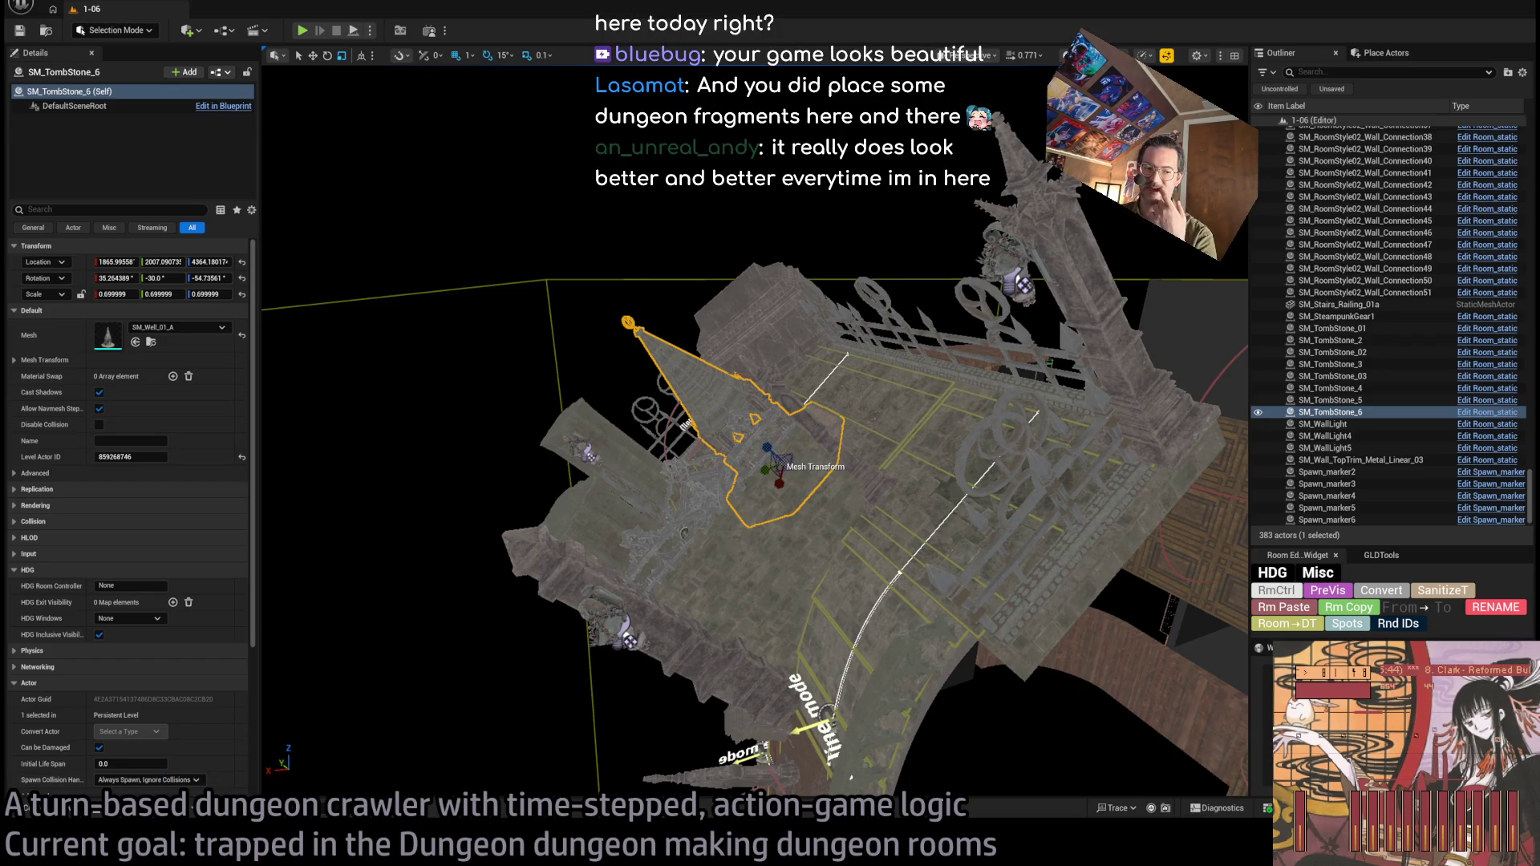
Pull the view back over the whole dungeon and orbit to an oblique view of the well.
{"action": "scroll", "coordinate": [754, 433], "scroll_direction": "up", "scroll_amount": 10}
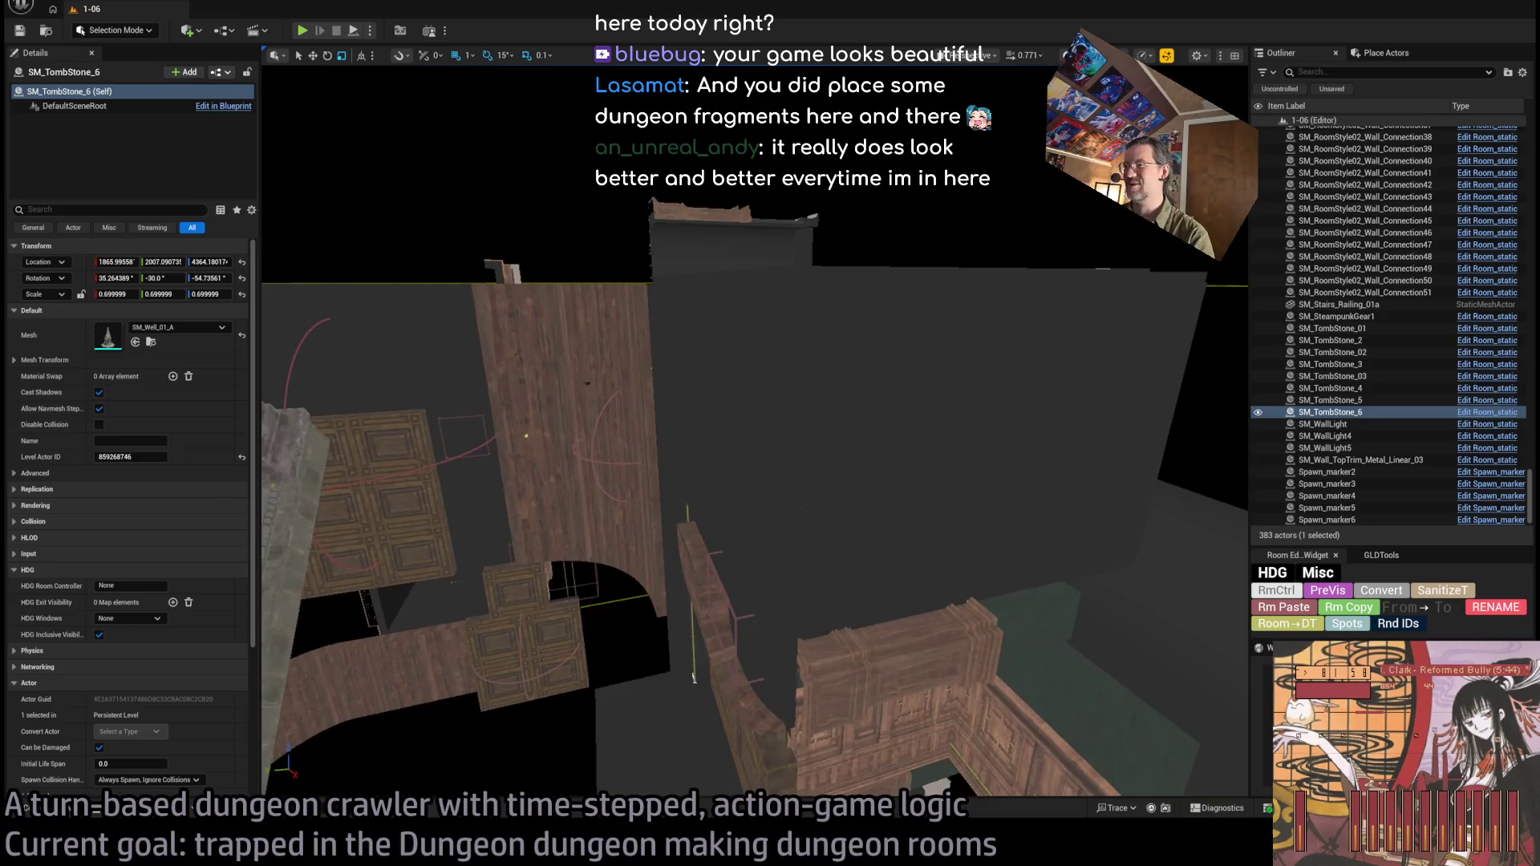
{"action": "scroll", "coordinate": [768, 485], "scroll_direction": "up", "scroll_amount": 10}
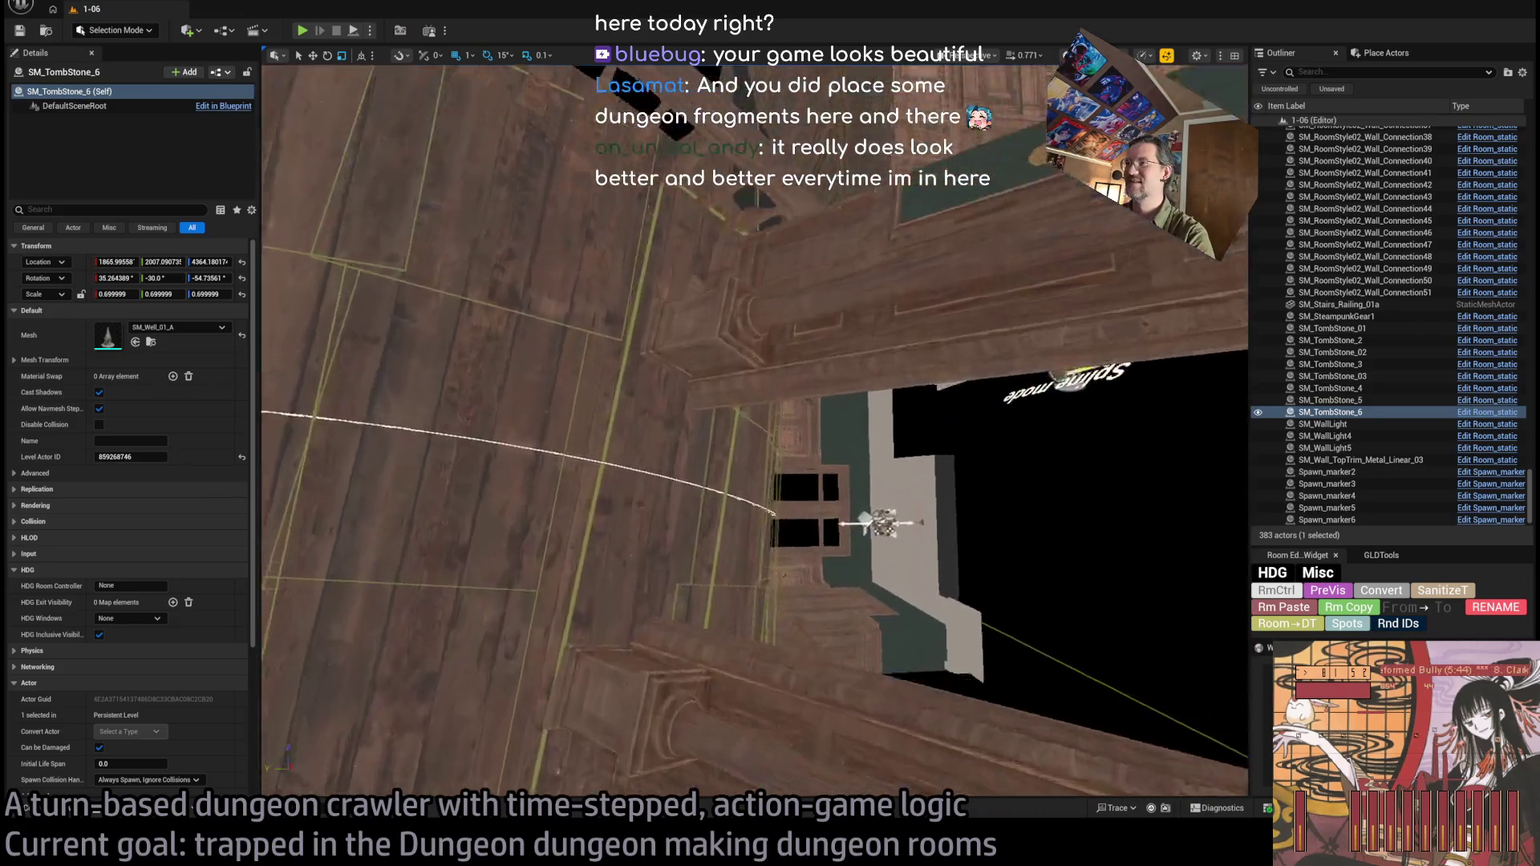
{"action": "scroll", "coordinate": [909, 215], "scroll_direction": "up", "scroll_amount": 10}
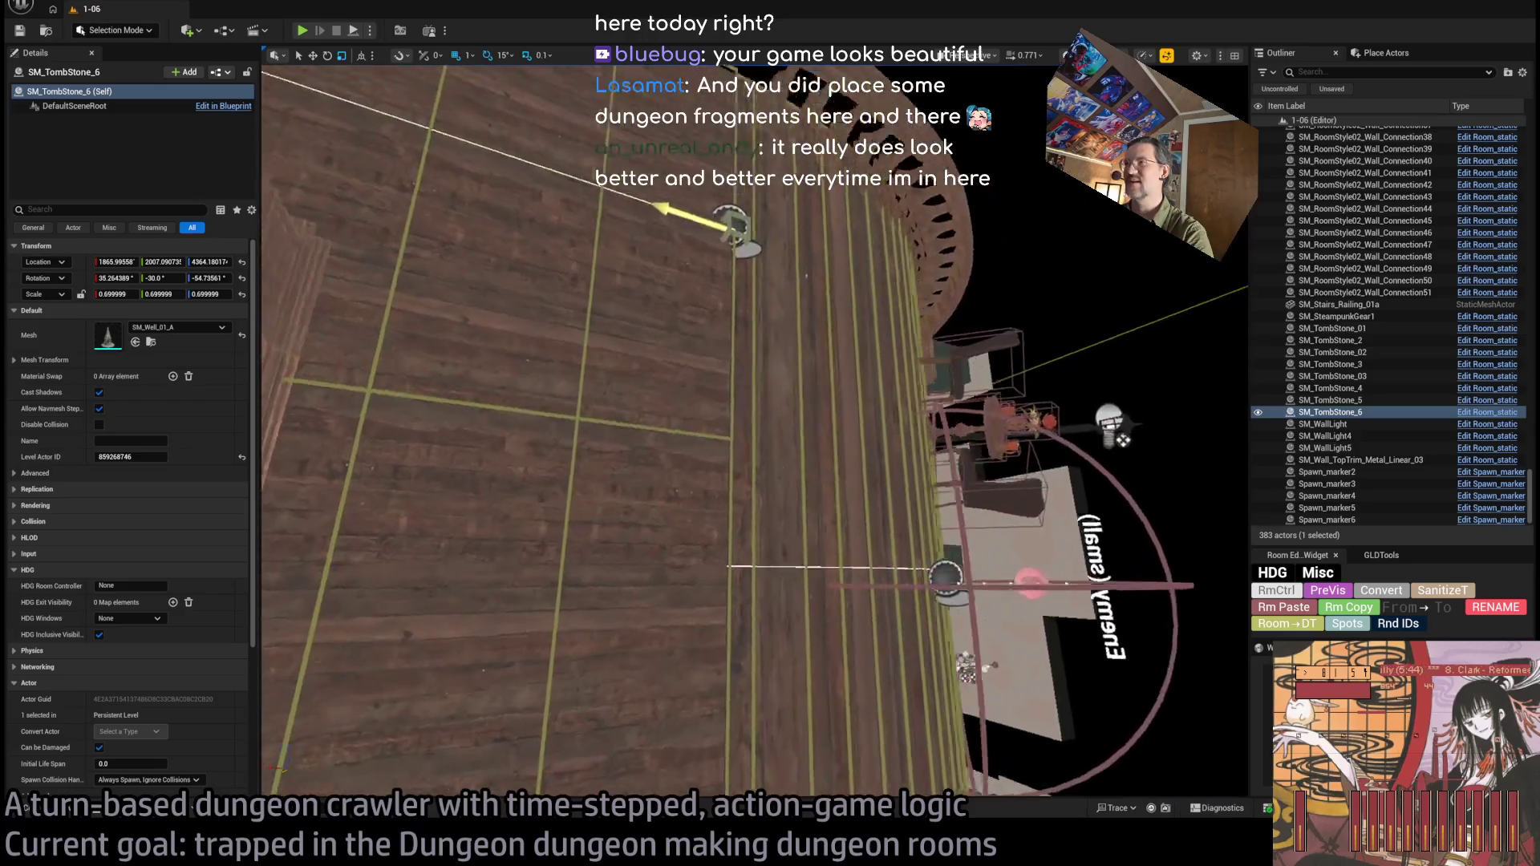
{"action": "scroll", "coordinate": [909, 215], "scroll_direction": "up", "scroll_amount": 10}
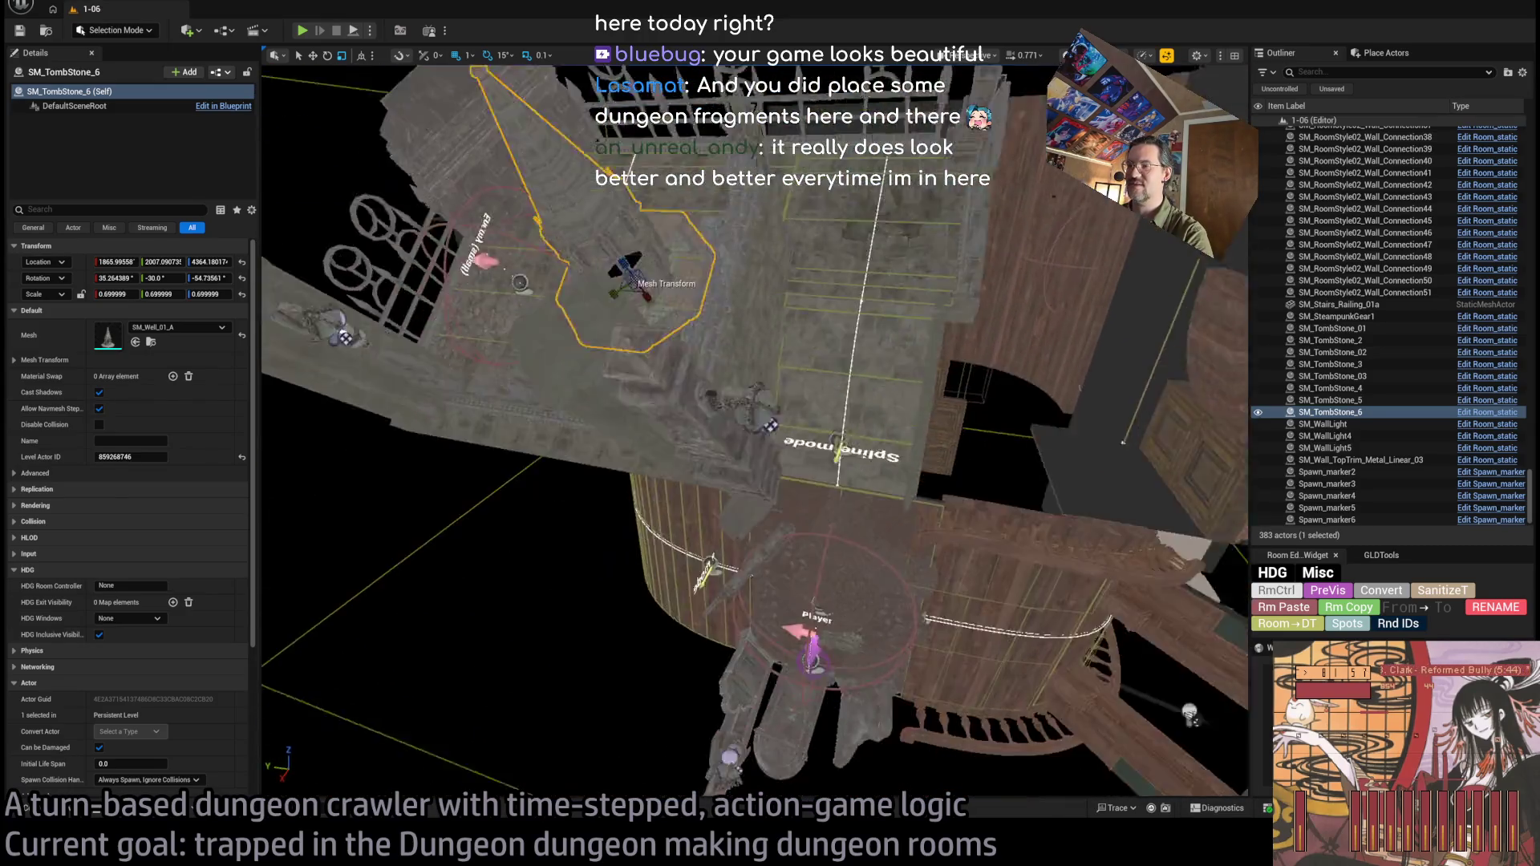
{"action": "left_click_drag", "start_coordinate": [754, 433], "coordinate": [682, 437]}
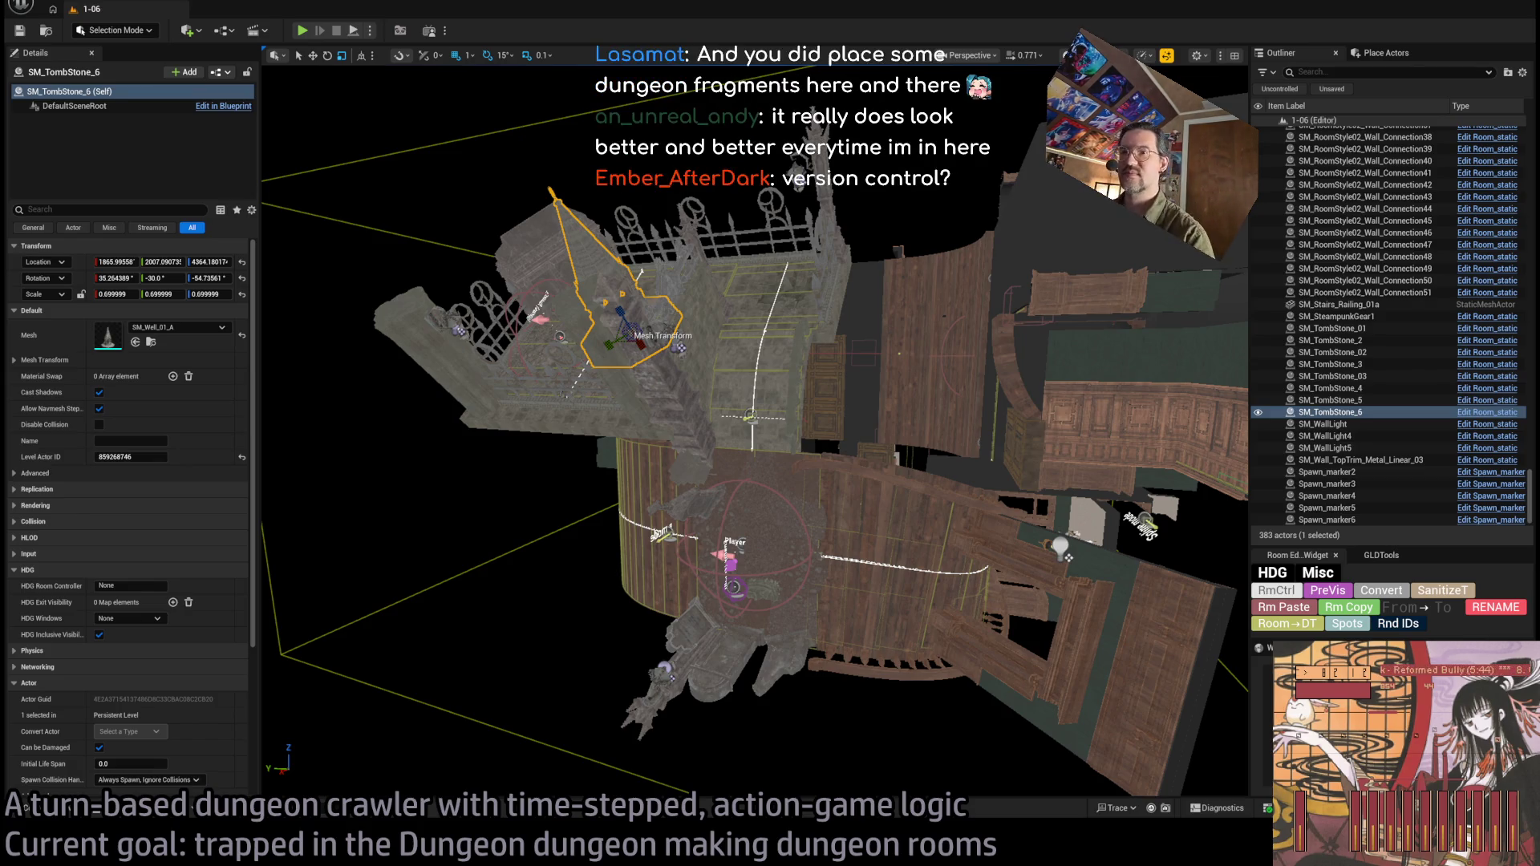
{"action": "scroll", "coordinate": [738, 485], "scroll_direction": "up", "scroll_amount": 3}
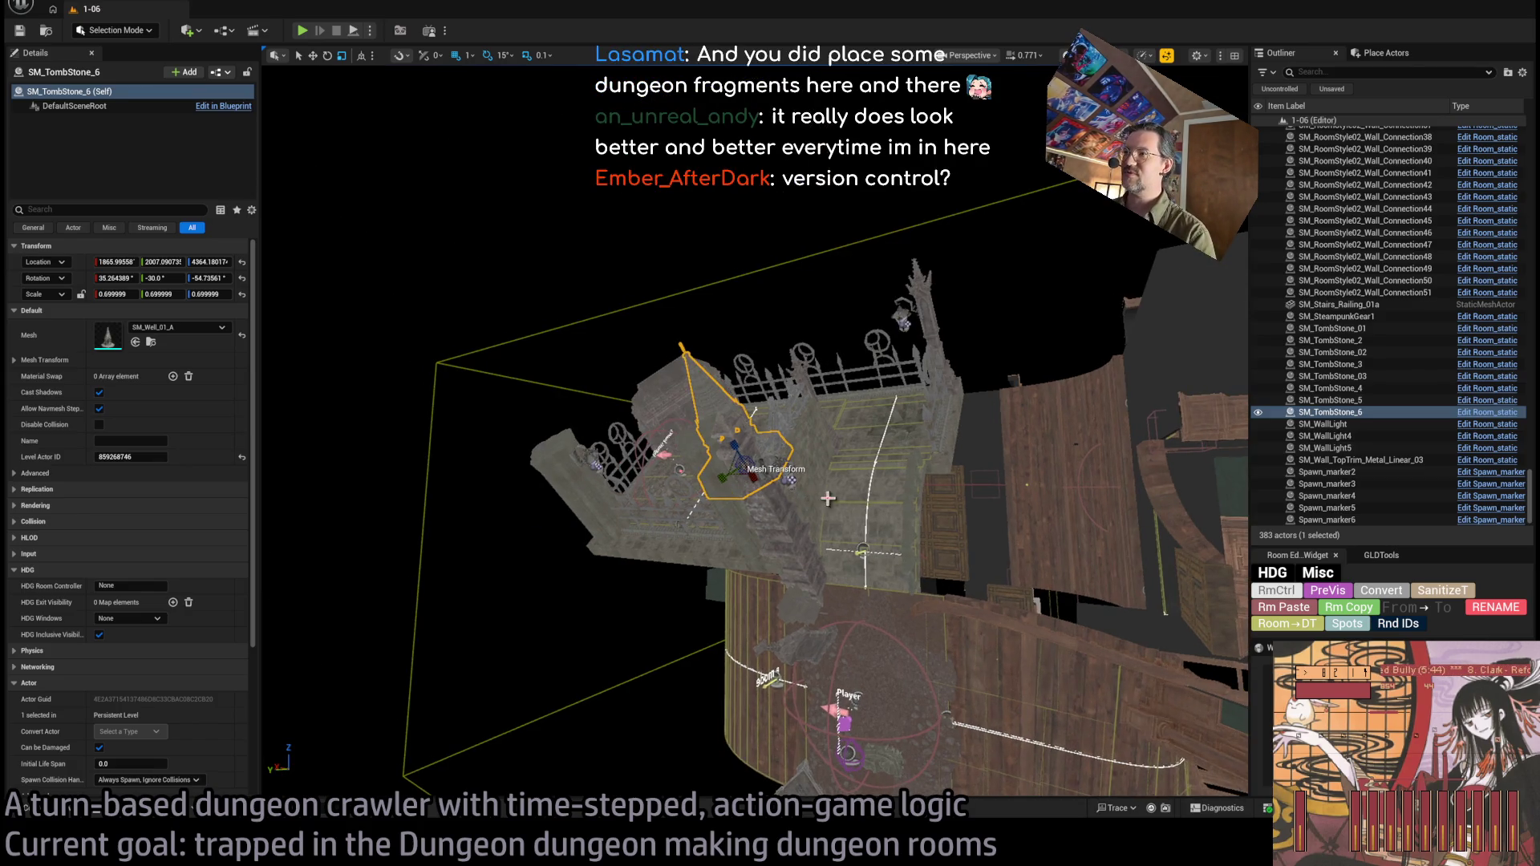
{"action": "scroll", "coordinate": [825, 498], "scroll_direction": "up", "scroll_amount": 8}
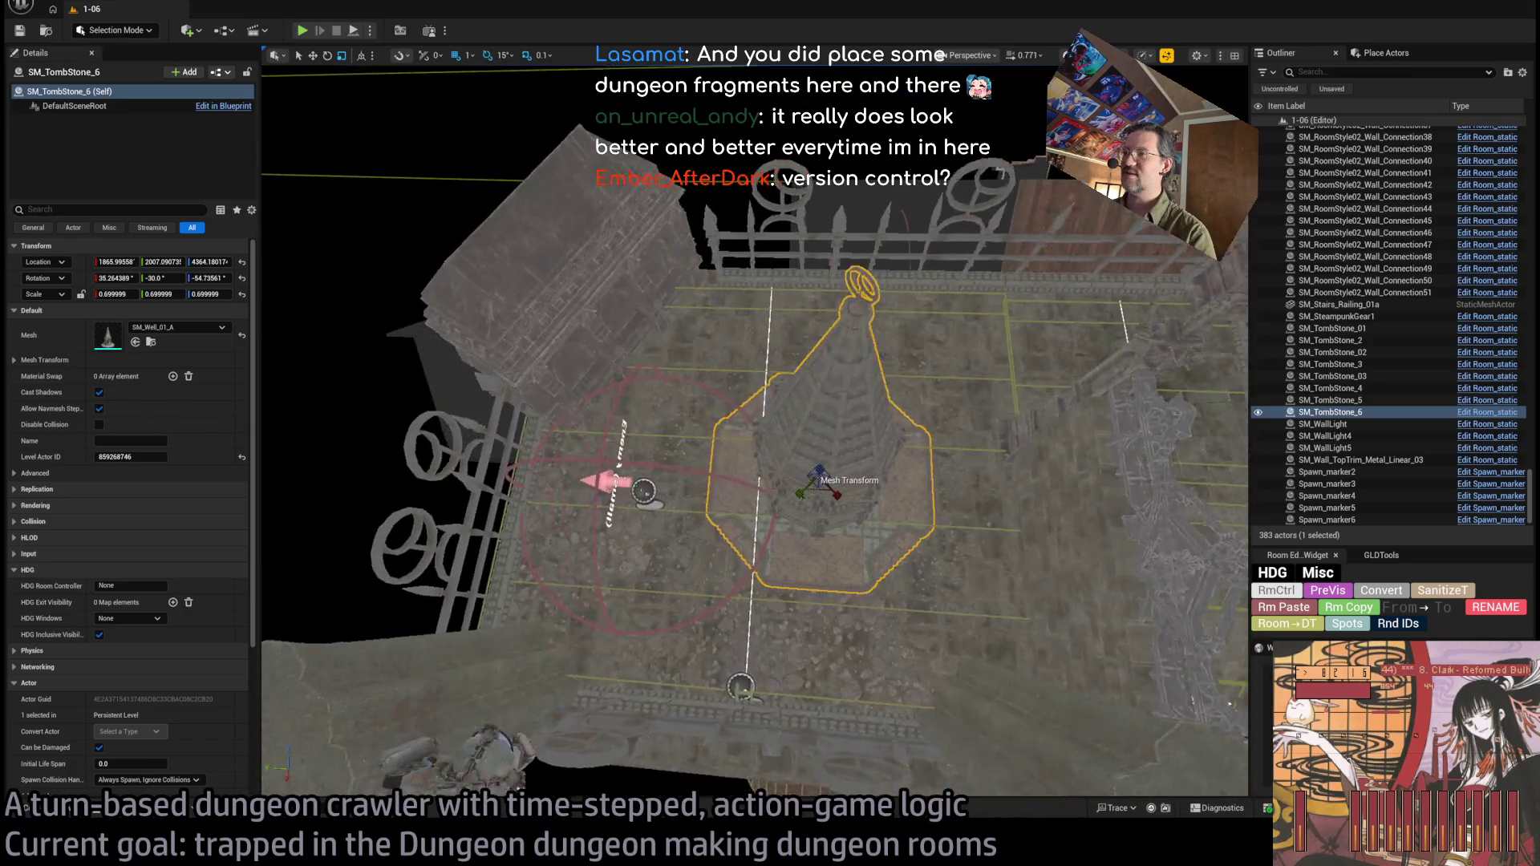
{"action": "scroll", "coordinate": [545, 656], "scroll_direction": "up", "scroll_amount": 5}
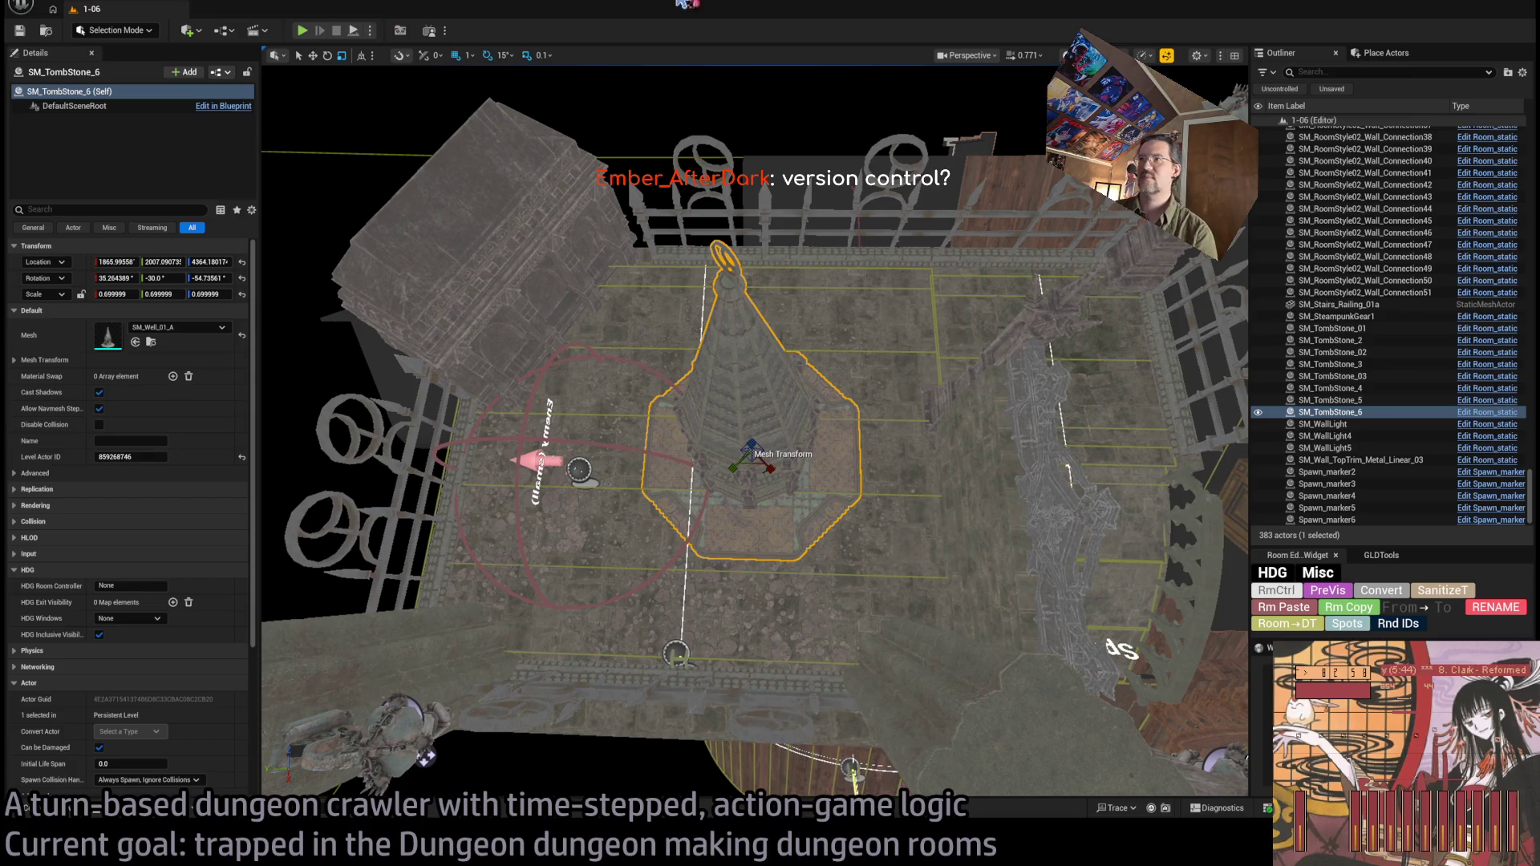
{"action": "scroll", "coordinate": [837, 354], "scroll_direction": "up", "scroll_amount": 5}
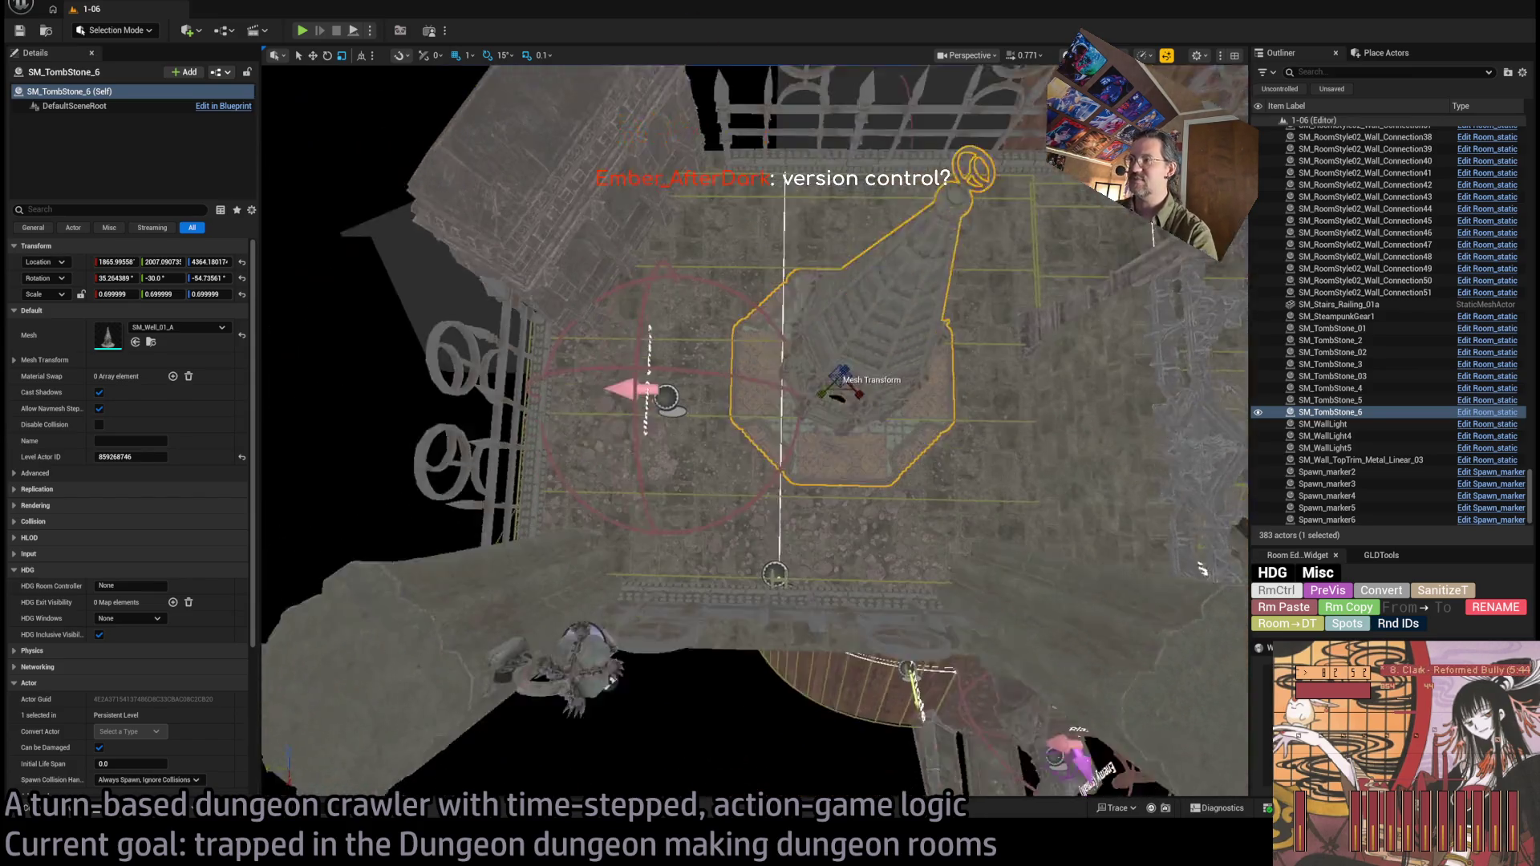
{"action": "mouse_move", "coordinate": [754, 433]}
{"action": "left_mouse_down"}
{"action": "mouse_move", "coordinate": [722, 369]}
{"action": "mouse_move", "coordinate": [461, 94]}
{"action": "left_mouse_up"}
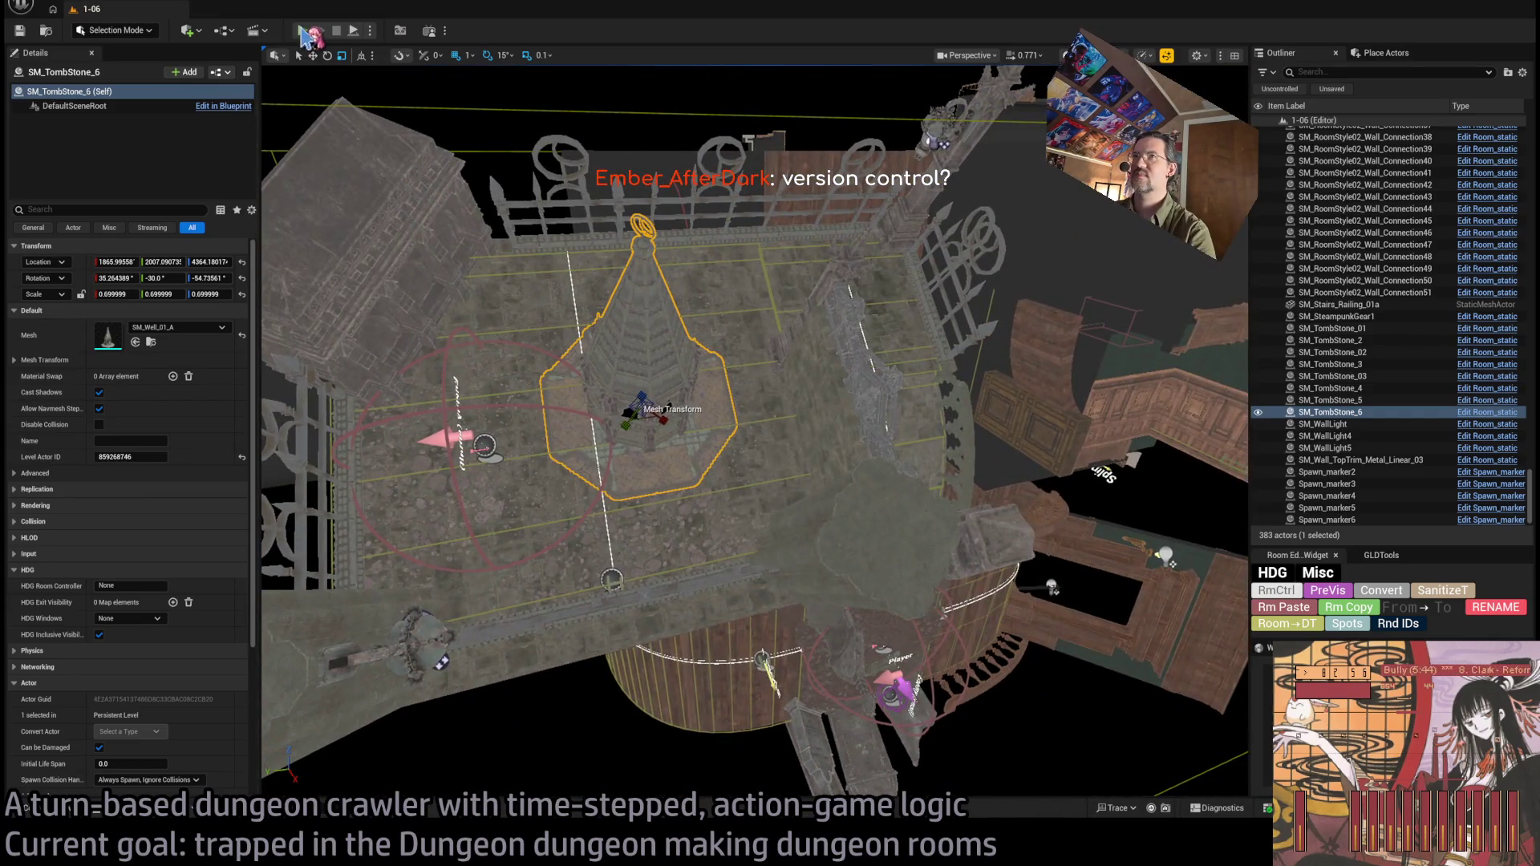
{"action": "left_click", "coordinate": [304, 32]}
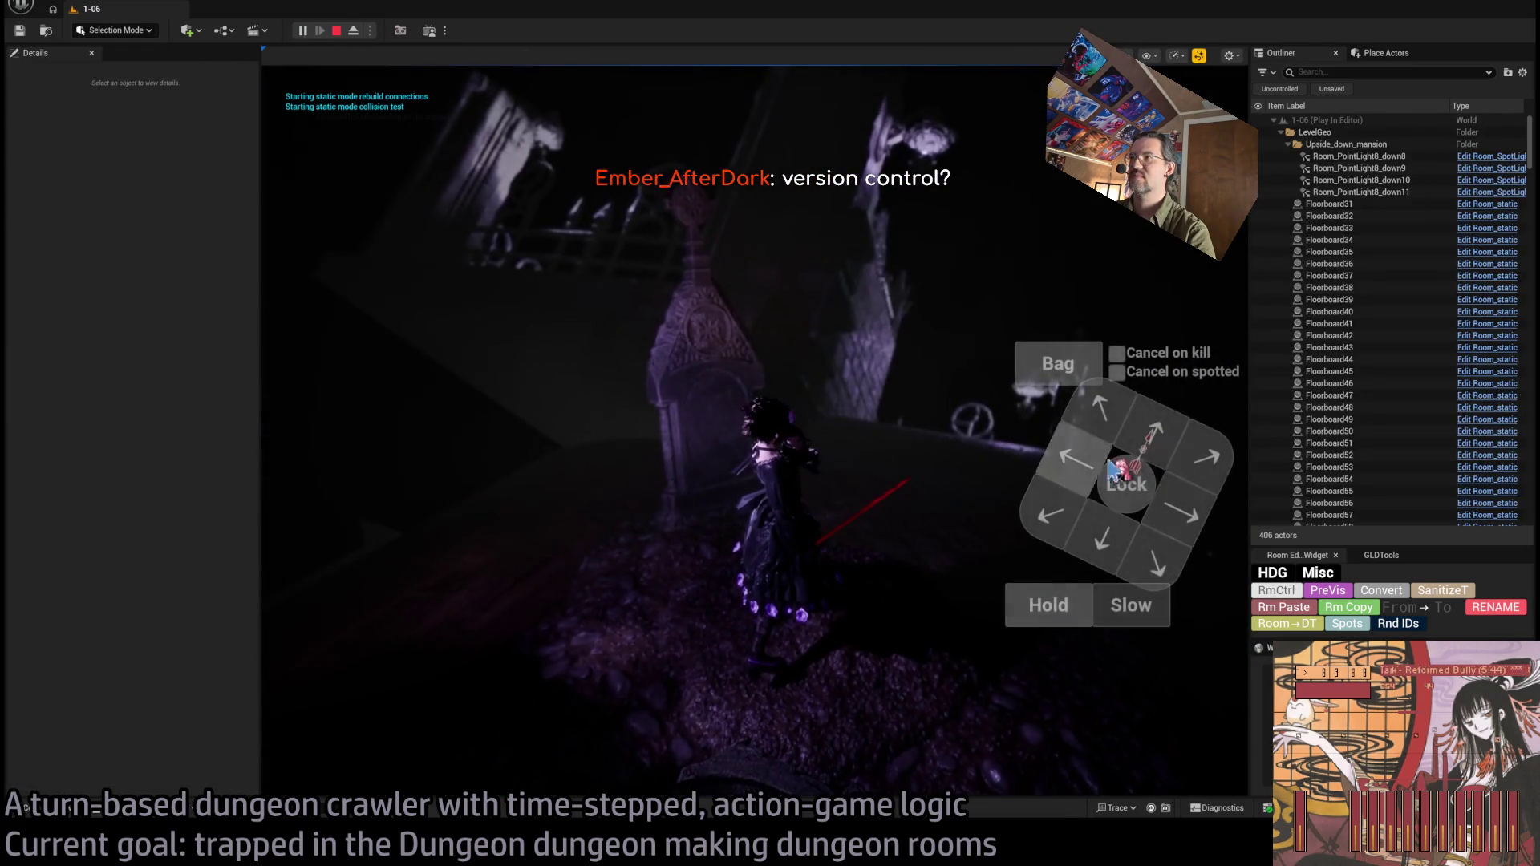
{"action": "left_click", "coordinate": [1066, 456]}
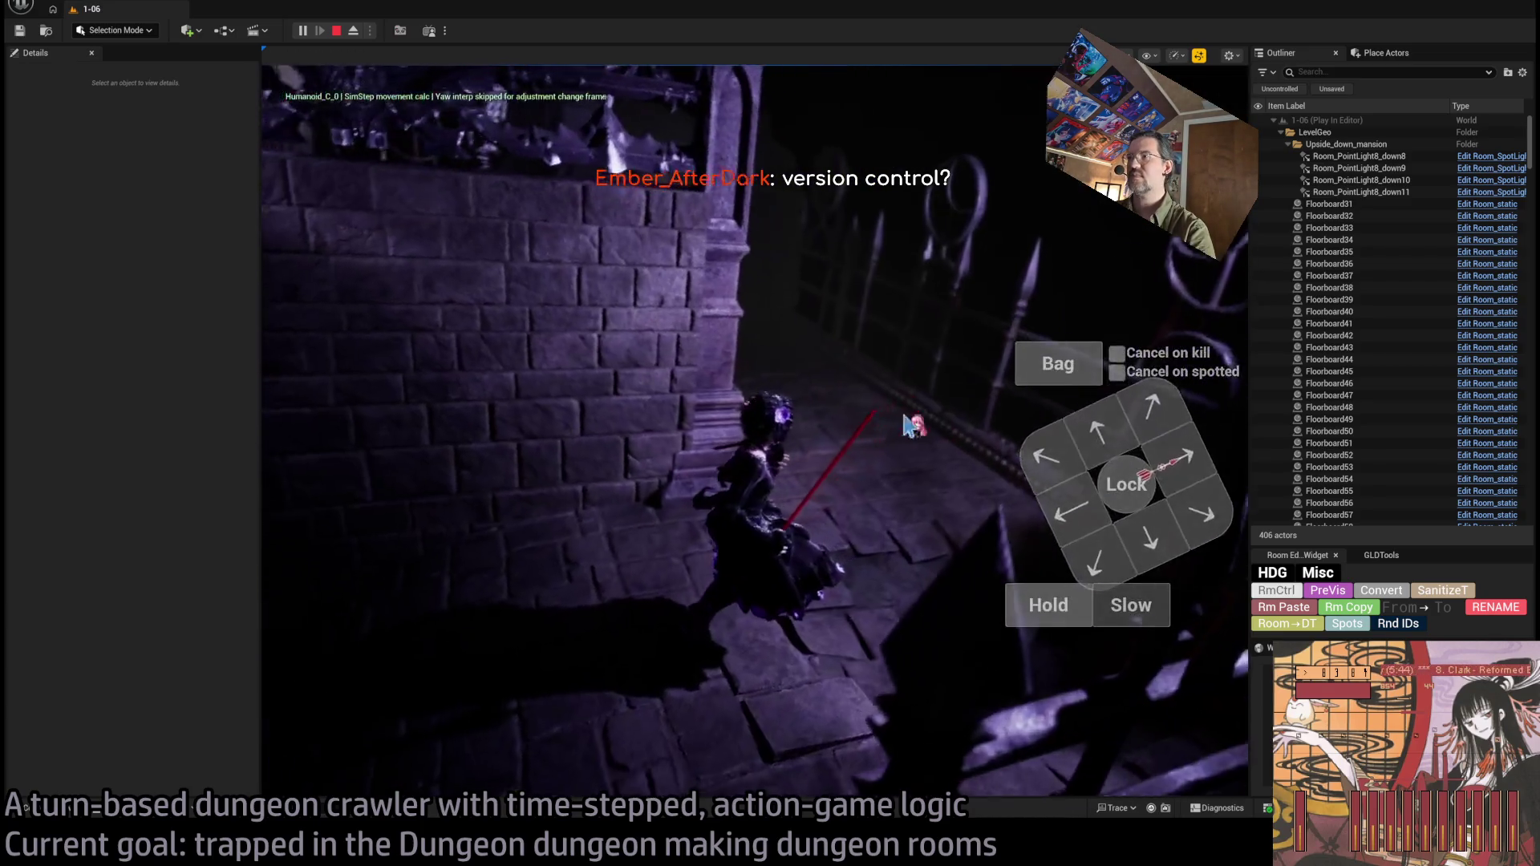
{"action": "left_click", "coordinate": [1075, 480]}
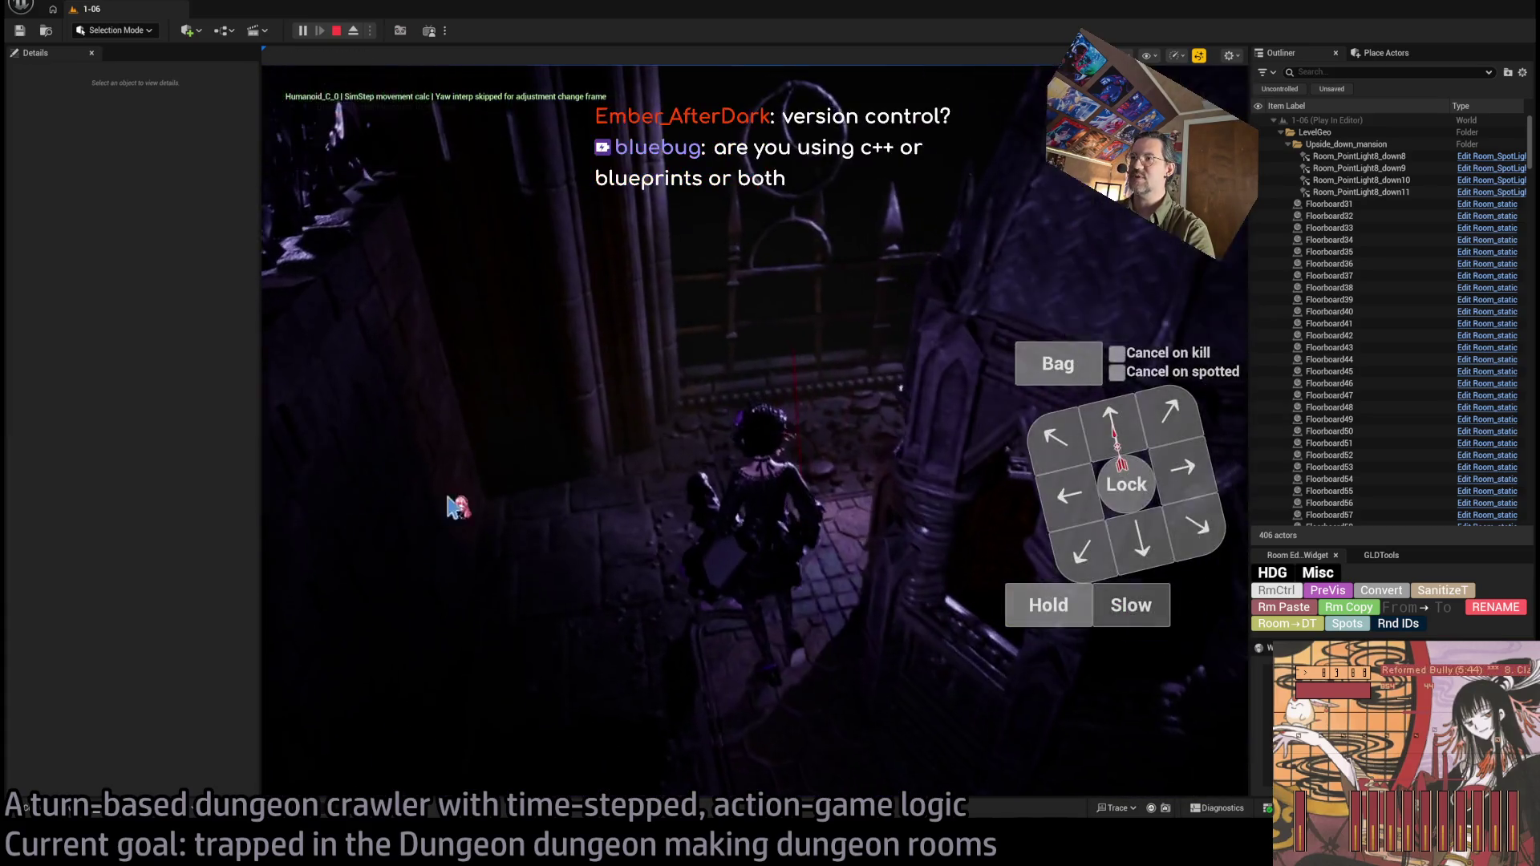
{"action": "key", "text": "Escape"}
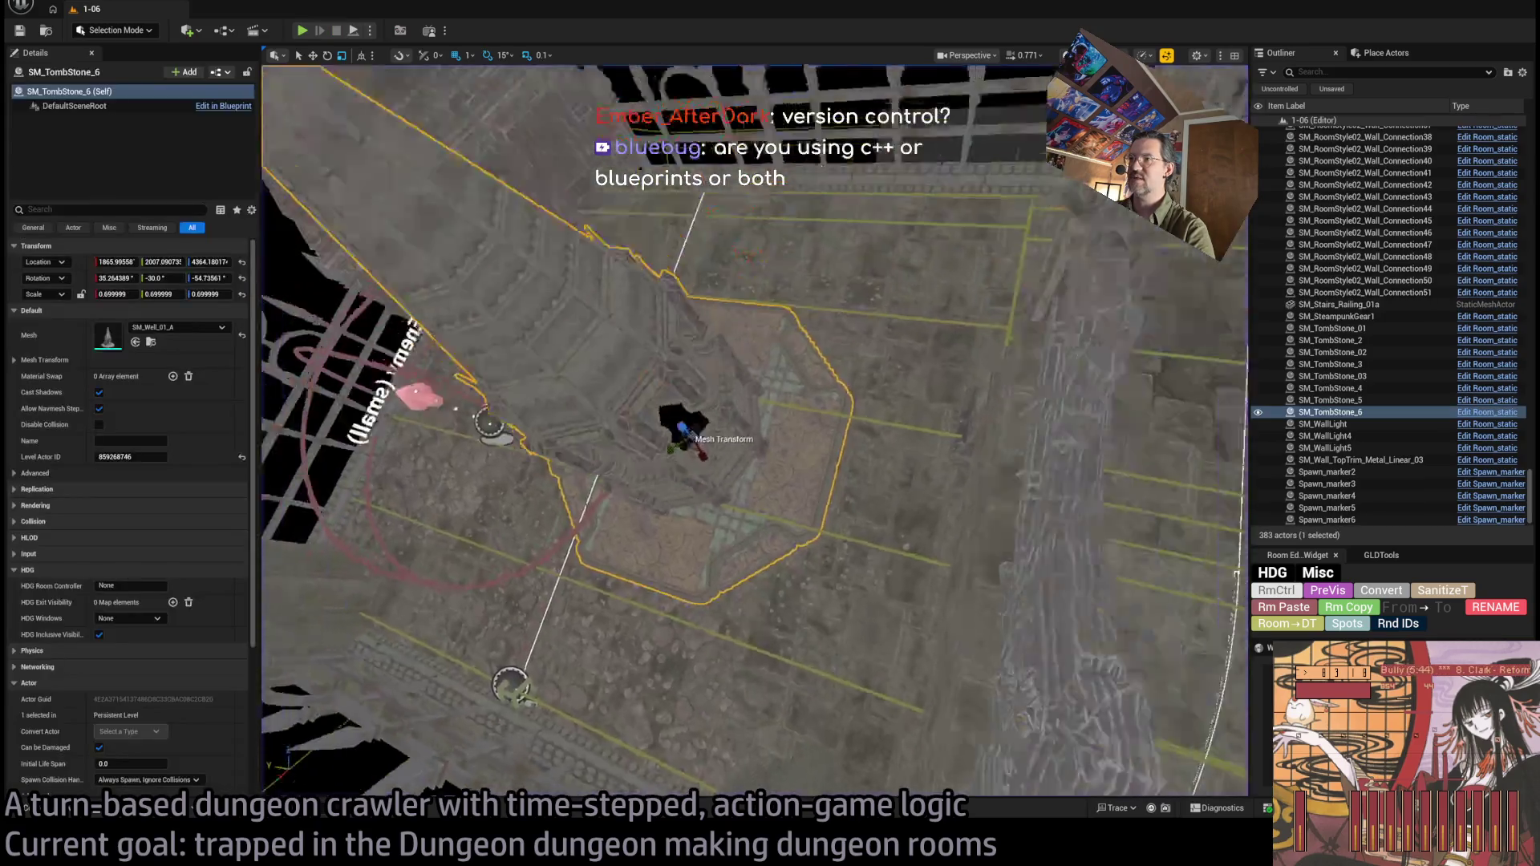
Orbit around SM_TombStone_6 and locate its SM_Well_01_A mesh in the Well_01 folder with Ctrl+B.
{"action": "left_click_drag", "start_coordinate": [754, 481], "coordinate": [835, 441]}
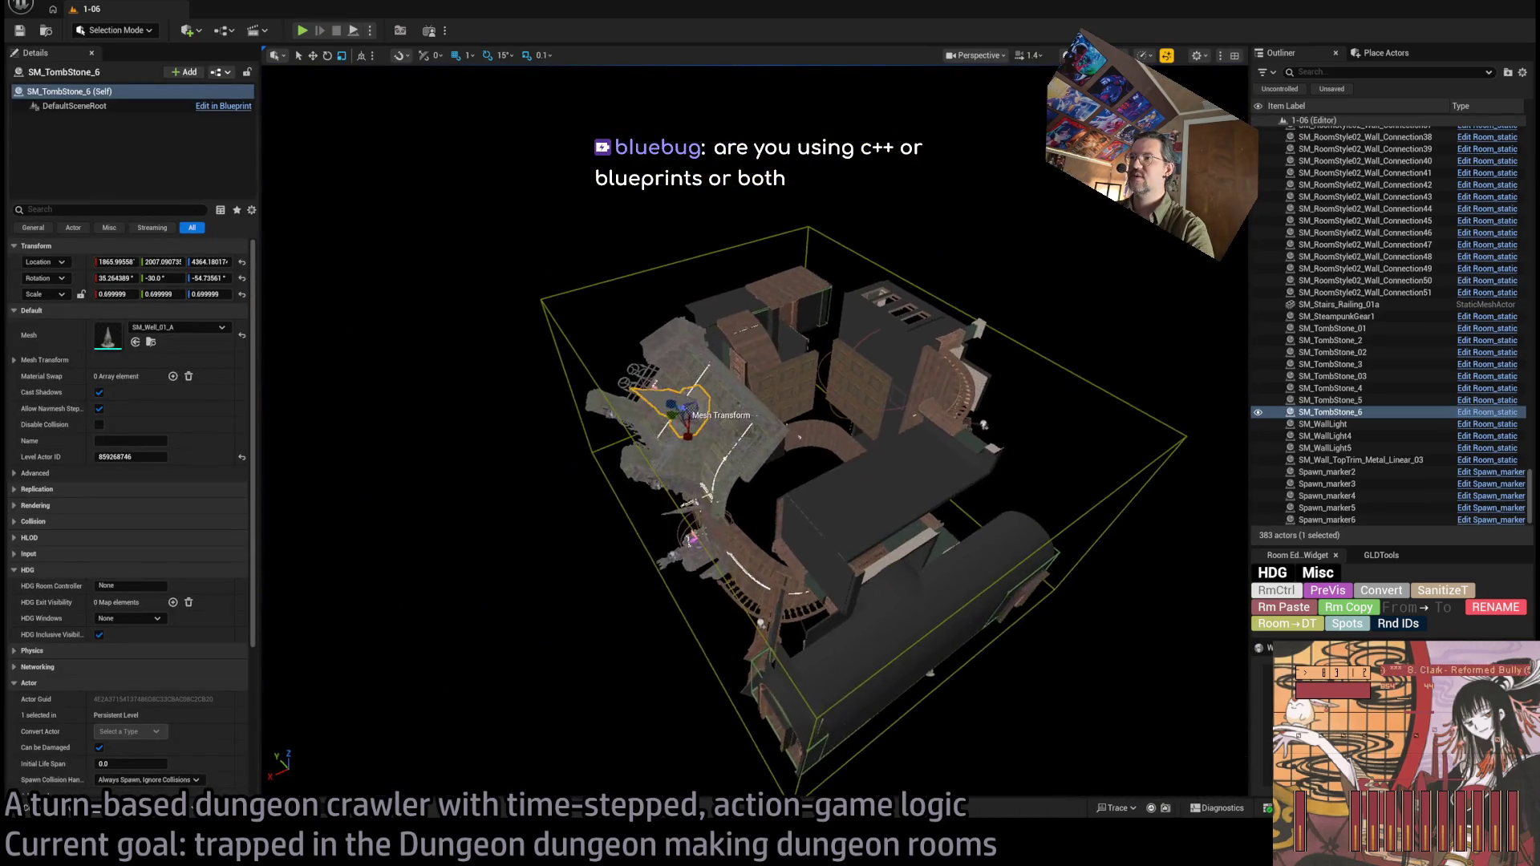
{"action": "left_click_drag", "start_coordinate": [755, 482], "coordinate": [690, 385]}
{"action": "mouse_move", "coordinate": [887, 481]}
{"action": "left_mouse_down"}
{"action": "mouse_move", "coordinate": [850, 489]}
{"action": "mouse_move", "coordinate": [1031, 480]}
{"action": "mouse_move", "coordinate": [594, 449]}
{"action": "mouse_move", "coordinate": [497, 461]}
{"action": "mouse_move", "coordinate": [617, 443]}
{"action": "mouse_move", "coordinate": [554, 451]}
{"action": "mouse_move", "coordinate": [638, 455]}
{"action": "left_mouse_up"}
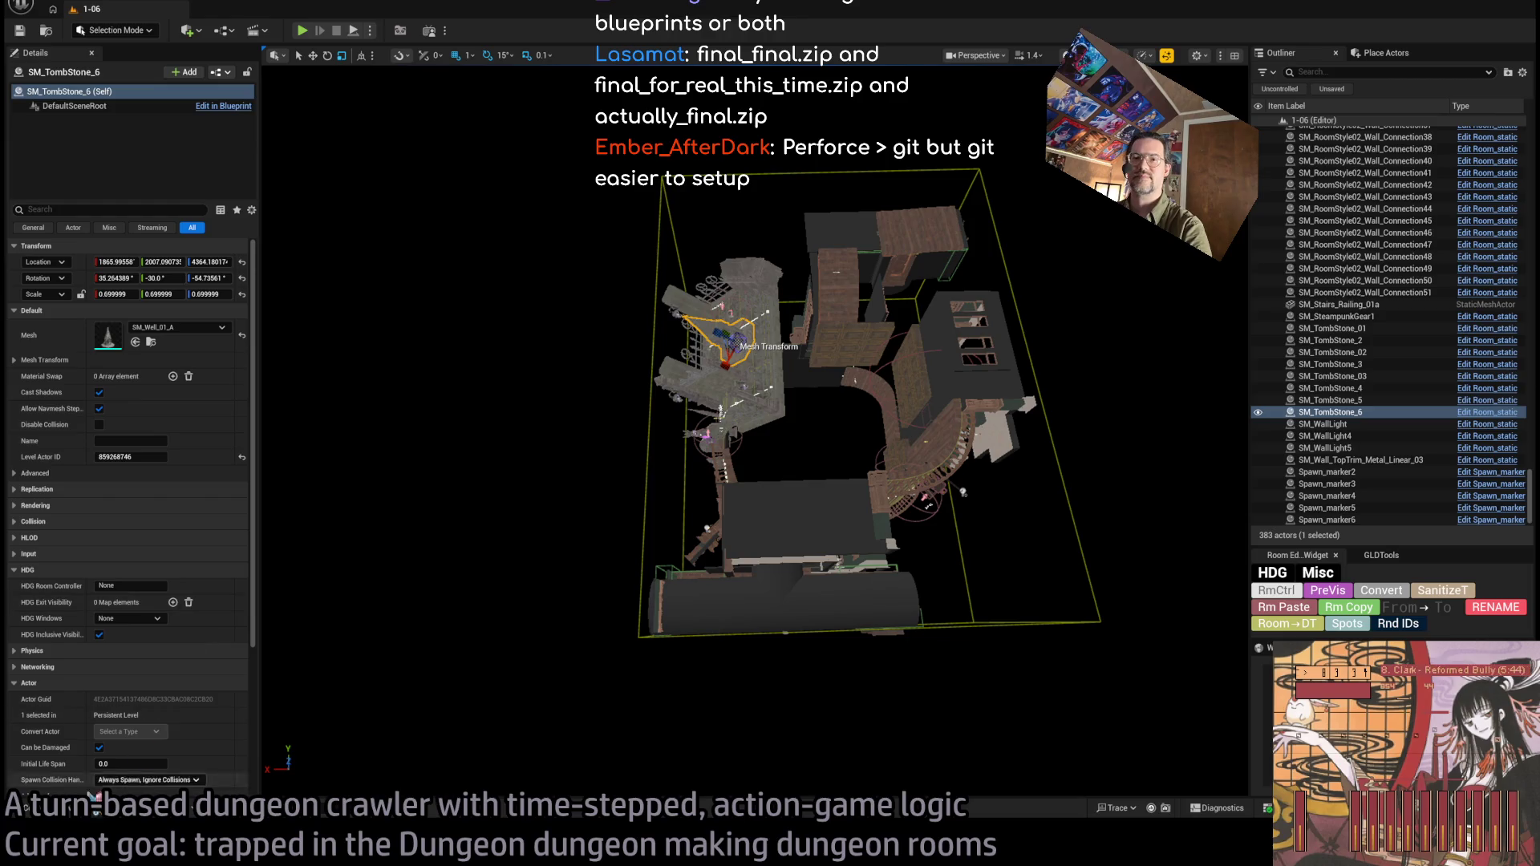
{"action": "key", "text": "ctrl+b"}
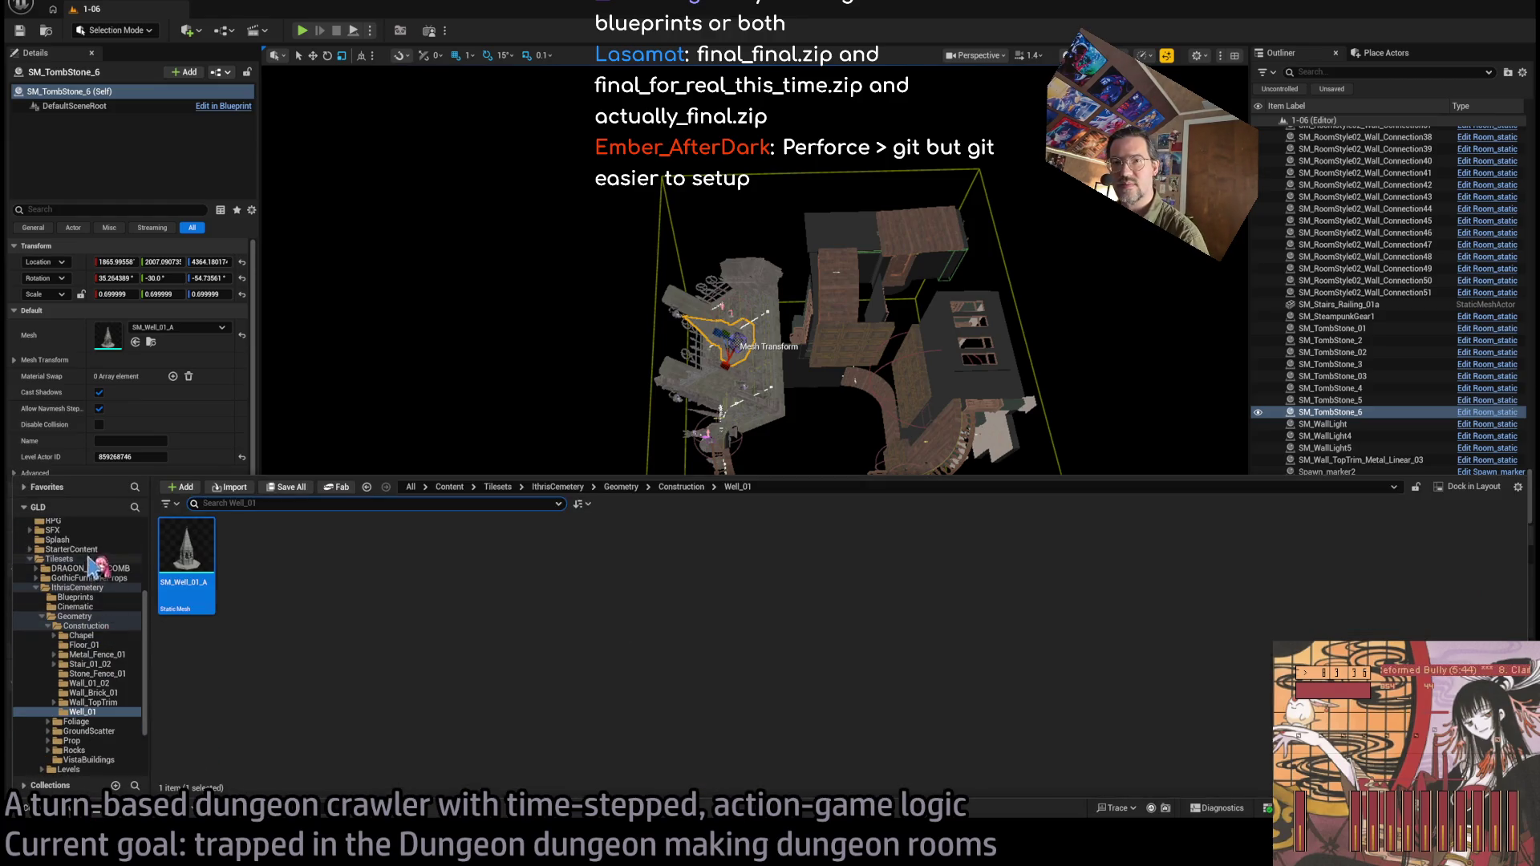
Open the Mansion_DT data table, inspect its 4x6Blockout row, and return to the 1-06 level.
{"action": "scroll", "coordinate": [86, 610], "scroll_direction": "up", "scroll_amount": 3}
{"action": "scroll", "coordinate": [84, 722], "scroll_direction": "up", "scroll_amount": 3}
{"action": "left_click", "coordinate": [96, 603]}
{"action": "double_click", "coordinate": [248, 562]}
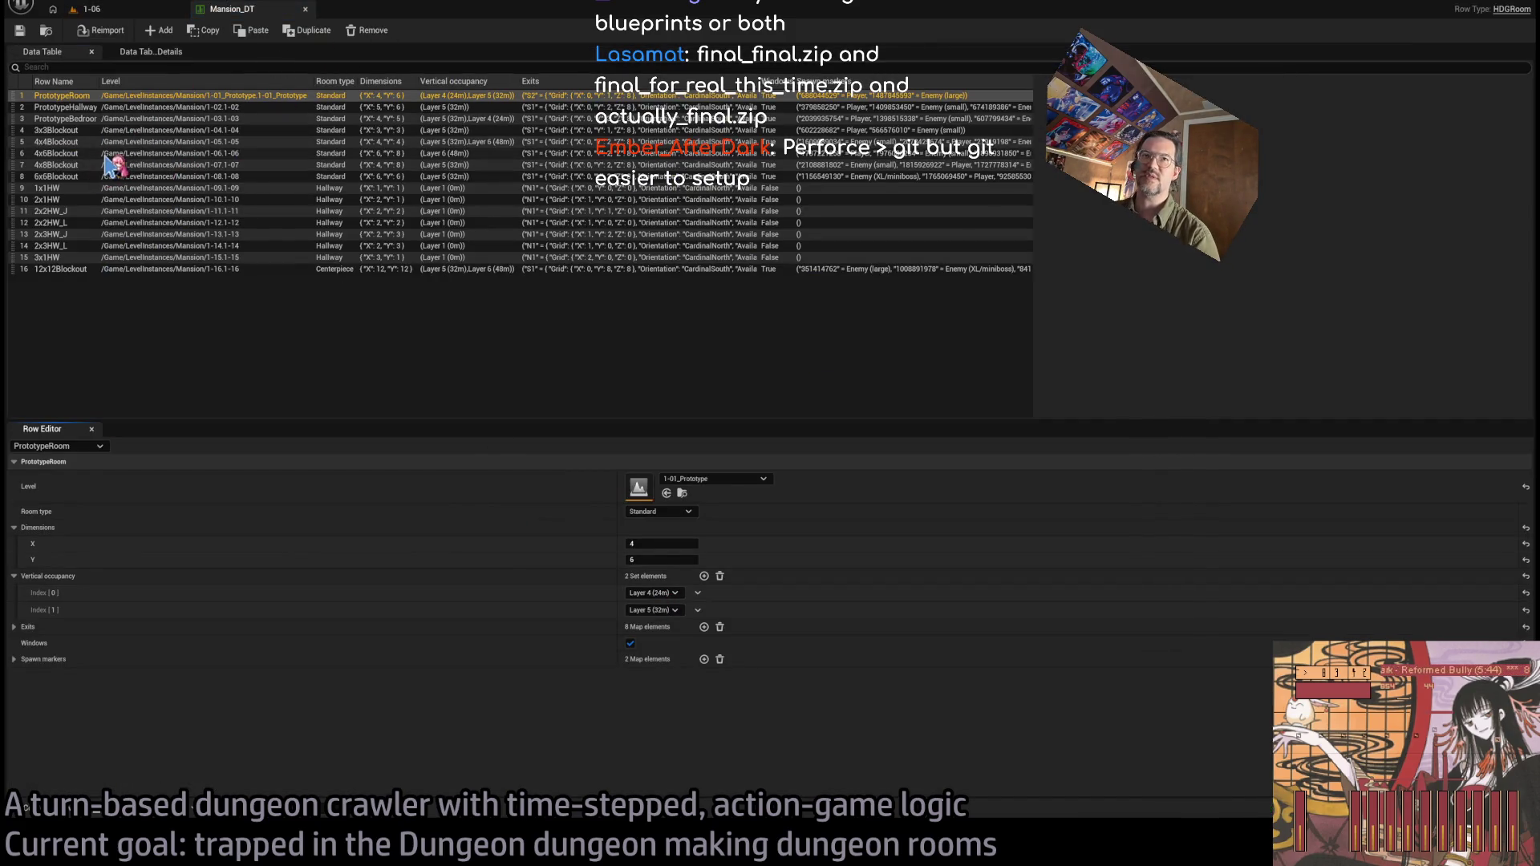
{"action": "left_click", "coordinate": [105, 155]}
{"action": "left_click", "coordinate": [668, 543]}
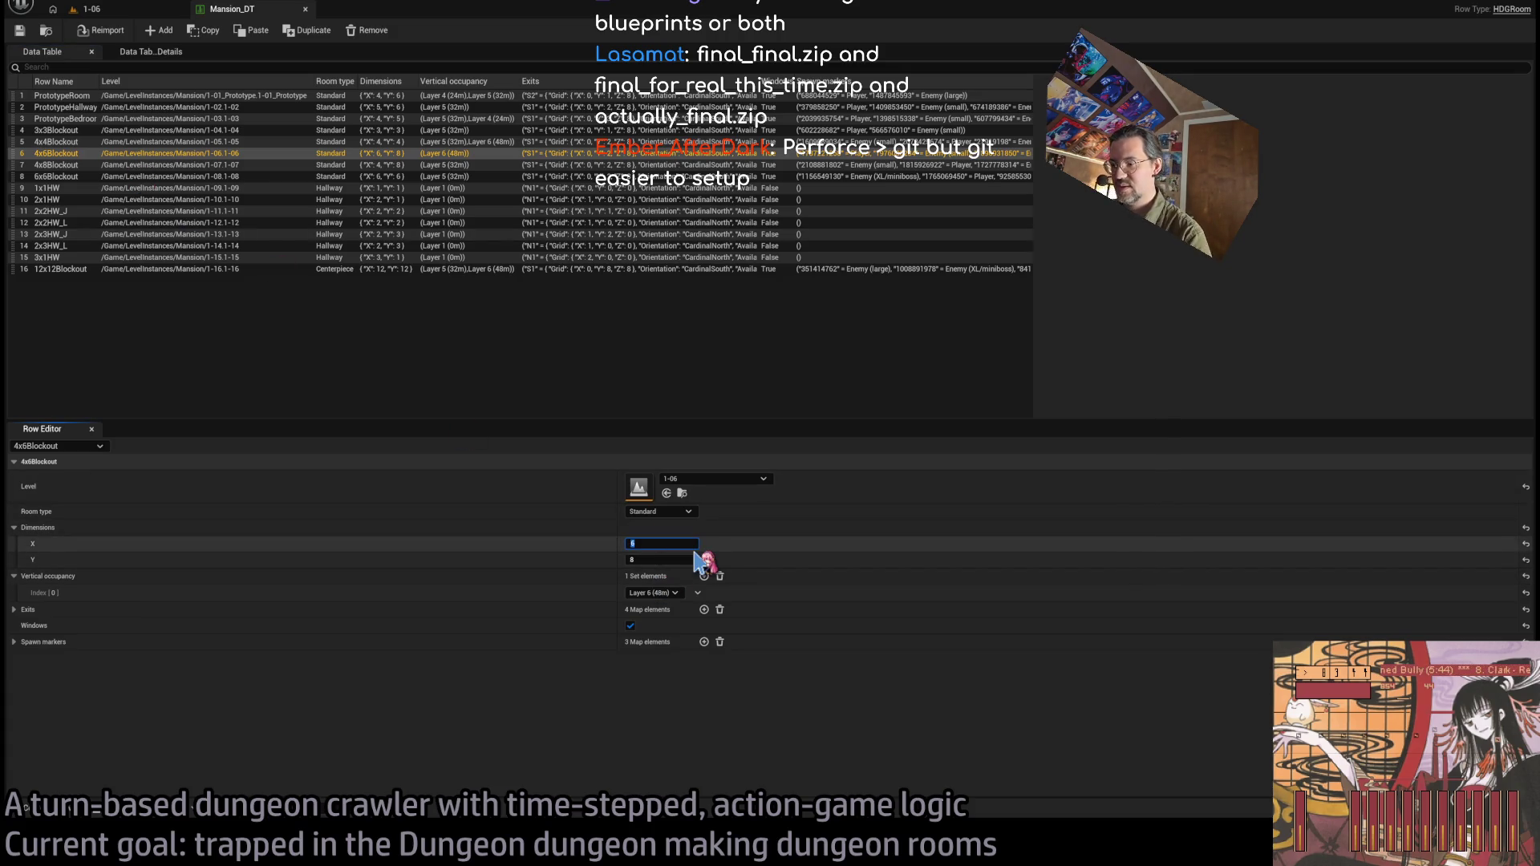
{"action": "left_click", "coordinate": [103, 11]}
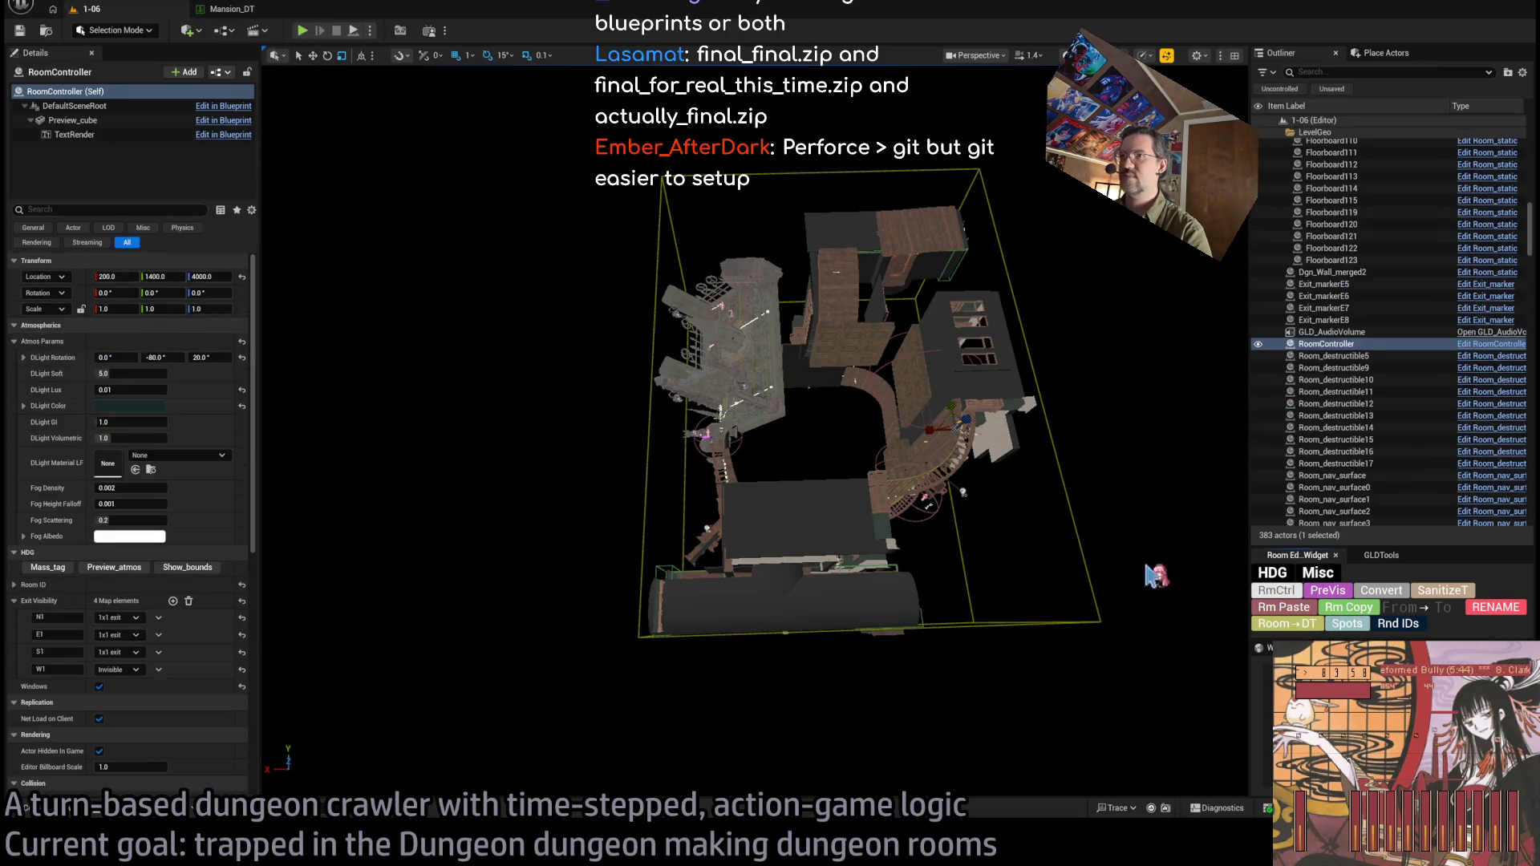
Show RoomController's bounds box, orbit to inspect it, then return to Mansion_DT.
{"action": "left_click", "coordinate": [1282, 594]}
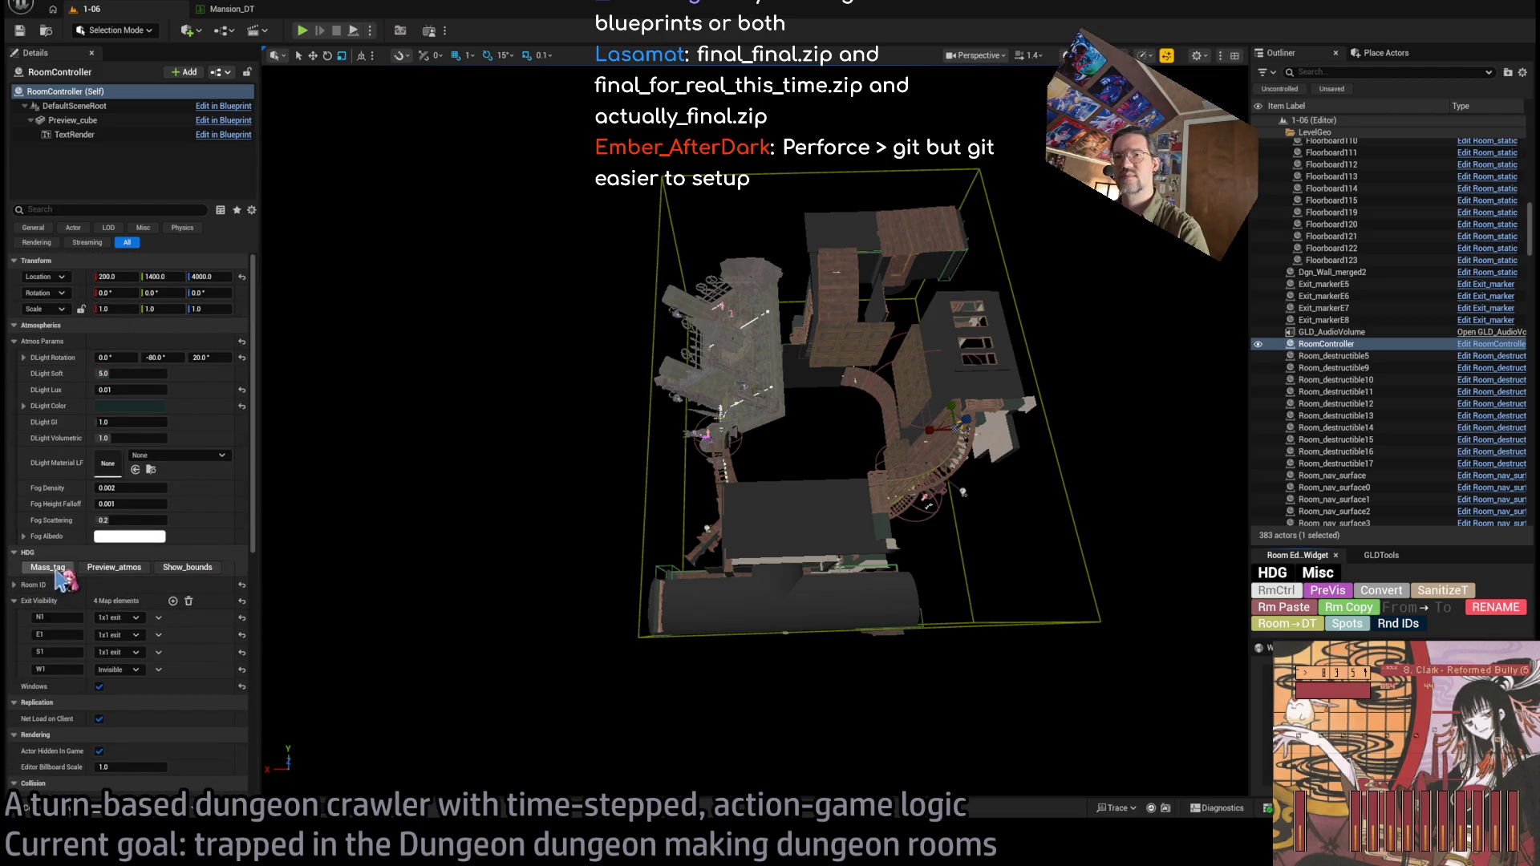
{"action": "left_click", "coordinate": [193, 568]}
{"action": "mouse_move", "coordinate": [616, 587]}
{"action": "left_mouse_down"}
{"action": "mouse_move", "coordinate": [690, 542]}
{"action": "mouse_move", "coordinate": [706, 561]}
{"action": "mouse_move", "coordinate": [694, 545]}
{"action": "mouse_move", "coordinate": [726, 255]}
{"action": "left_mouse_up"}
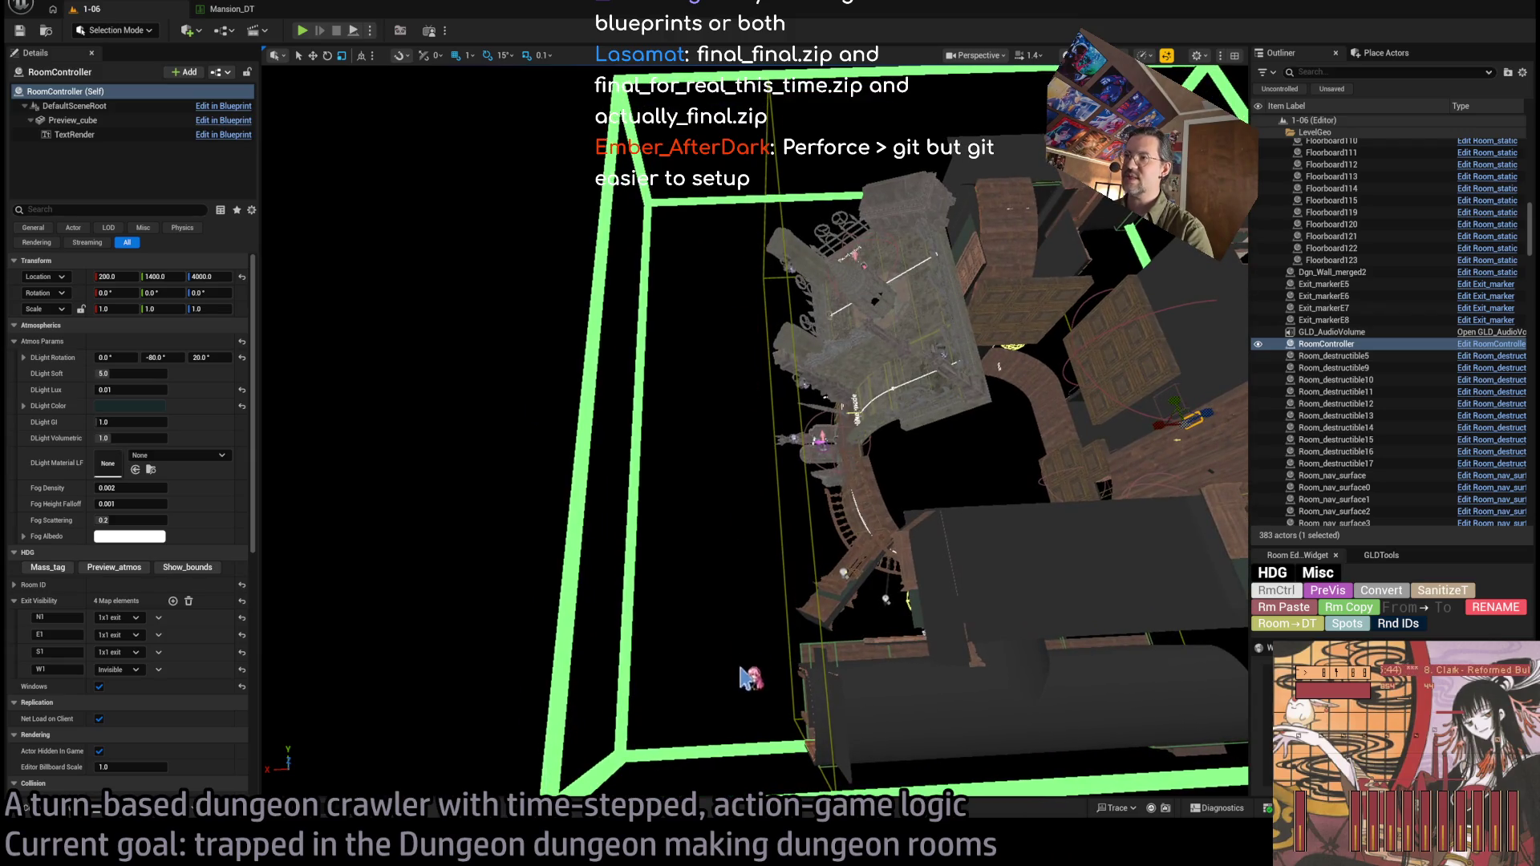
{"action": "mouse_move", "coordinate": [754, 630]}
{"action": "left_mouse_down"}
{"action": "mouse_move", "coordinate": [770, 582]}
{"action": "mouse_move", "coordinate": [847, 523]}
{"action": "left_mouse_up"}
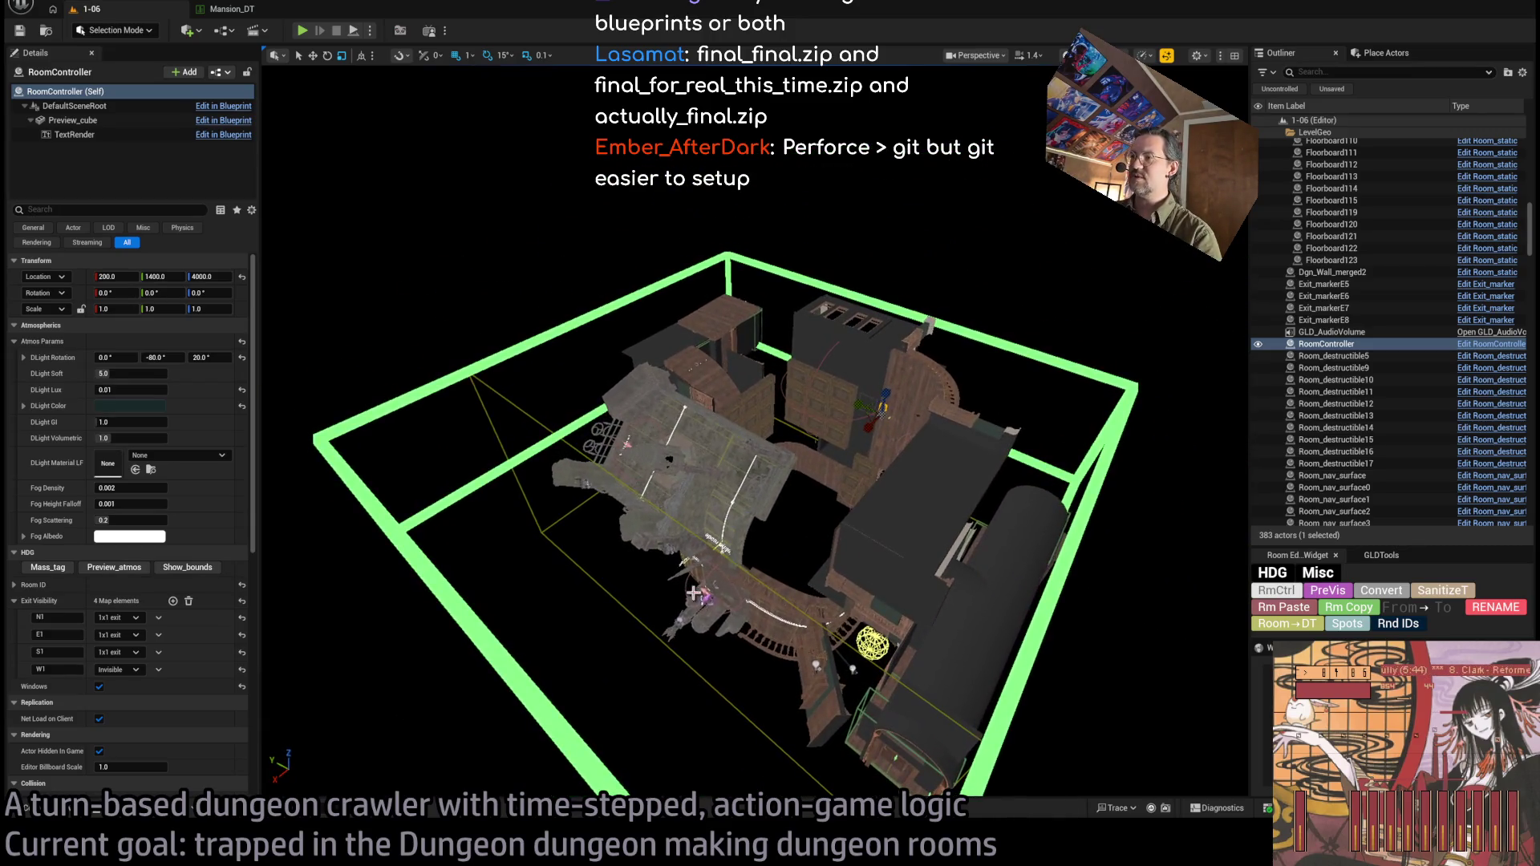
{"action": "mouse_move", "coordinate": [703, 623]}
{"action": "left_mouse_down"}
{"action": "mouse_move", "coordinate": [716, 534]}
{"action": "mouse_move", "coordinate": [697, 549]}
{"action": "left_mouse_up"}
{"action": "left_click", "coordinate": [229, 9]}
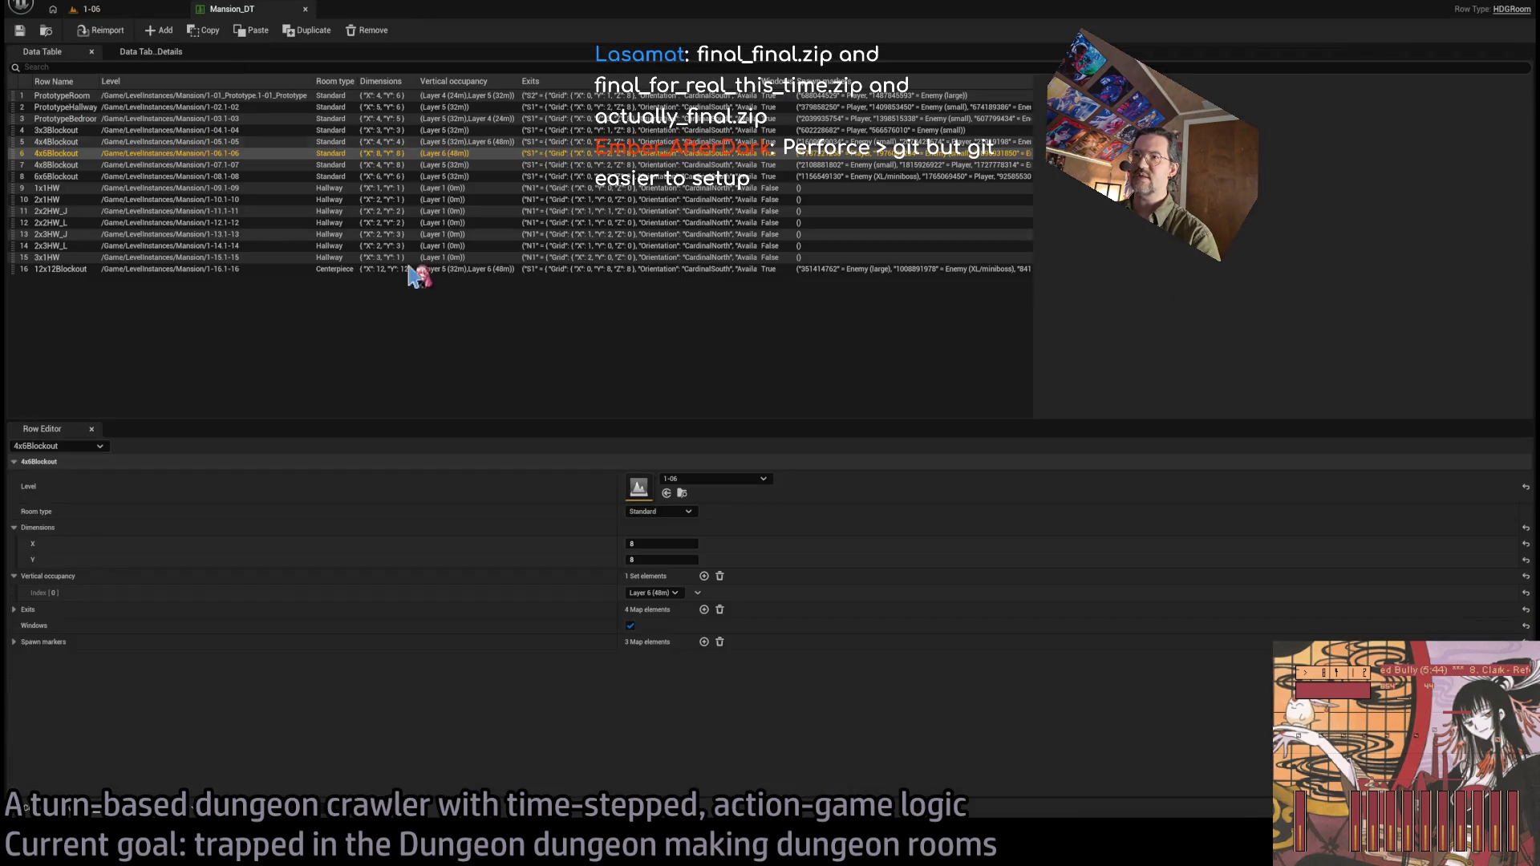
Add Layer 5 (32m) as 4x6Blockout's second vertical occupancy and save Mansion_DT.
{"action": "left_click", "coordinate": [704, 576]}
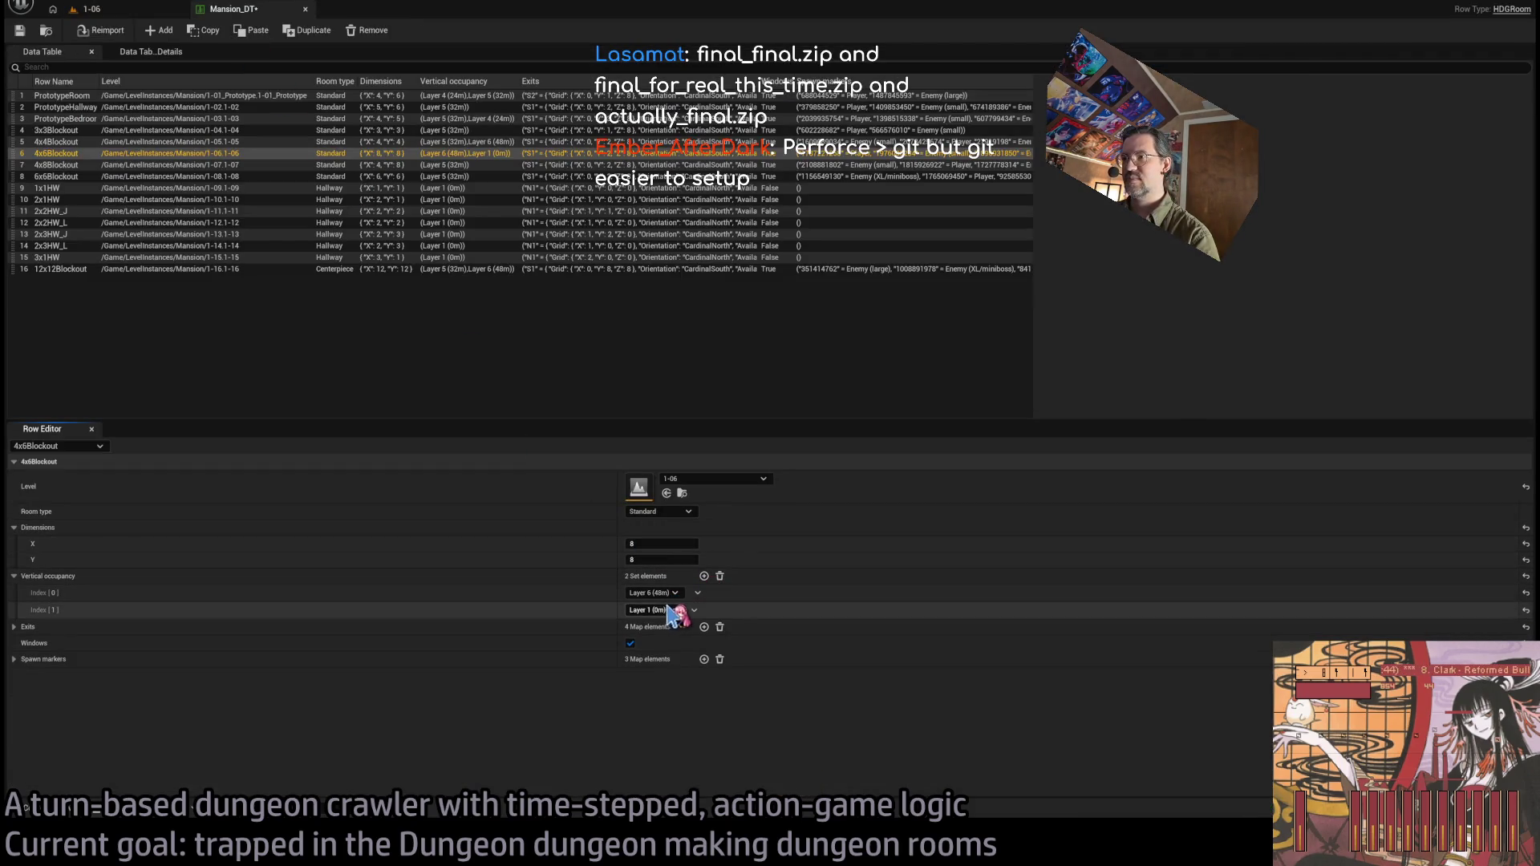
{"action": "scroll", "coordinate": [651, 610], "scroll_direction": "down", "scroll_amount": 4}
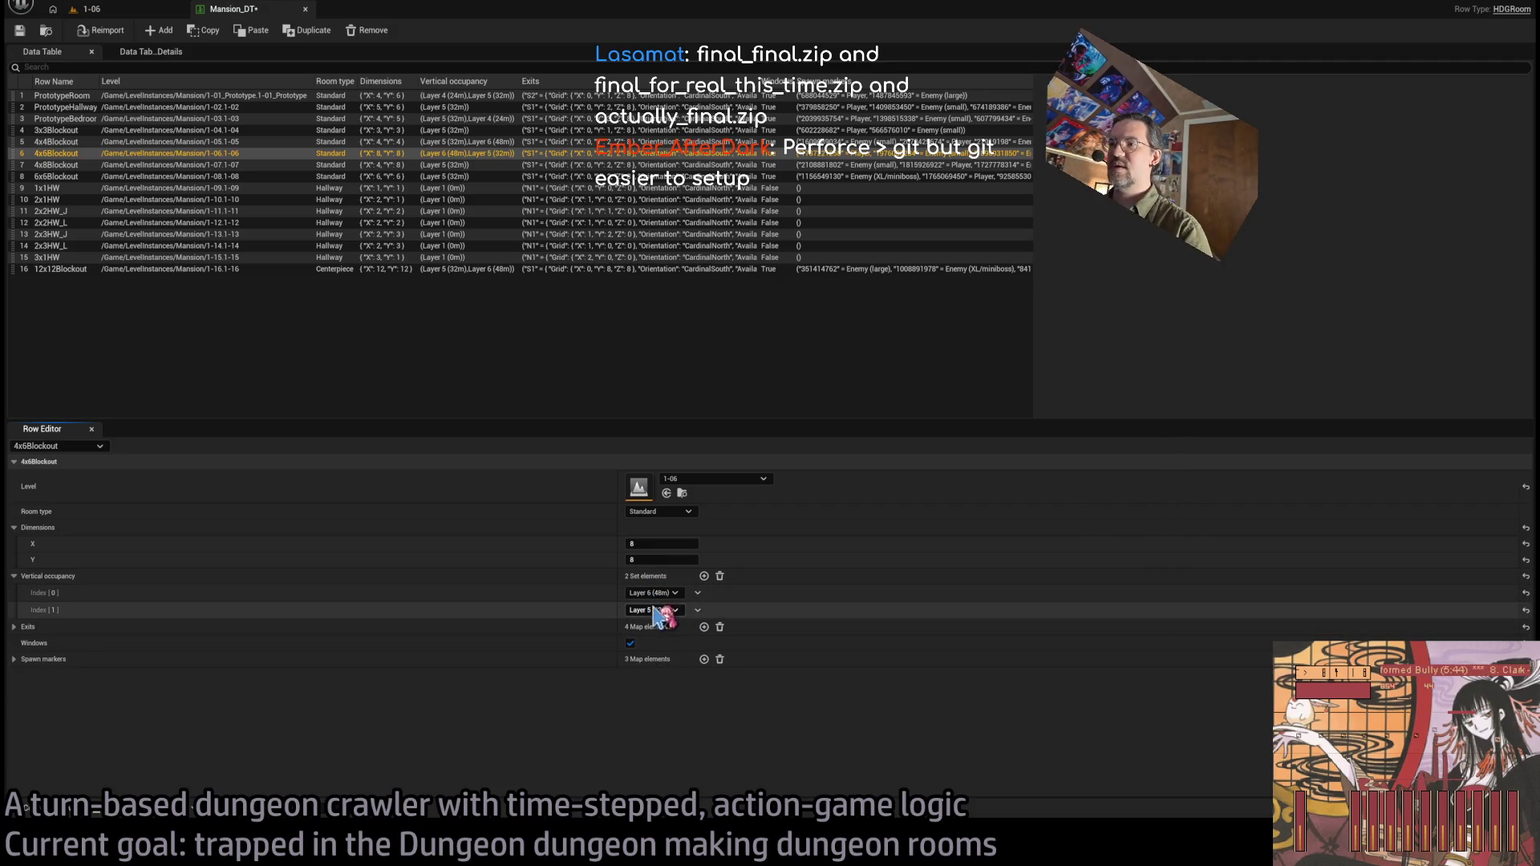
{"action": "left_click", "coordinate": [20, 32]}
{"action": "left_click", "coordinate": [84, 10]}
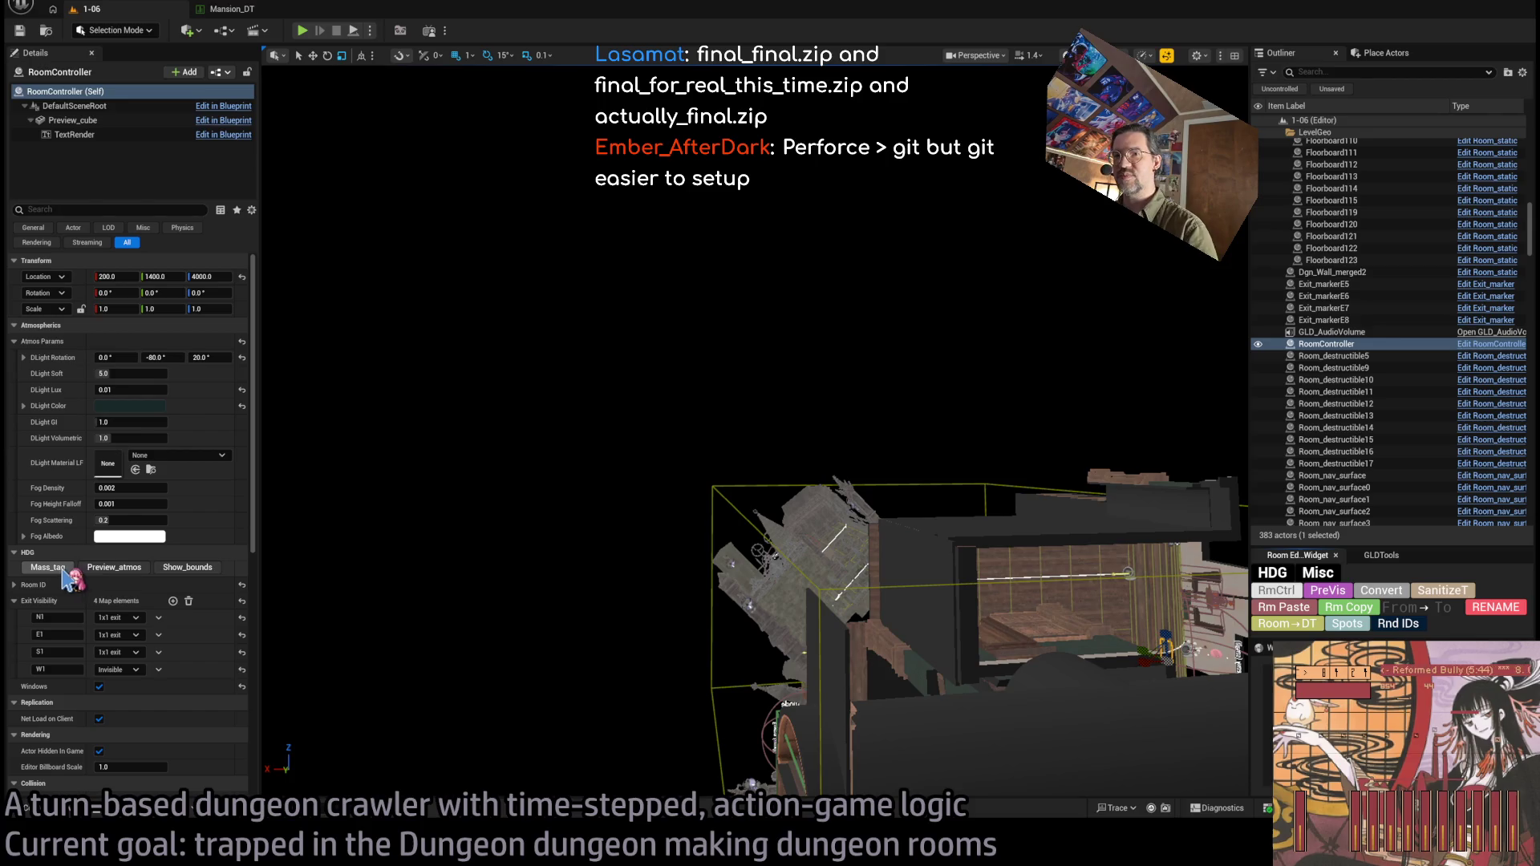
Show the room bounds, focus GLD_AudioVolume, and slide it along X toward them.
{"action": "left_click", "coordinate": [121, 570]}
{"action": "key", "text": "f"}
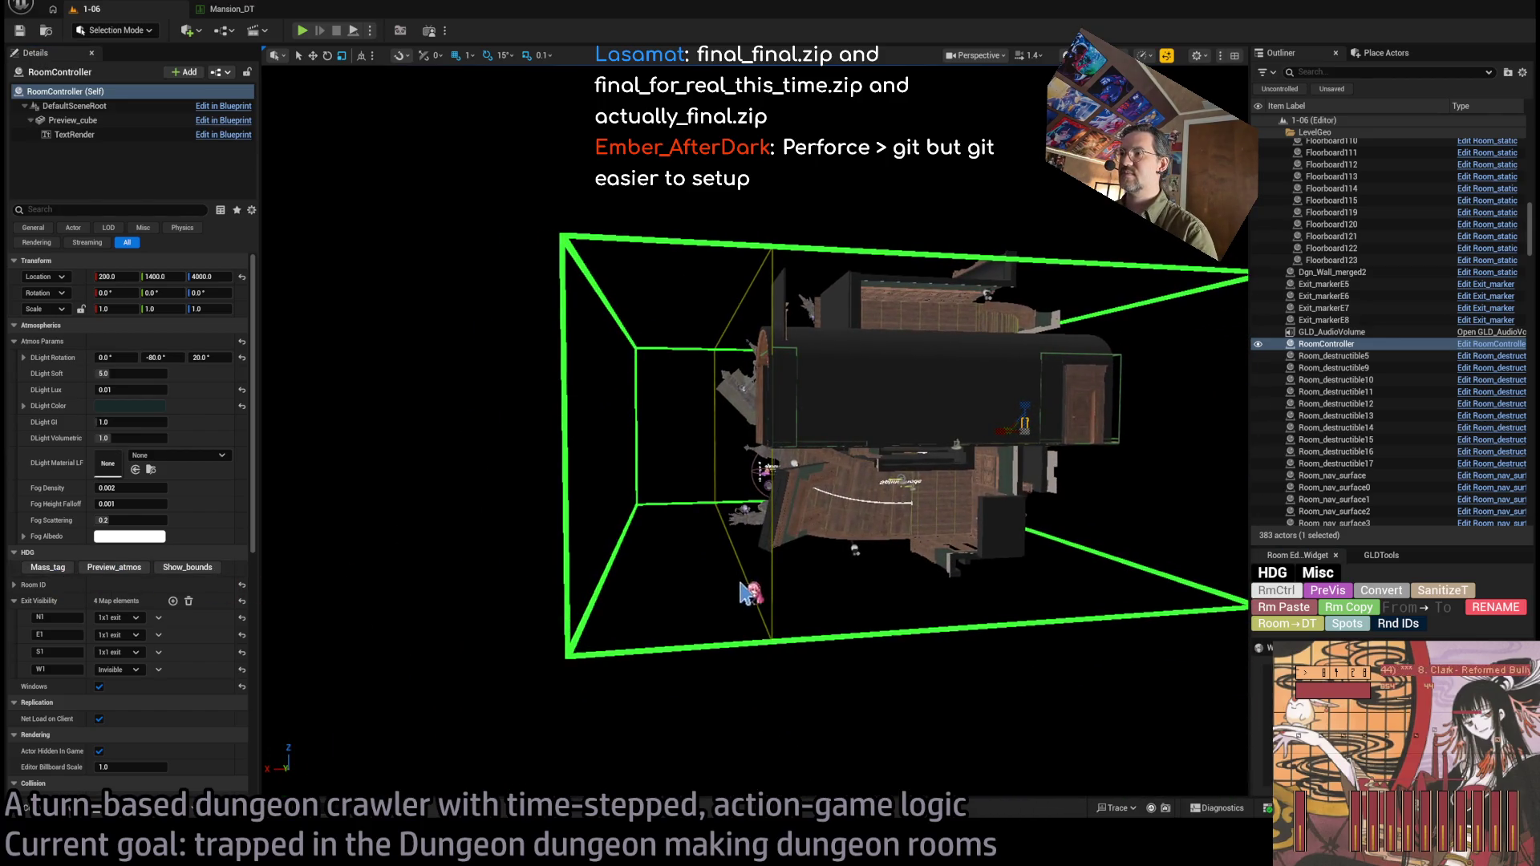
{"action": "left_click", "coordinate": [747, 582]}
{"action": "key", "text": "f"}
{"action": "left_click_drag", "start_coordinate": [865, 474], "coordinate": [786, 439]}
{"action": "left_click", "coordinate": [117, 260]}
Set the audio volume's X to 1800, then compare it against RoomController's bounds box.
{"action": "type", "text": "1800"}
{"action": "key", "text": "Return"}
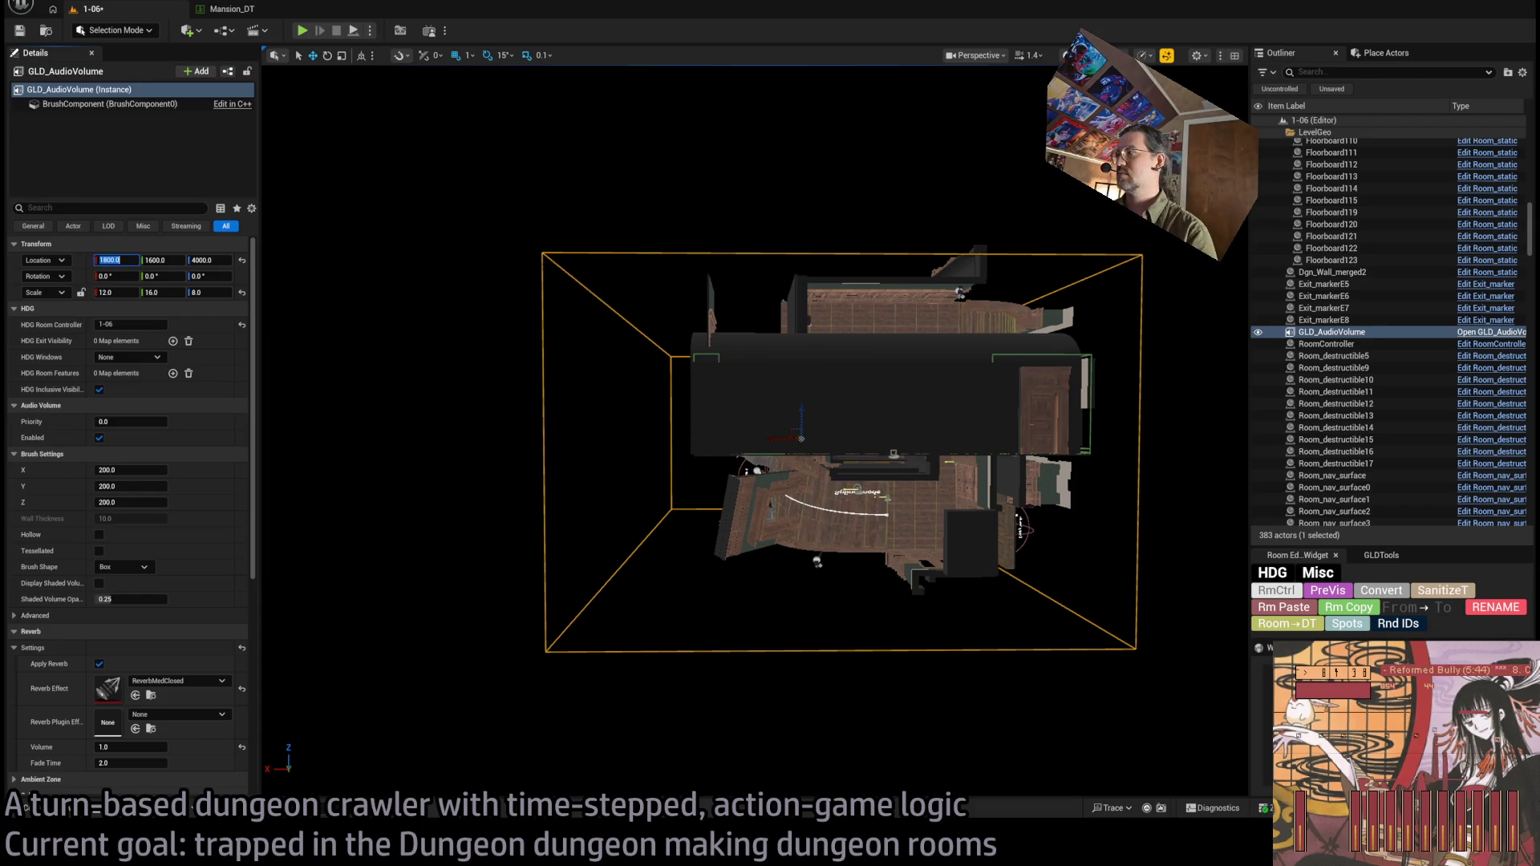
{"action": "left_click", "coordinate": [1276, 591]}
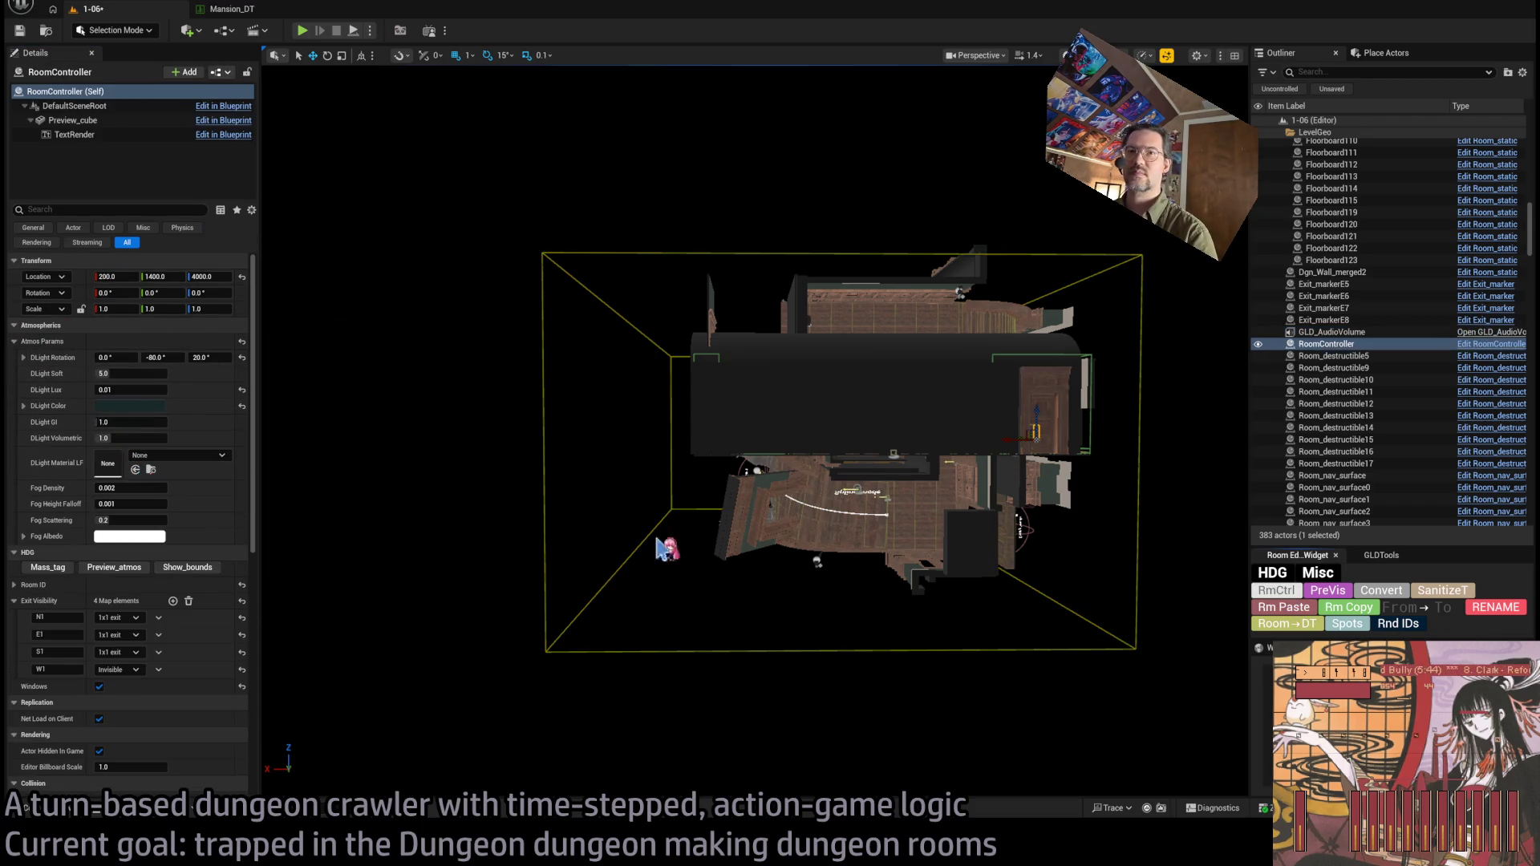
{"action": "left_click", "coordinate": [187, 570]}
{"action": "left_click", "coordinate": [605, 588]}
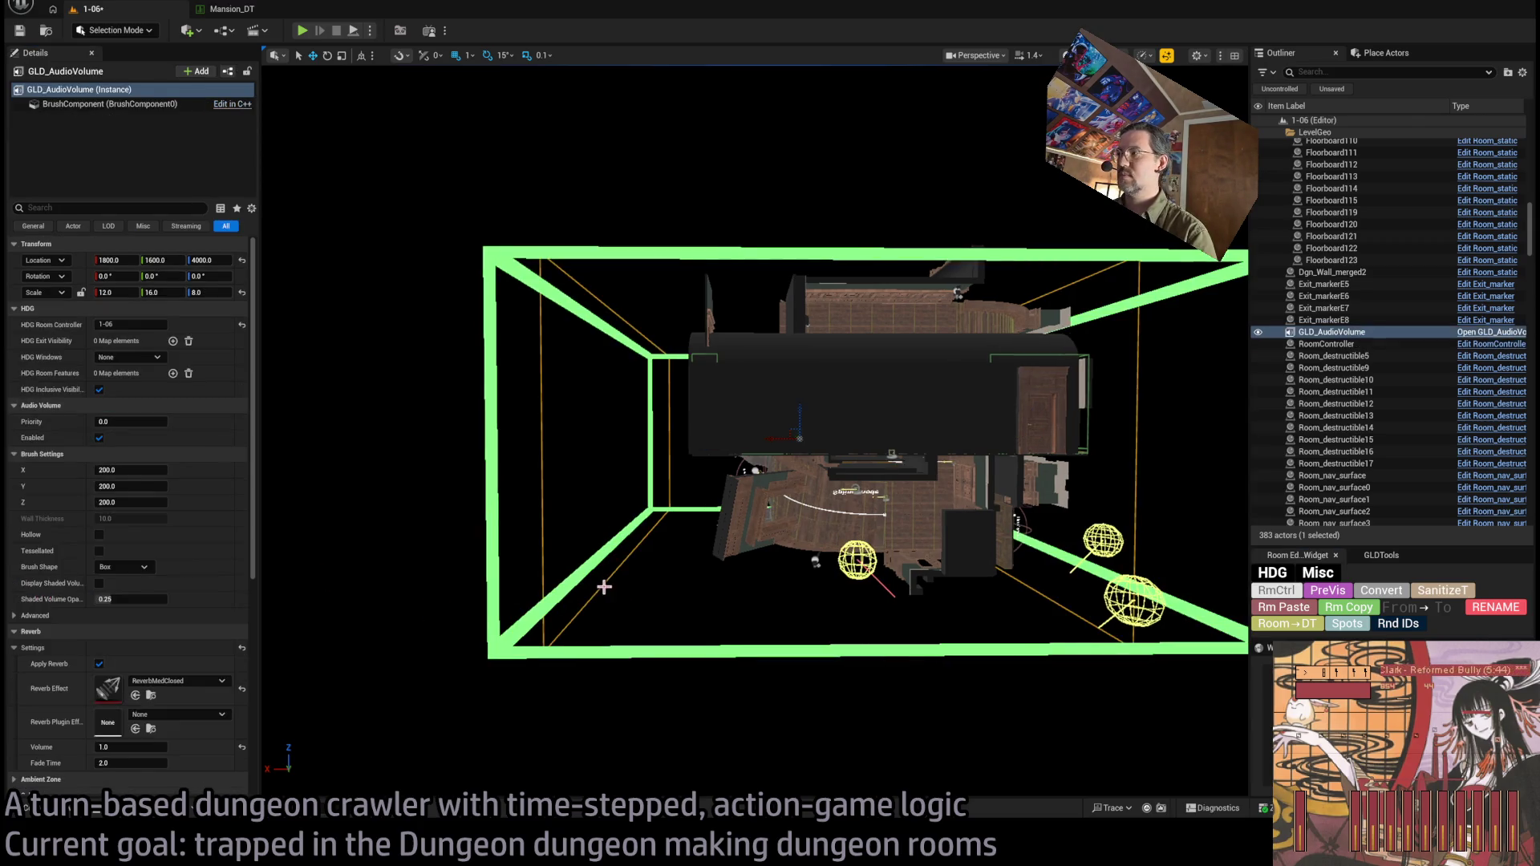
{"action": "key", "text": "f"}
{"action": "left_click_drag", "start_coordinate": [698, 437], "coordinate": [713, 434]}
Set GLD_AudioVolume Location X to 1600 and Scale X to 16.
{"action": "left_click", "coordinate": [109, 260]}
{"action": "type", "text": "1600"}
{"action": "key", "text": "Return"}
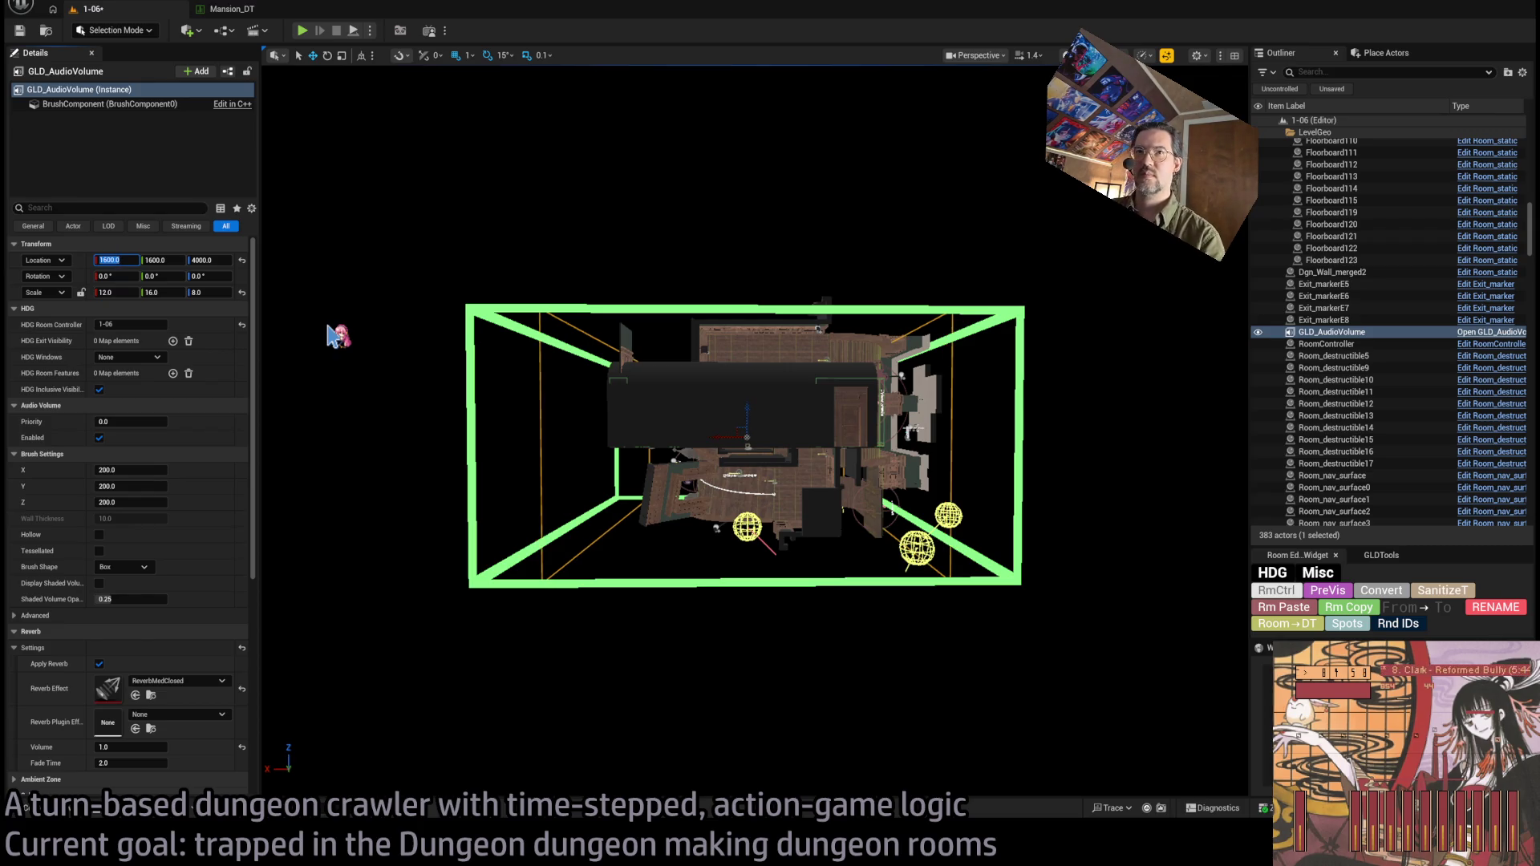
{"action": "left_click", "coordinate": [118, 292]}
{"action": "type", "text": "16"}
{"action": "key", "text": "Return"}
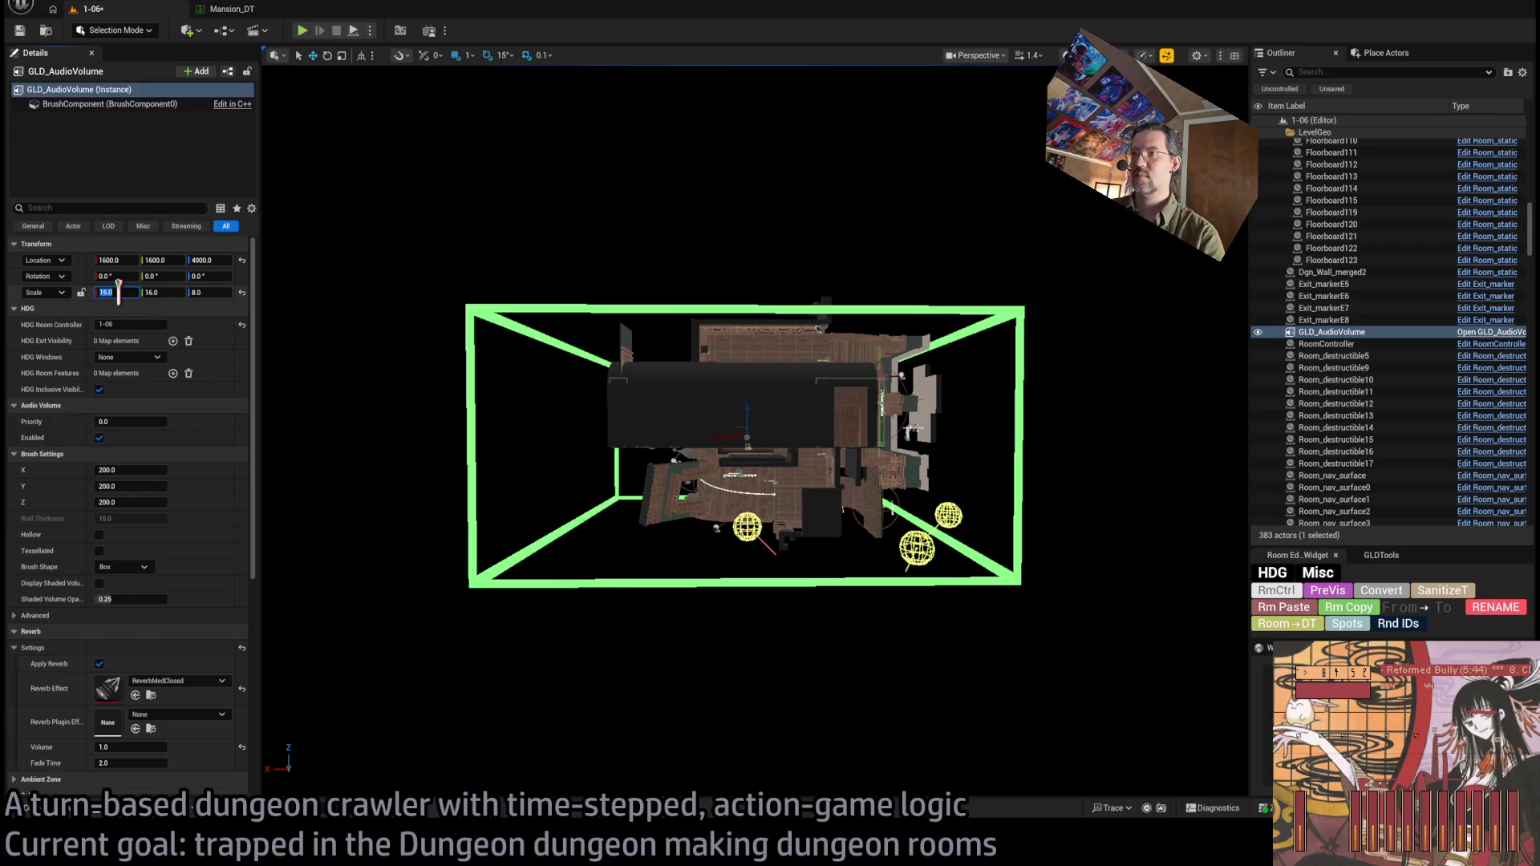
{"action": "scroll", "coordinate": [754, 431], "scroll_direction": "up", "scroll_amount": 10}
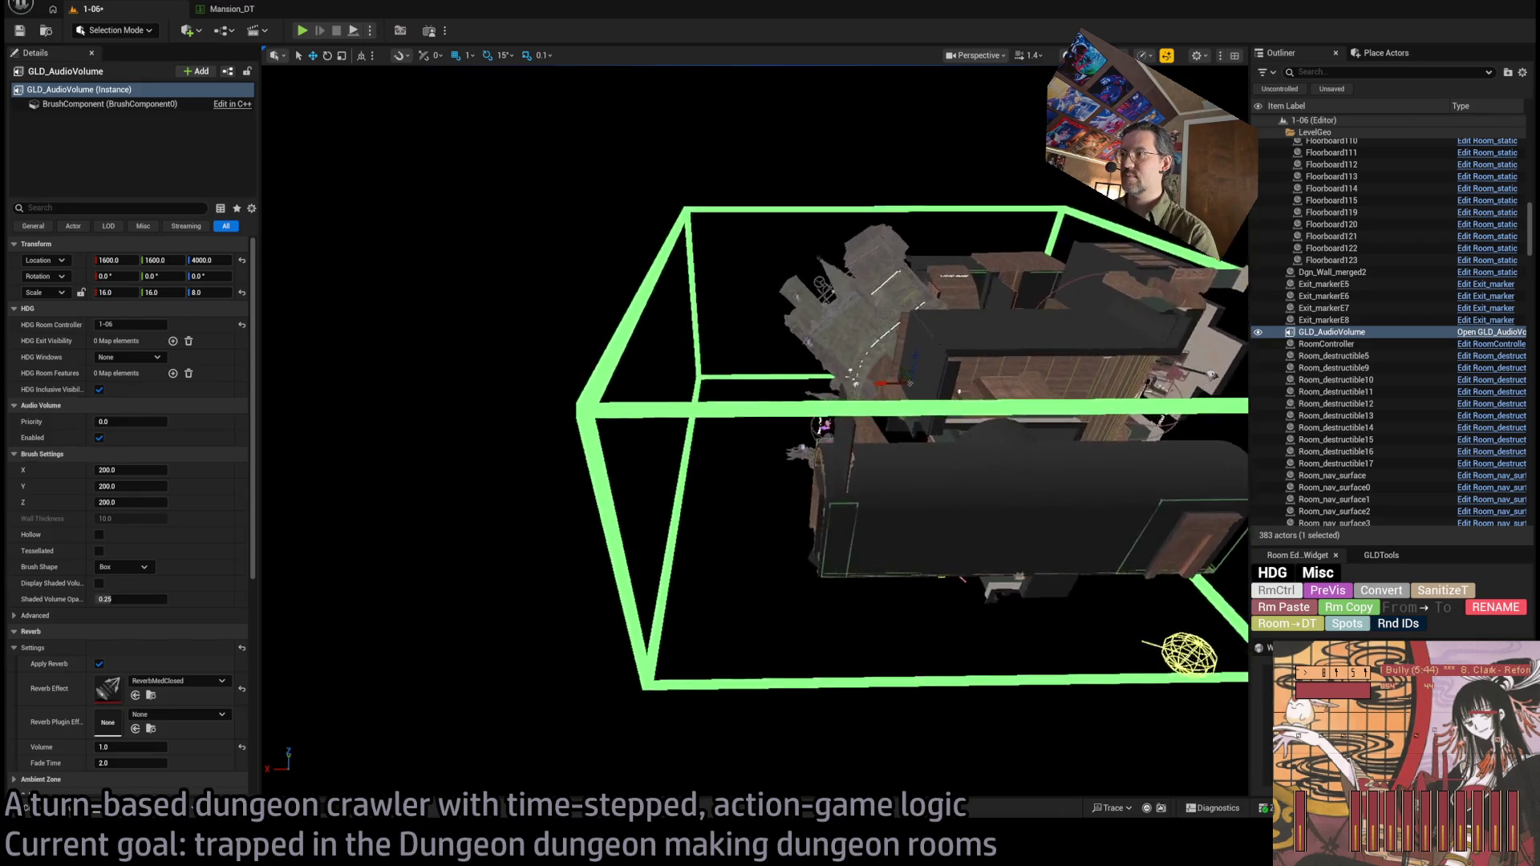
{"action": "scroll", "coordinate": [710, 512], "scroll_direction": "down", "scroll_amount": 10}
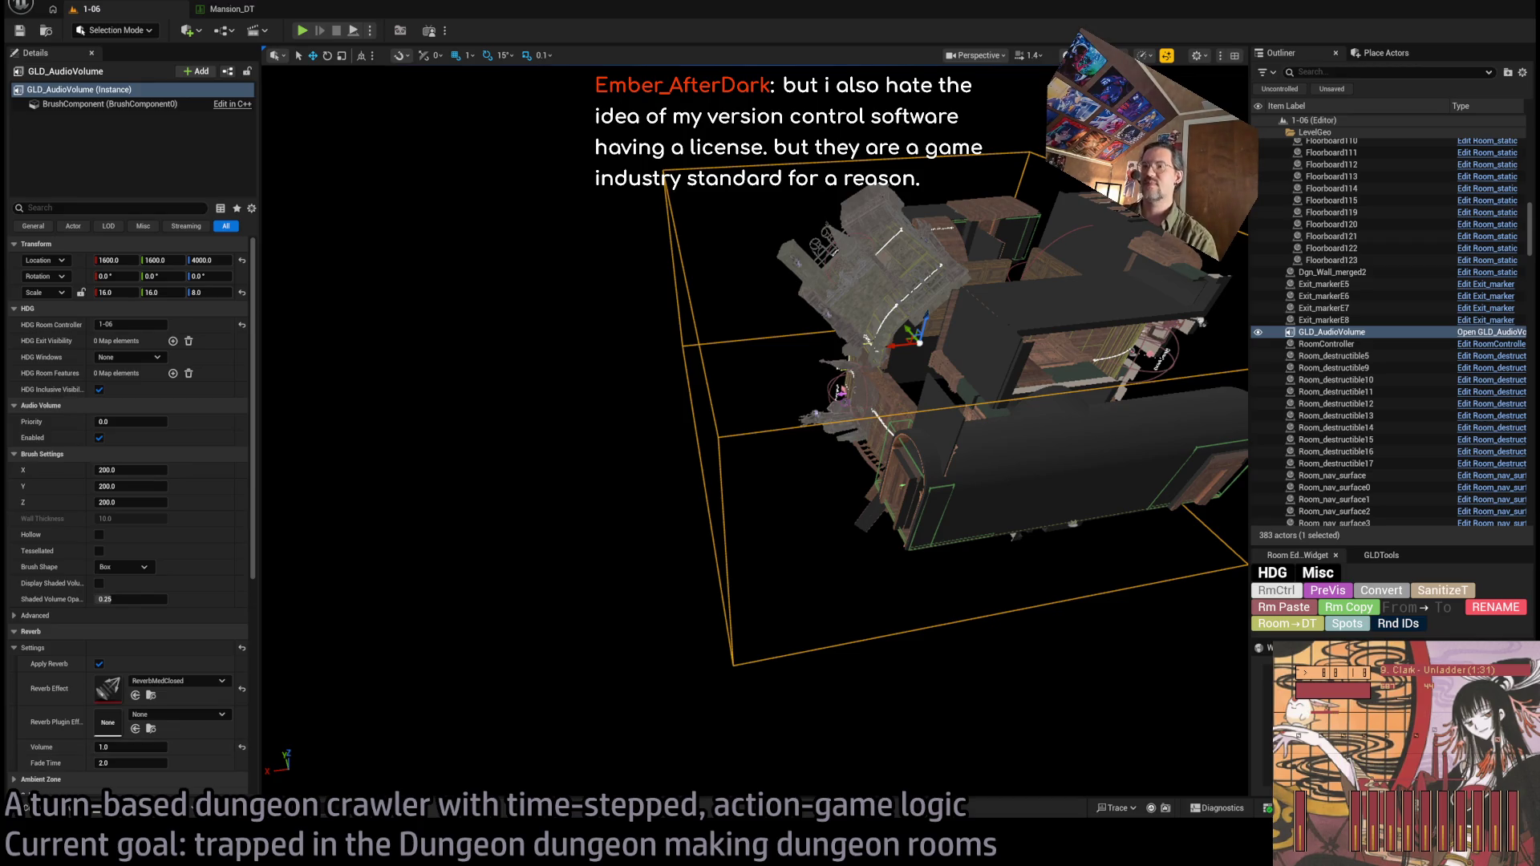
{"action": "mouse_move", "coordinate": [810, 444]}
{"action": "left_mouse_down"}
{"action": "mouse_move", "coordinate": [722, 489]}
{"action": "mouse_move", "coordinate": [810, 445]}
{"action": "left_mouse_up"}
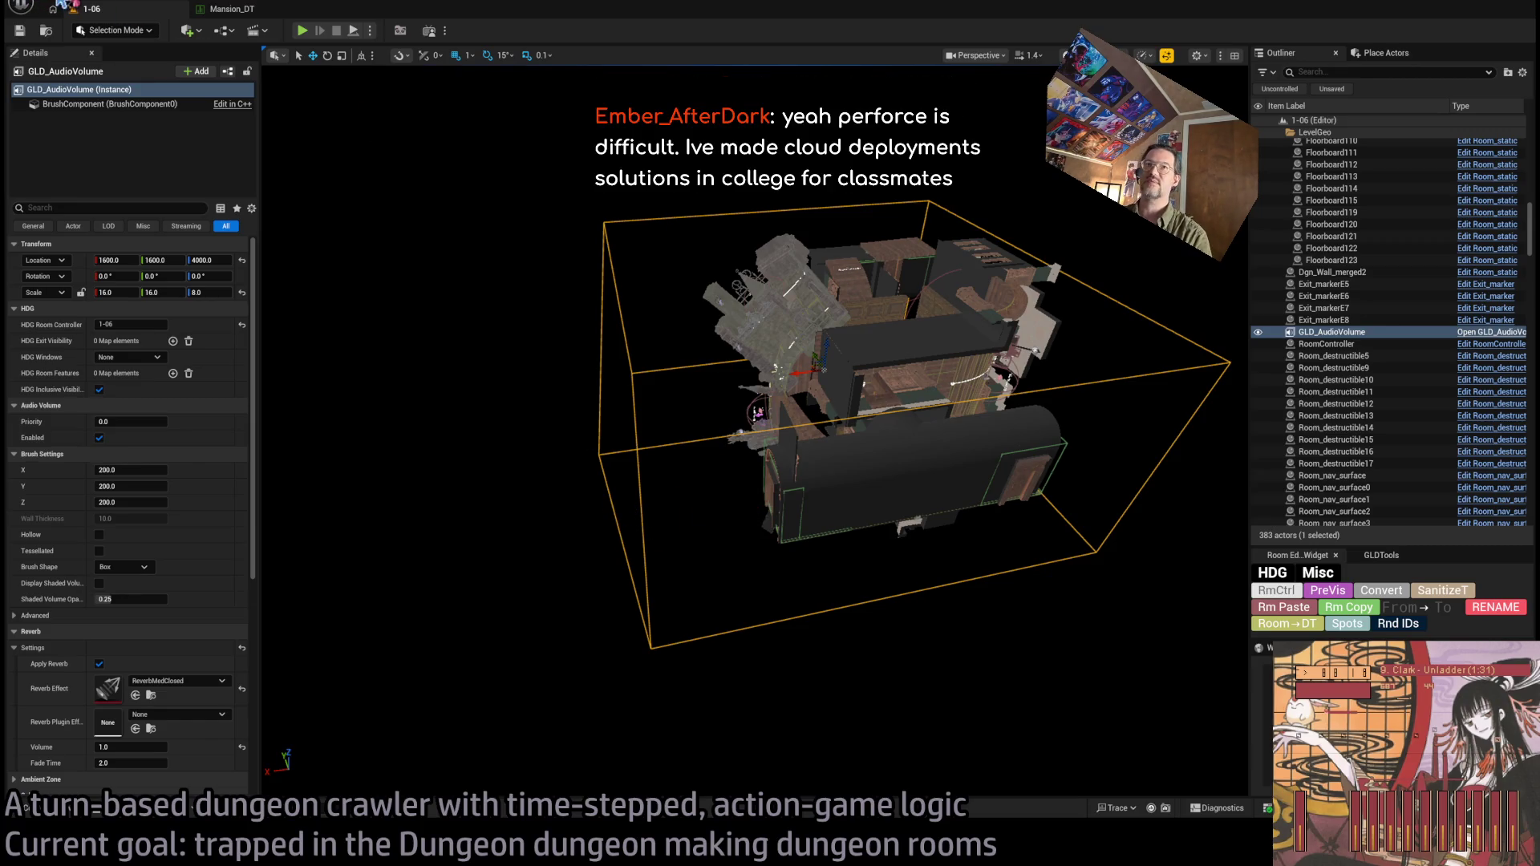
{"action": "left_click", "coordinate": [485, 372]}
{"action": "left_click_drag", "start_coordinate": [486, 371], "coordinate": [670, 227]}
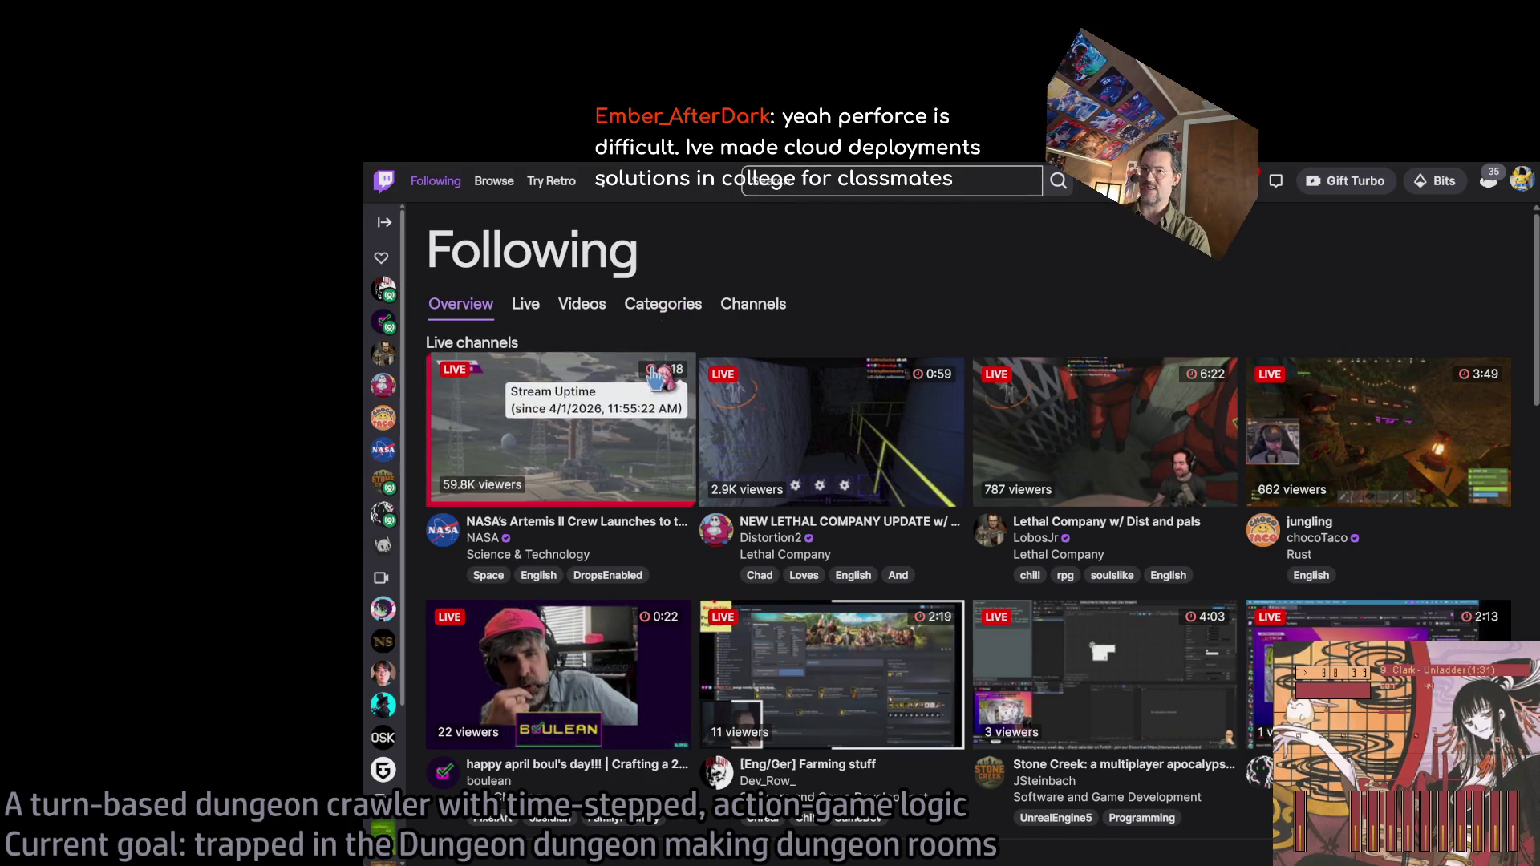
Check Twitch notifications, then open a live stream from the Following page.
{"action": "left_click", "coordinate": [1251, 181]}
{"action": "key", "text": "Escape"}
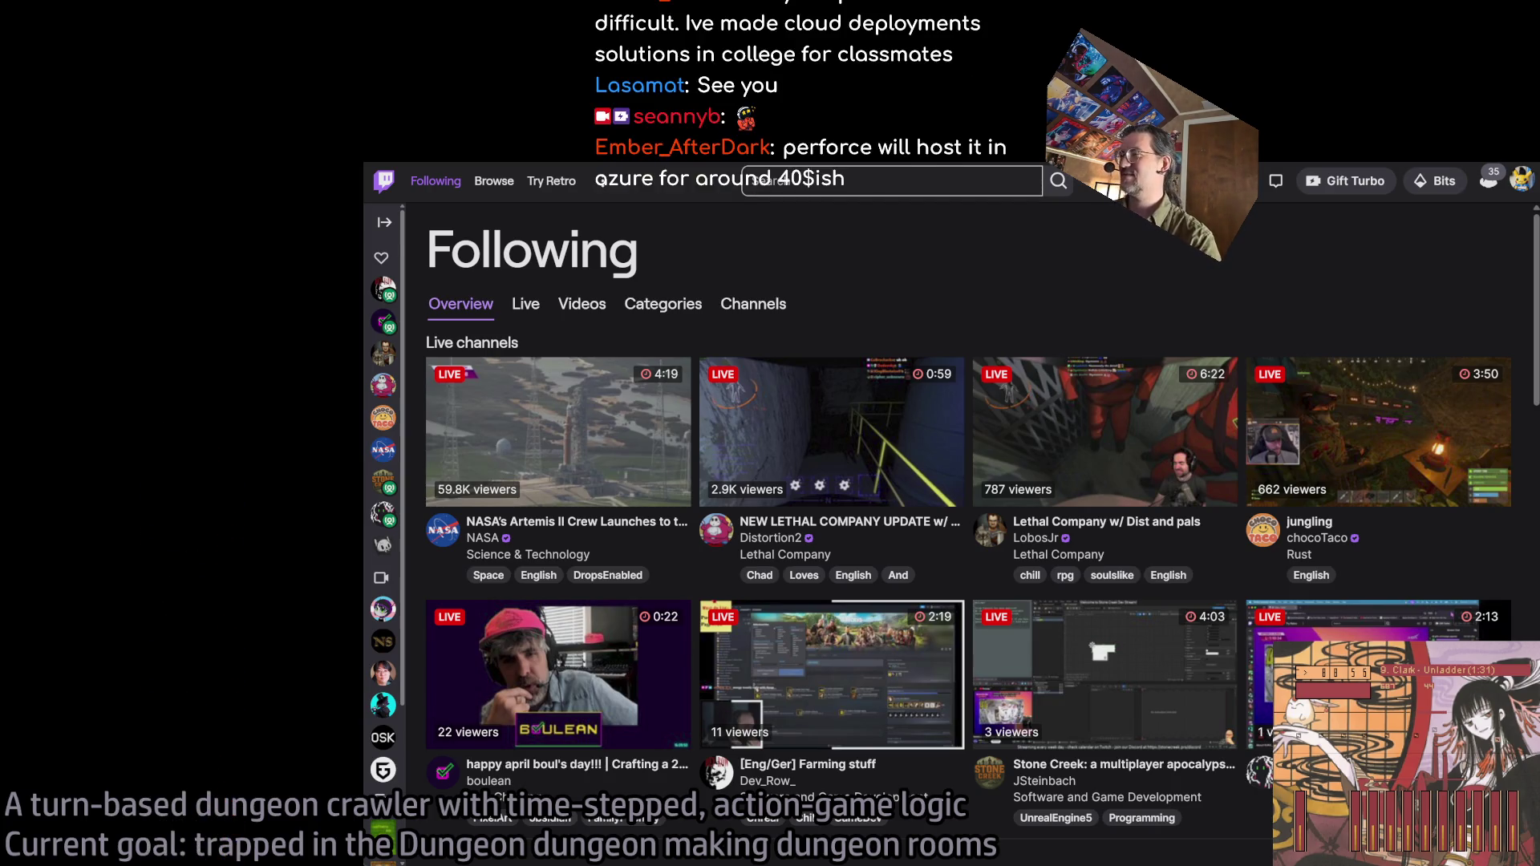
{"action": "scroll", "coordinate": [1155, 505], "scroll_direction": "down", "scroll_amount": 1}
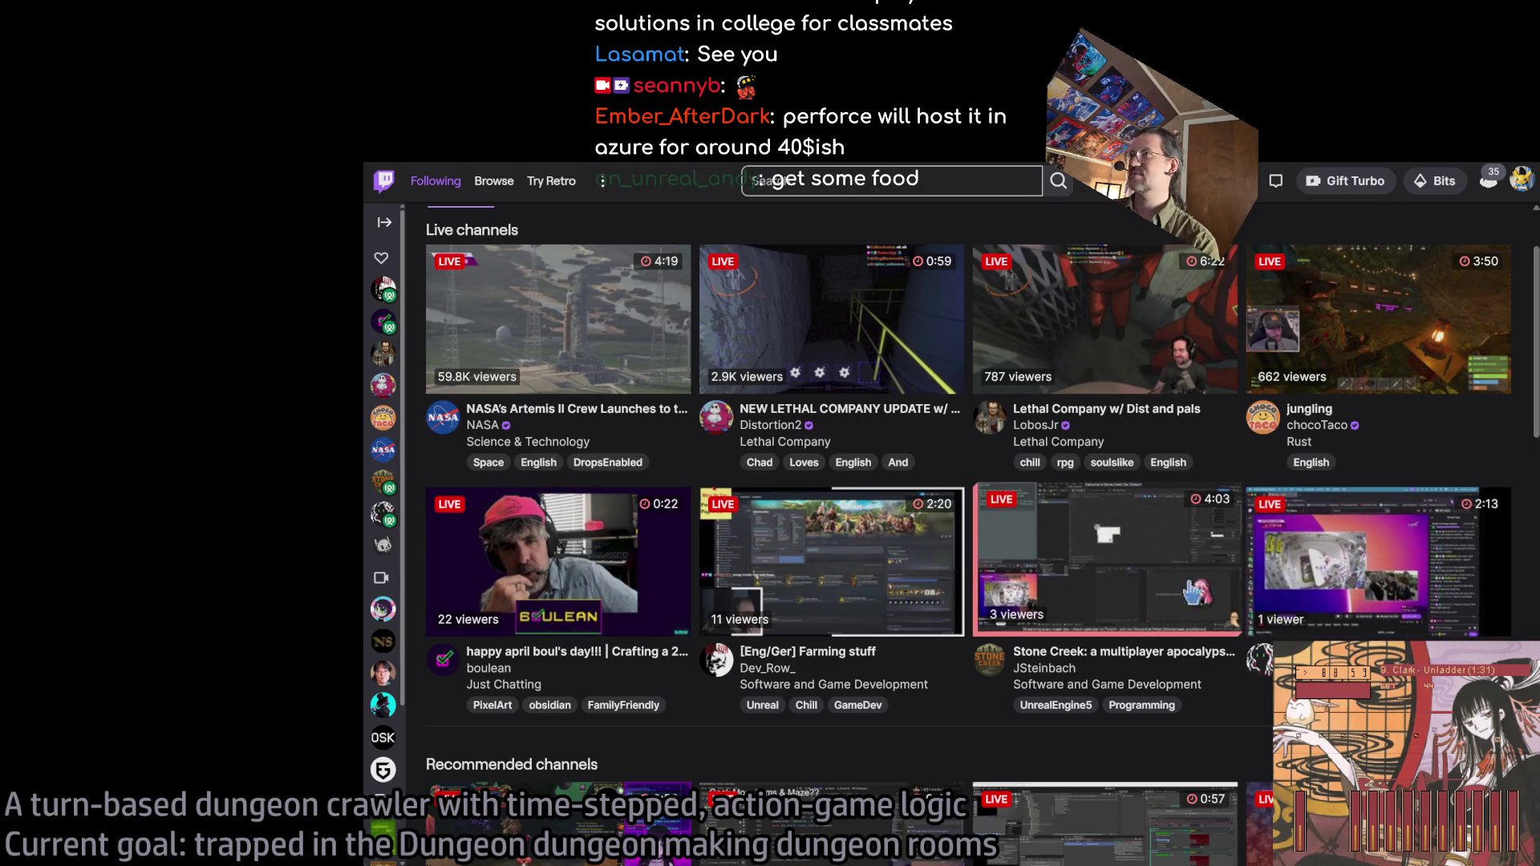
{"action": "left_click", "coordinate": [1364, 564]}
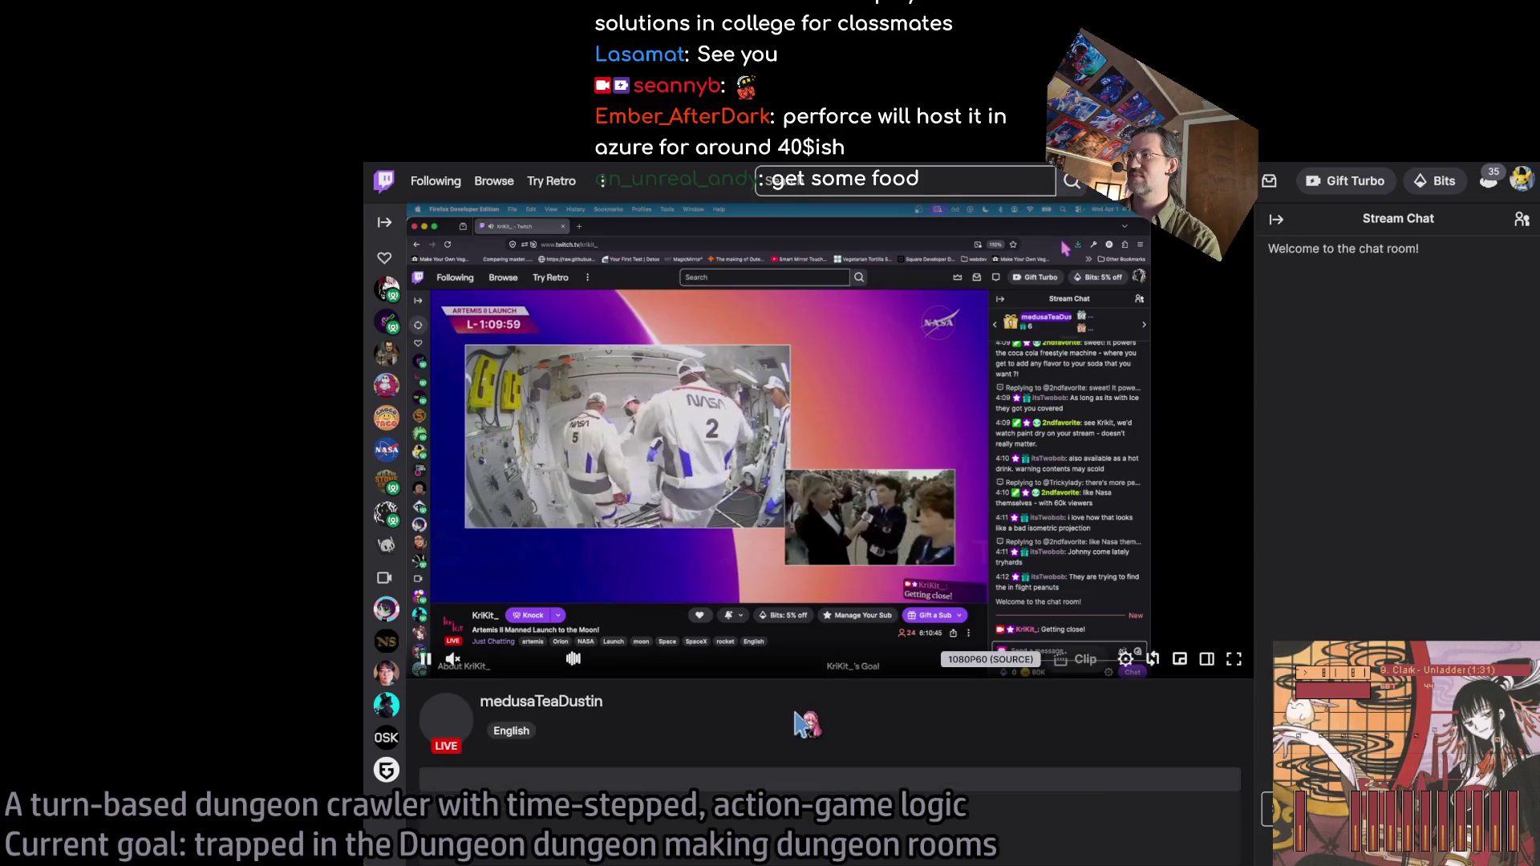